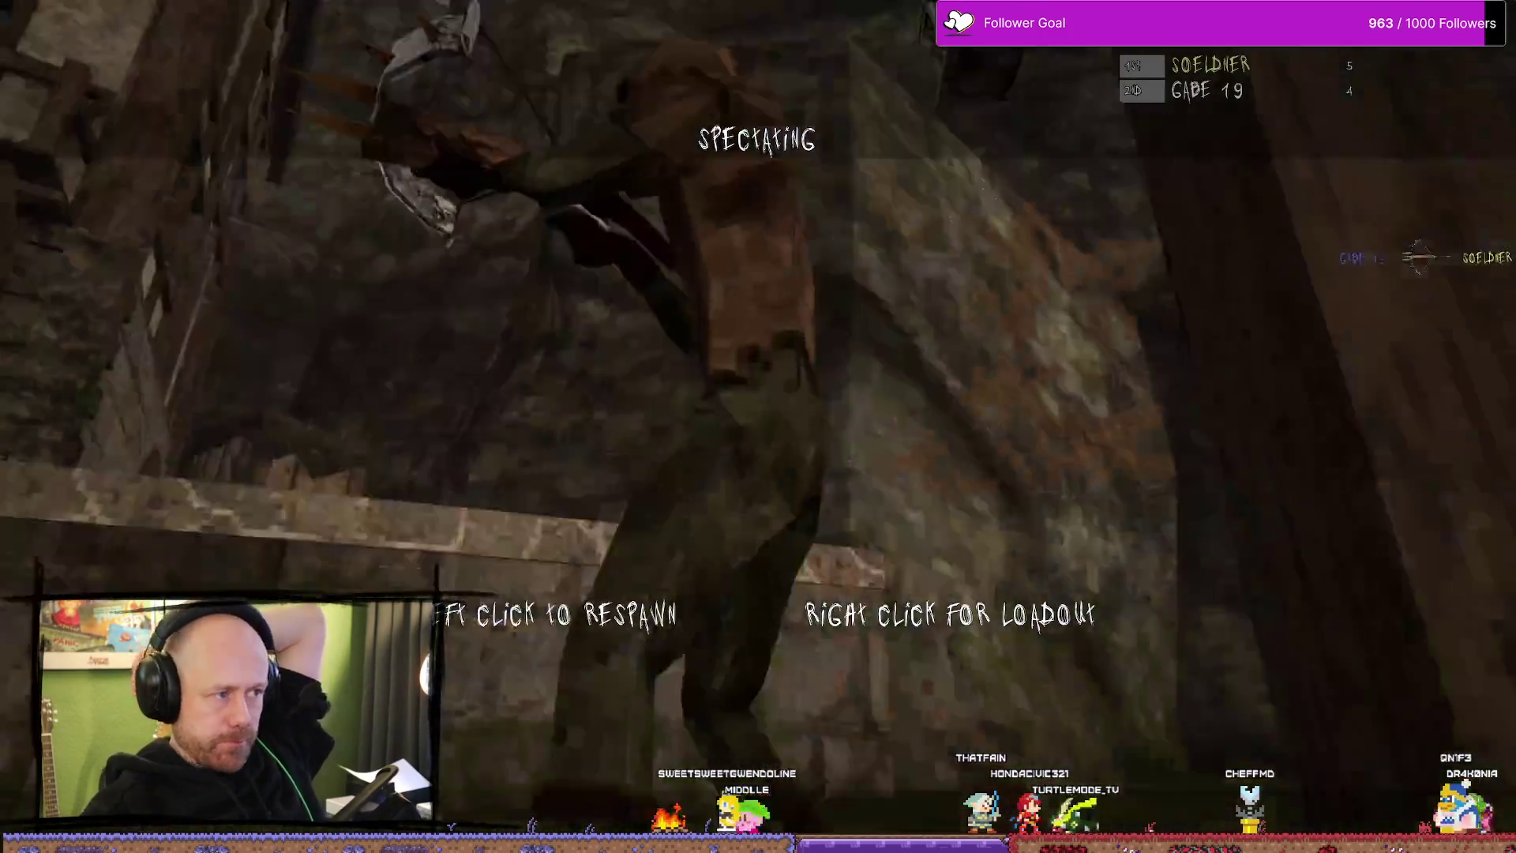
- Respawn, switch to the polearm and strike the nearby enemy
left_click(758, 427)
key("2")
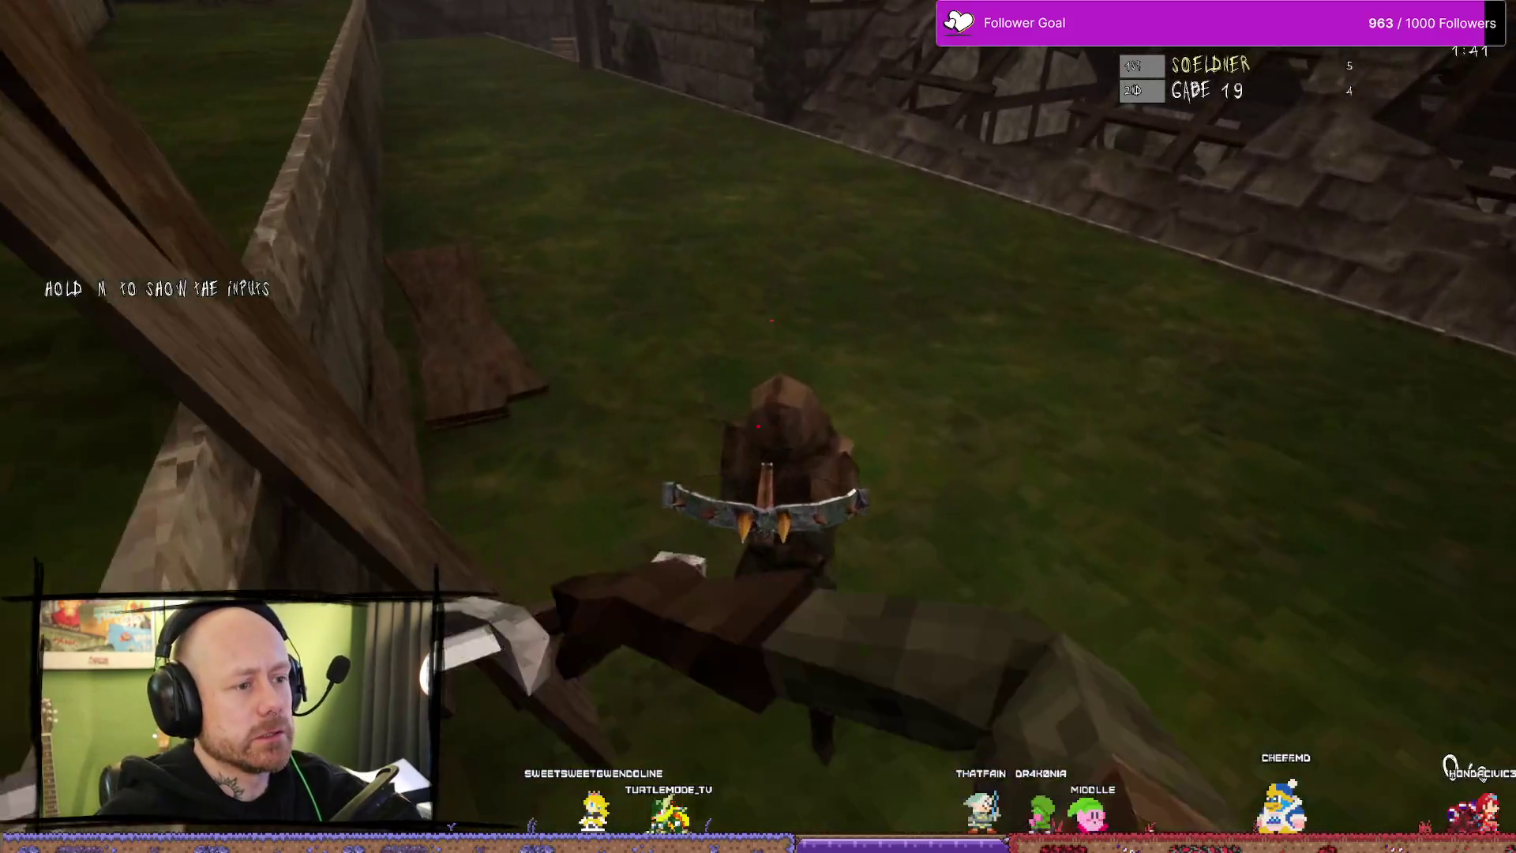
left_click(757, 427)
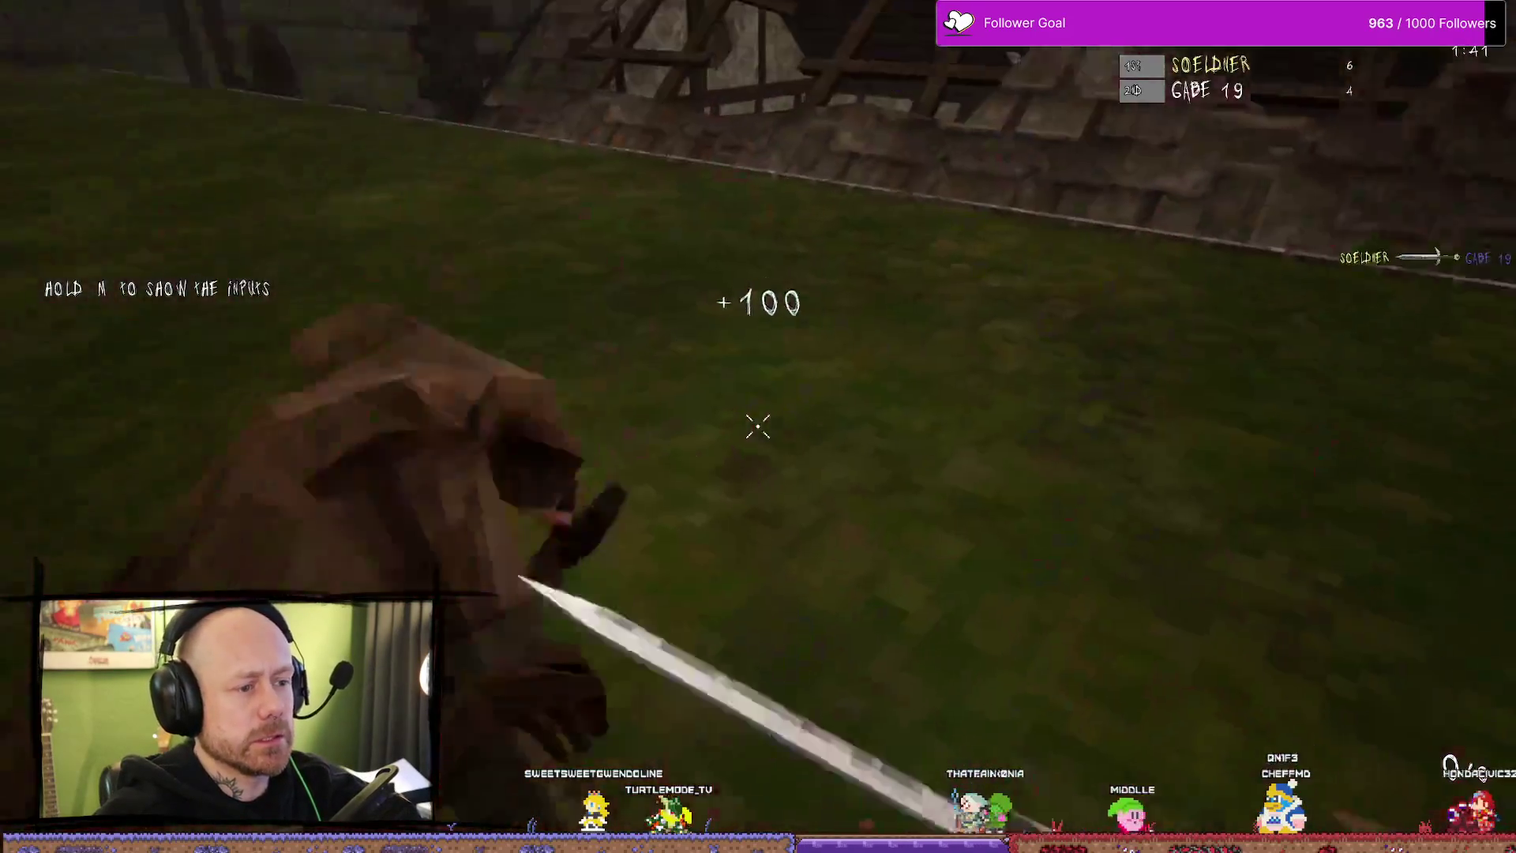
- Pause, choose Quit and confirm YES to leave the match
key("Escape")
left_click(235, 290)
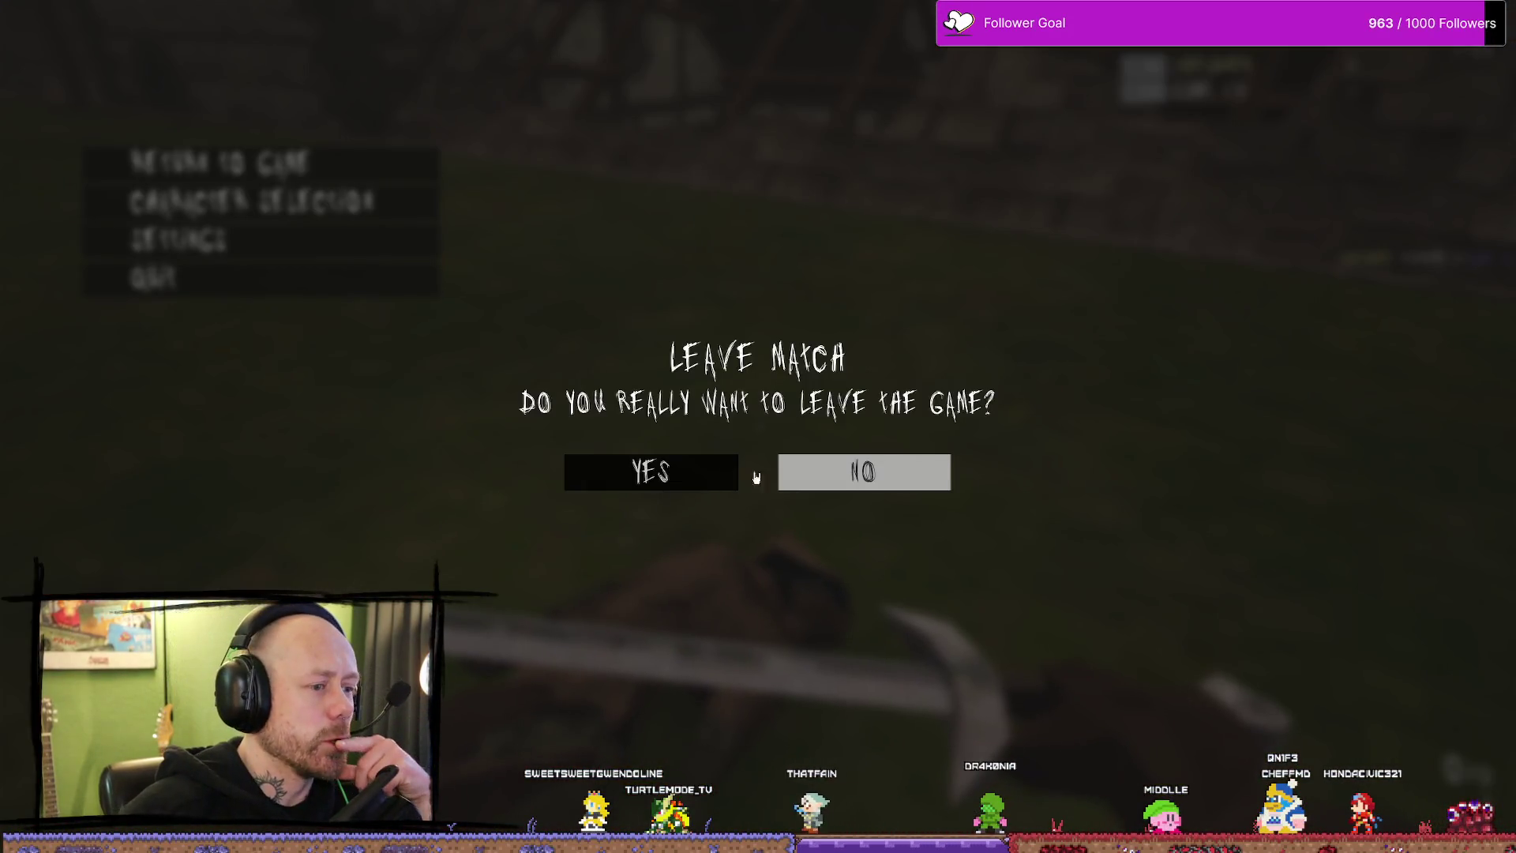
left_click(723, 470)
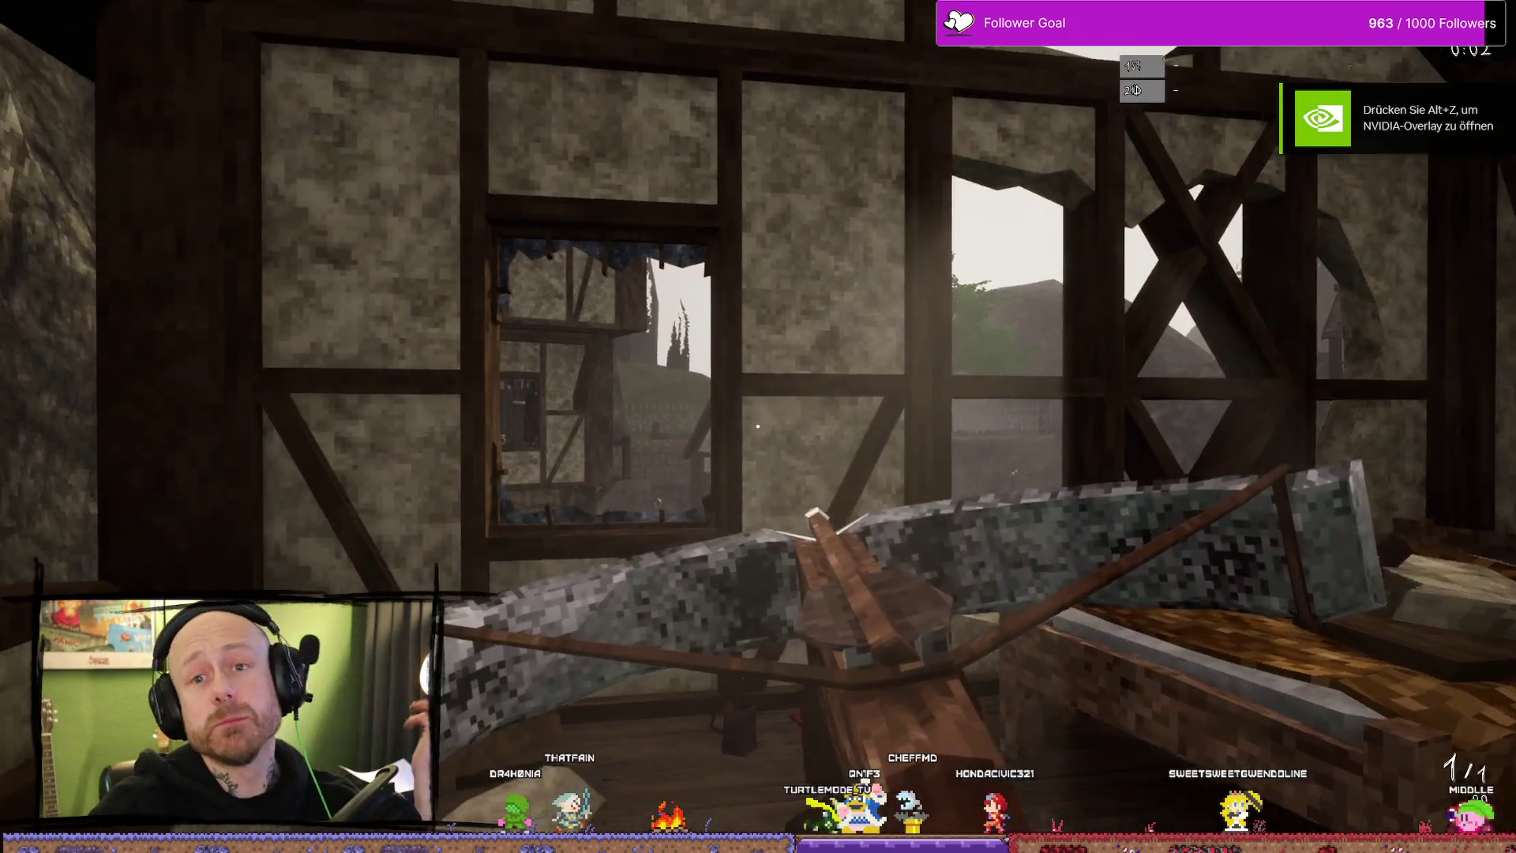
- Run out of the house onto the grass and respawn after being killed
key("w")
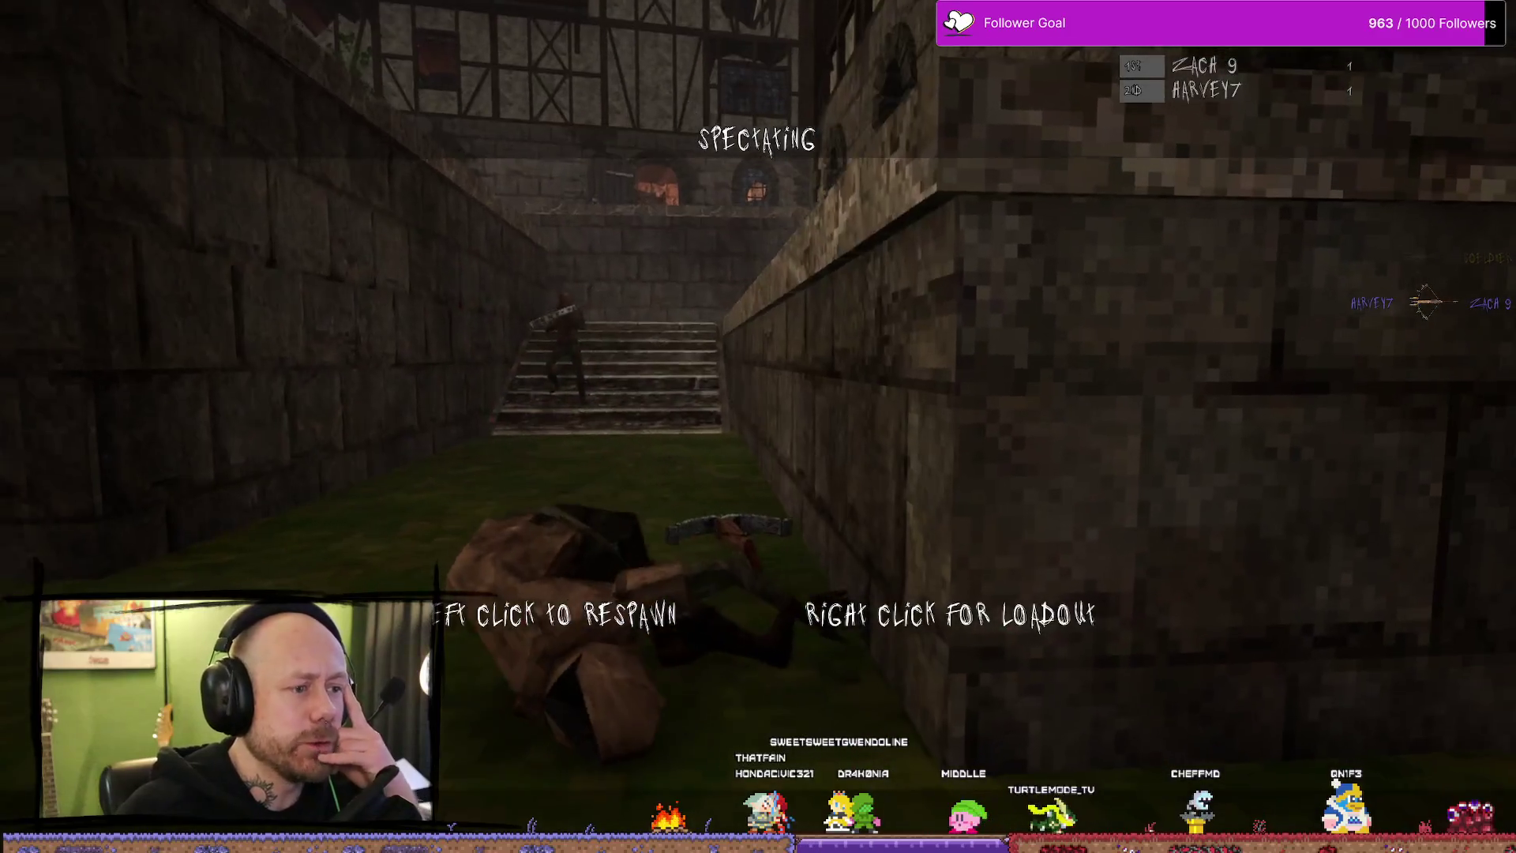
left_click(758, 427)
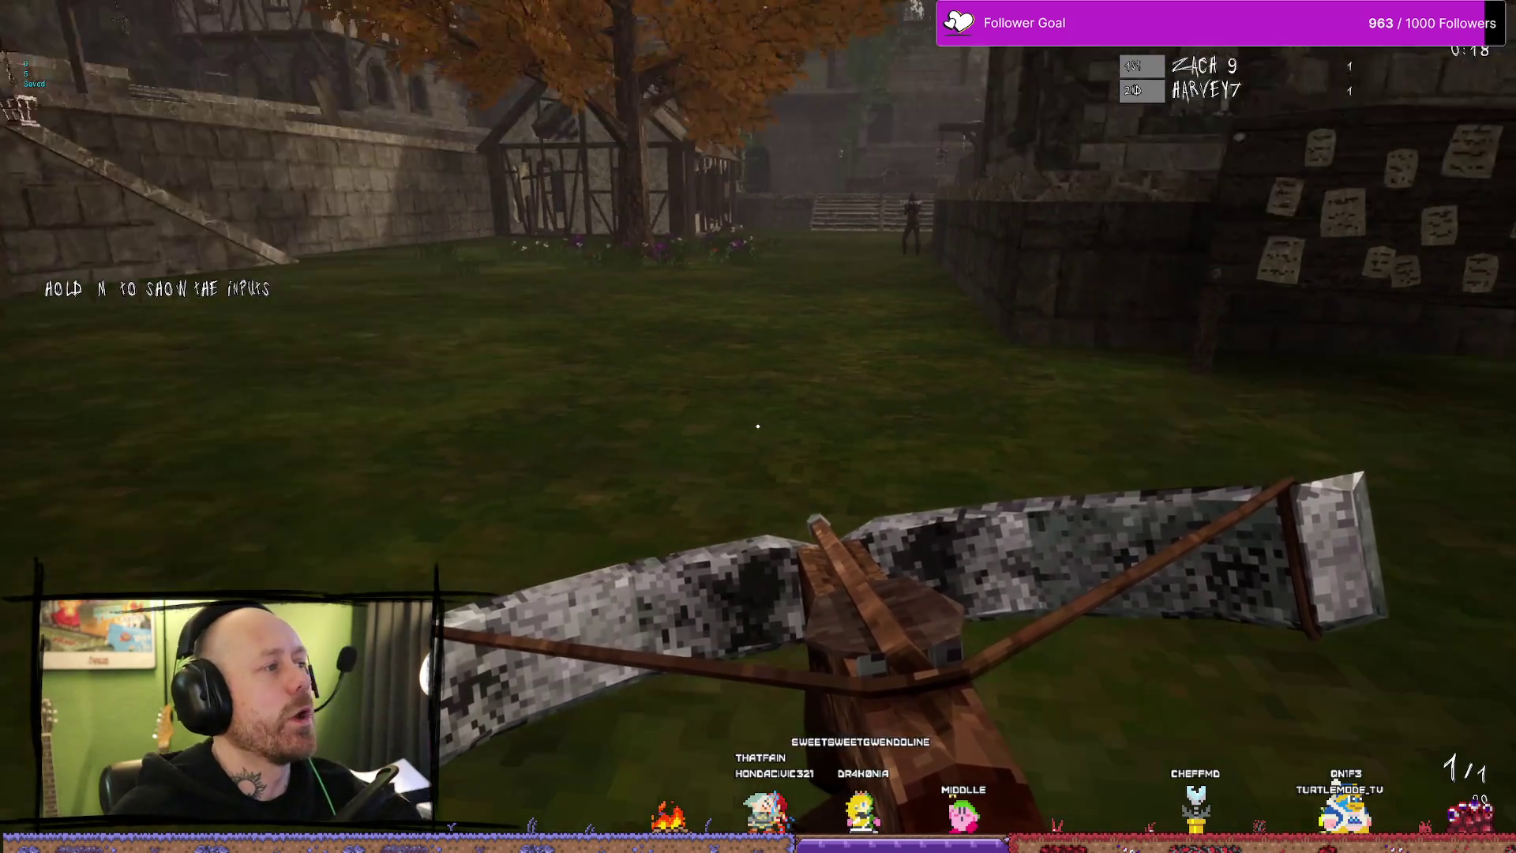
- Pause, choose Quit and confirm YES to leave the match
key("Escape")
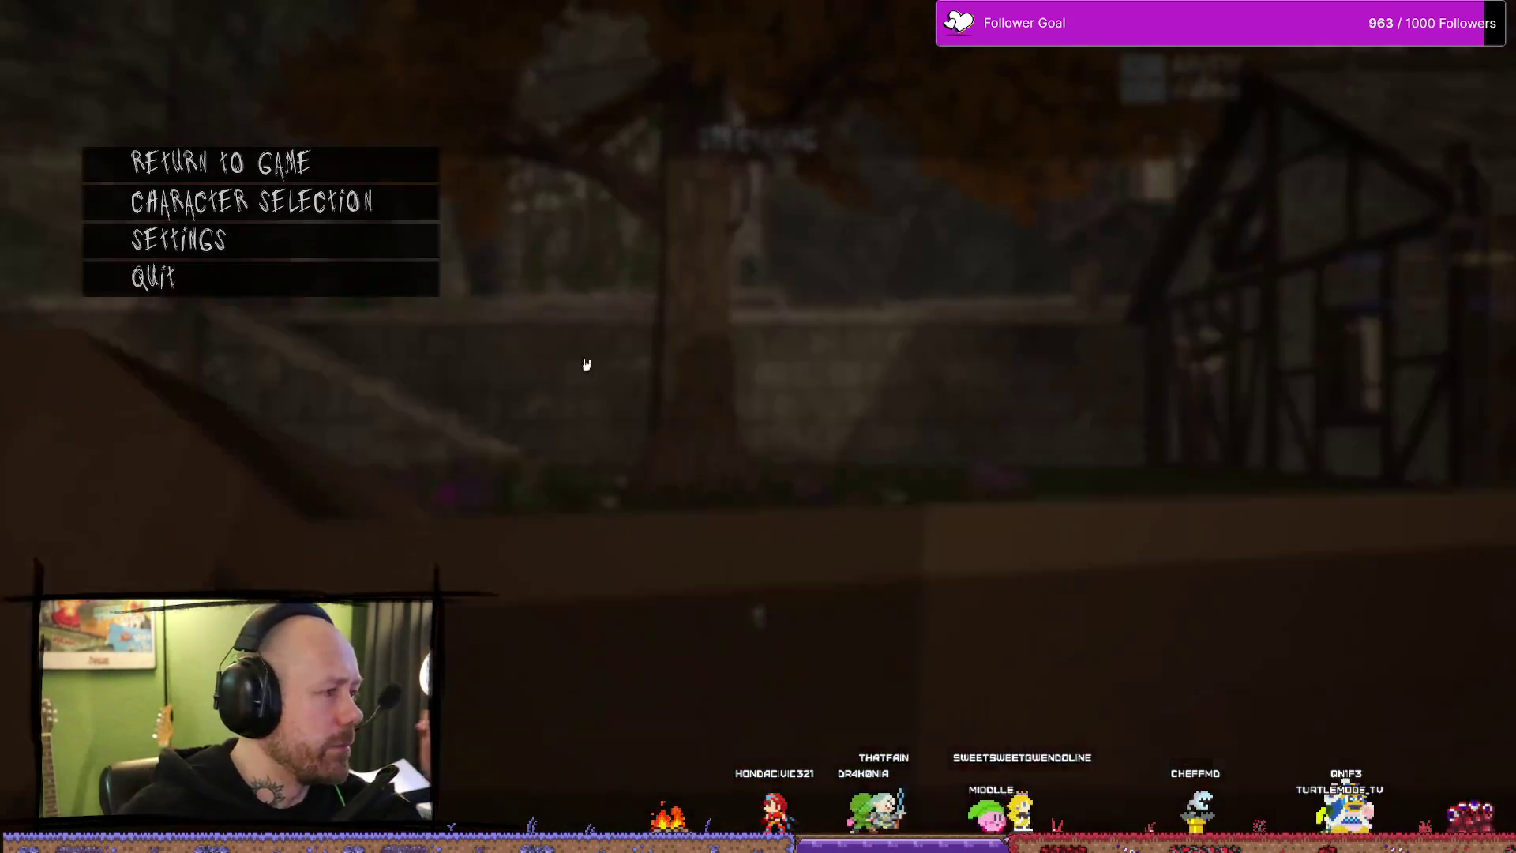
left_click(241, 276)
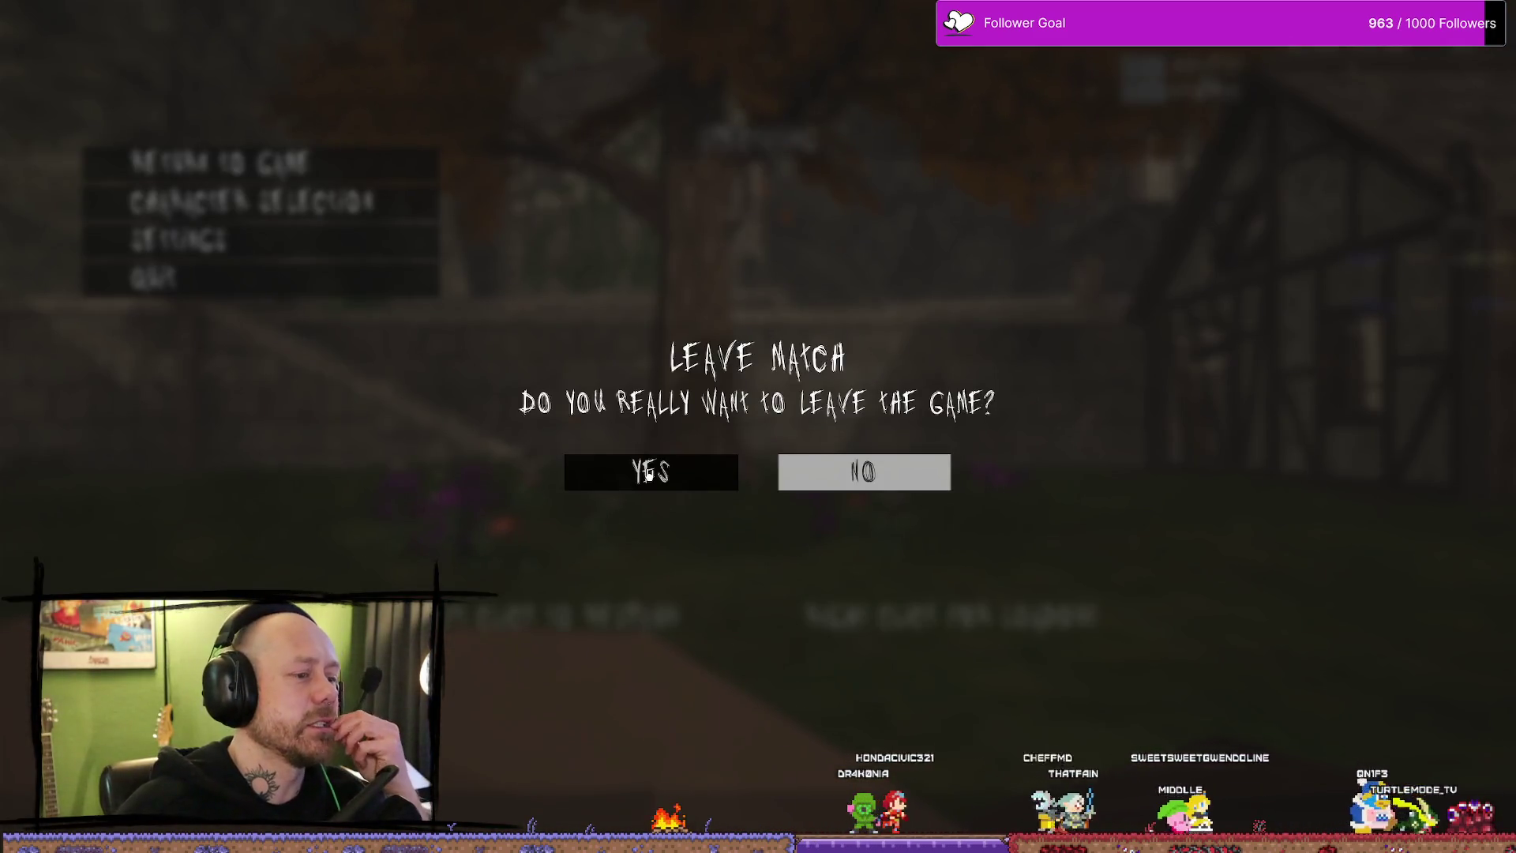
left_click(652, 474)
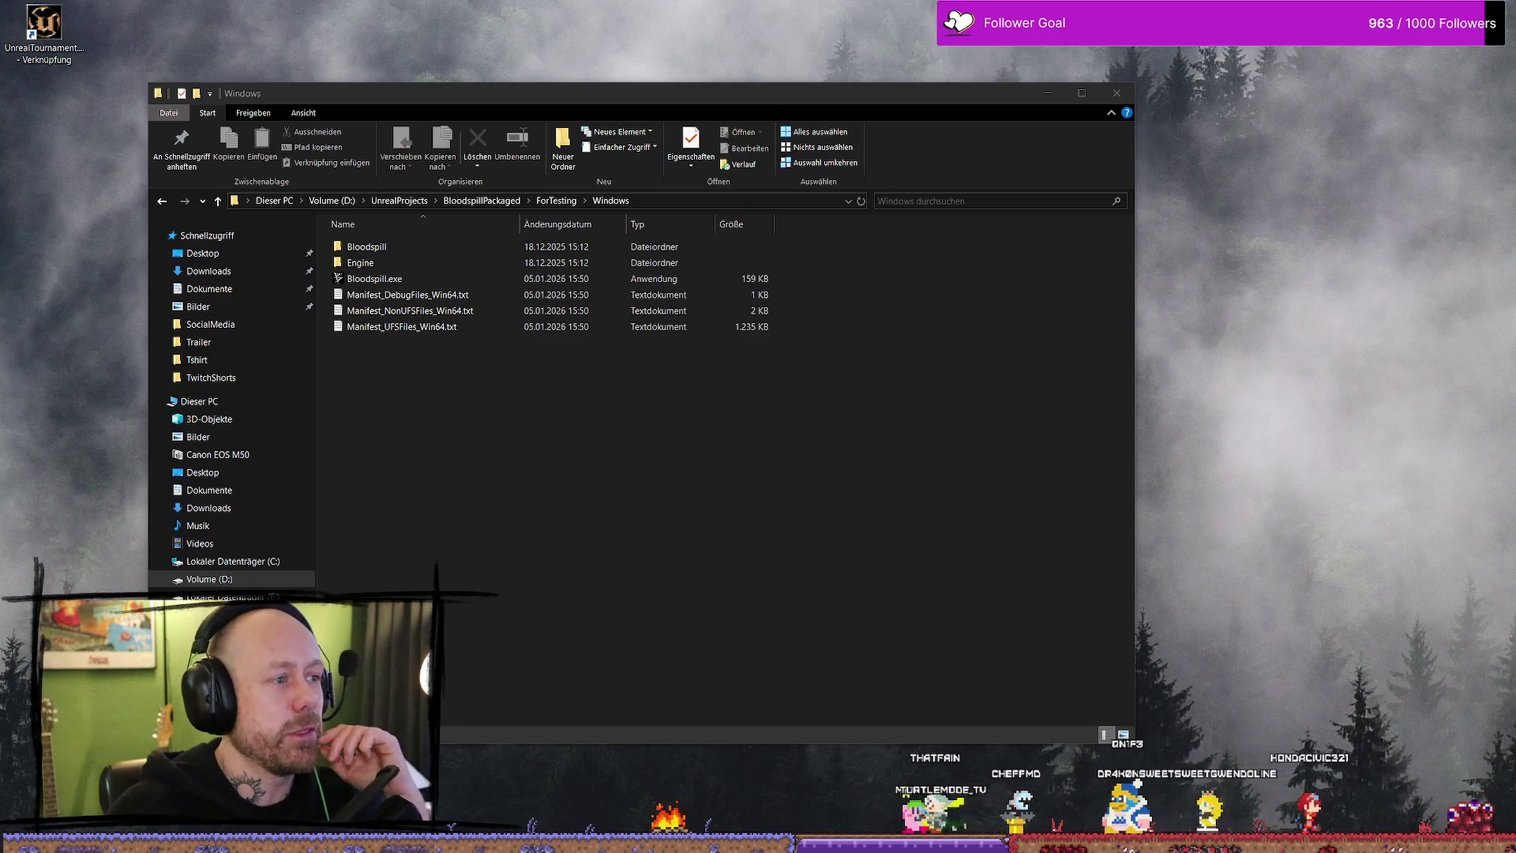
- Focus the Explorer window, shift it right and go back up to the ForTesting folder
left_click(912, 500)
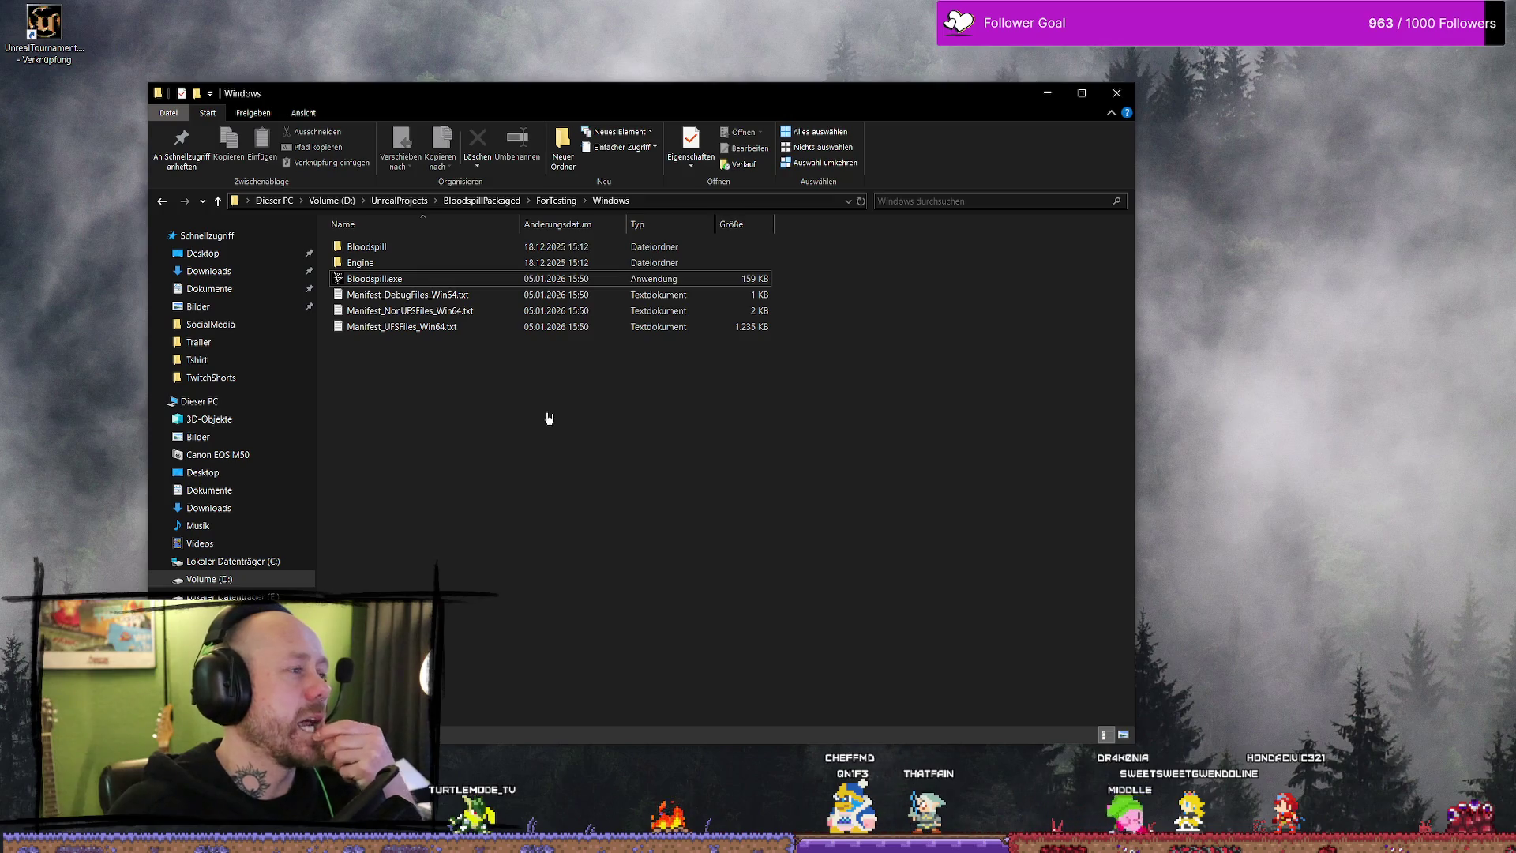
left_click_drag(953, 107, 1135, 78)
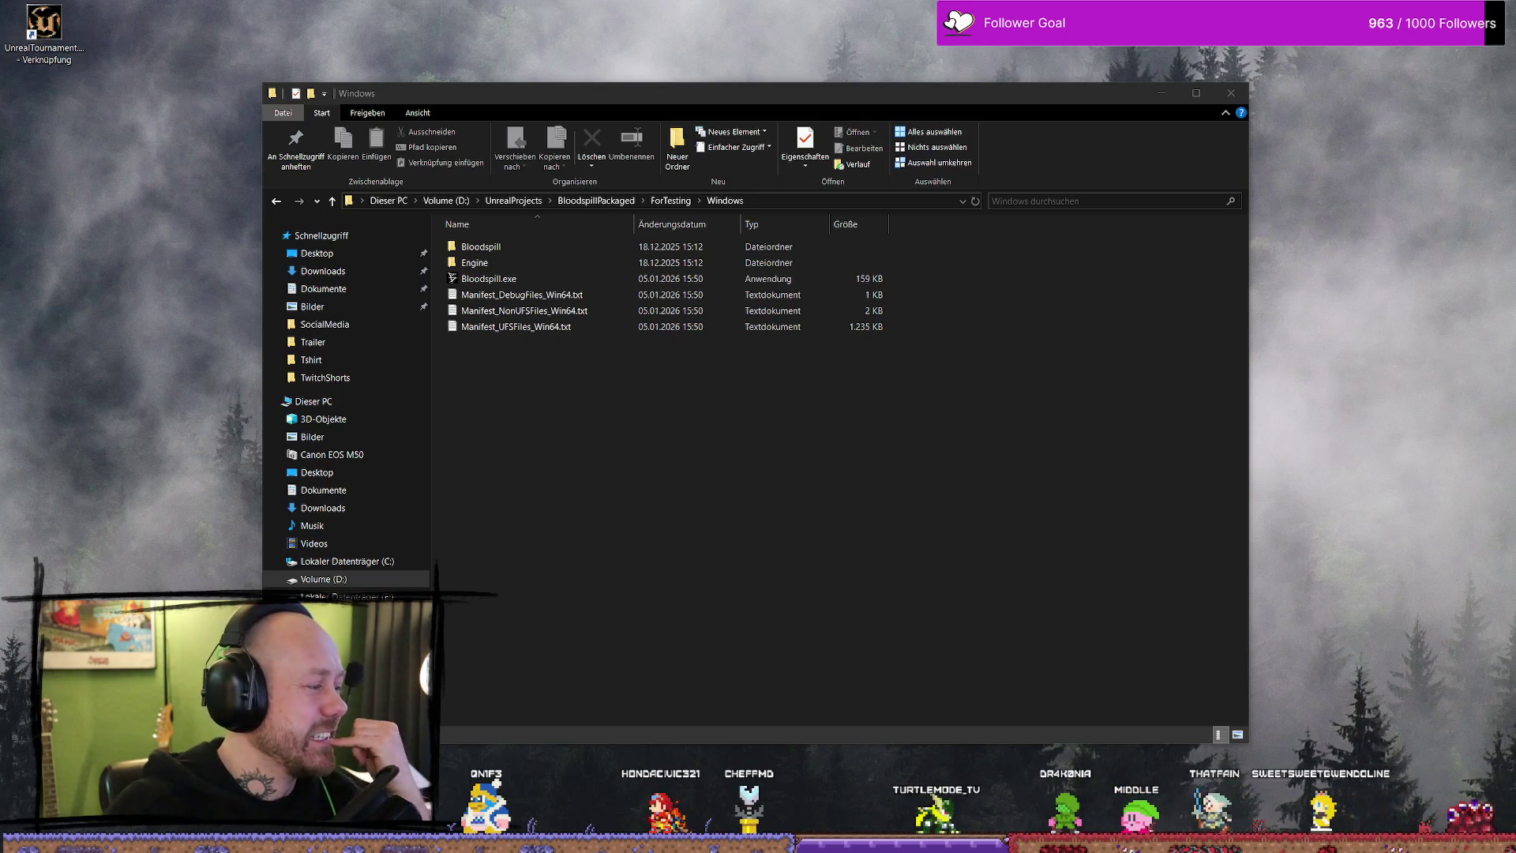
left_click(794, 467)
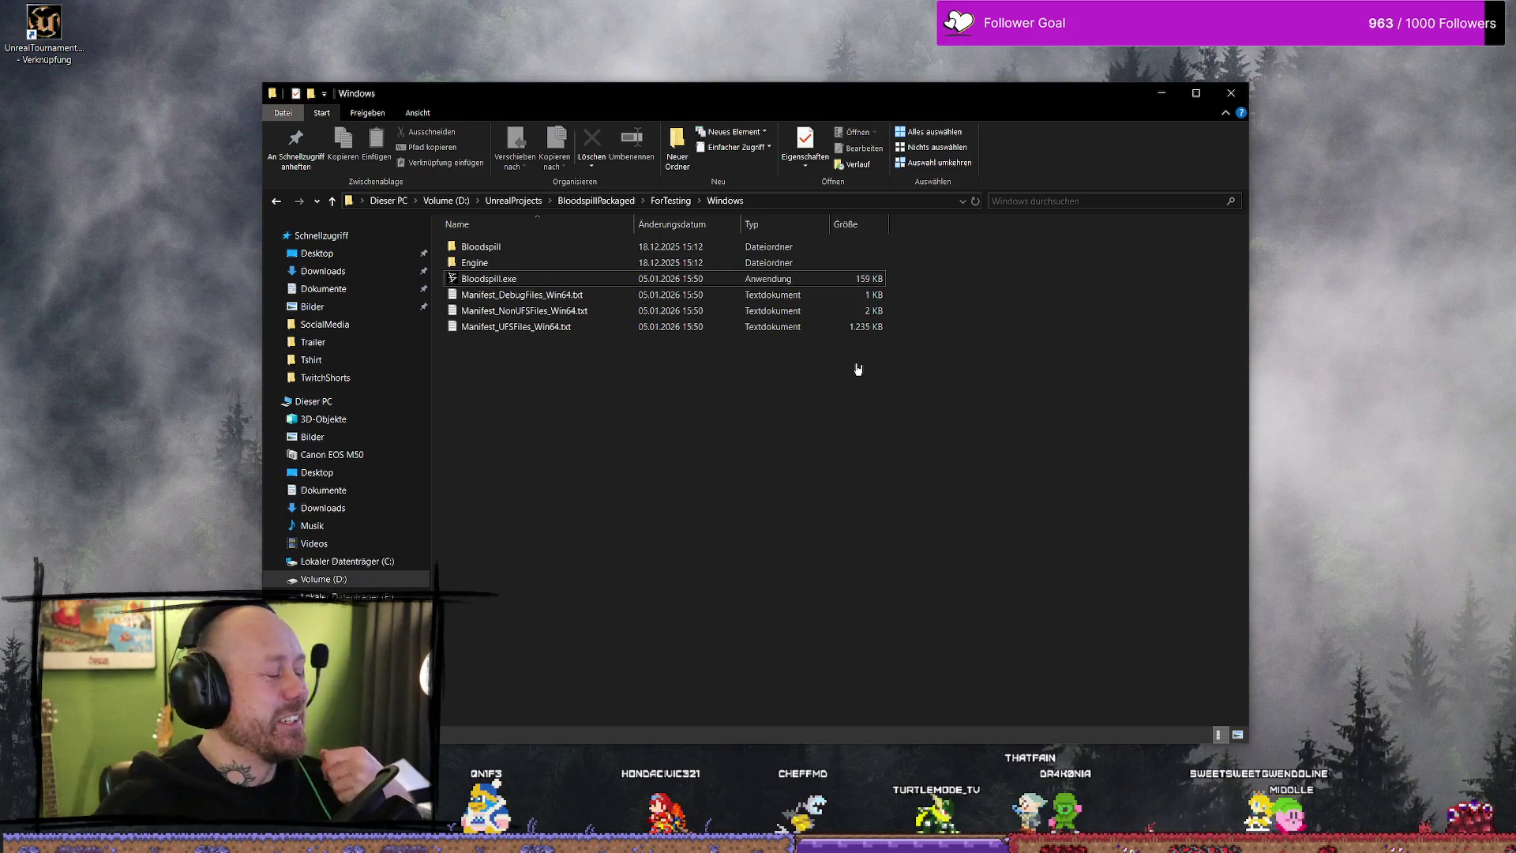
key("BackSpace")
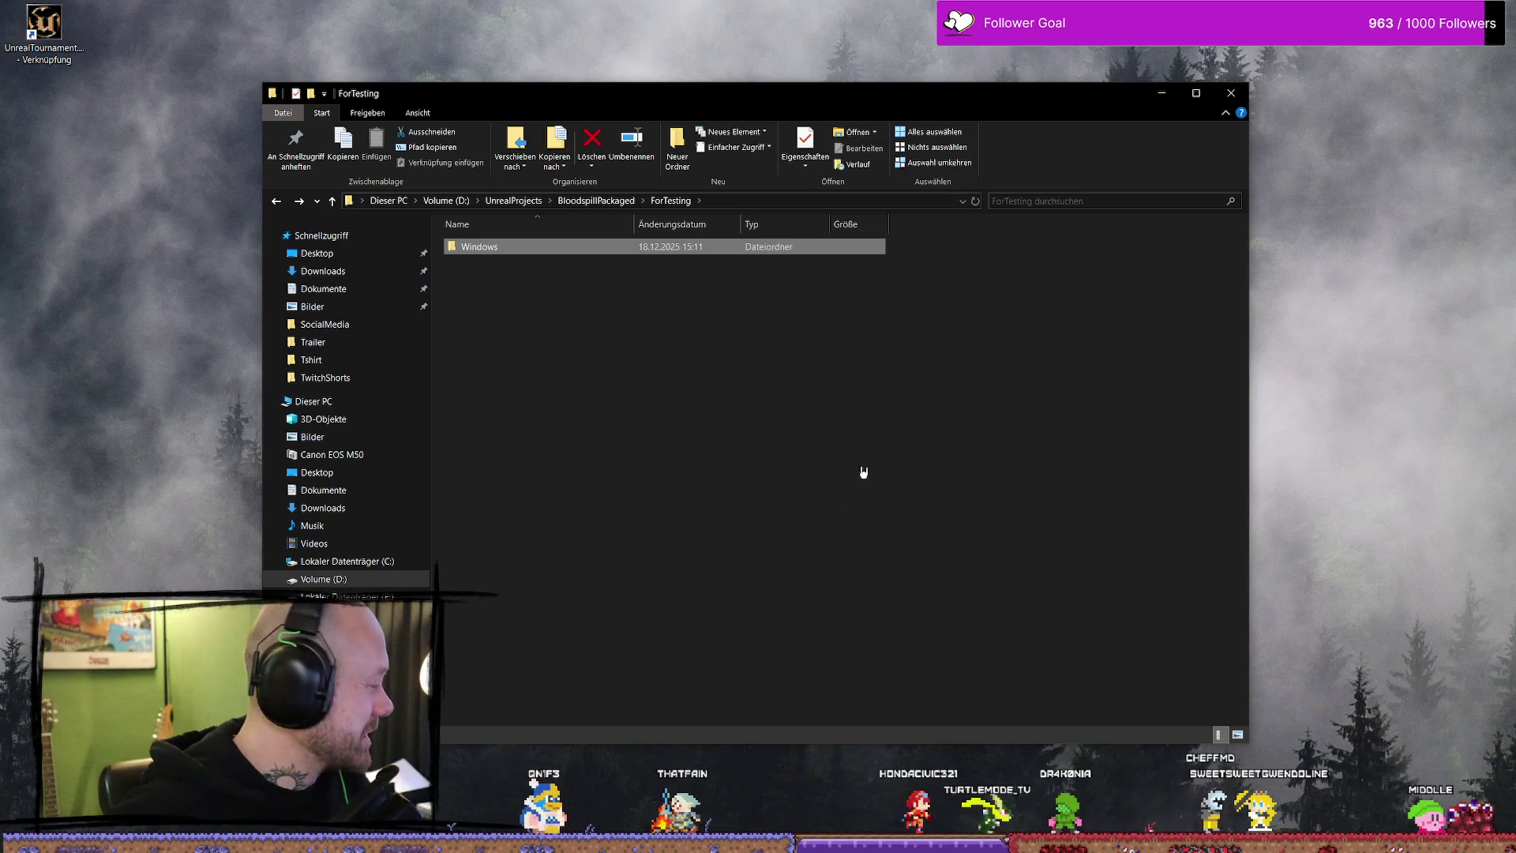
left_click(794, 533)
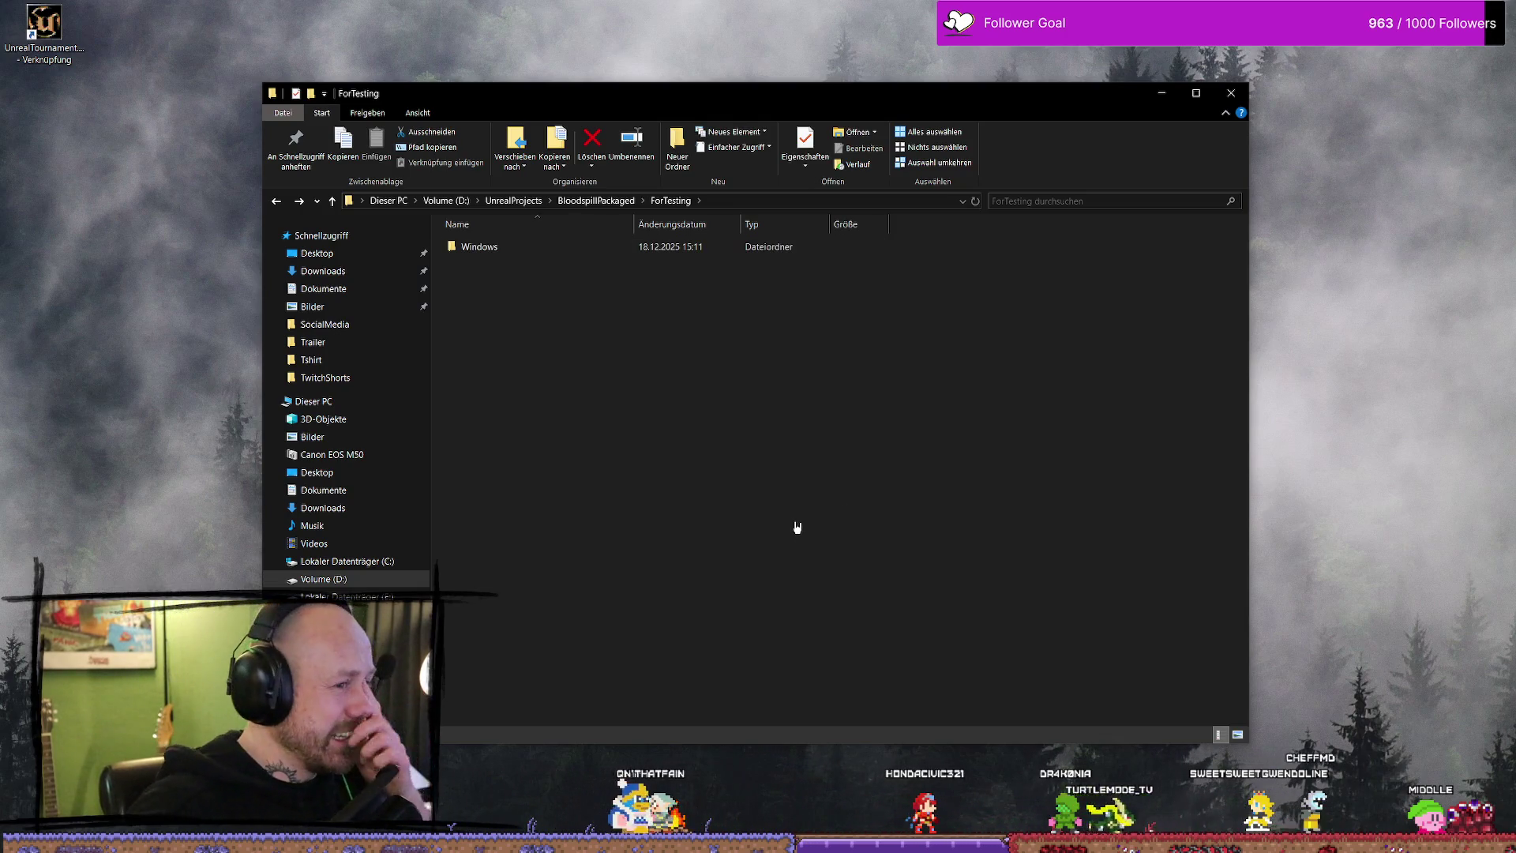
- Copy the Windows build folder and open the Bloodspill folder on the PortableSSD
left_click(530, 251)
left_click(737, 307)
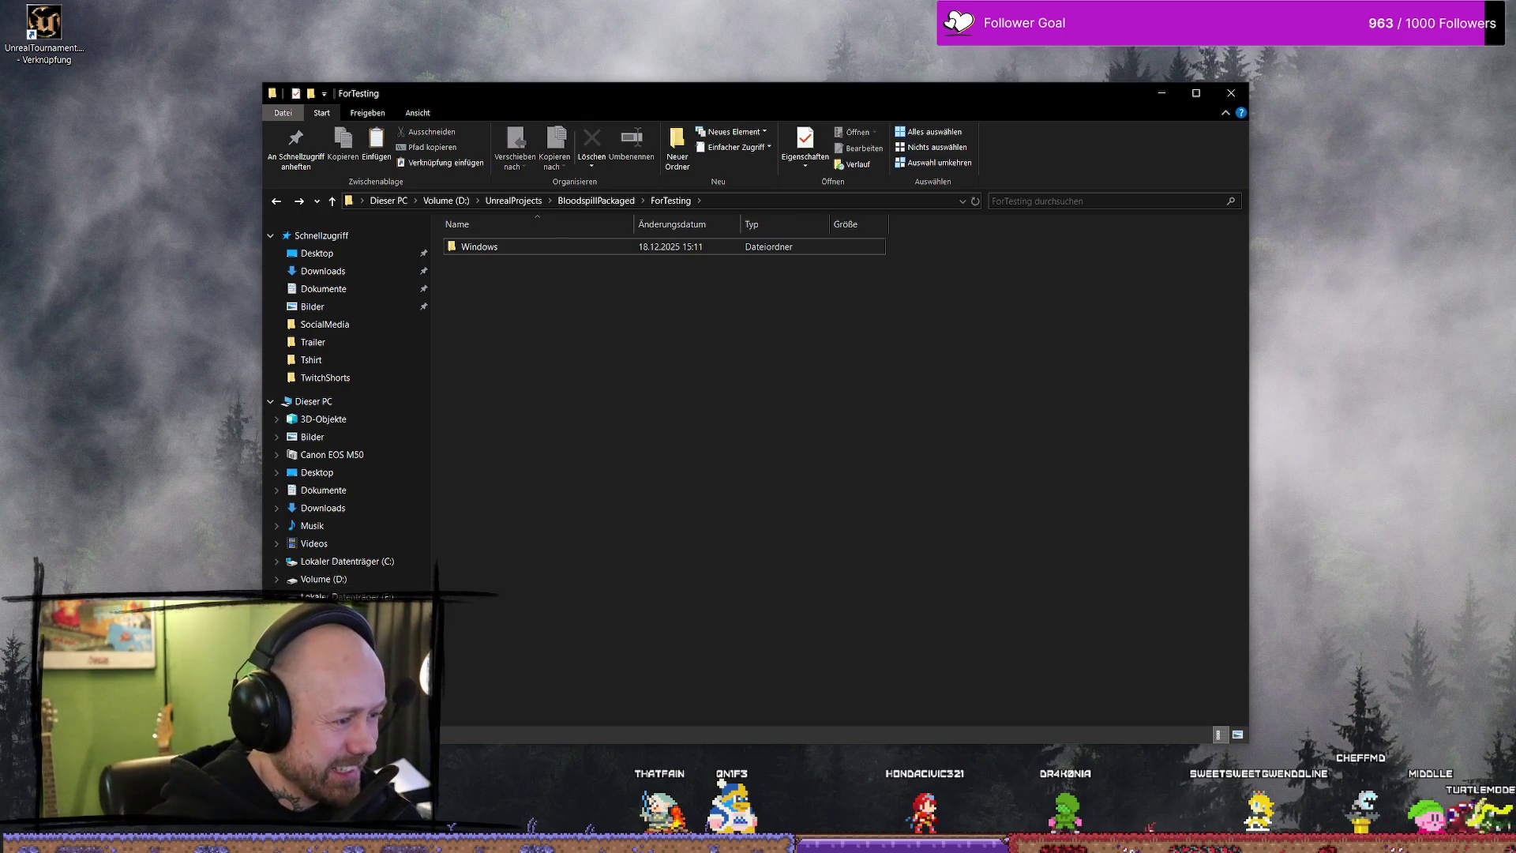
scroll(591, 514, "down", 5)
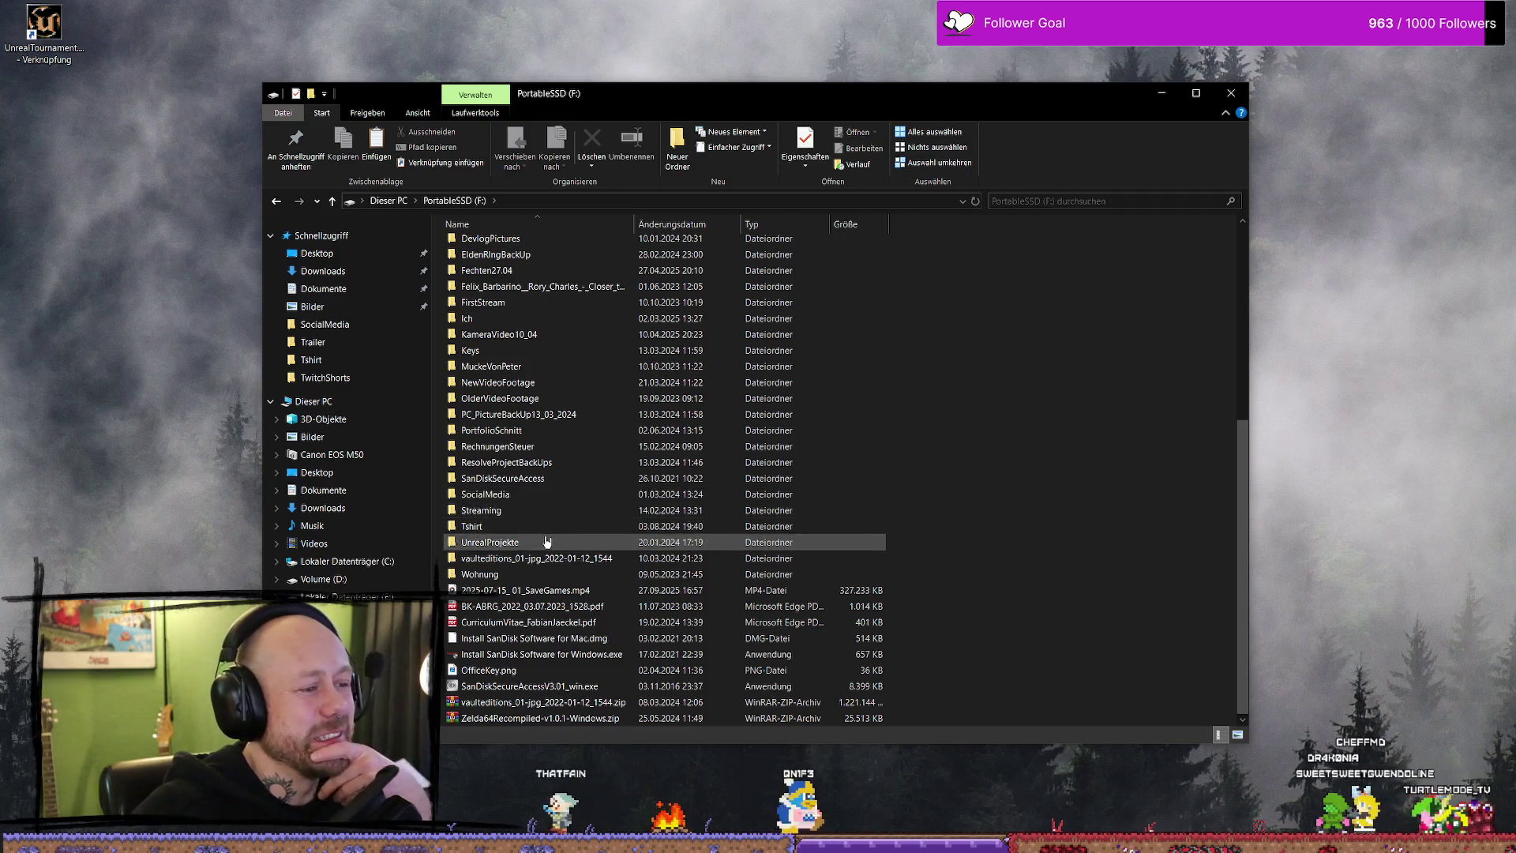
scroll(546, 341, "up", 2)
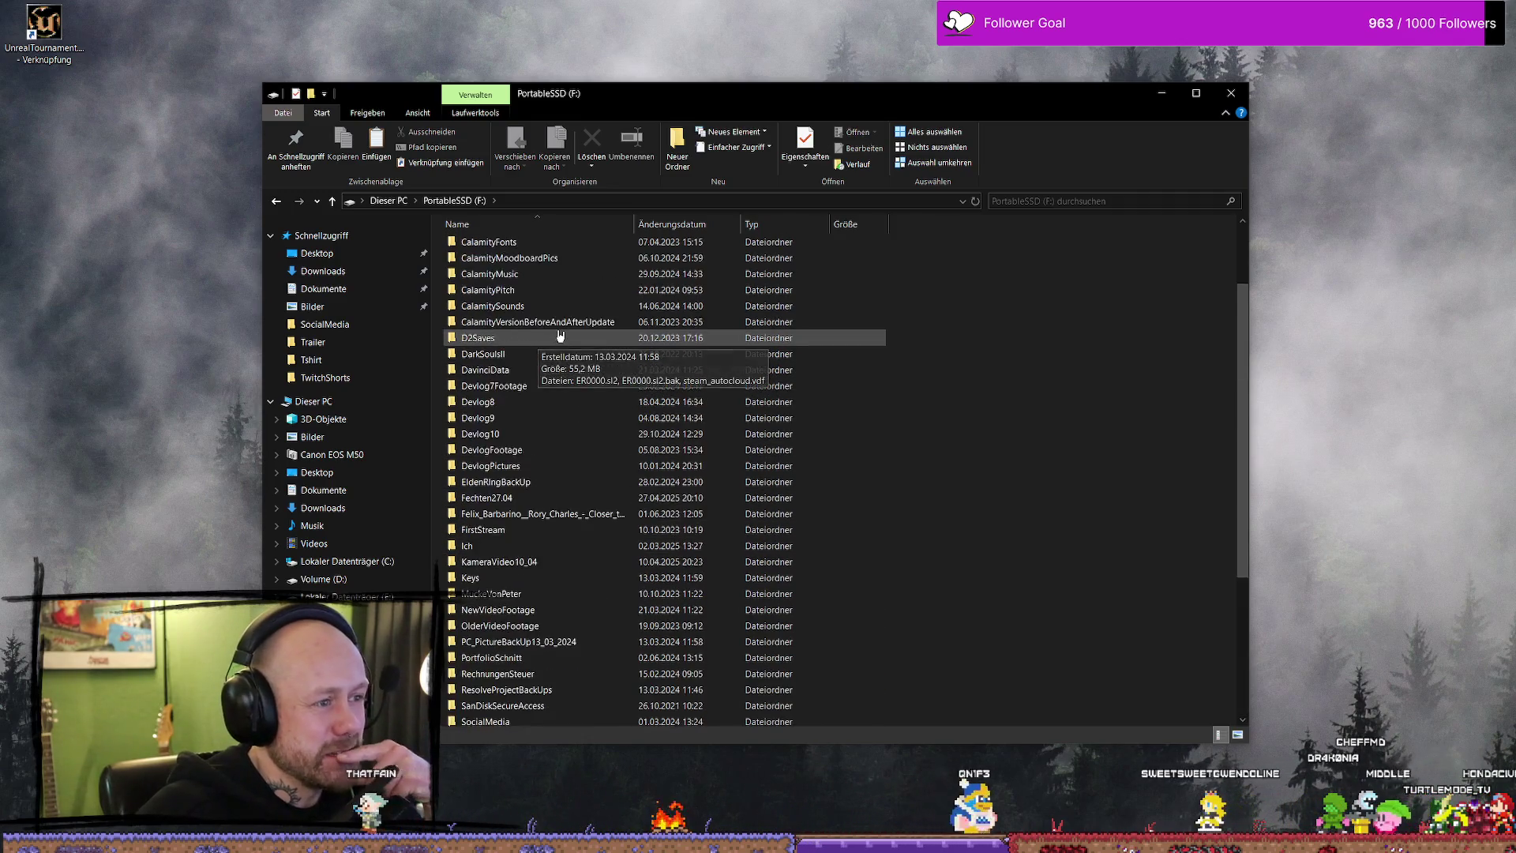
scroll(546, 341, "up", 5)
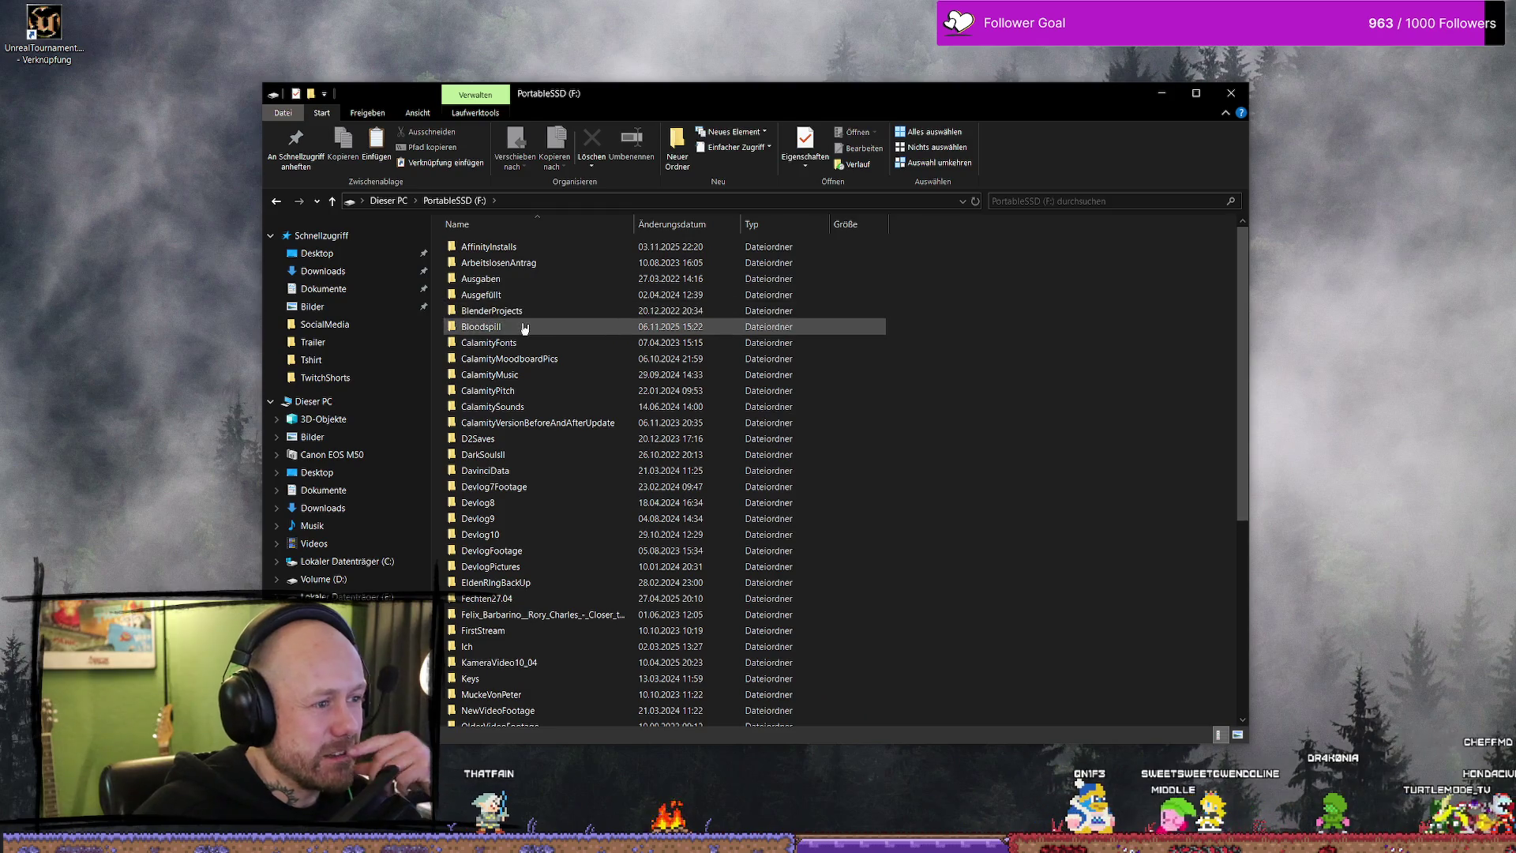
double_click(524, 326)
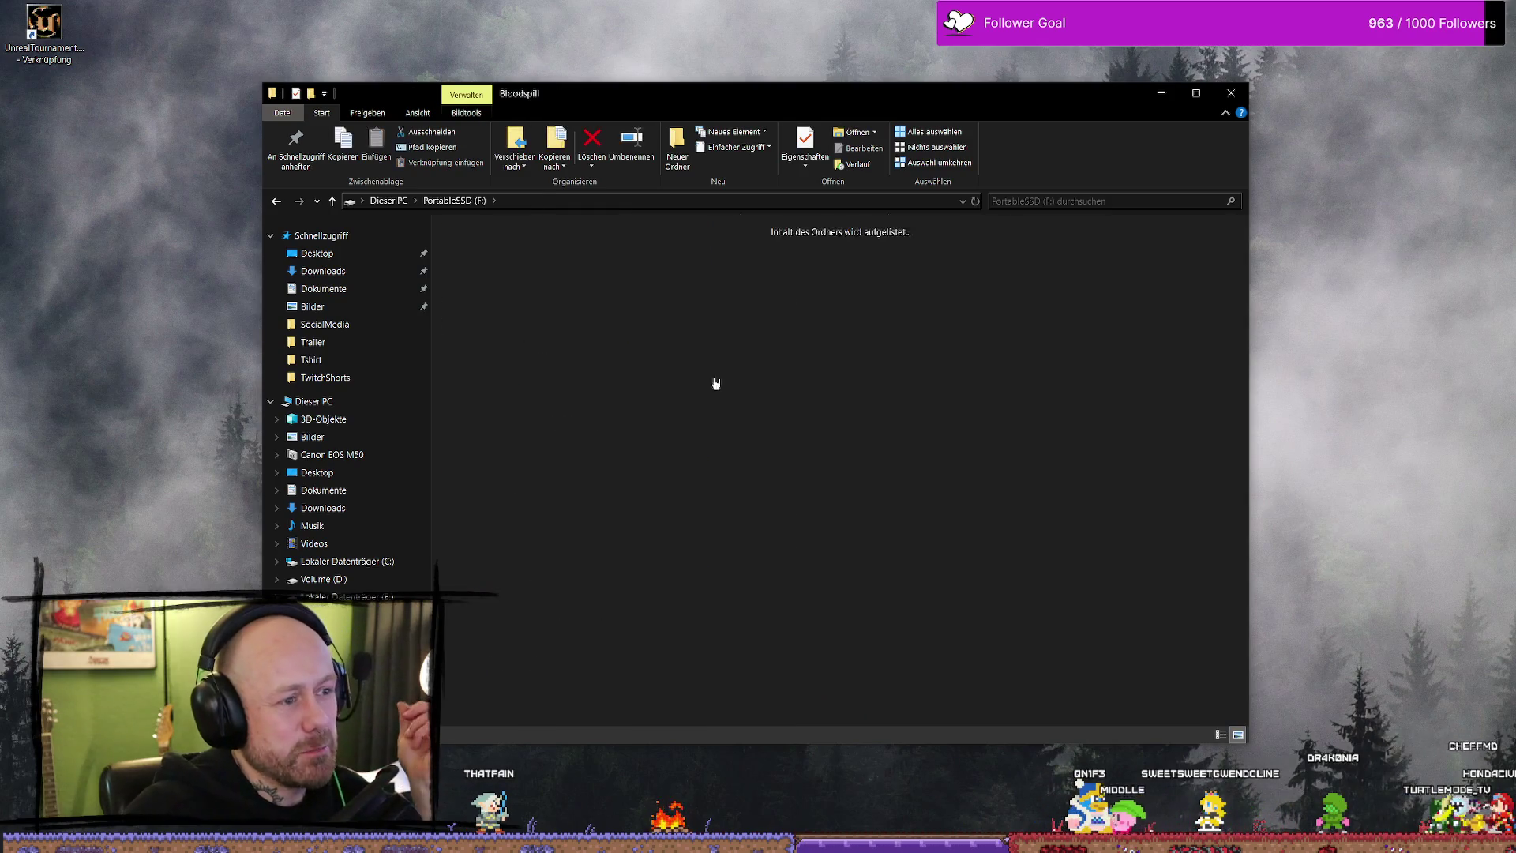
- Paste the Windows folder into Bloodspill via Einfügen and watch the copy progress
right_click(816, 481)
left_click(856, 581)
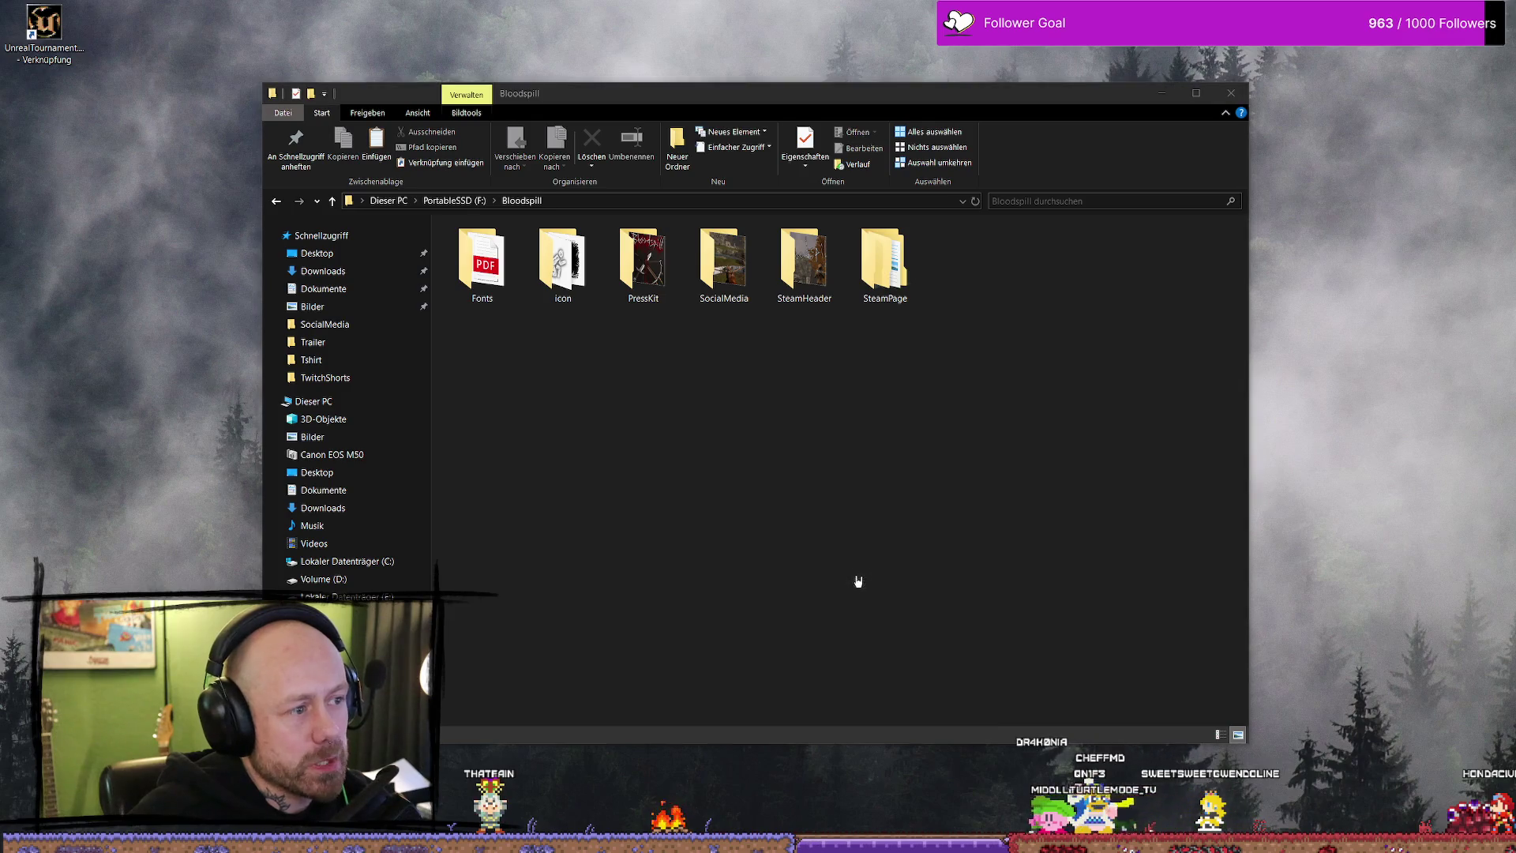
left_click(935, 486)
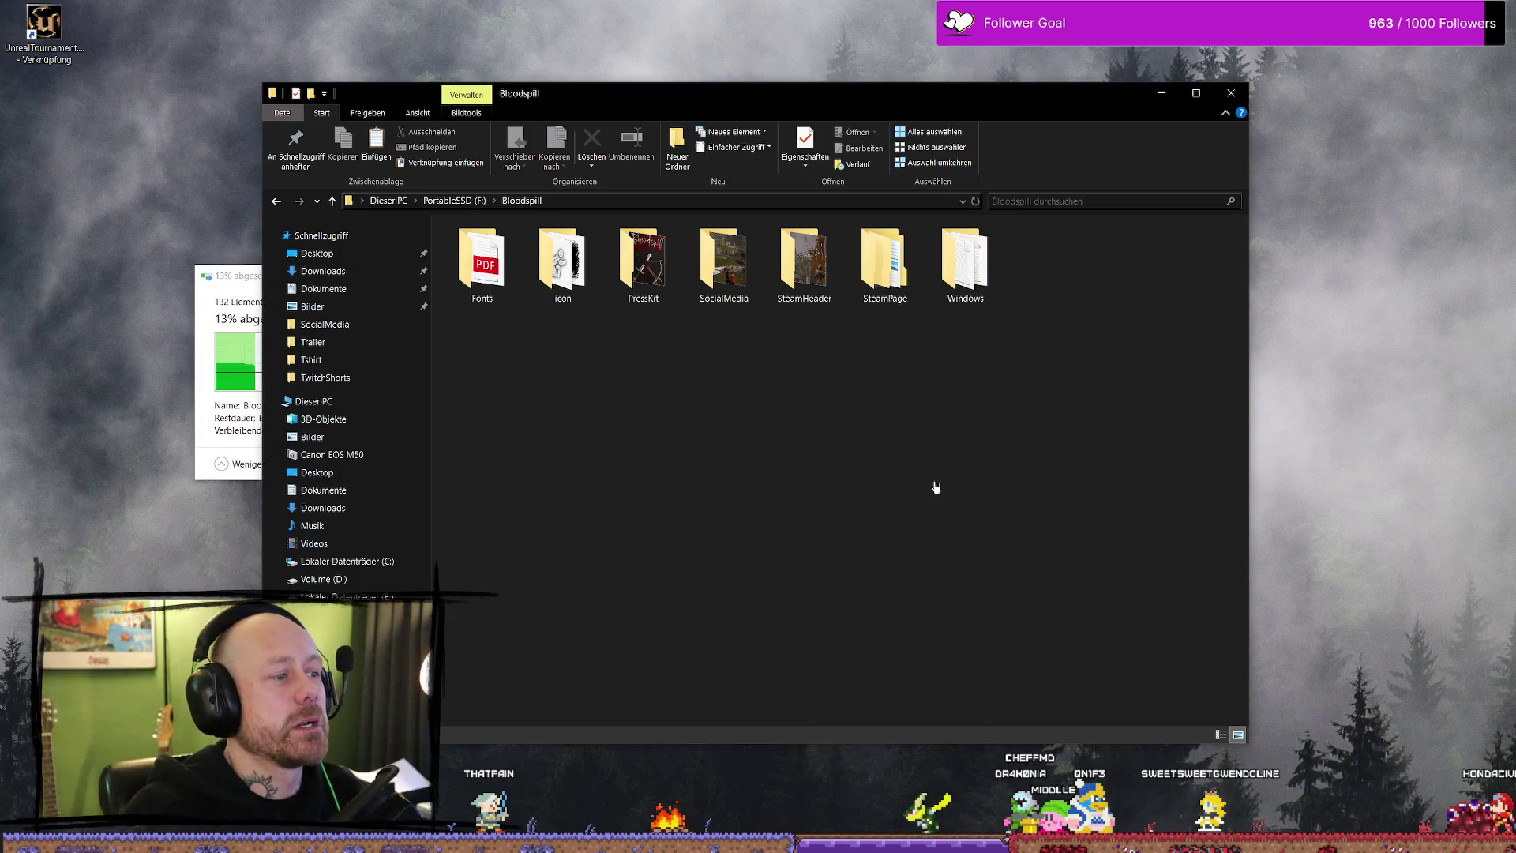
left_click(210, 281)
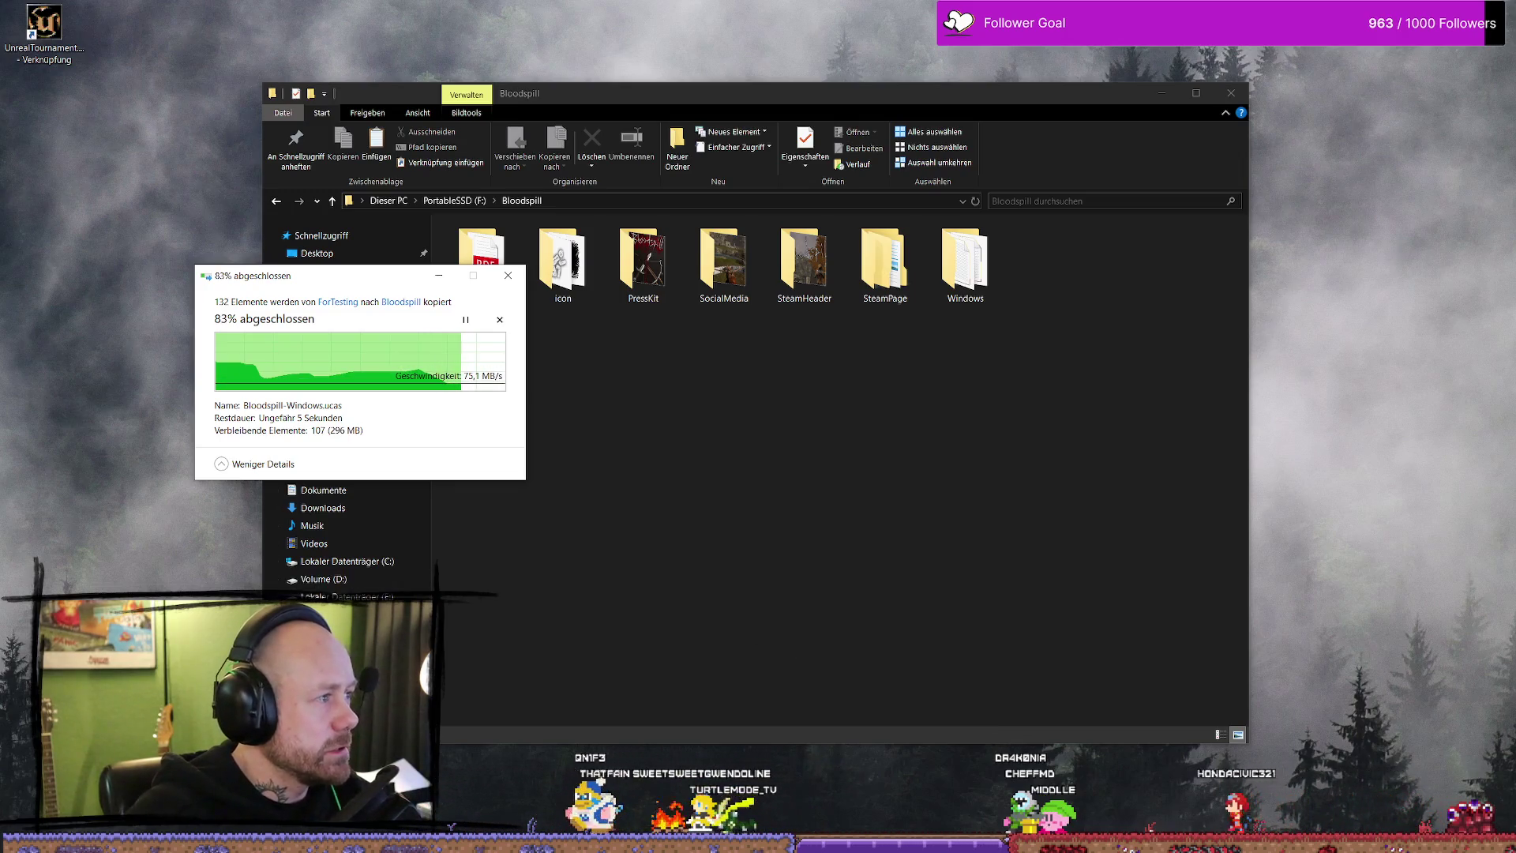
- Wait out the copy of the 132-item Windows build, switching between progress dialog and Explorer
left_click(351, 249)
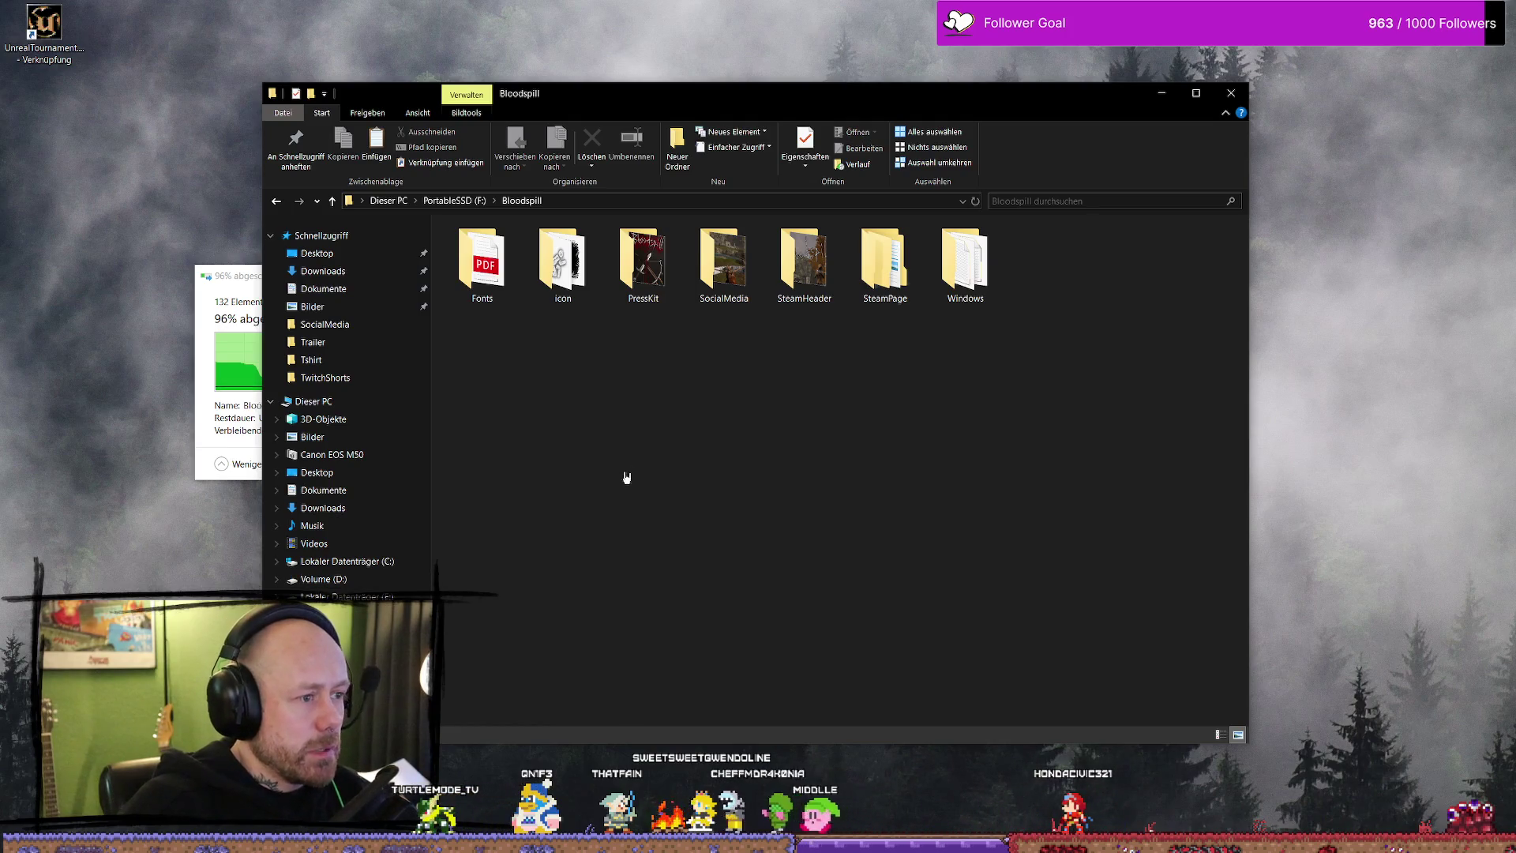
left_click_drag(870, 92, 982, 92)
left_click(336, 285)
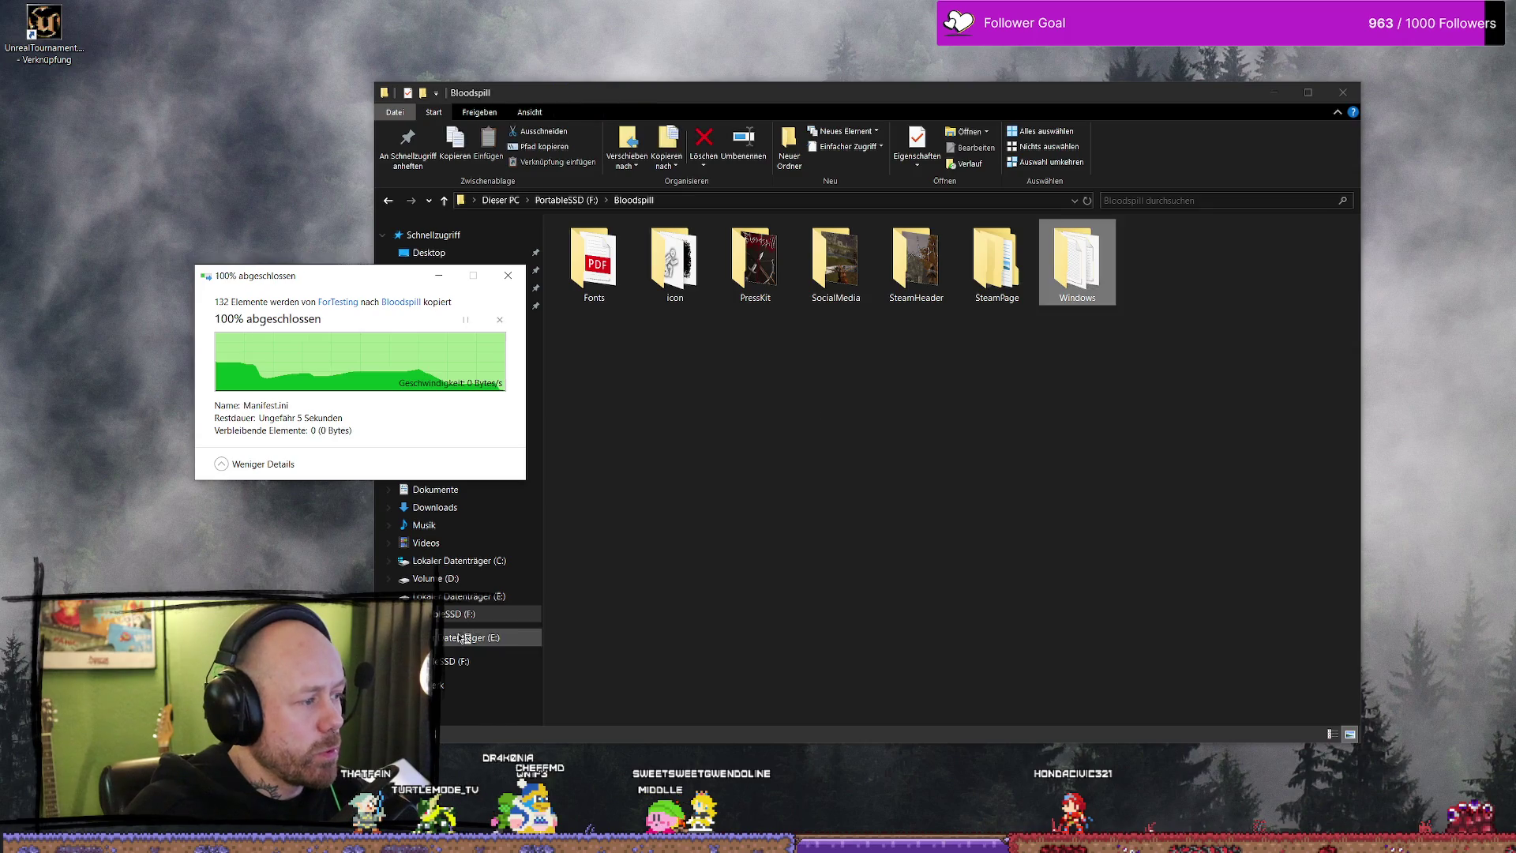
left_click(1000, 430)
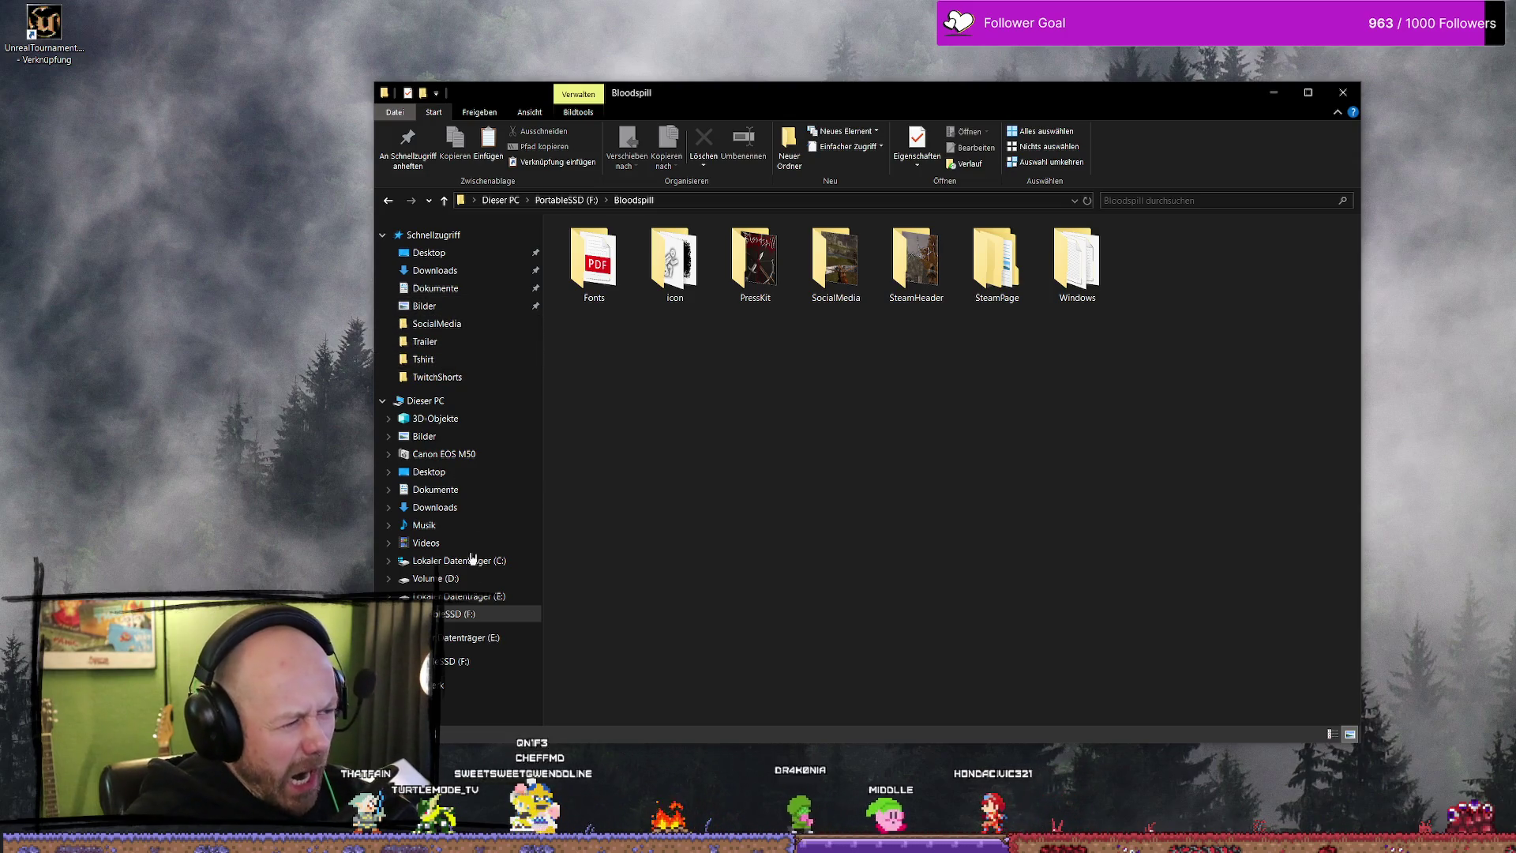
- Navigate D: > UnrealProjects > BloodspillPackaged > ForTesting > Windows and pick Bloodspill.exe
left_click(474, 578)
scroll(753, 479, "down", 3)
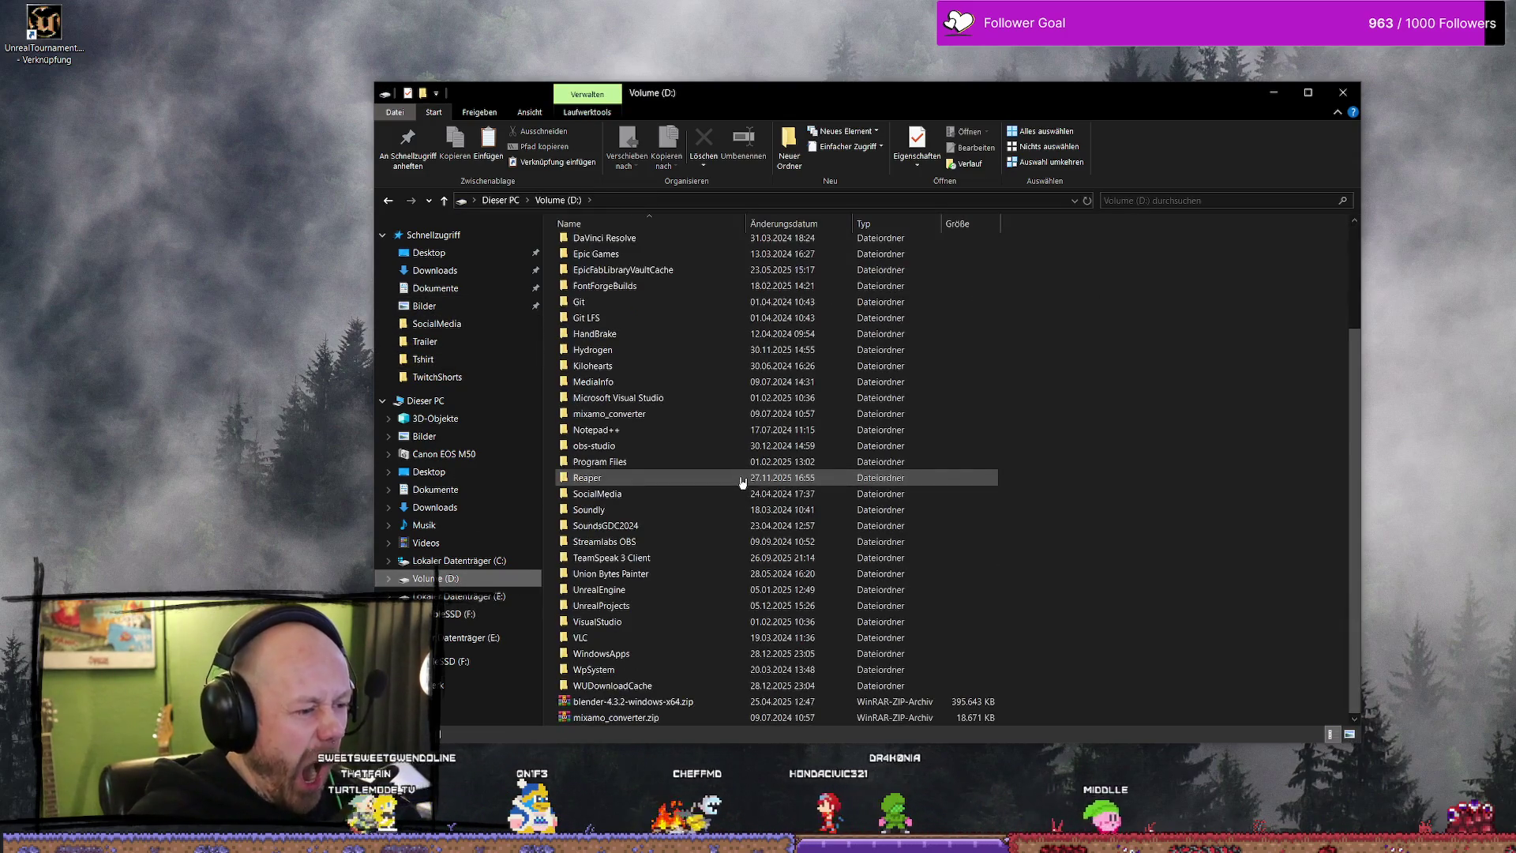
double_click(662, 607)
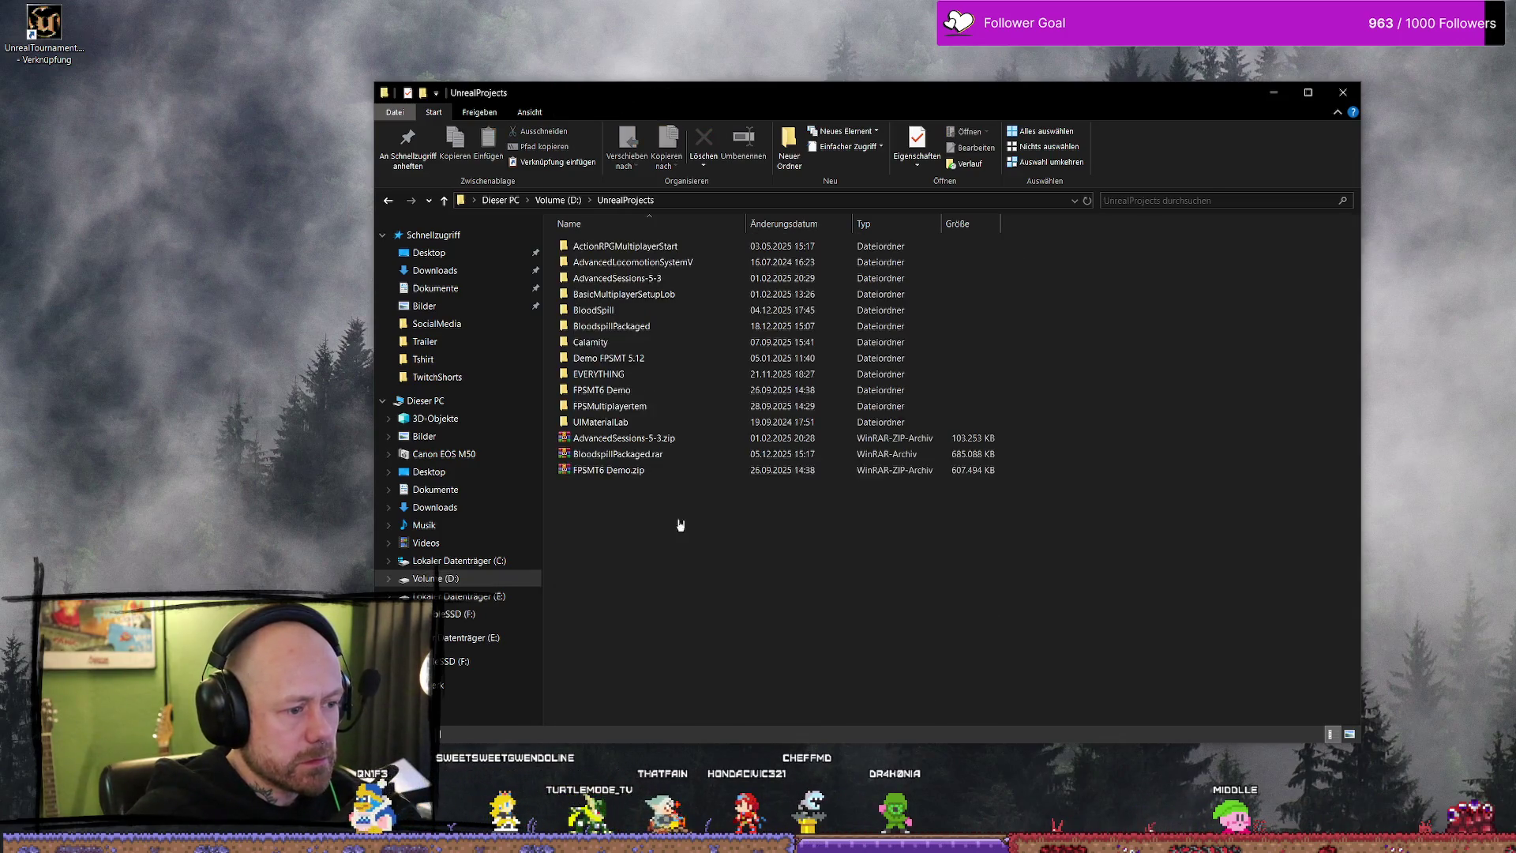
double_click(666, 325)
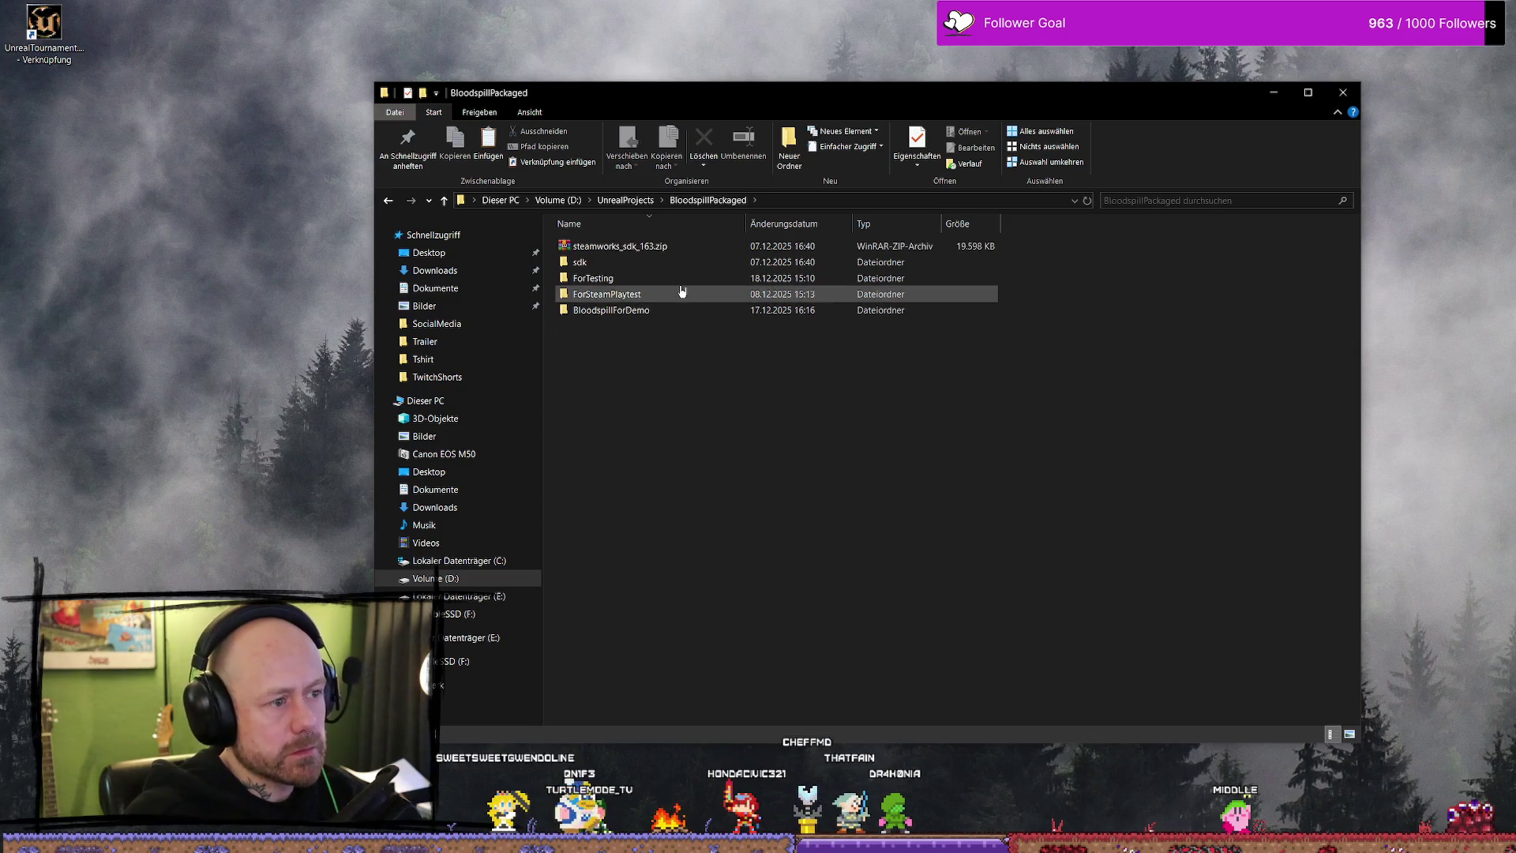
double_click(689, 287)
double_click(652, 248)
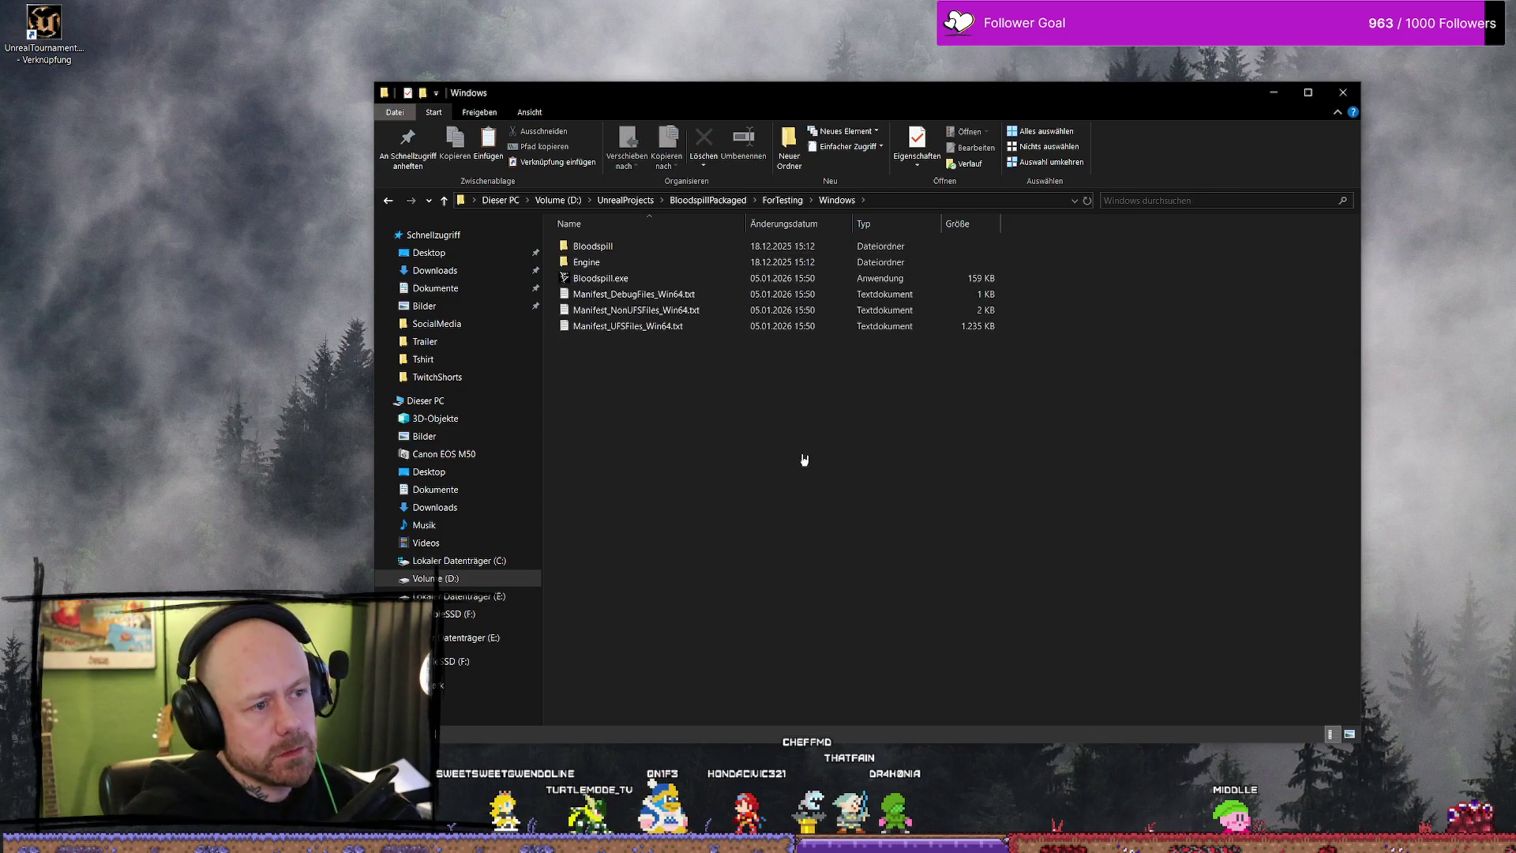
left_click(639, 279)
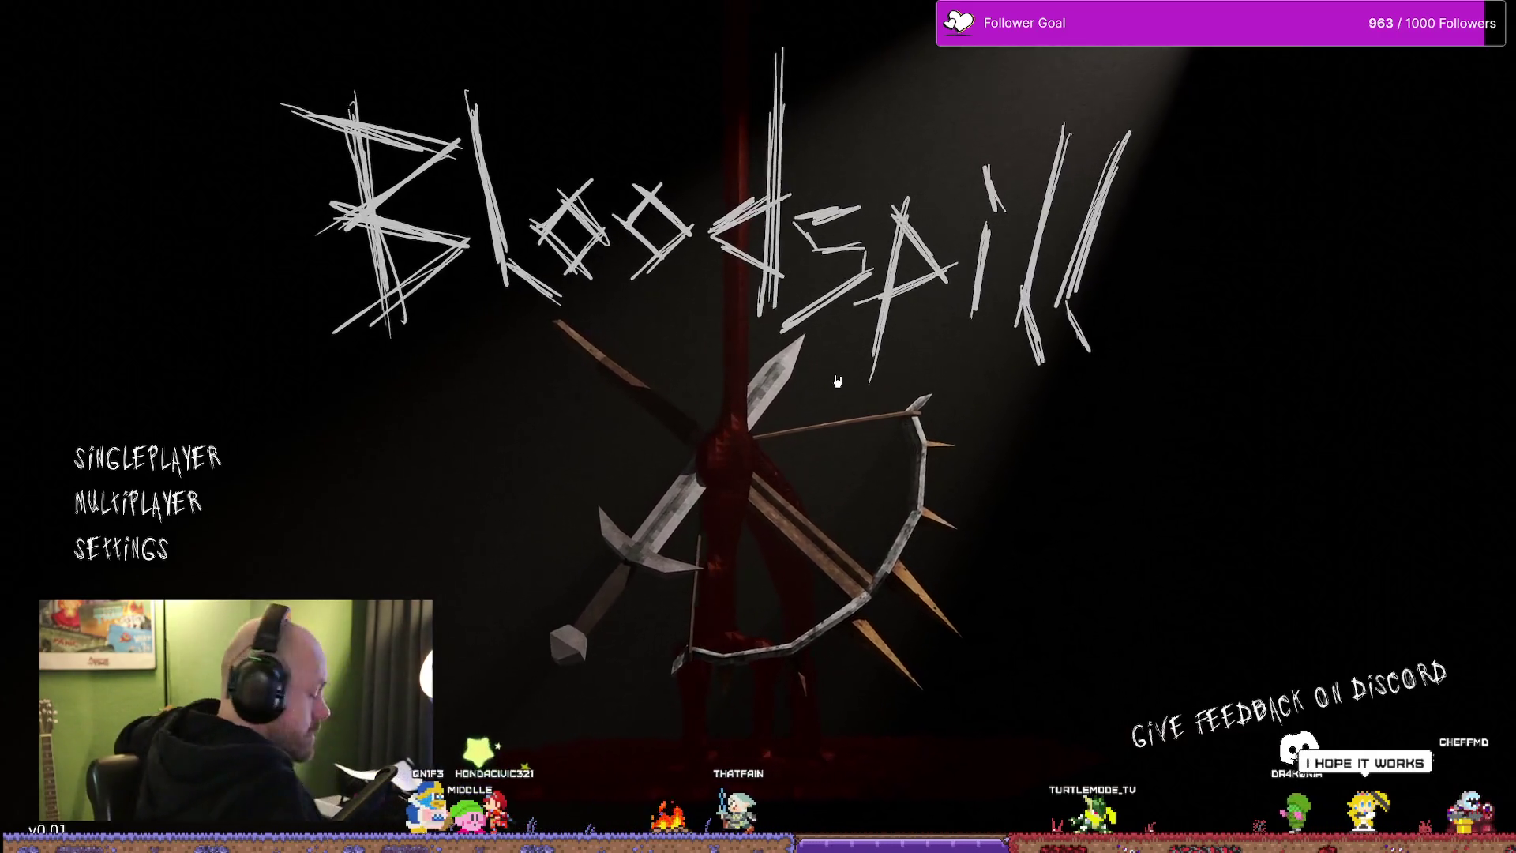
- Switch away from the game and bring the YouTube music browser to the front
left_click(137, 502)
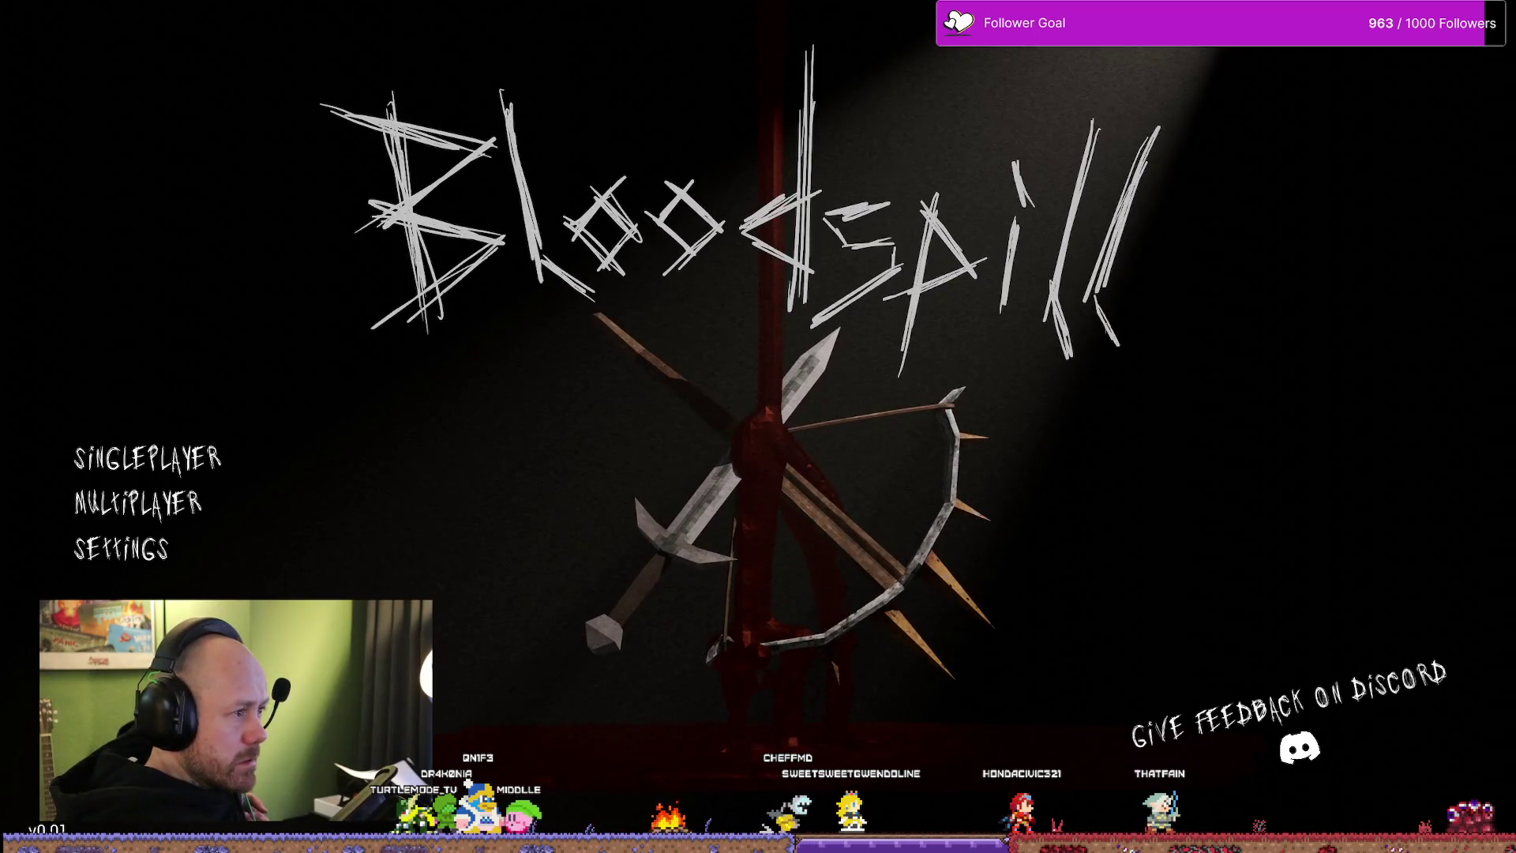
key("alt+F4")
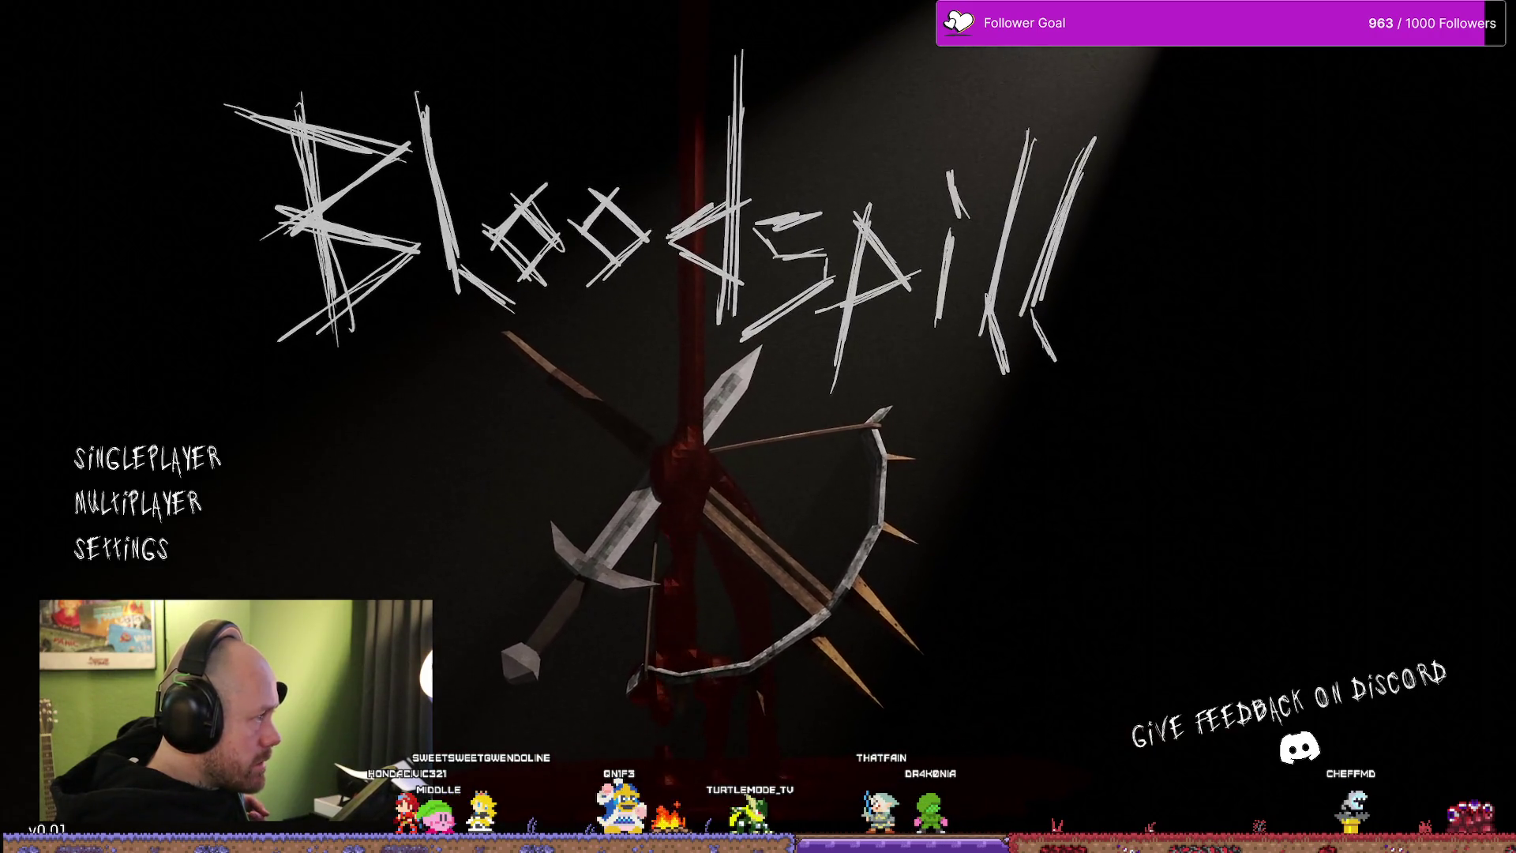
key("alt+Tab")
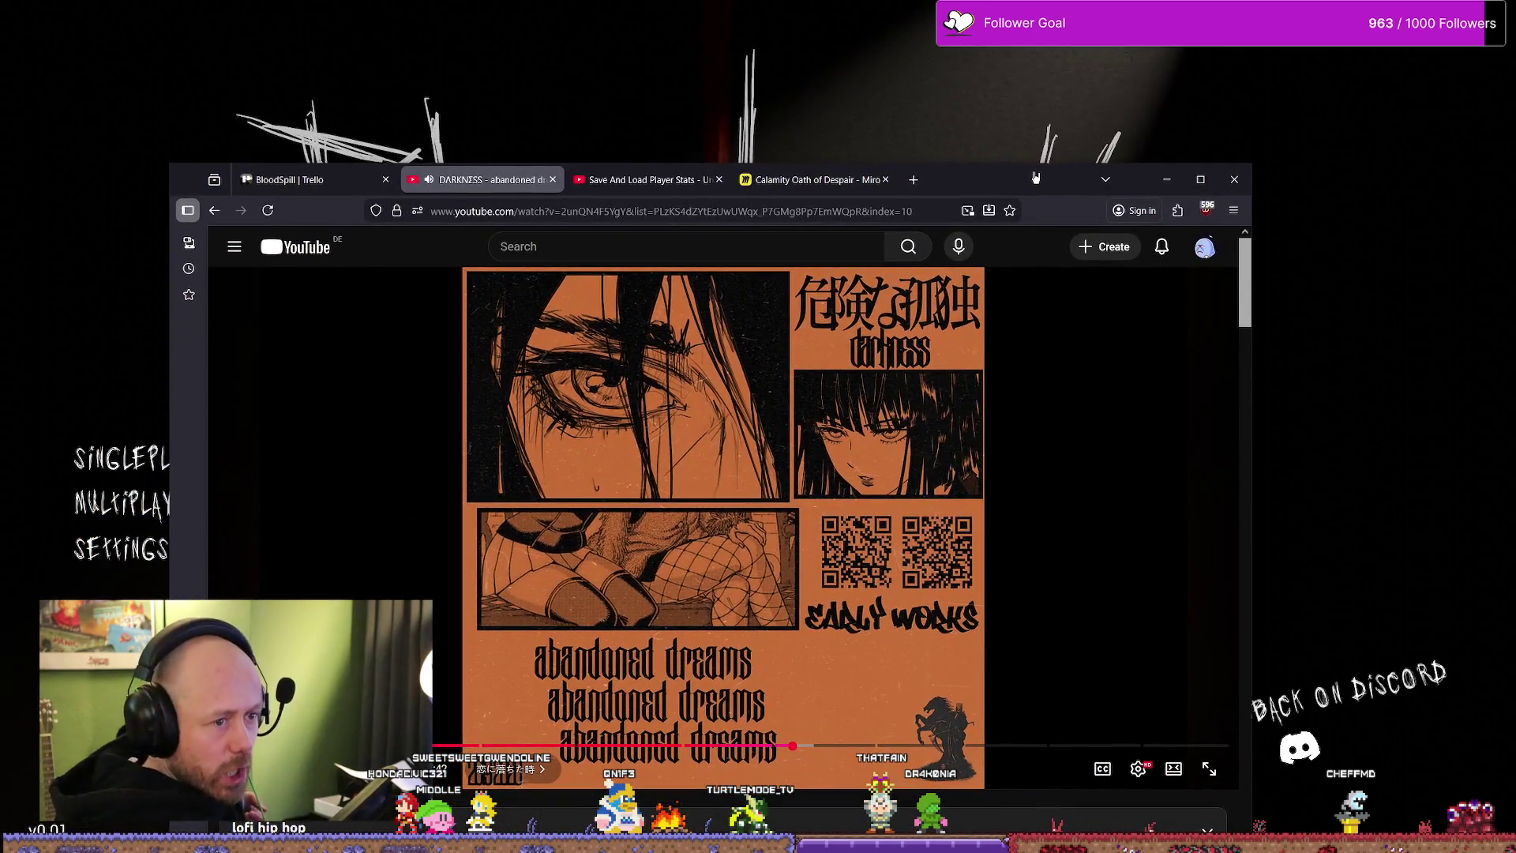
- Alt+Tab back to the Bloodspill game window
key("alt+Tab")
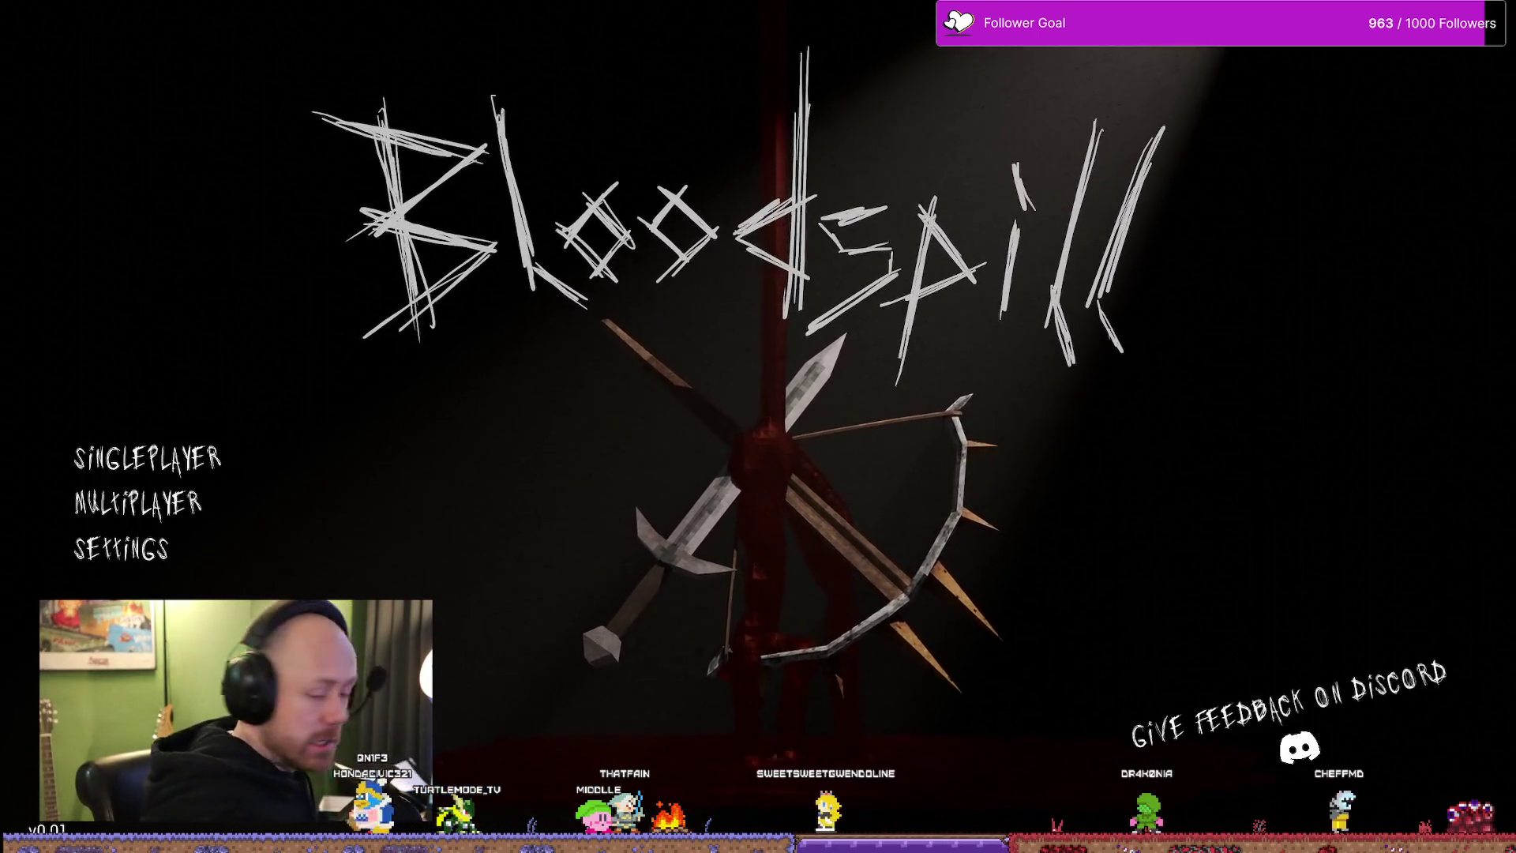
- Enter Multiplayer setup for Deathmatch on Ruined Village and lower the bot count to 0
key("Return")
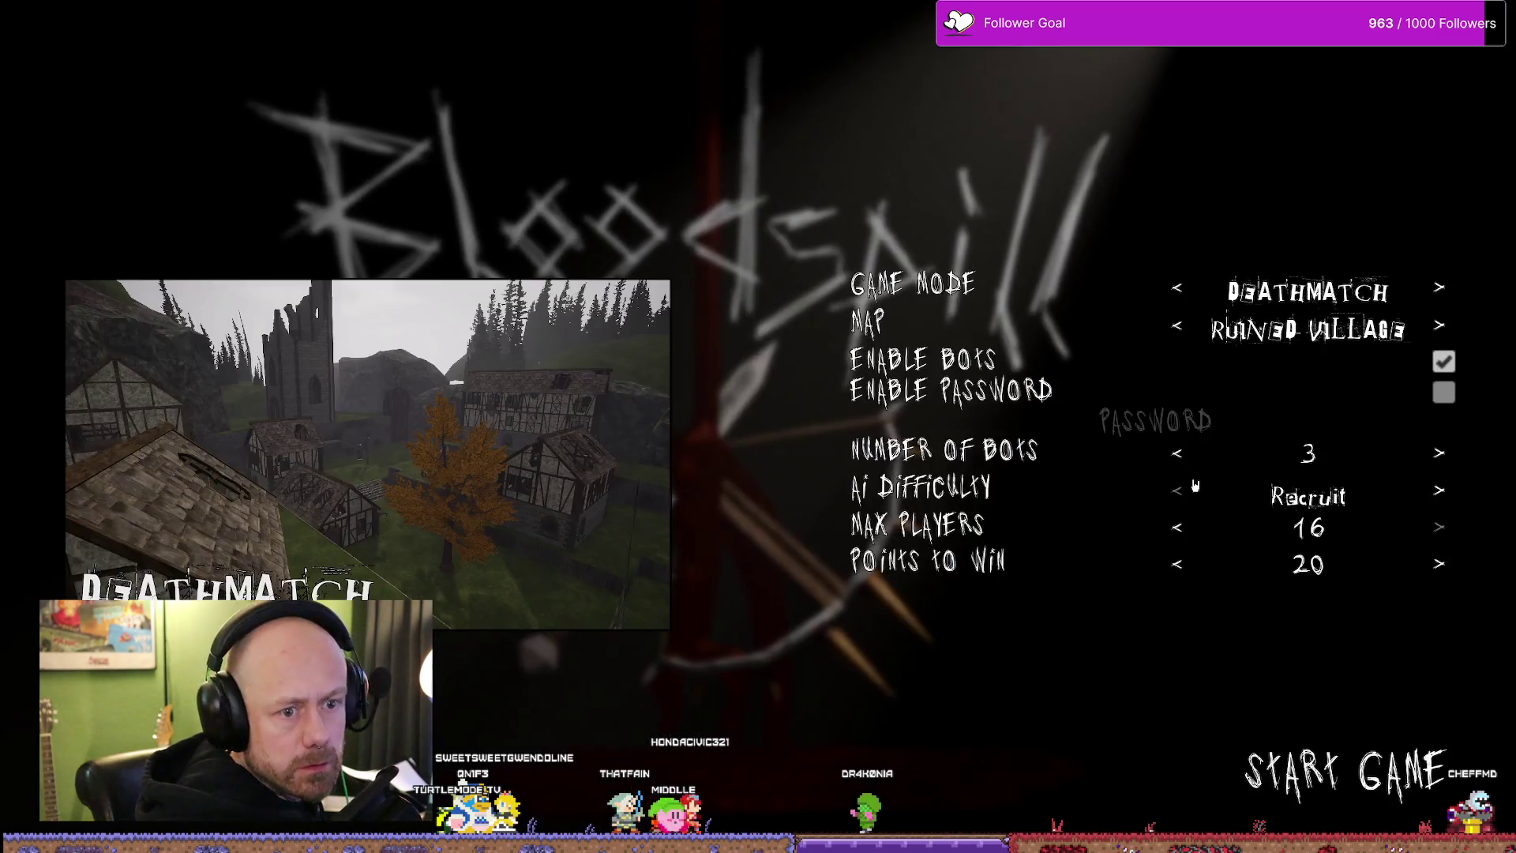
left_click(1177, 453)
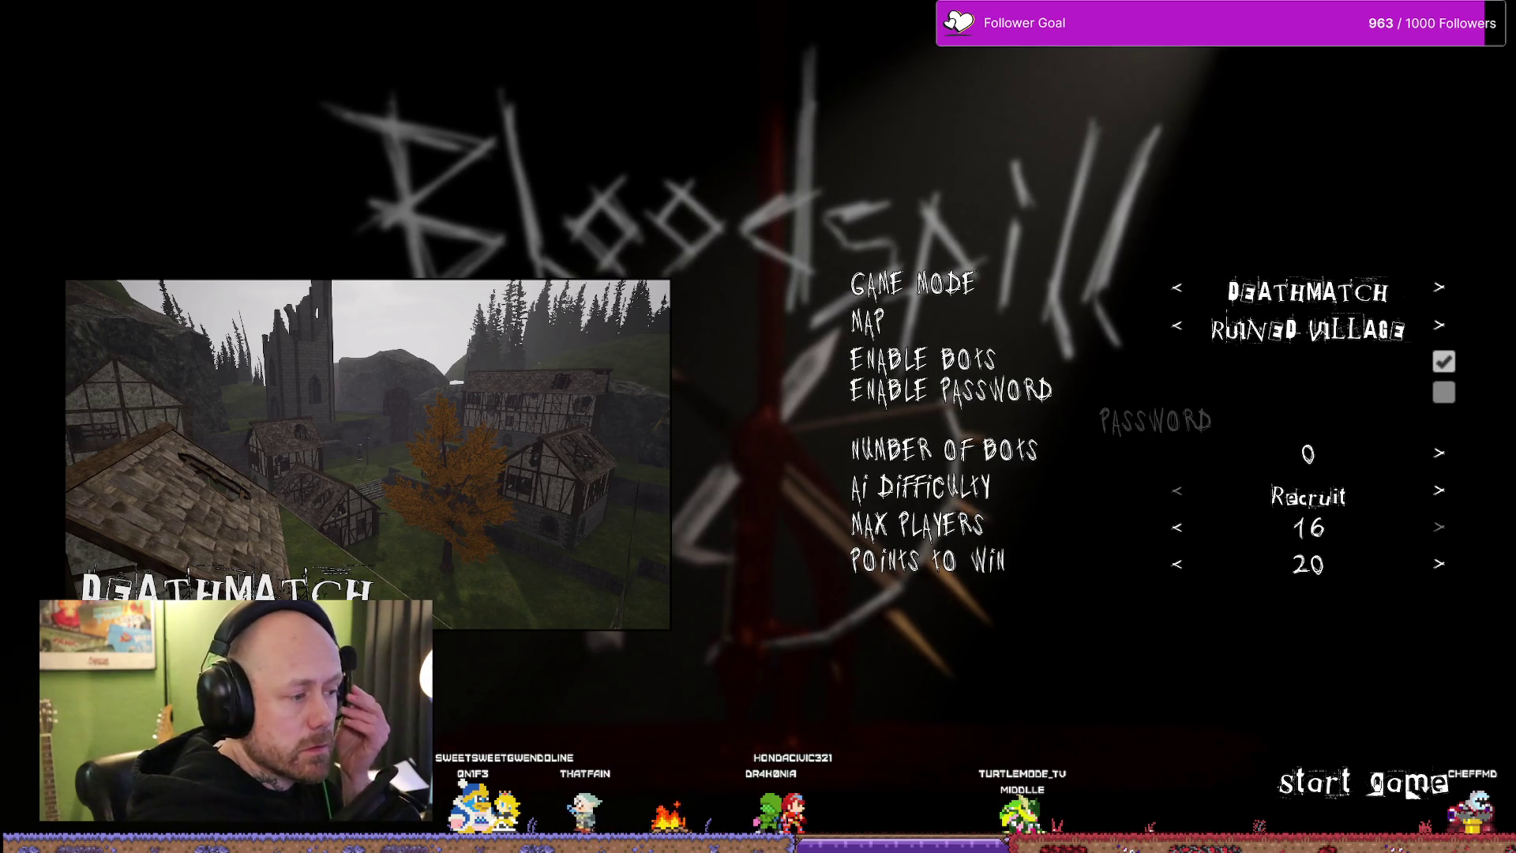
- Start the Deathmatch, deploy with the Crossbow/Knife loadout and move toward the village
left_click(1411, 791)
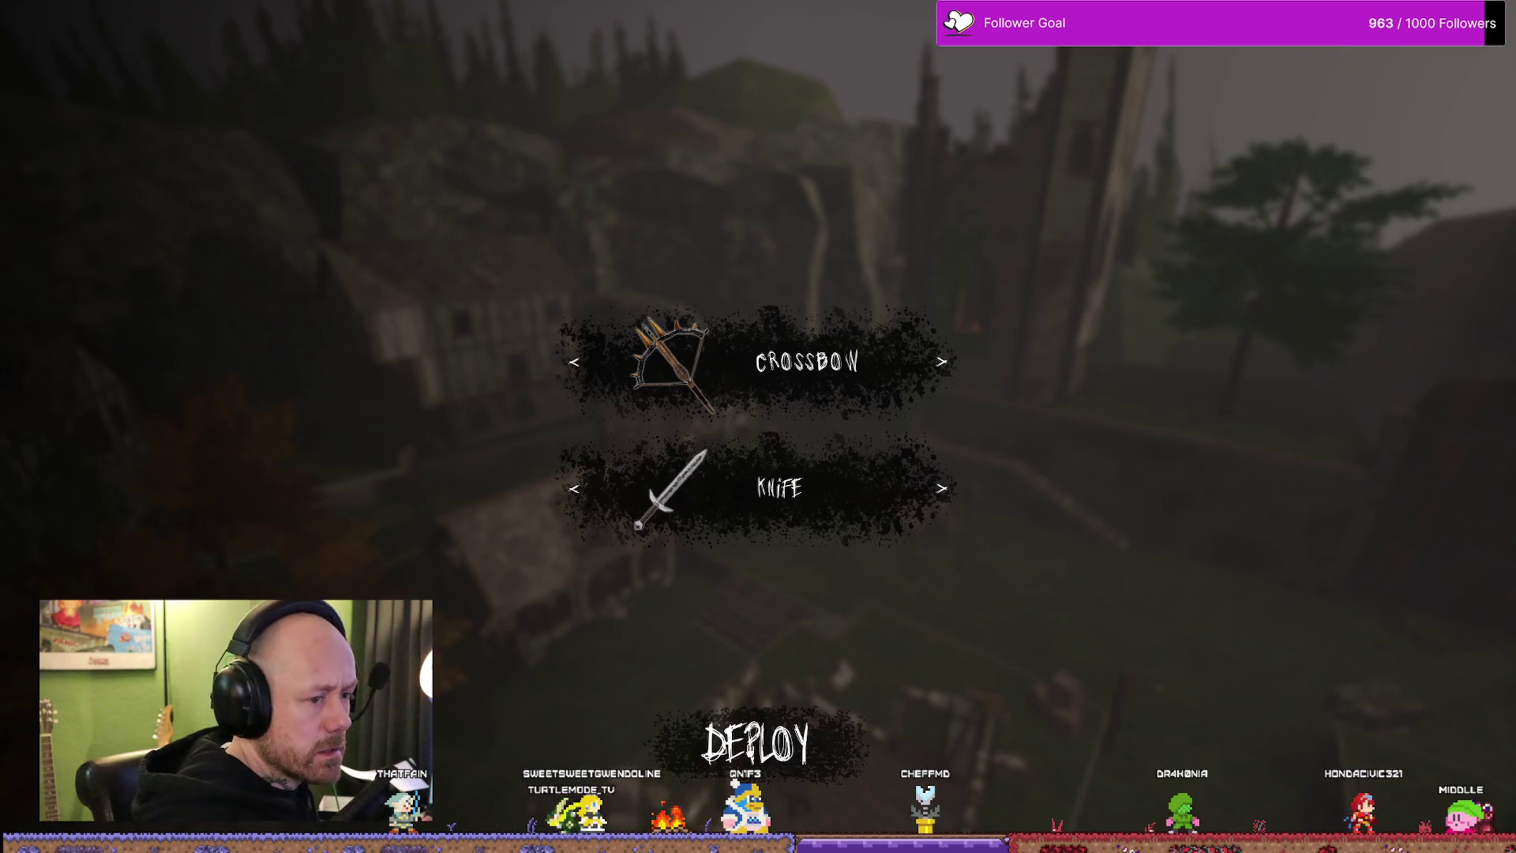
left_click(755, 743)
key("w")
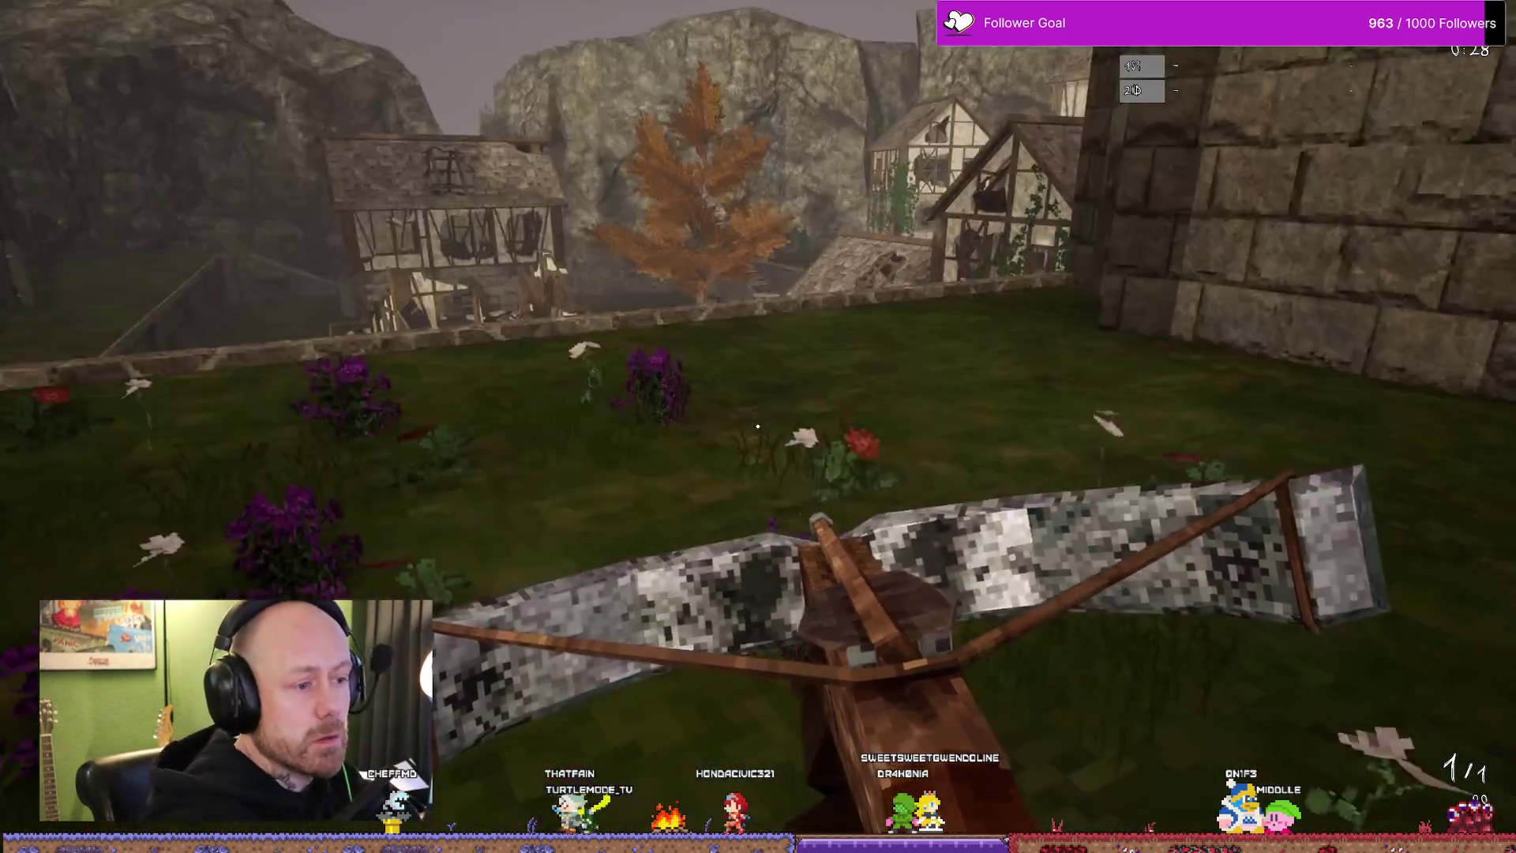
- Check the scoreboard, switch to the knife, strike the enemy soldier and back away
key("Tab")
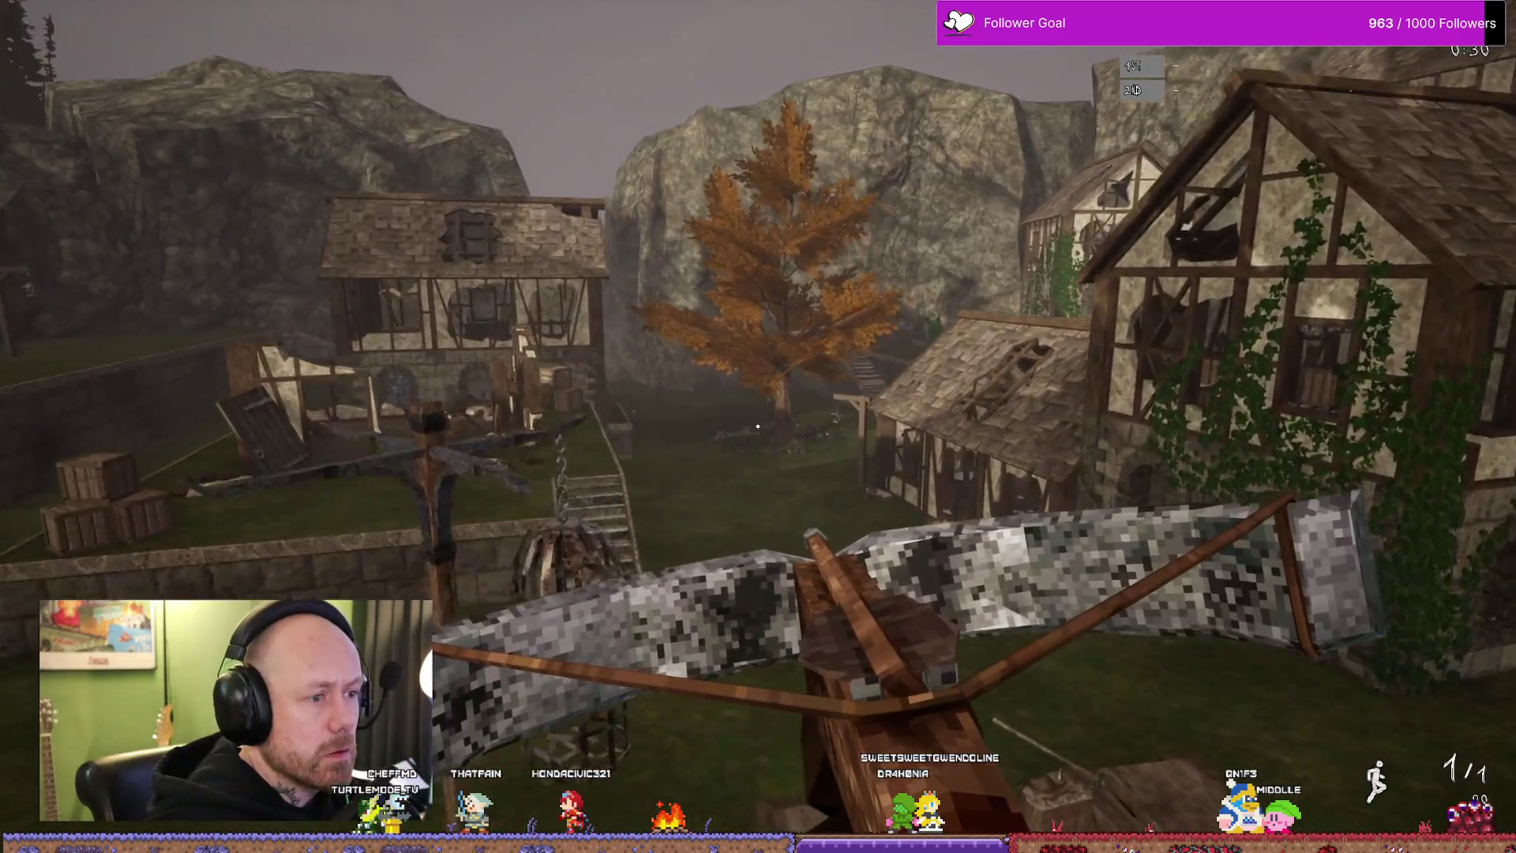
key("Tab")
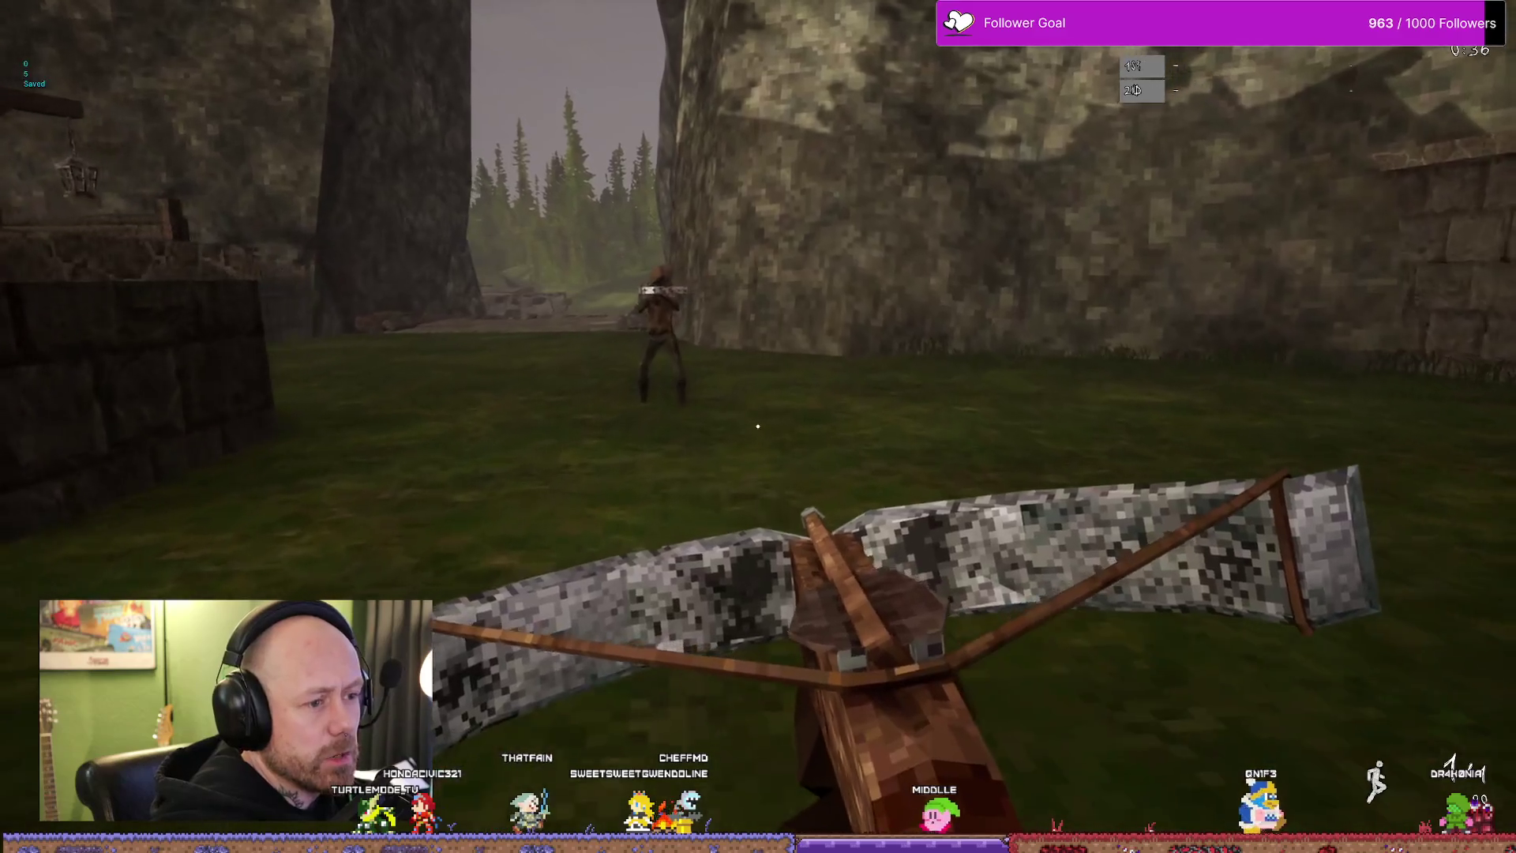
key("2")
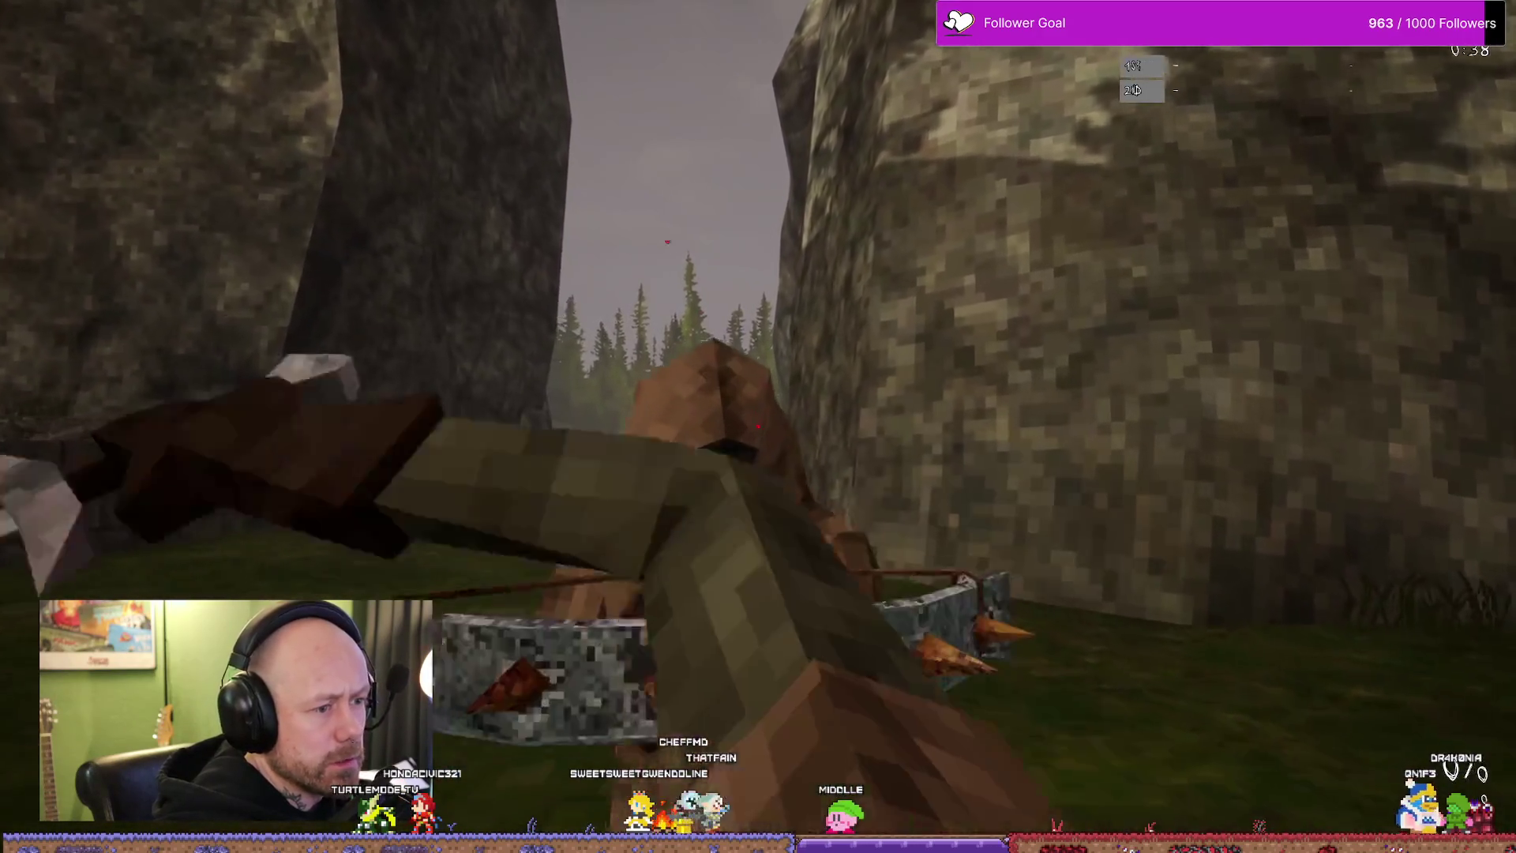
left_click(759, 426)
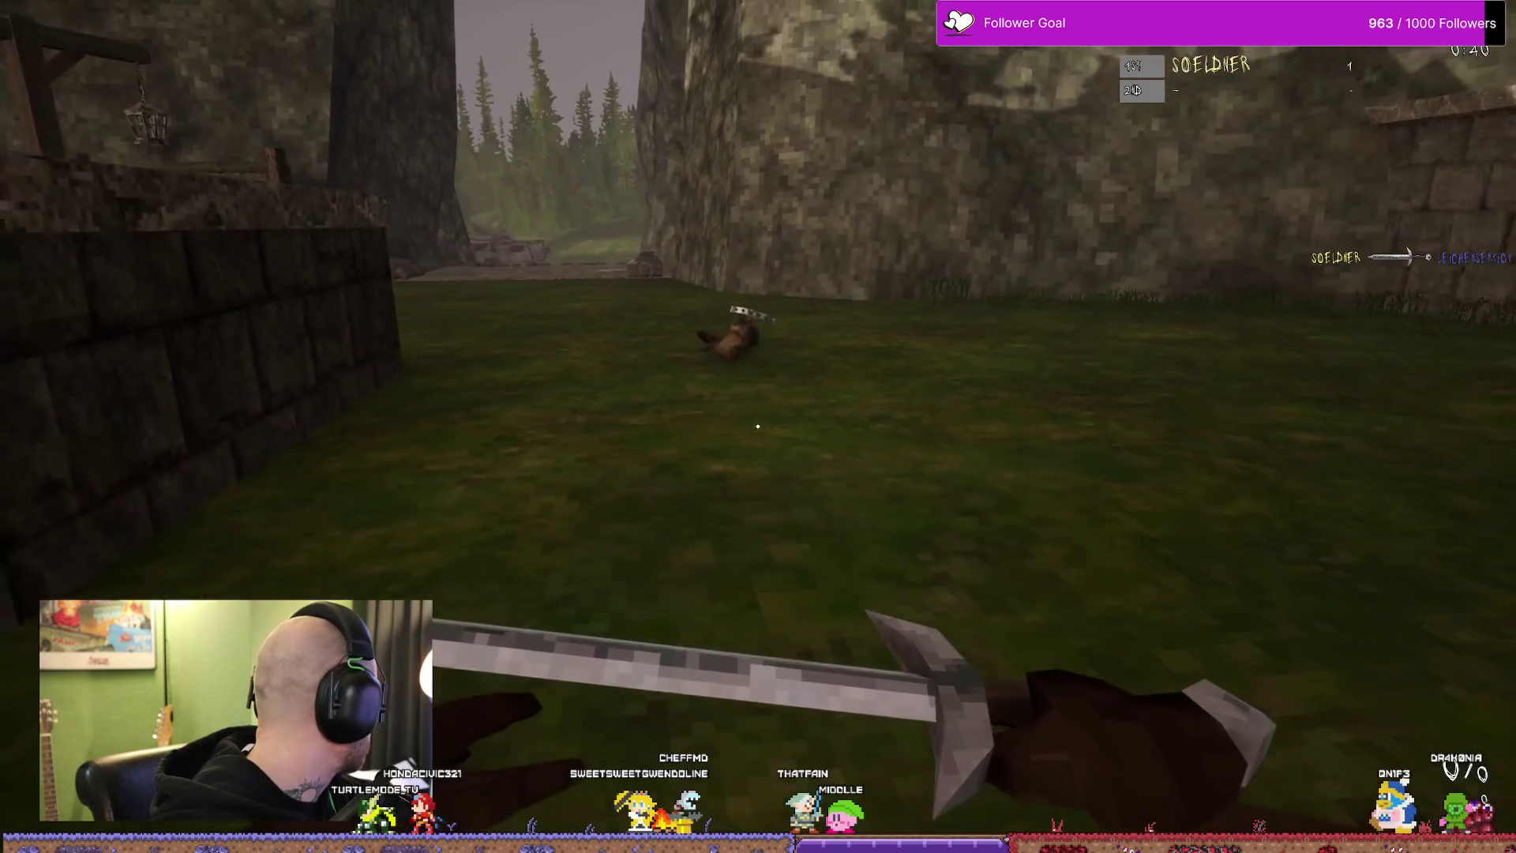
key("1")
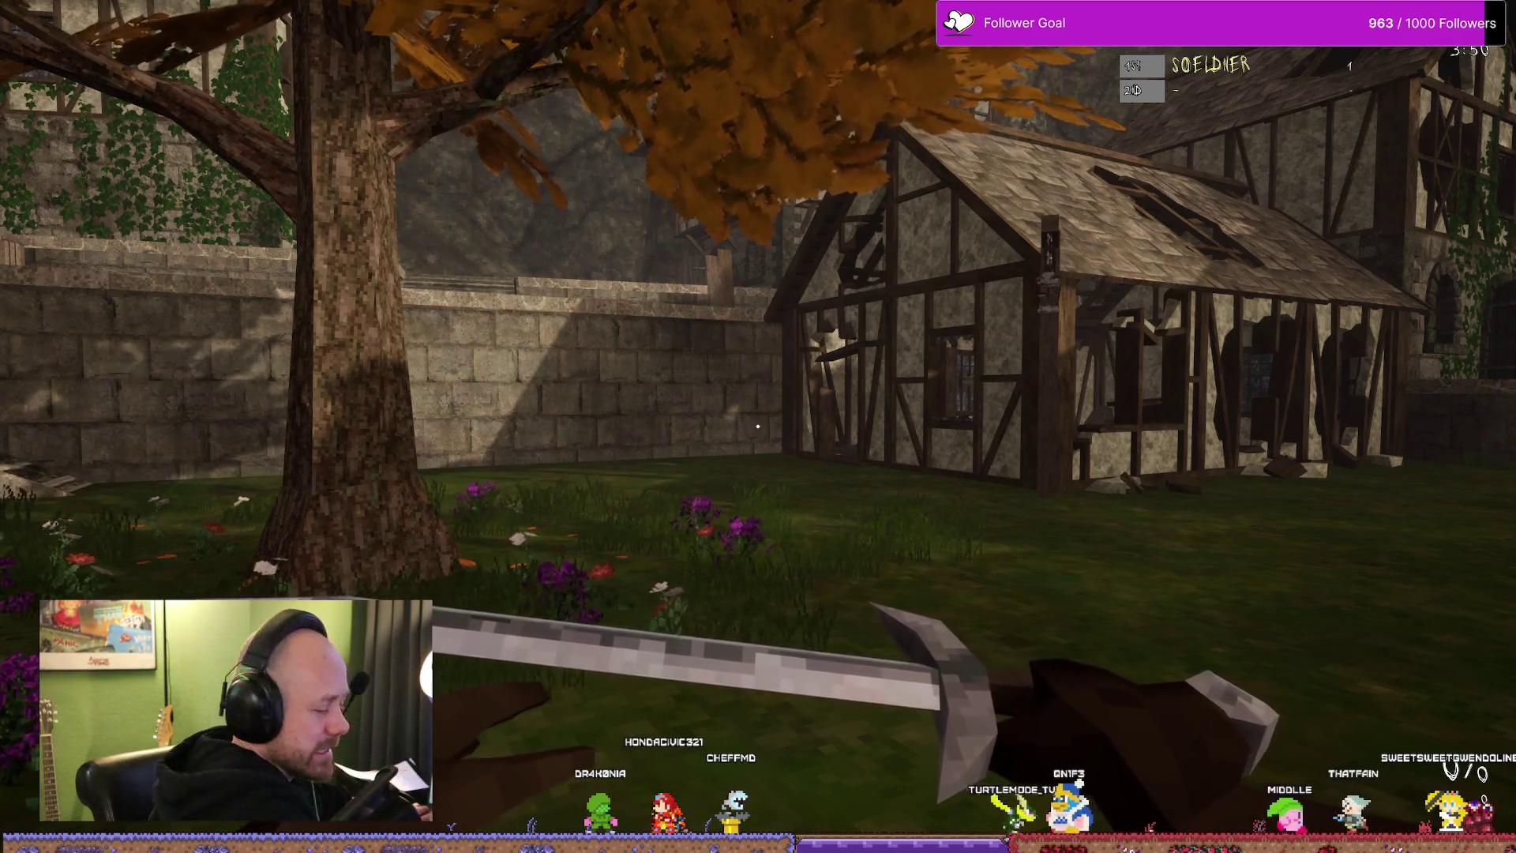
- Show the Deathmatch scoreboard with 100 points from the single kill
key("Tab")
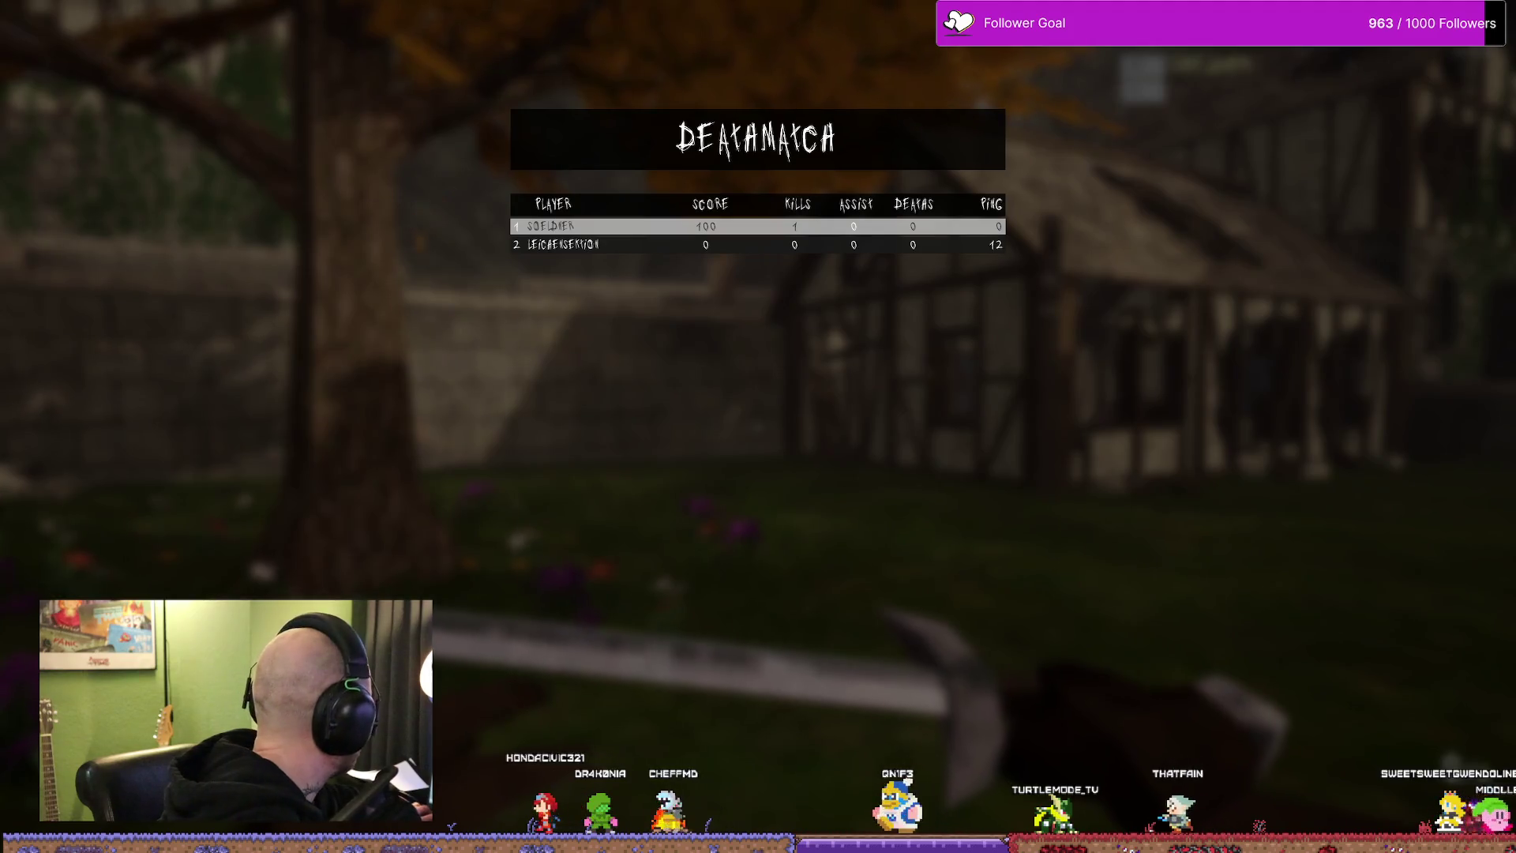
- Hide the scoreboard to resume play, then leave the fullscreen game for the desktop
key("Tab")
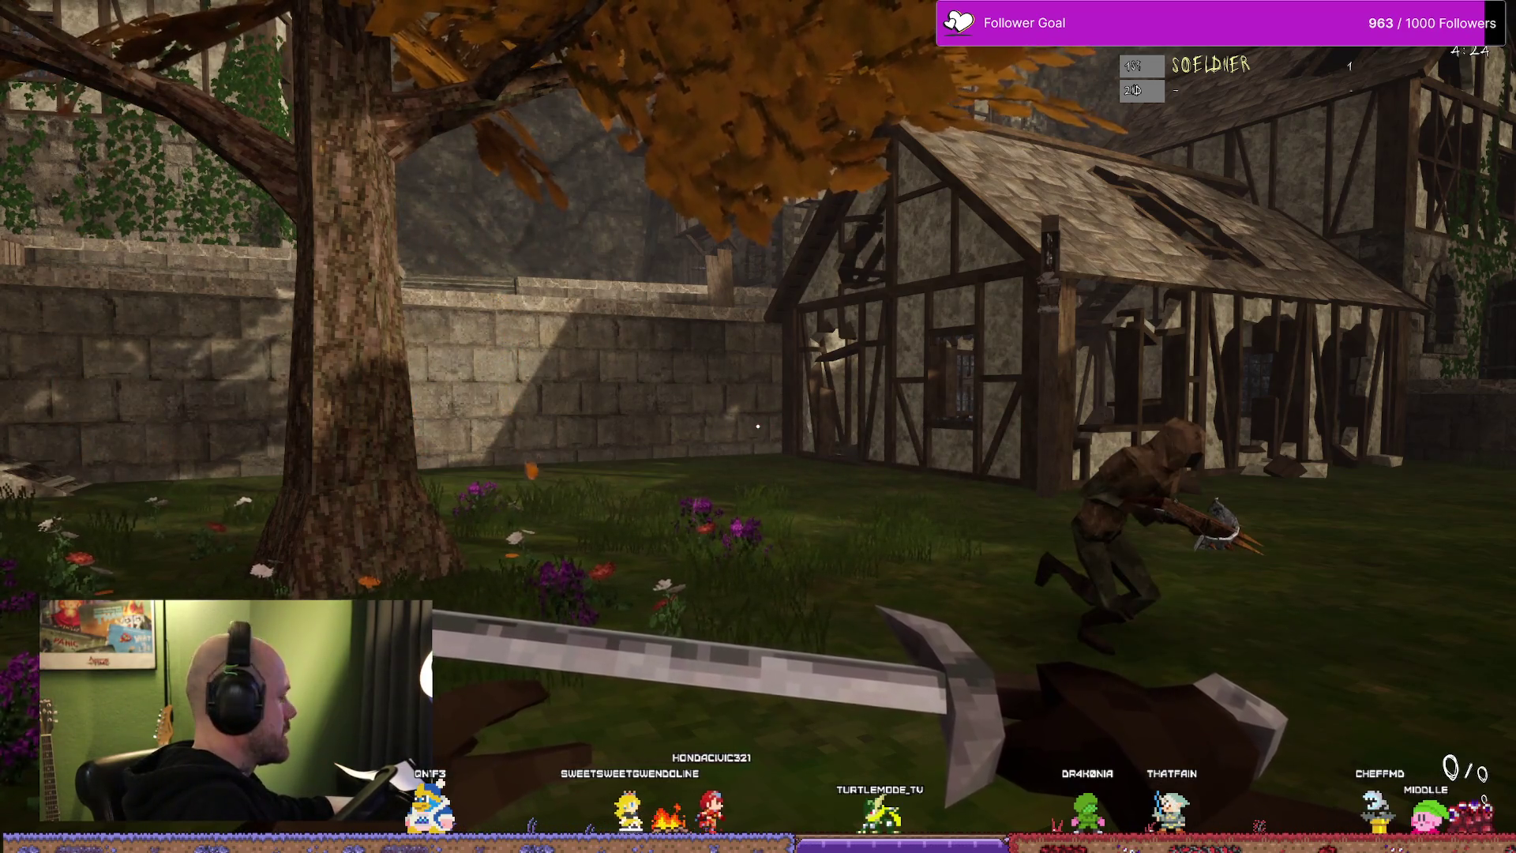
key("alt+Tab")
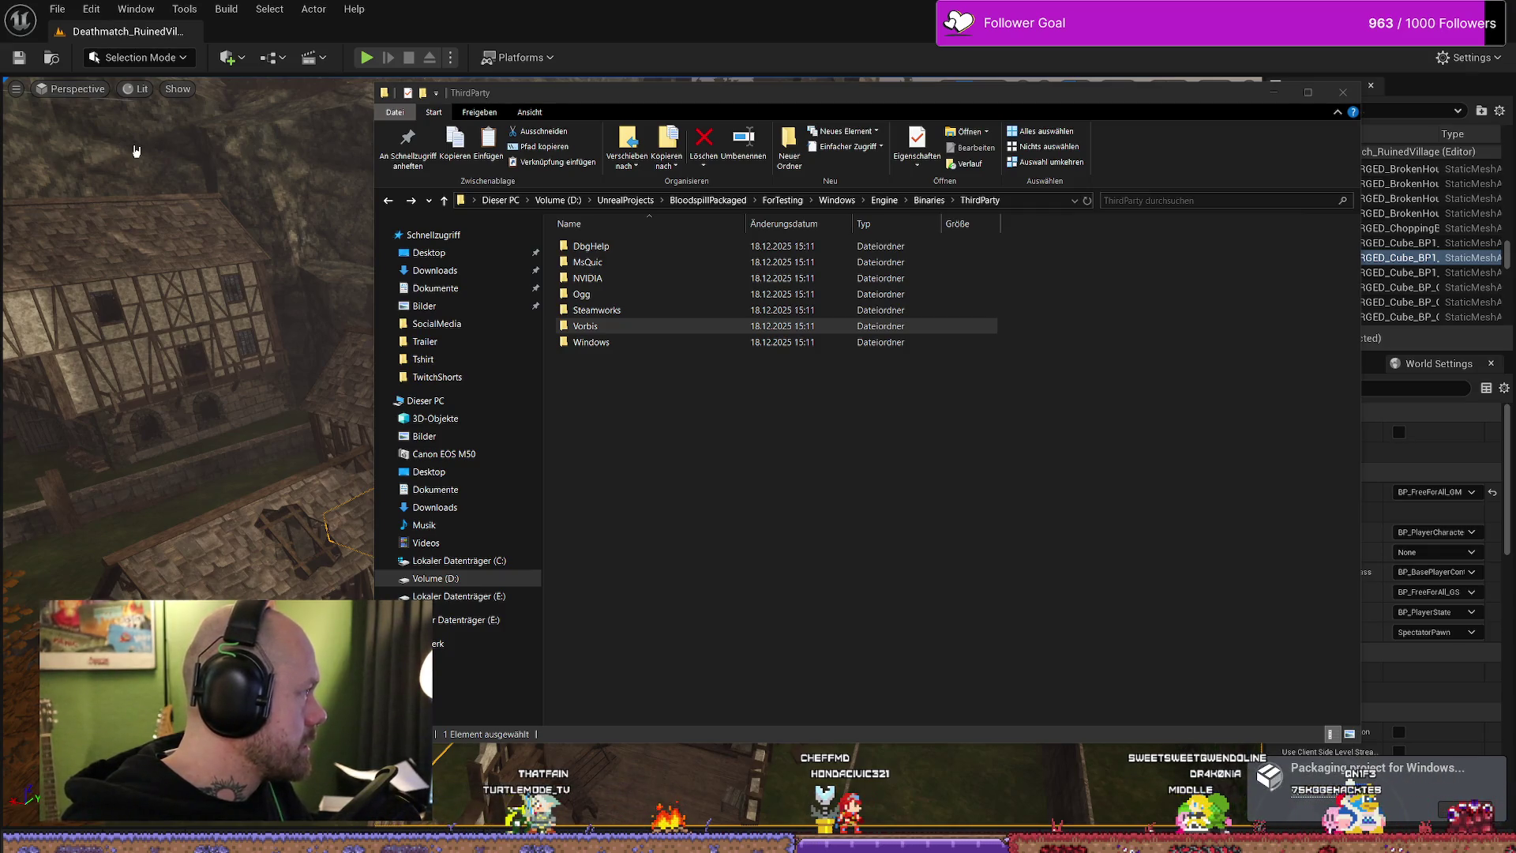
- Search 'unreal change save game location' and open the 'How to change save directory' forum thread
key("alt+Tab")
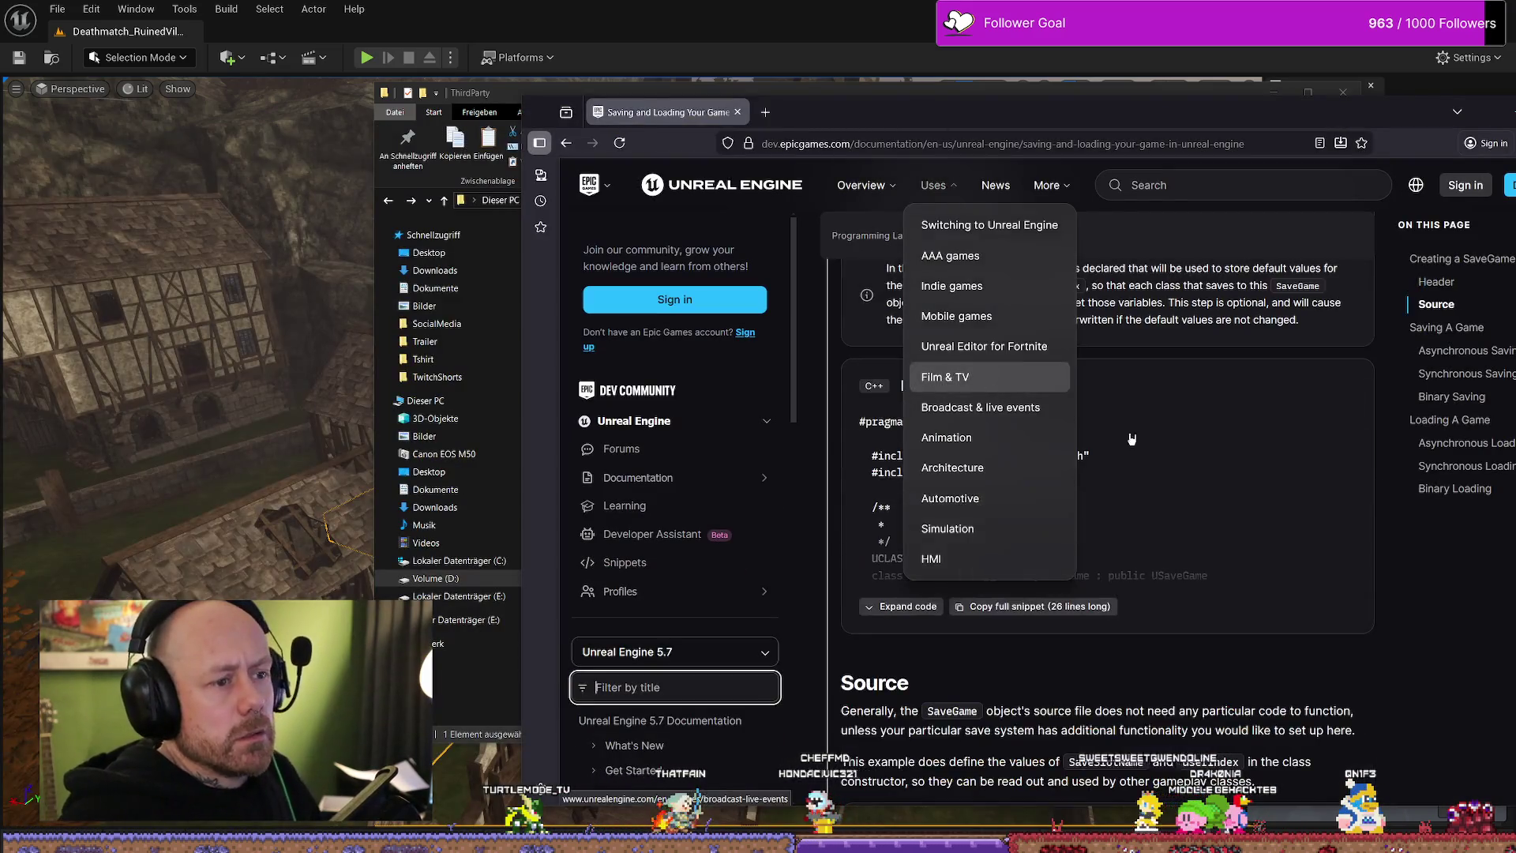
scroll(1131, 439, "down", 2)
scroll(1118, 566, "down", 3)
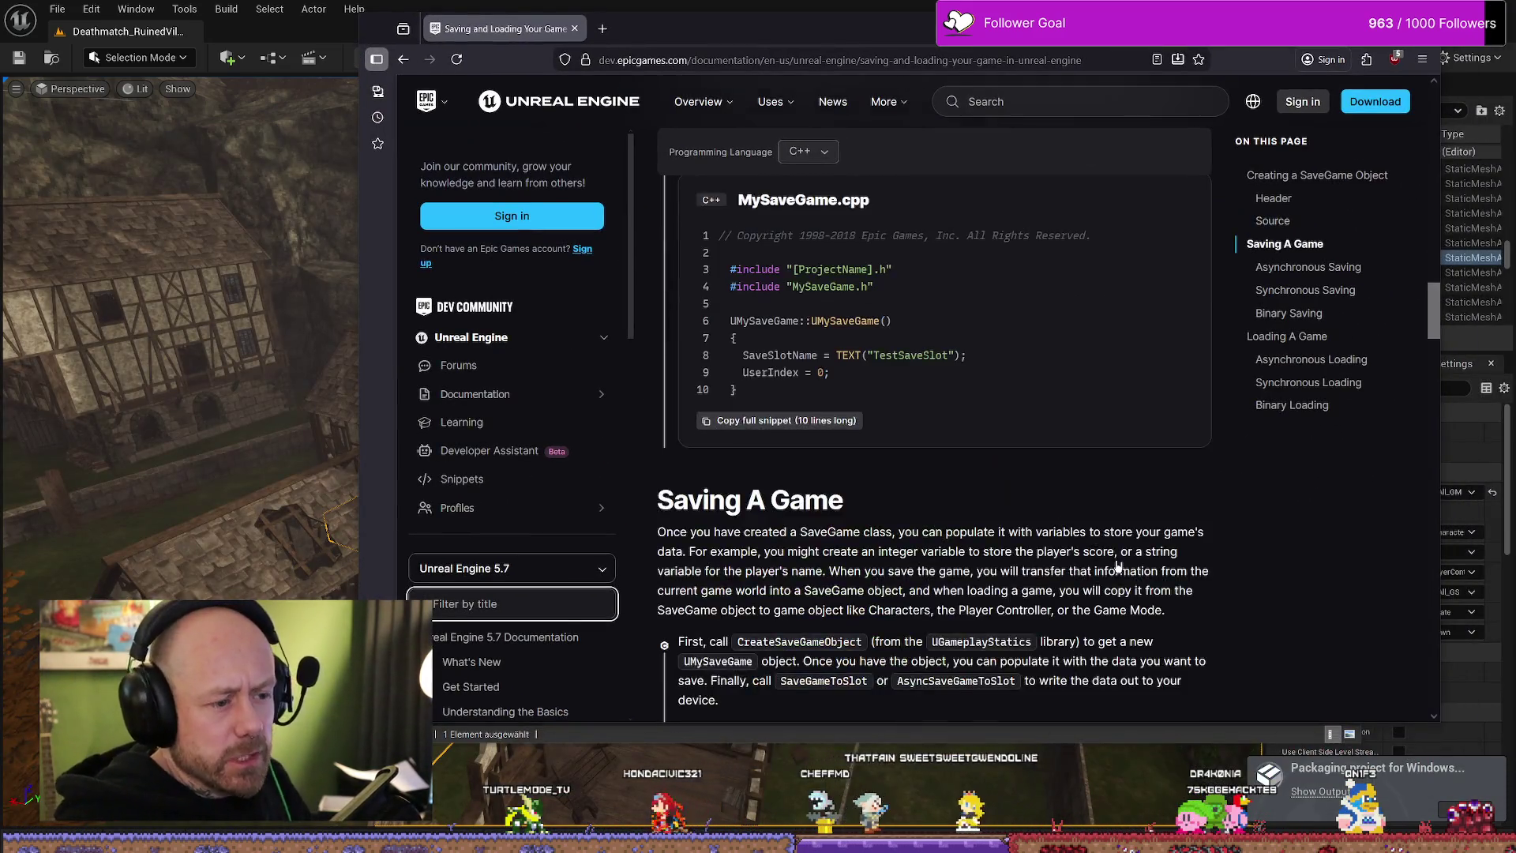
key("ctrl+l")
type("unreal change save game location")
key("Return")
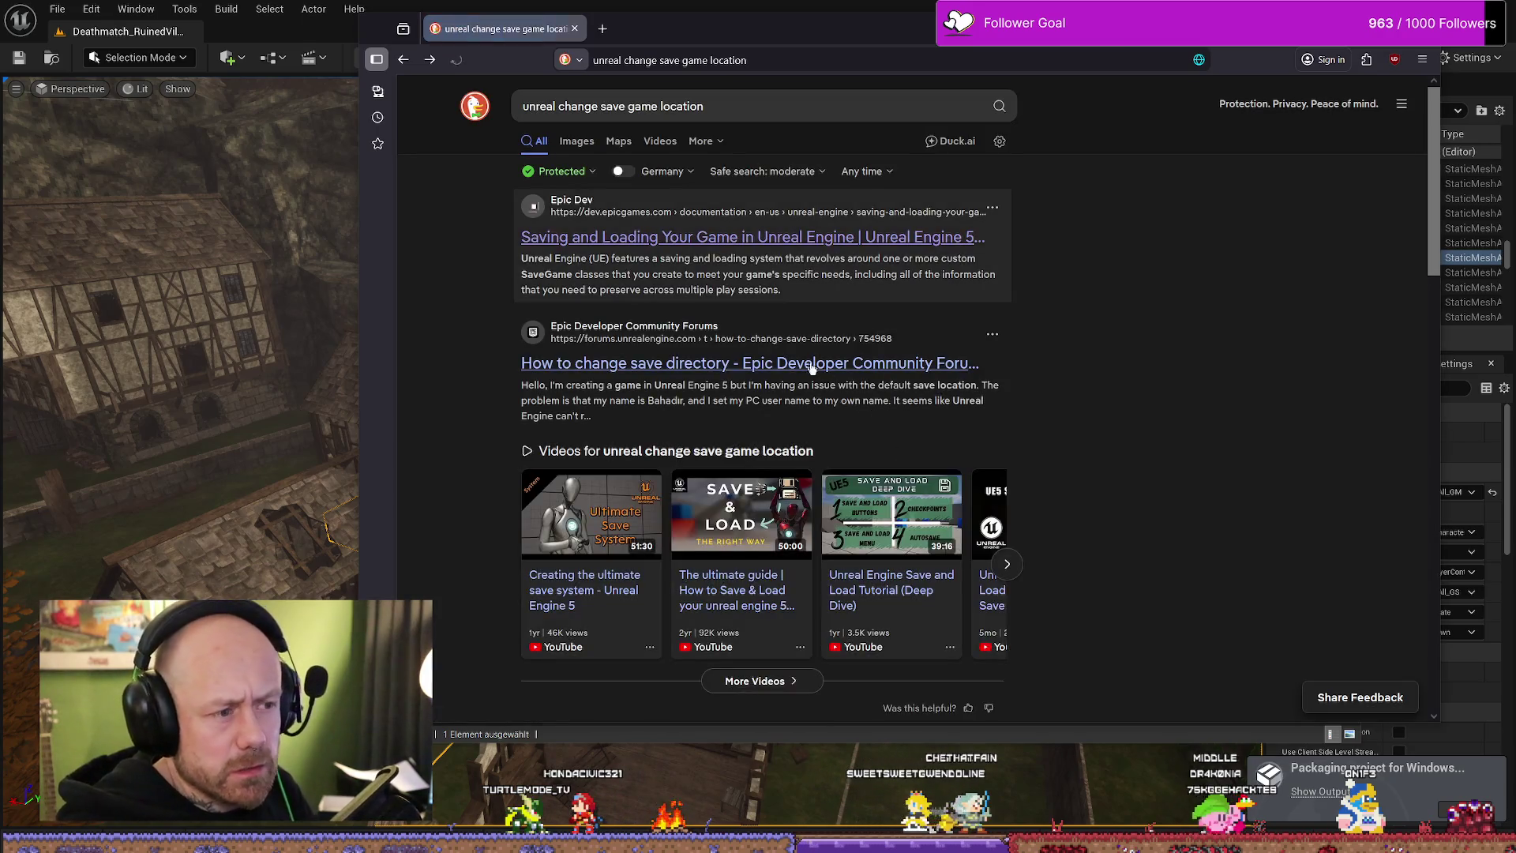
left_click(811, 370)
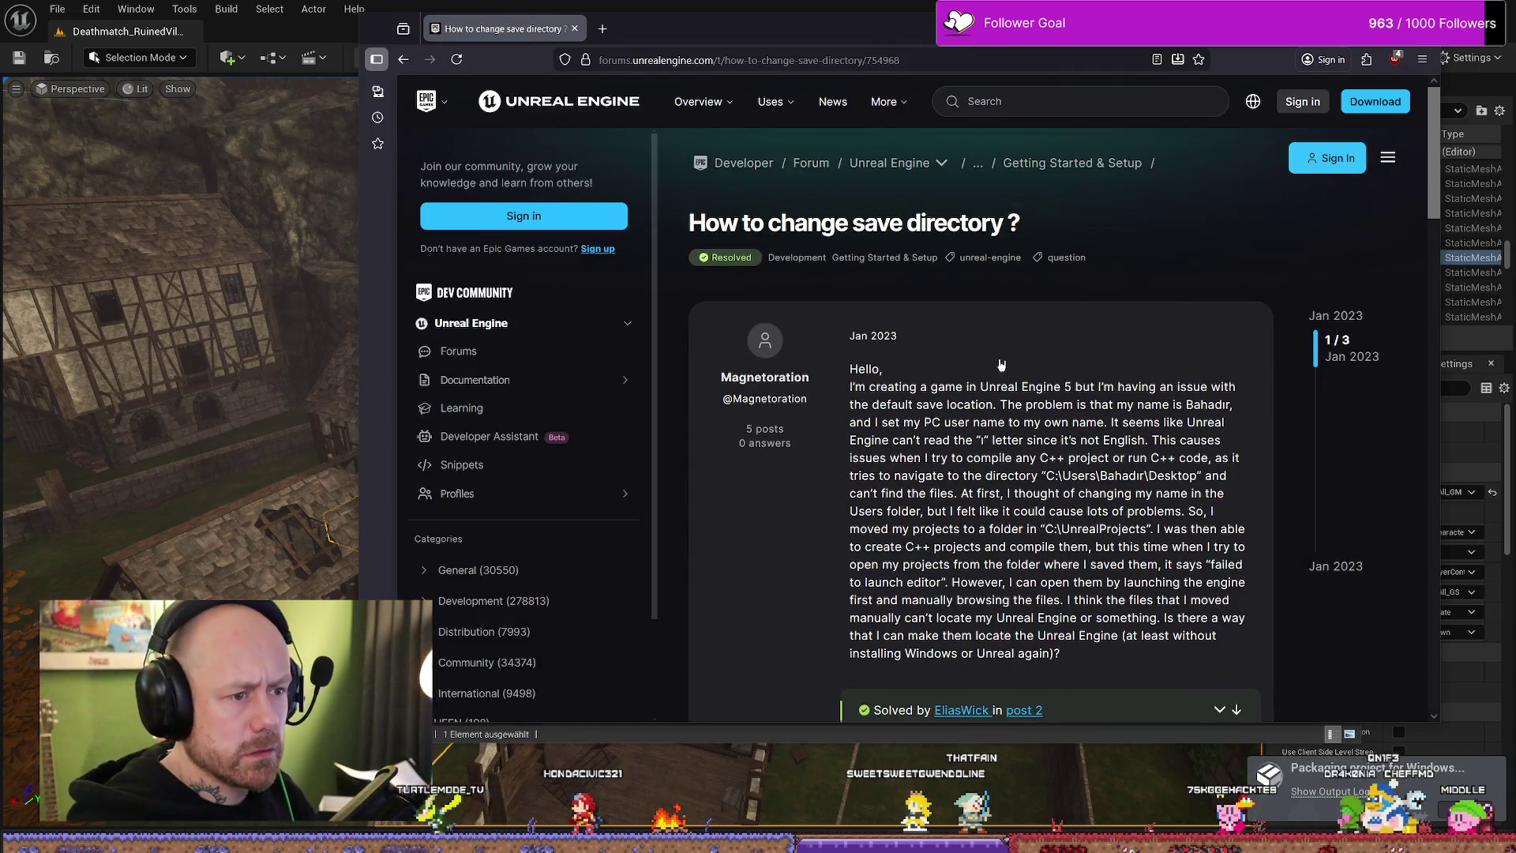
scroll(999, 365, "down", 2)
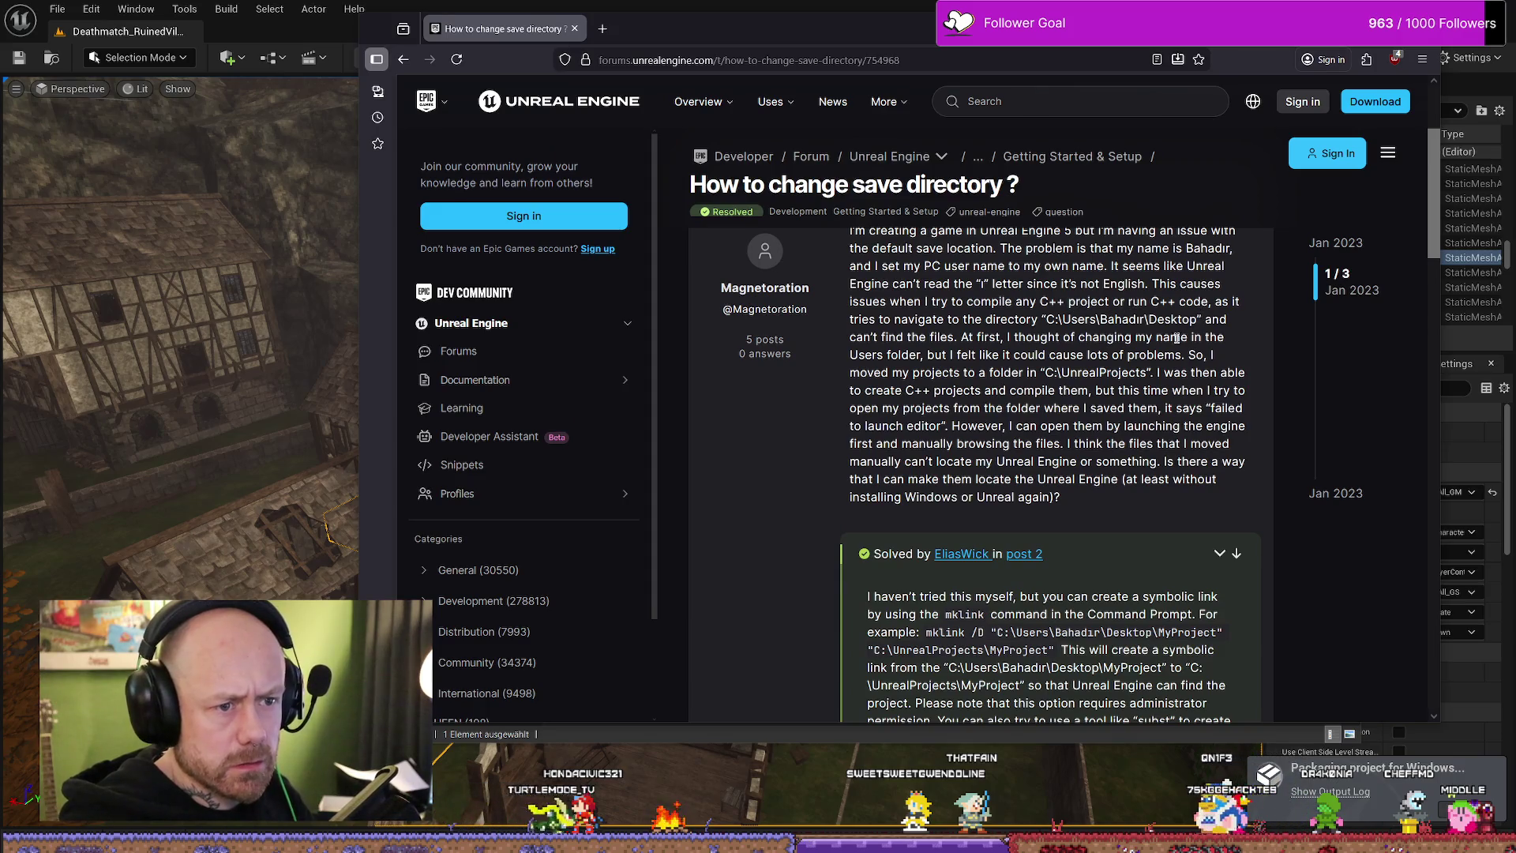
scroll(1101, 372, "down", 1)
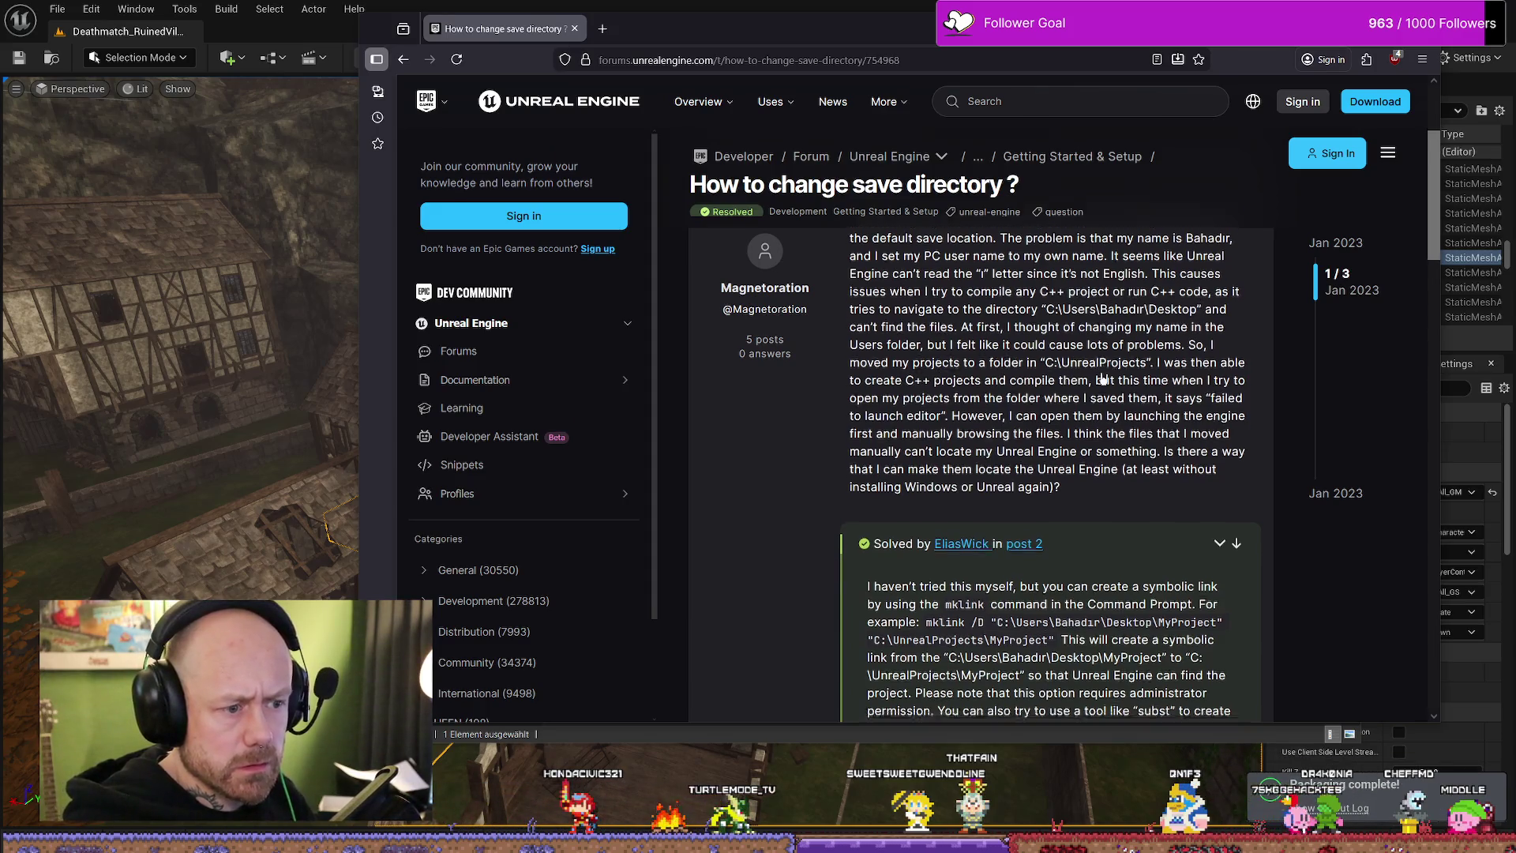
scroll(1091, 390, "down", 1)
scroll(1066, 414, "down", 1)
scroll(1028, 447, "down", 2)
scroll(1027, 446, "down", 1)
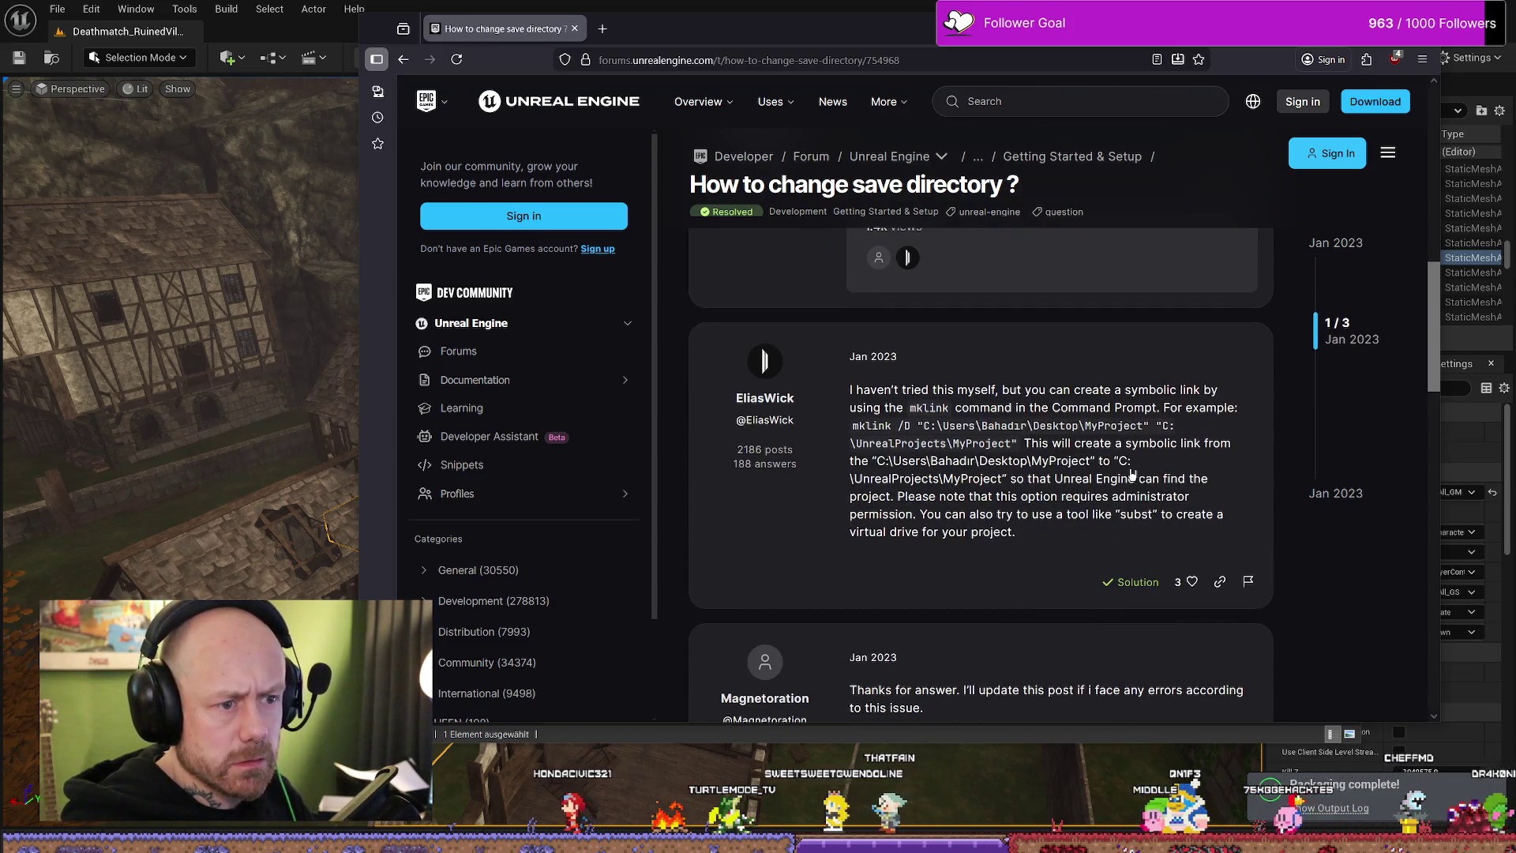
scroll(975, 480, "down", 2)
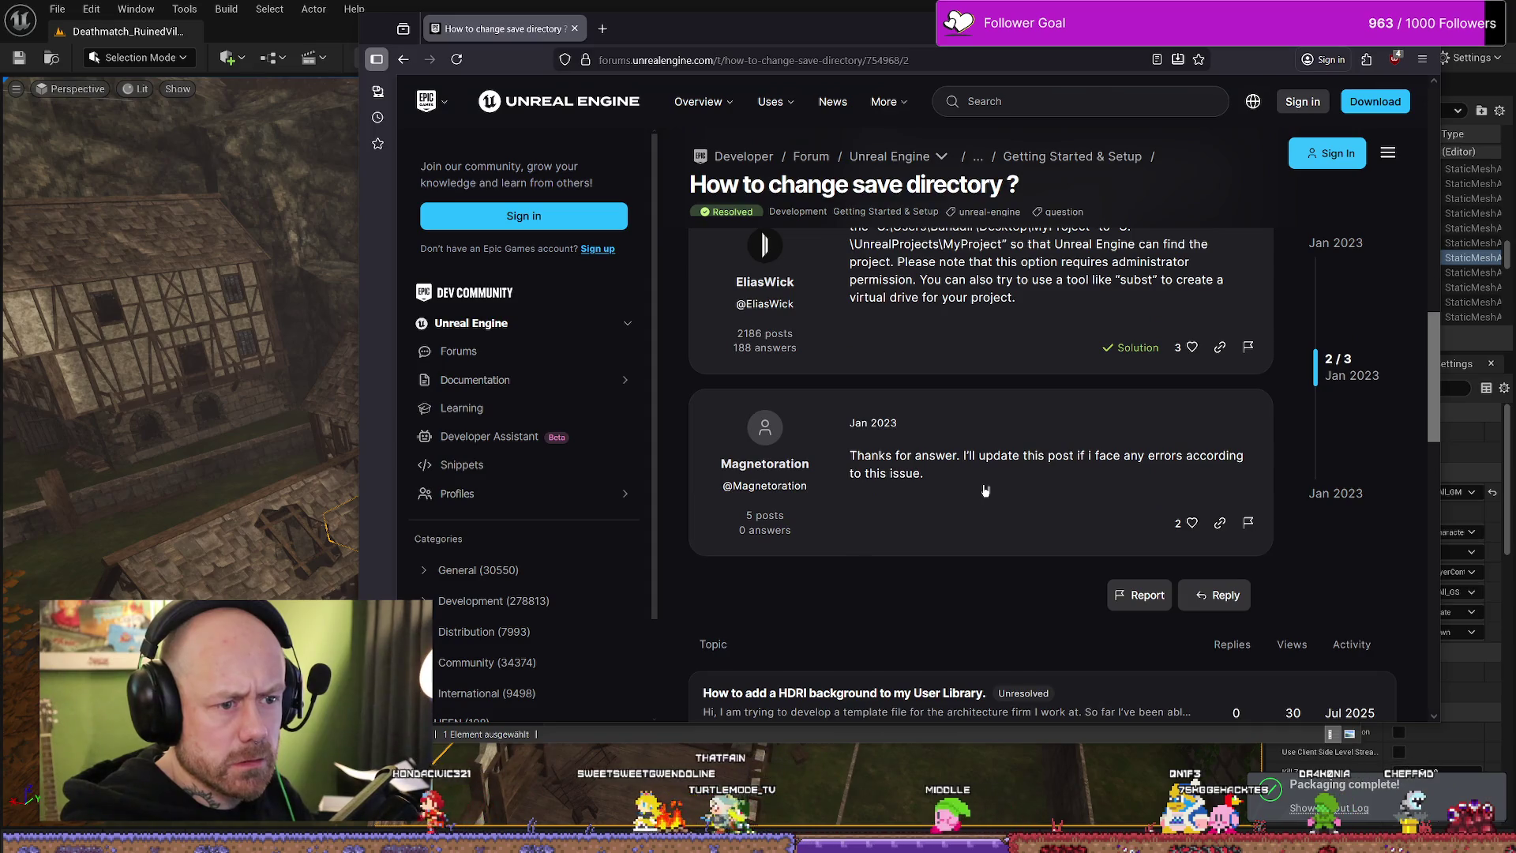
scroll(991, 491, "up", 4)
scroll(992, 491, "up", 4)
scroll(968, 479, "up", 2)
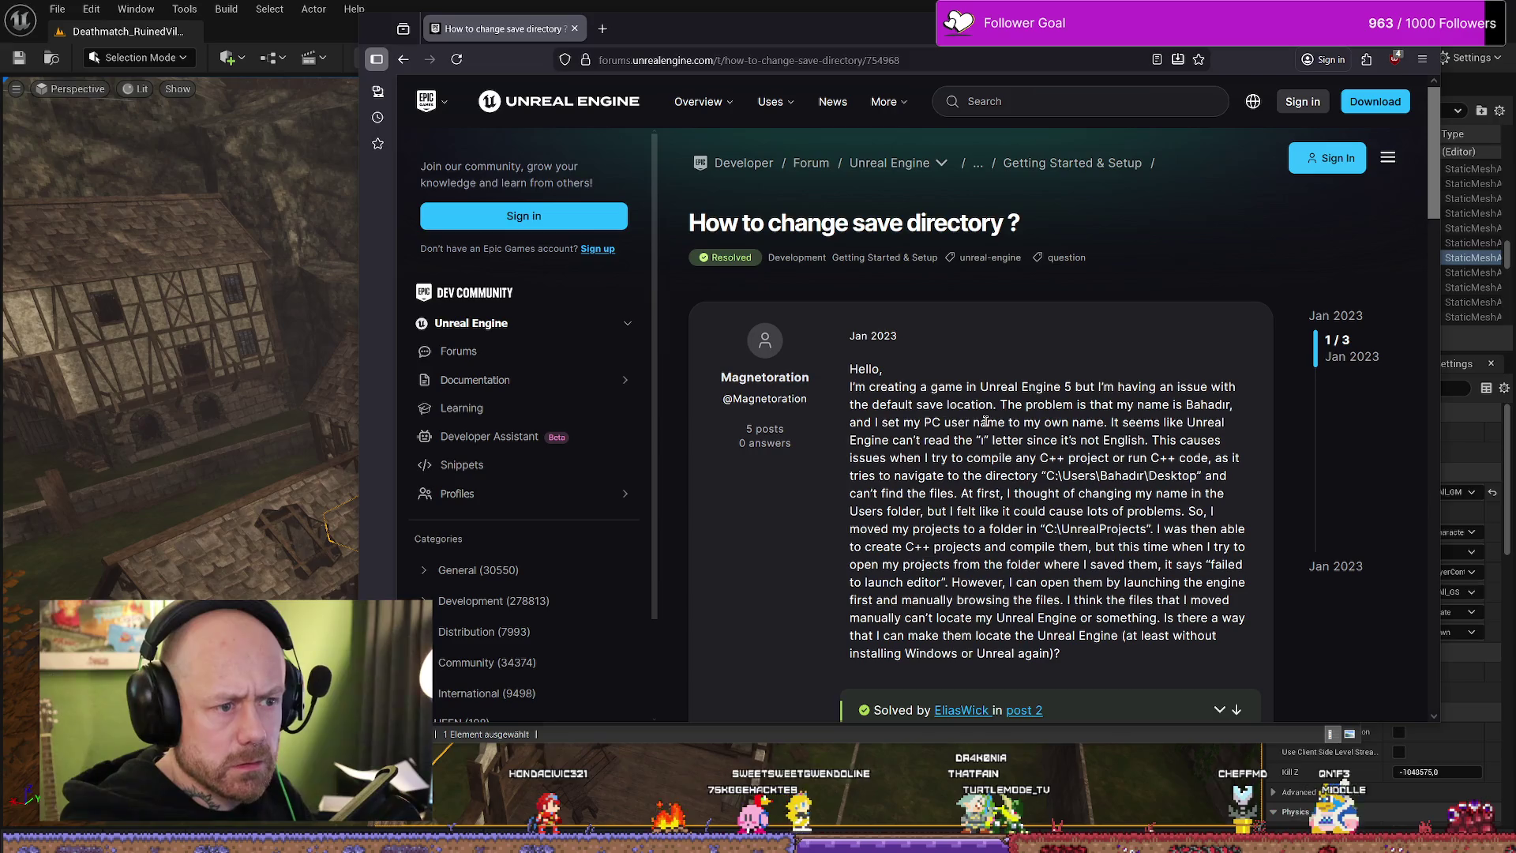
scroll(970, 411, "down", 1)
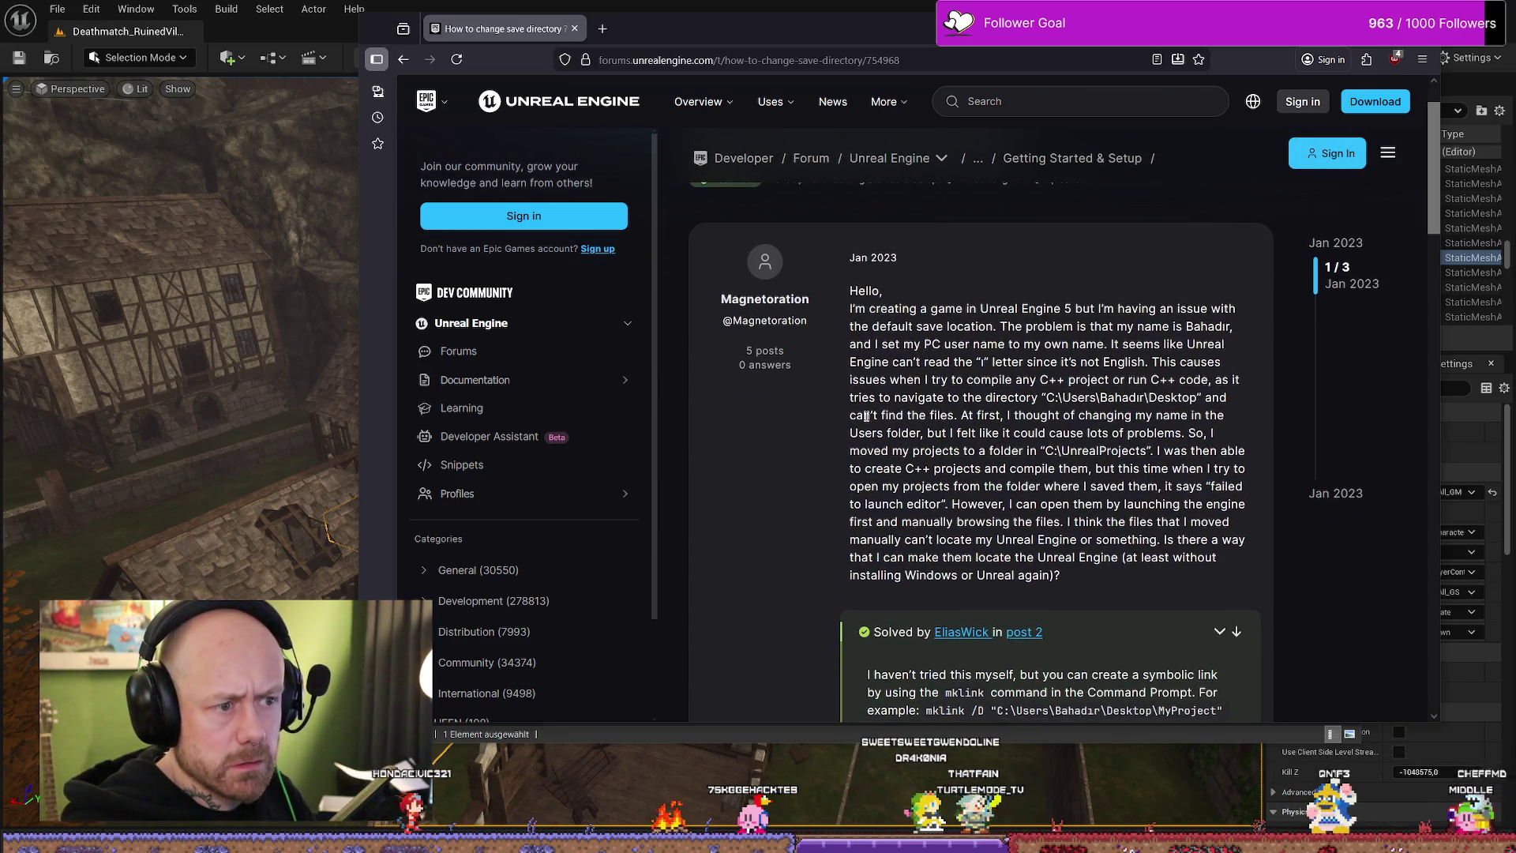
scroll(1072, 452, "down", 1)
scroll(1072, 453, "down", 2)
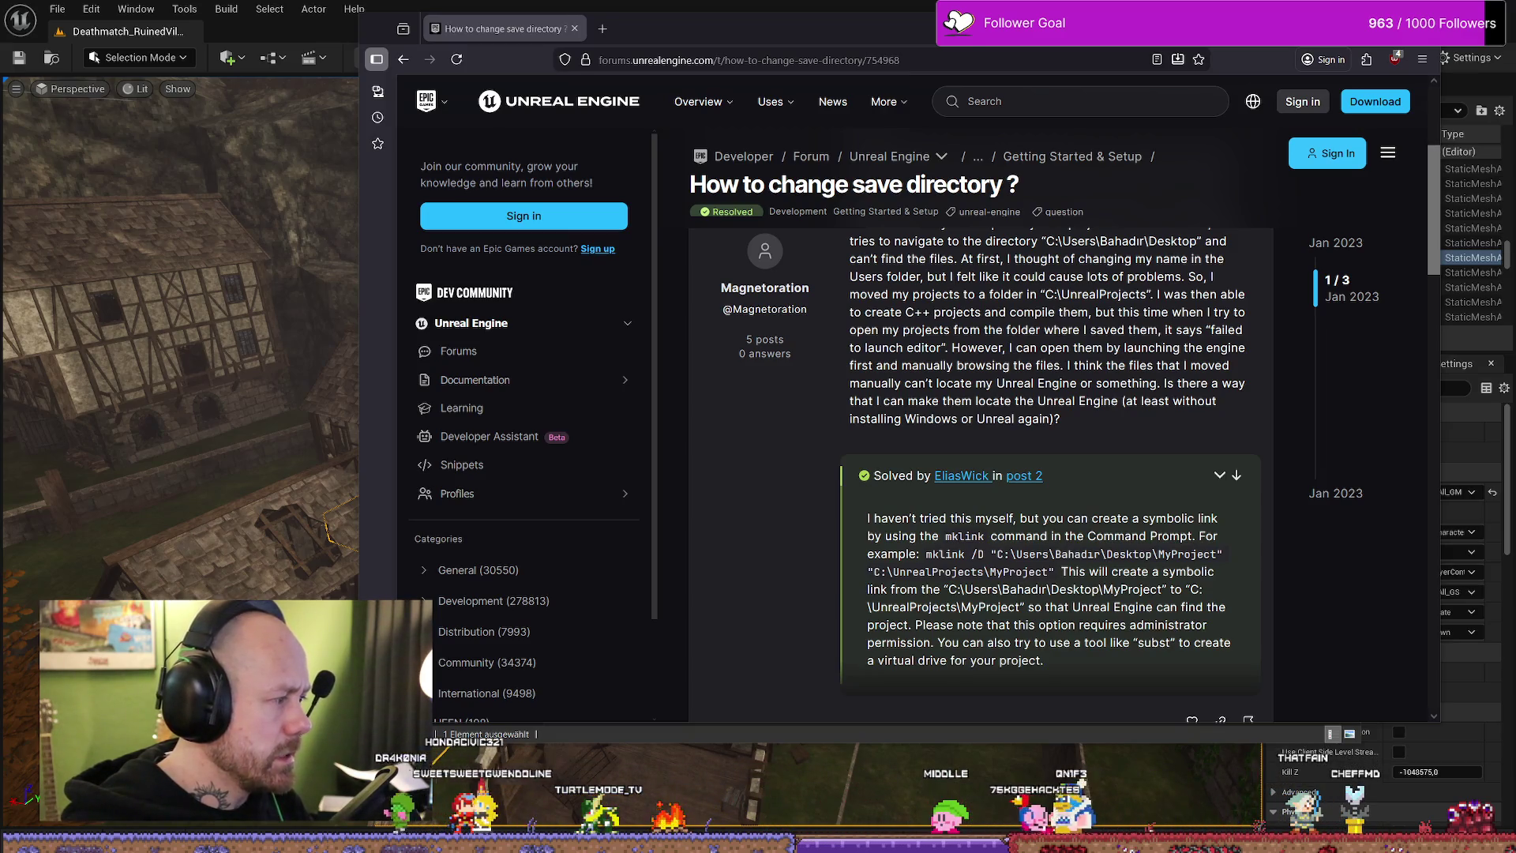
- Switch from the forum thread back to File Explorer's ThirdParty folder
key("alt+Tab")
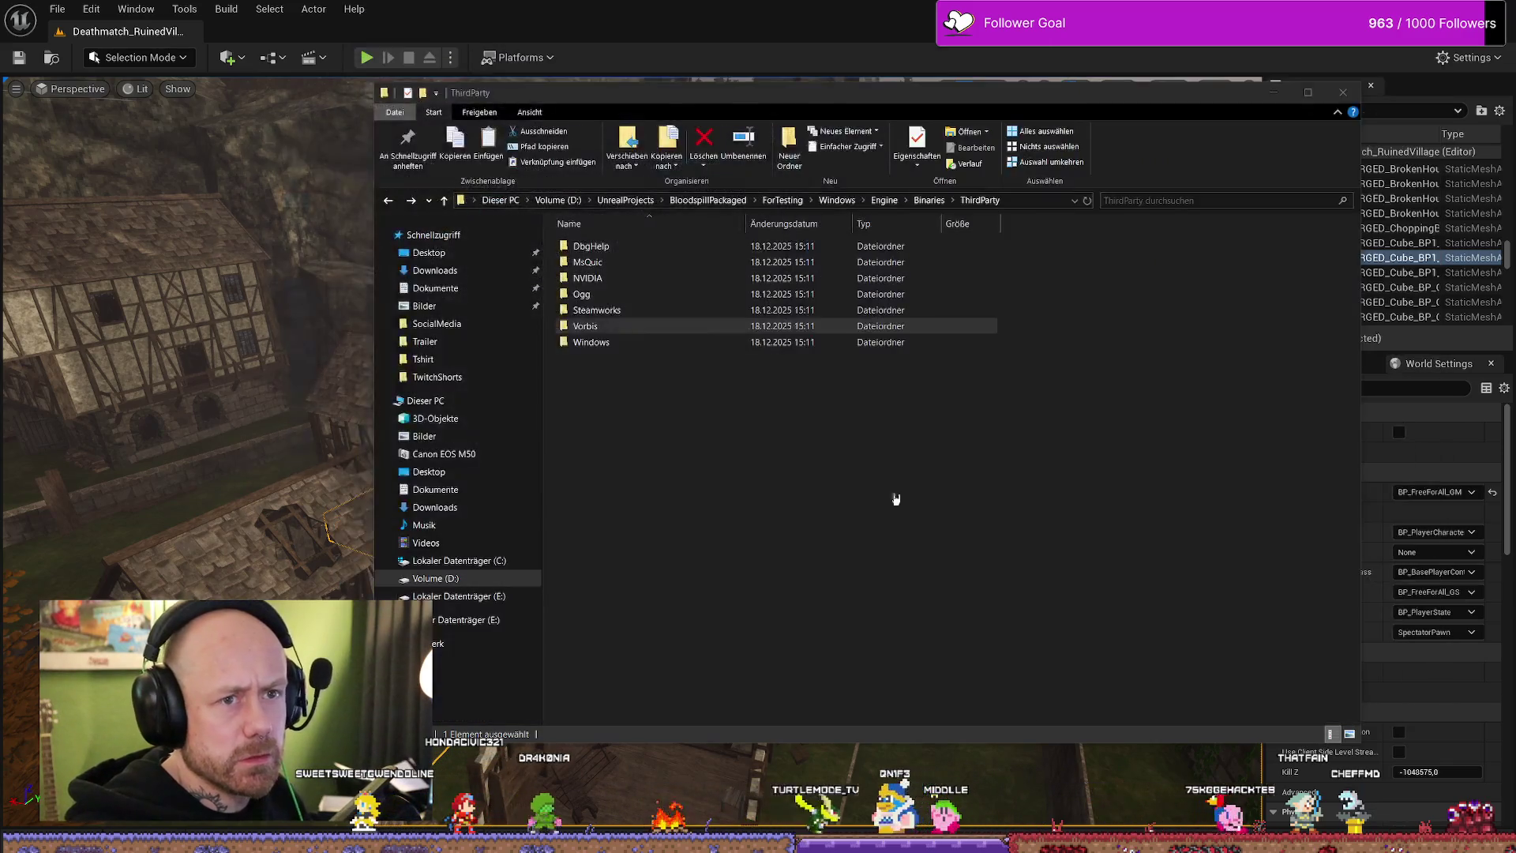
- Inspect Engine\Saved\Config's Windows subfolder and Manifest.ini, then go up to the Windows build folder
key("alt+Left")
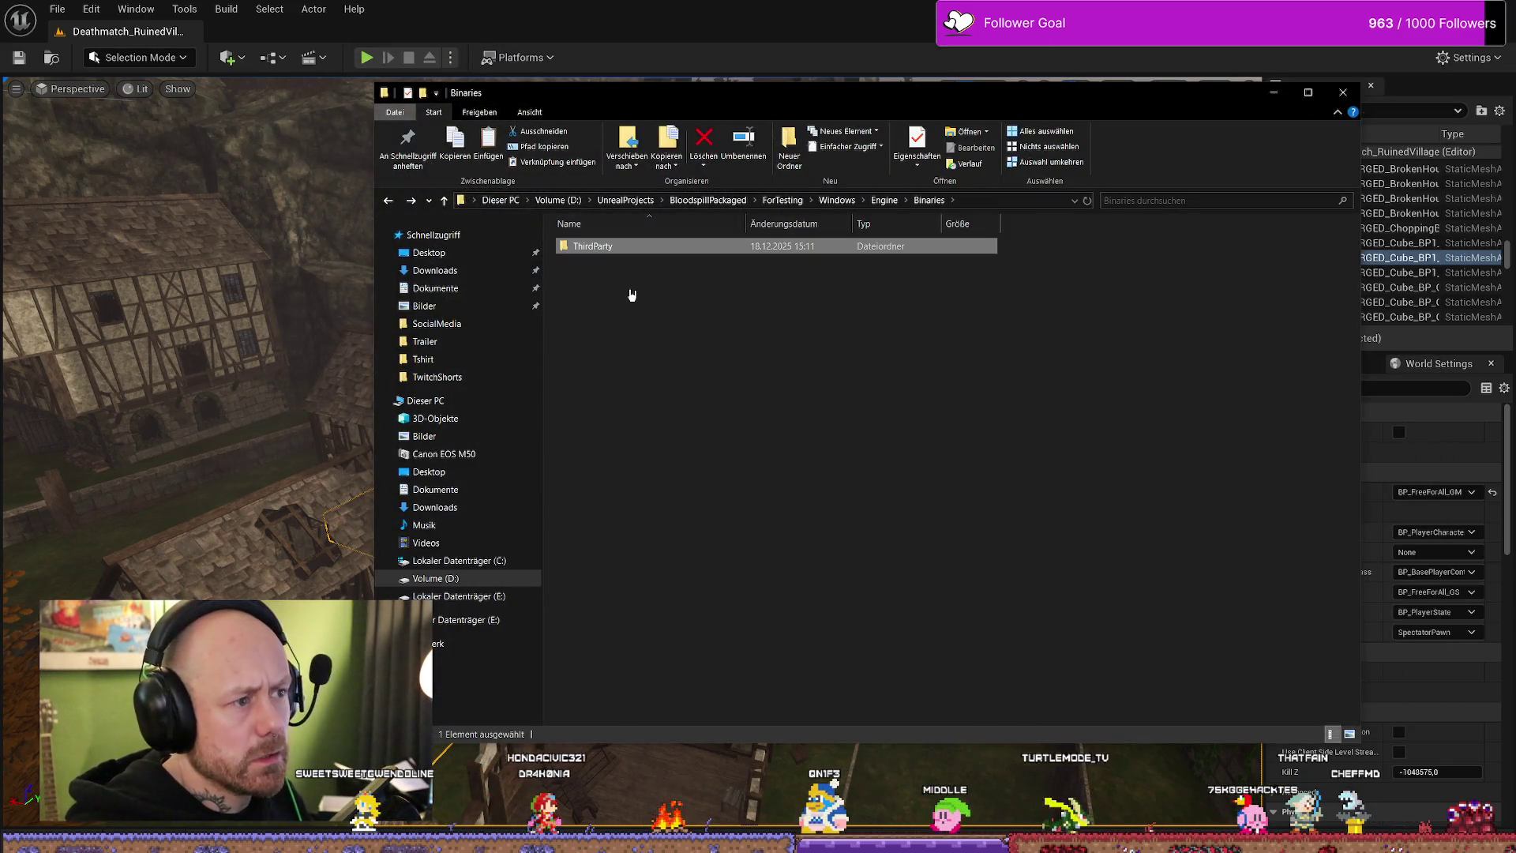
key("alt+Left")
double_click(629, 293)
double_click(621, 251)
double_click(620, 251)
left_click(621, 251)
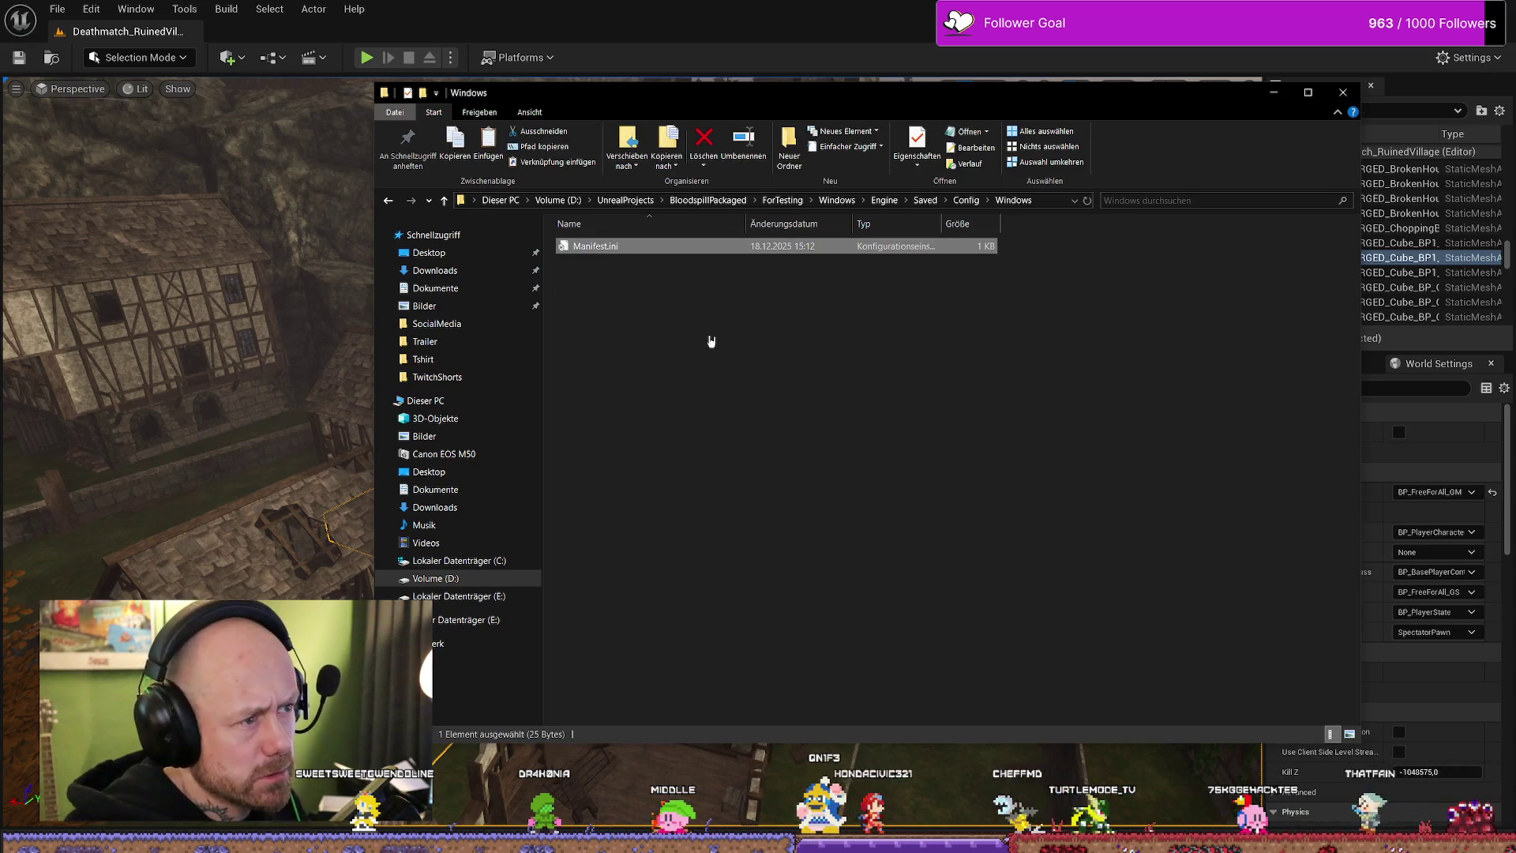
key("alt+Left")
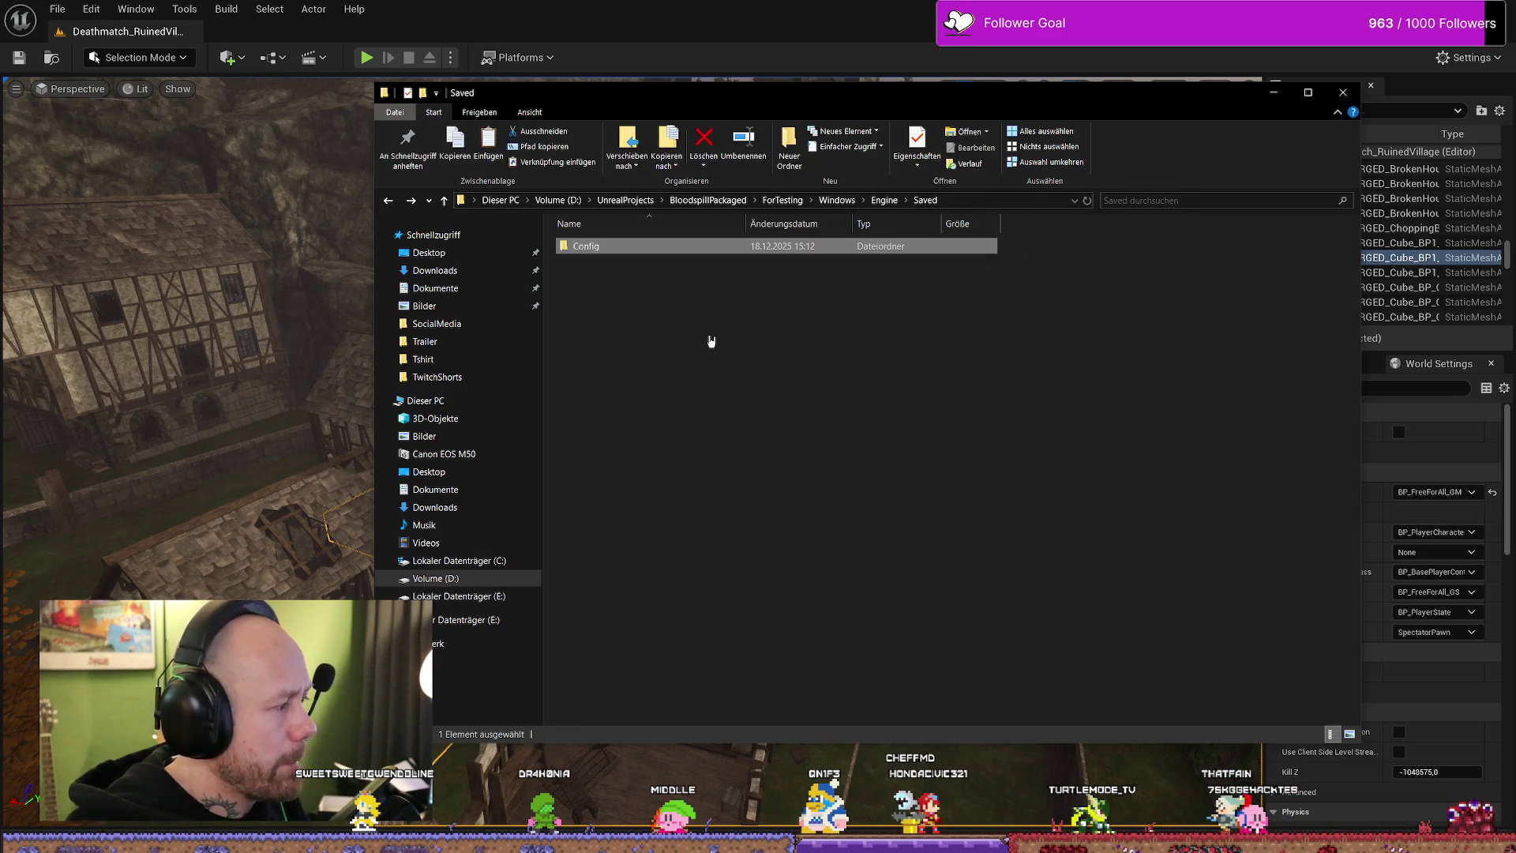
key("alt+Left")
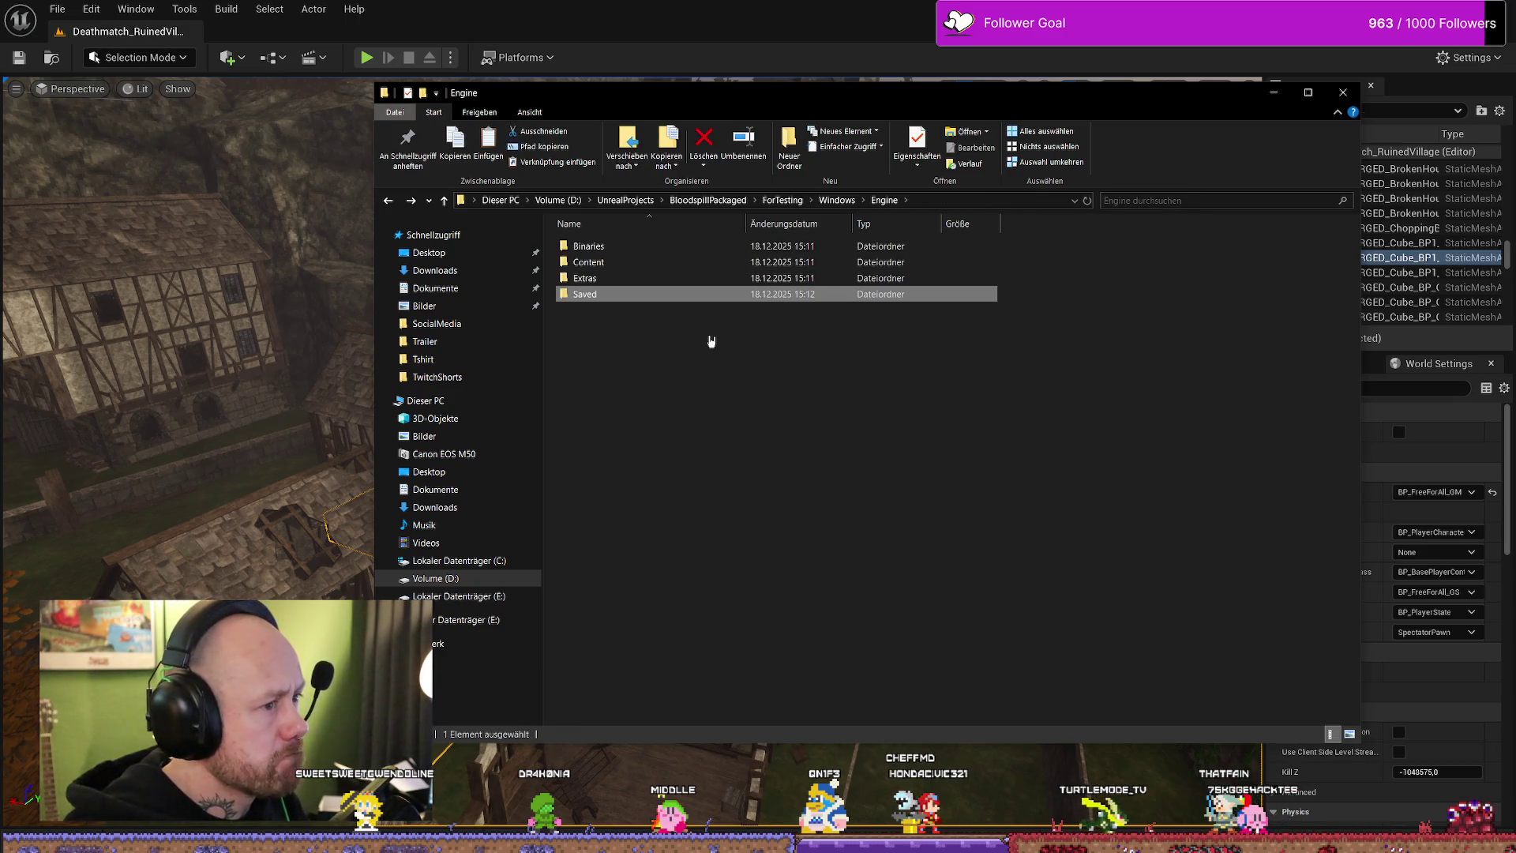
key("alt+Left")
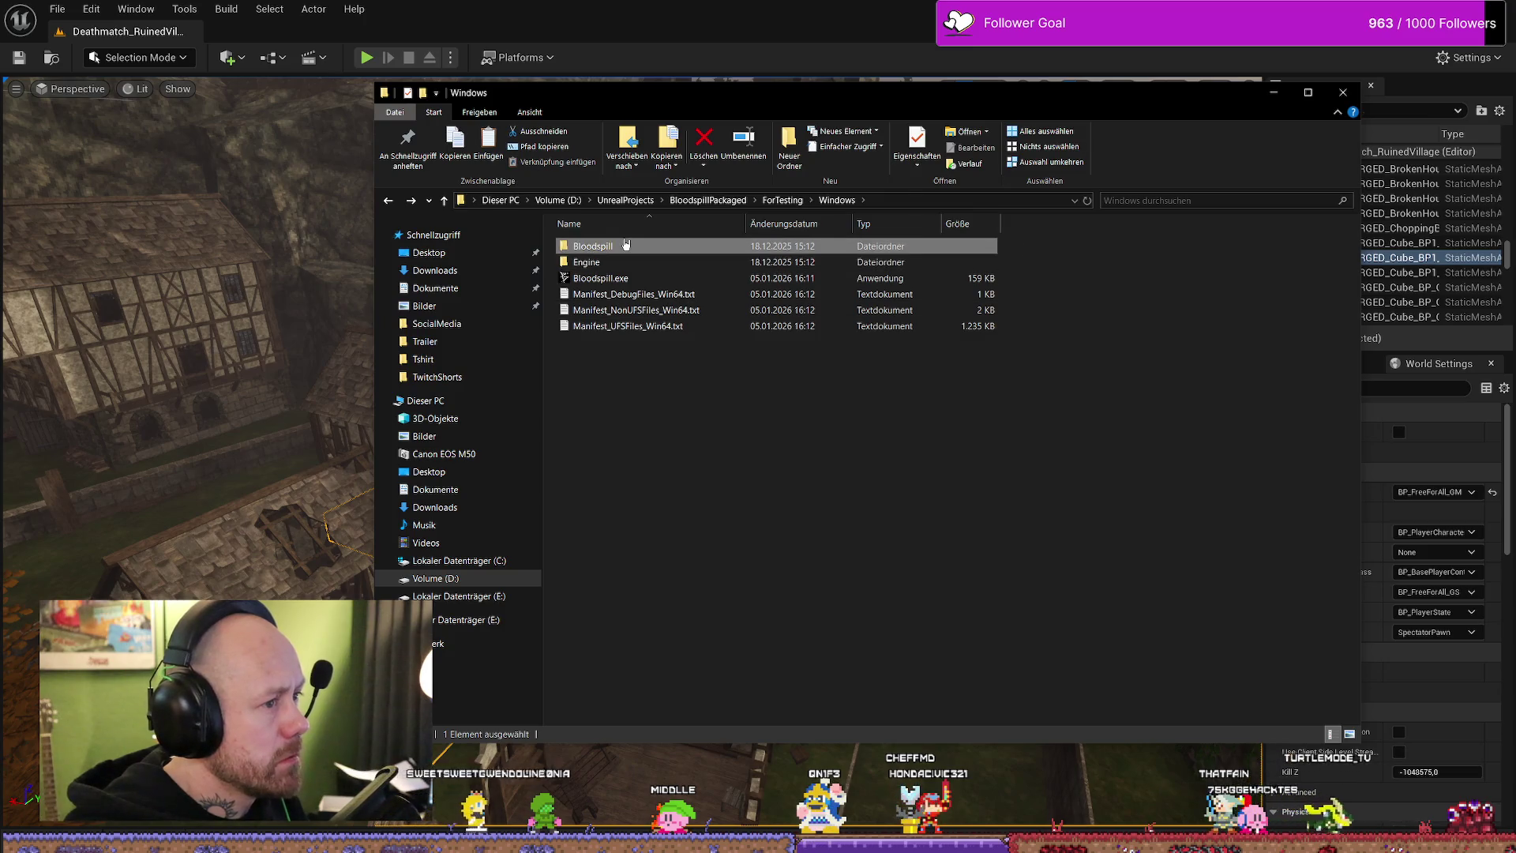
- Navigate into Bloodspill\Saved\SaveGames and select SavedPlayerStats.sav and Slot_01.sav
double_click(593, 245)
double_click(646, 279)
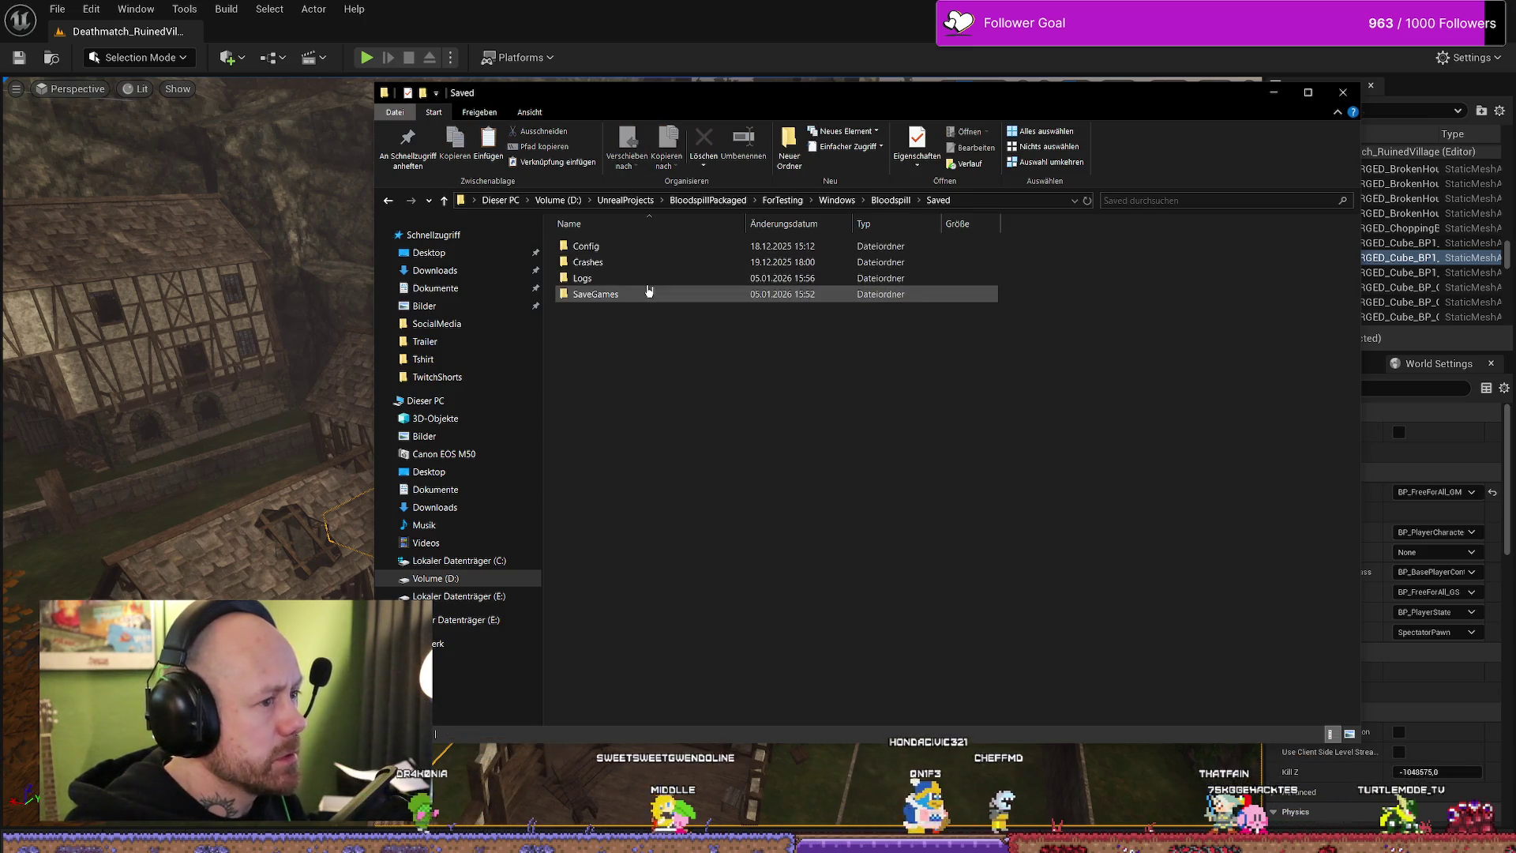
double_click(651, 294)
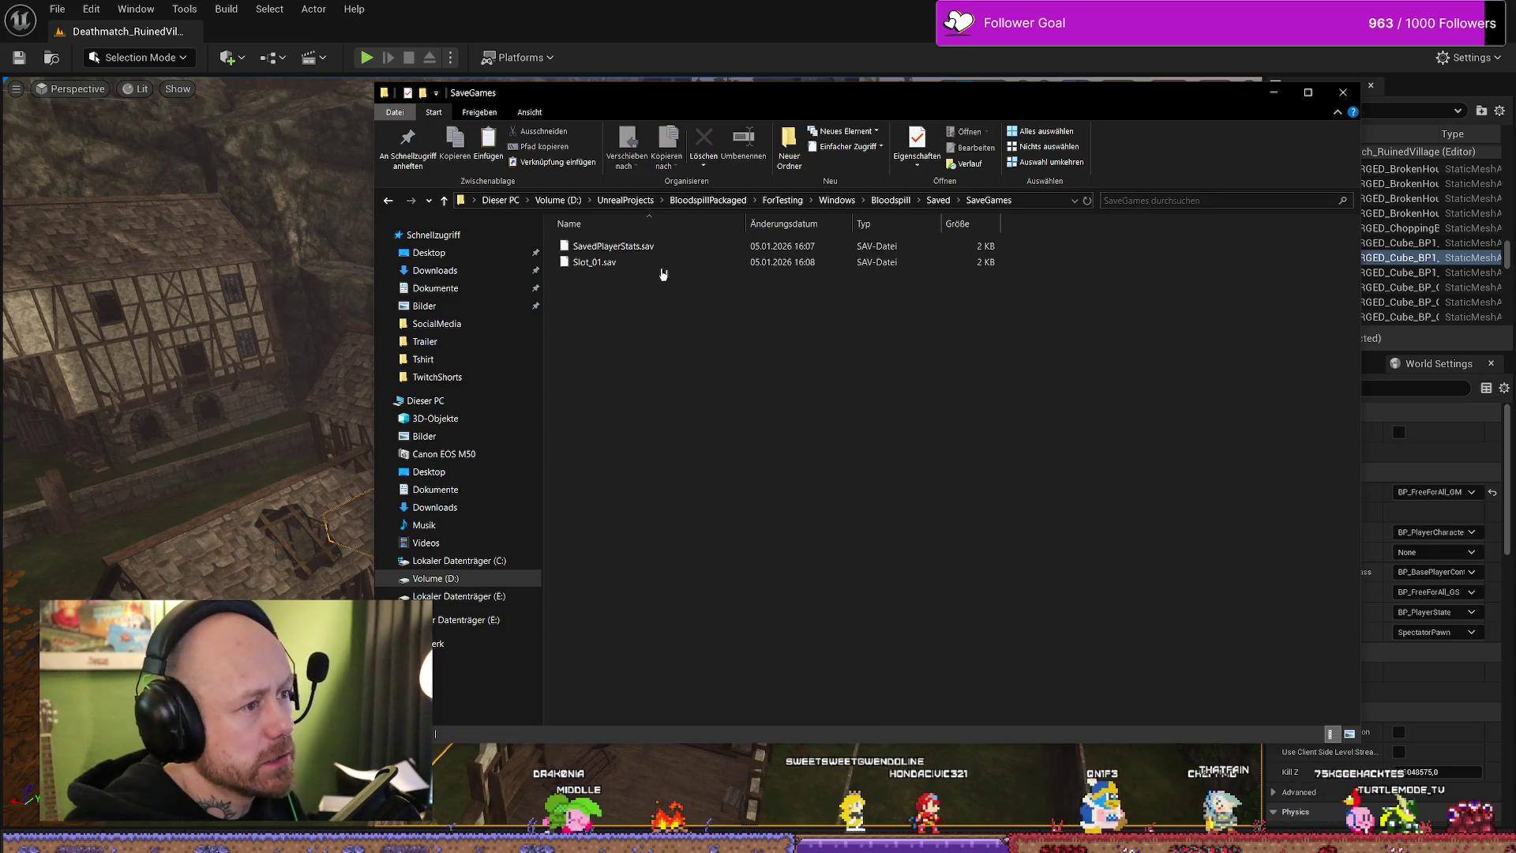
left_click(664, 251)
left_click(663, 263)
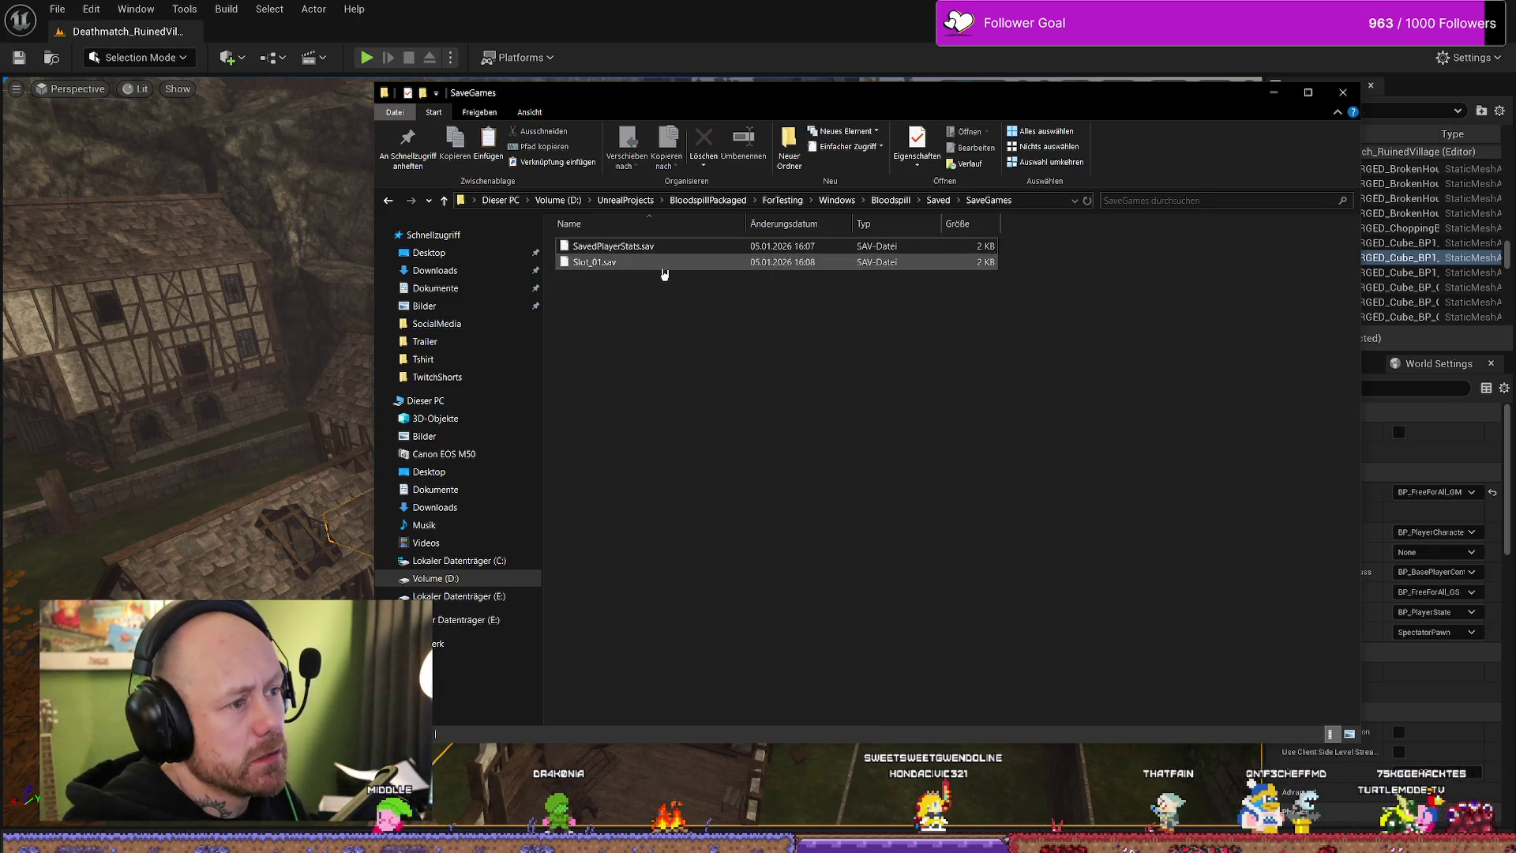
- Review the Eigenschaften of SavedPlayerStats.sav and Slot_01.sav, then close the SaveGames window
right_click(689, 253)
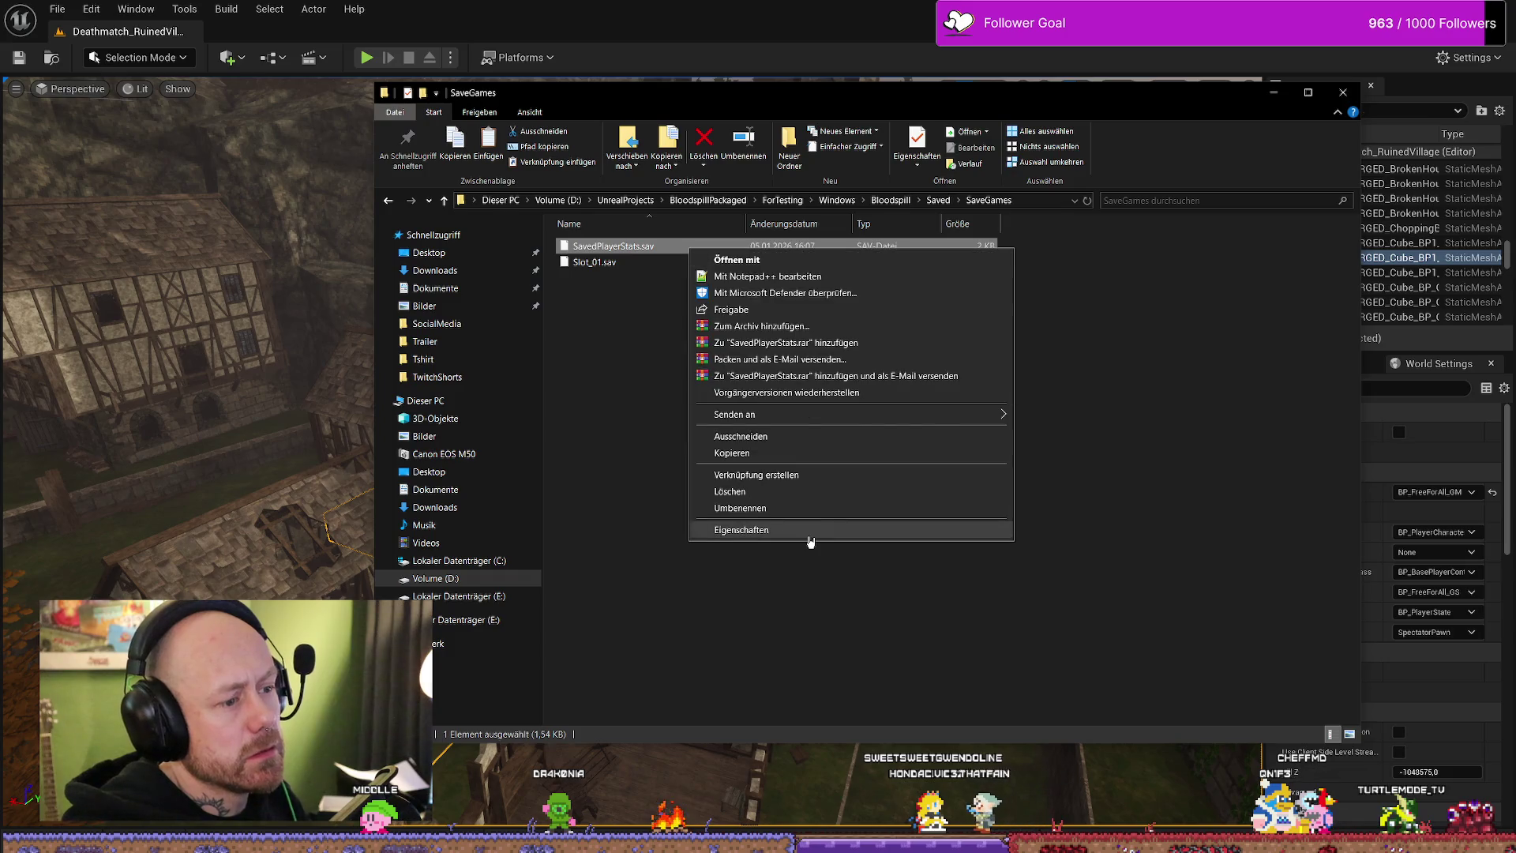
left_click(811, 532)
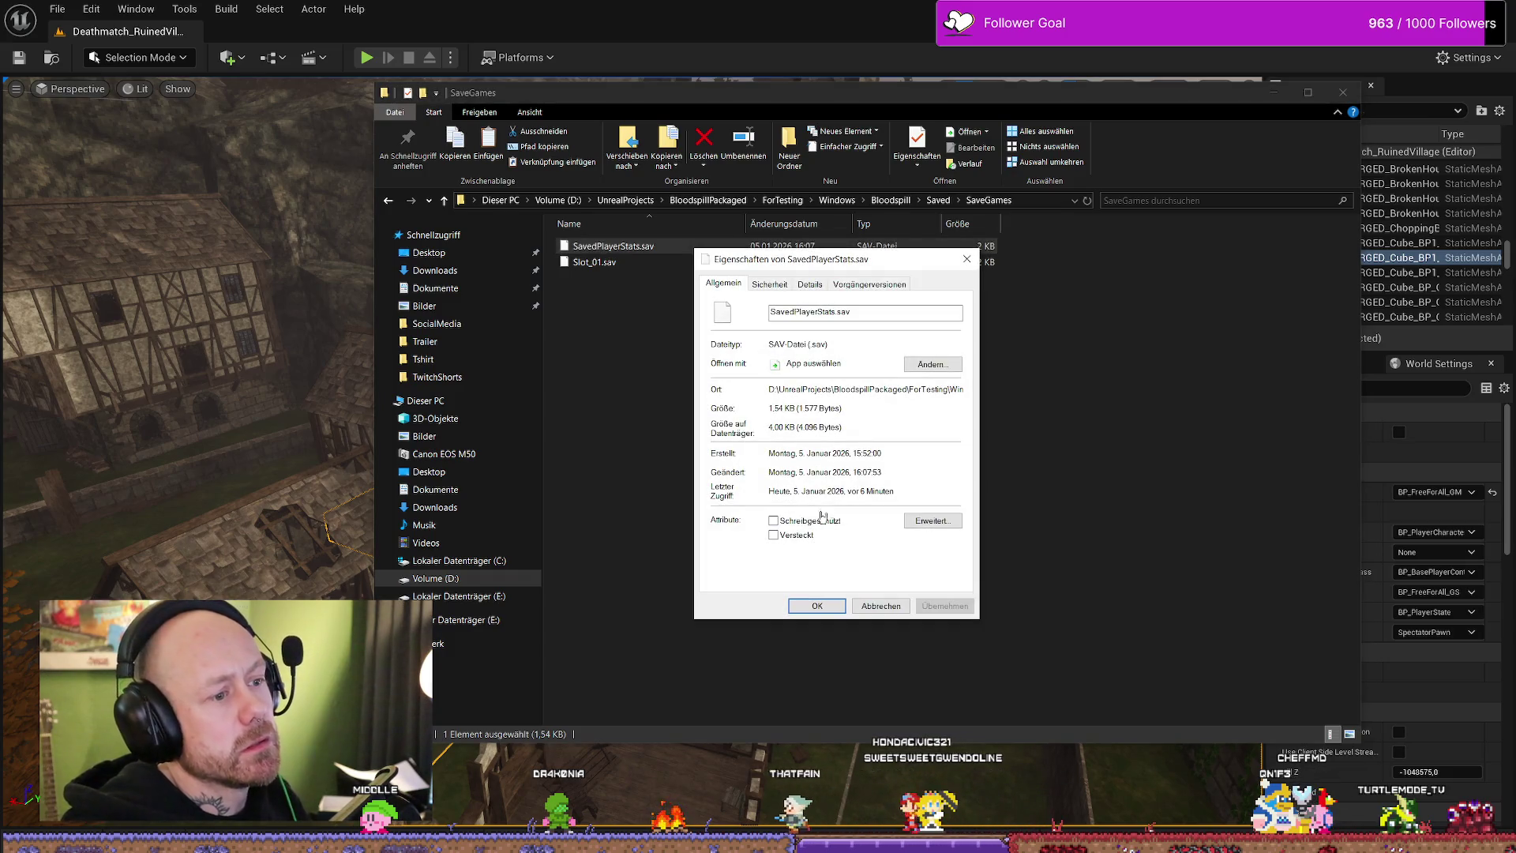
left_click(880, 605)
right_click(643, 266)
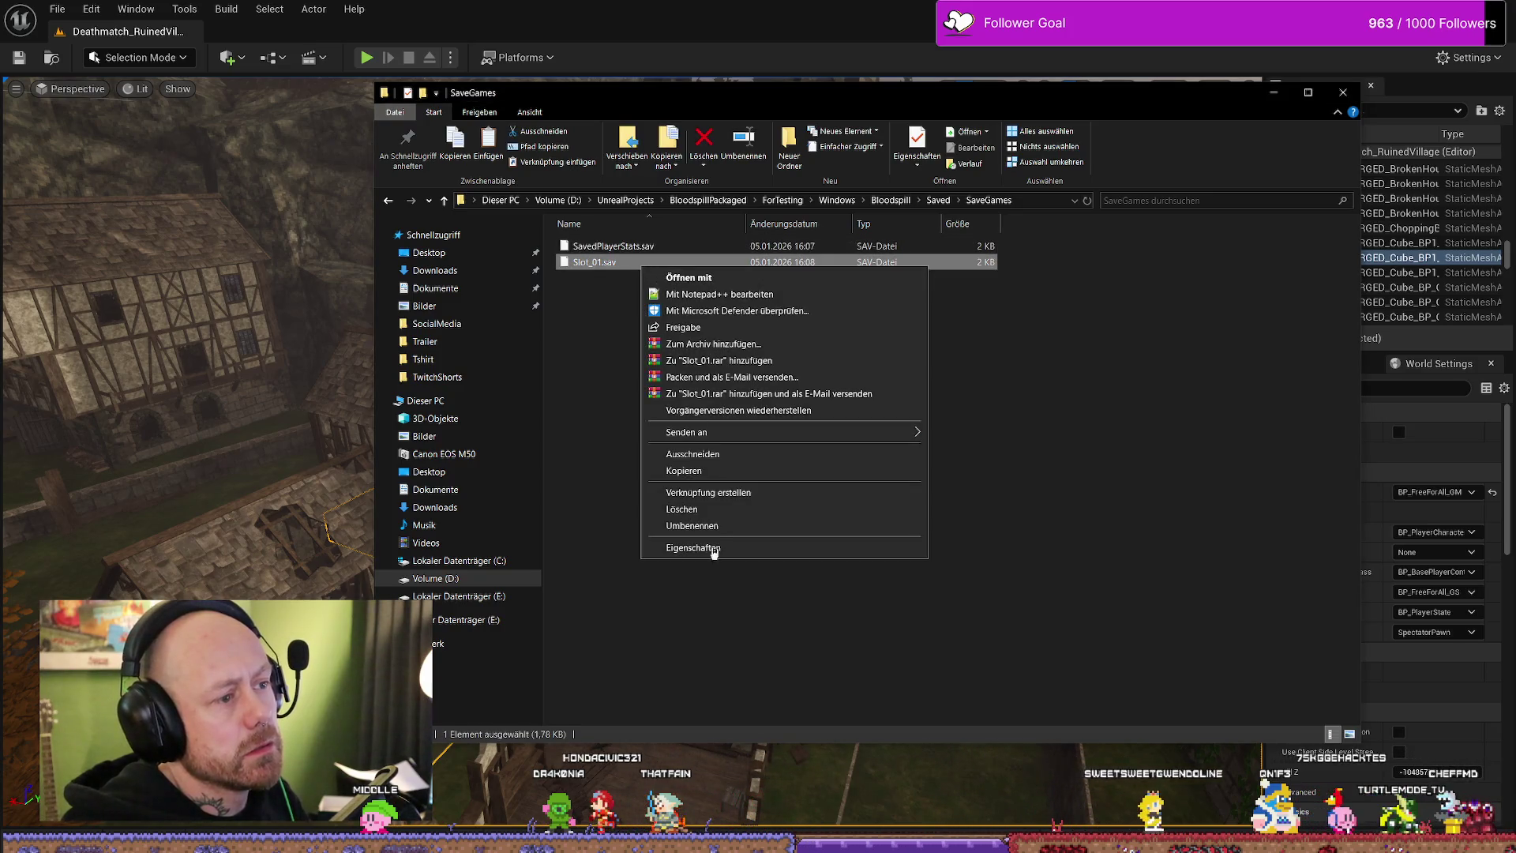
left_click(746, 550)
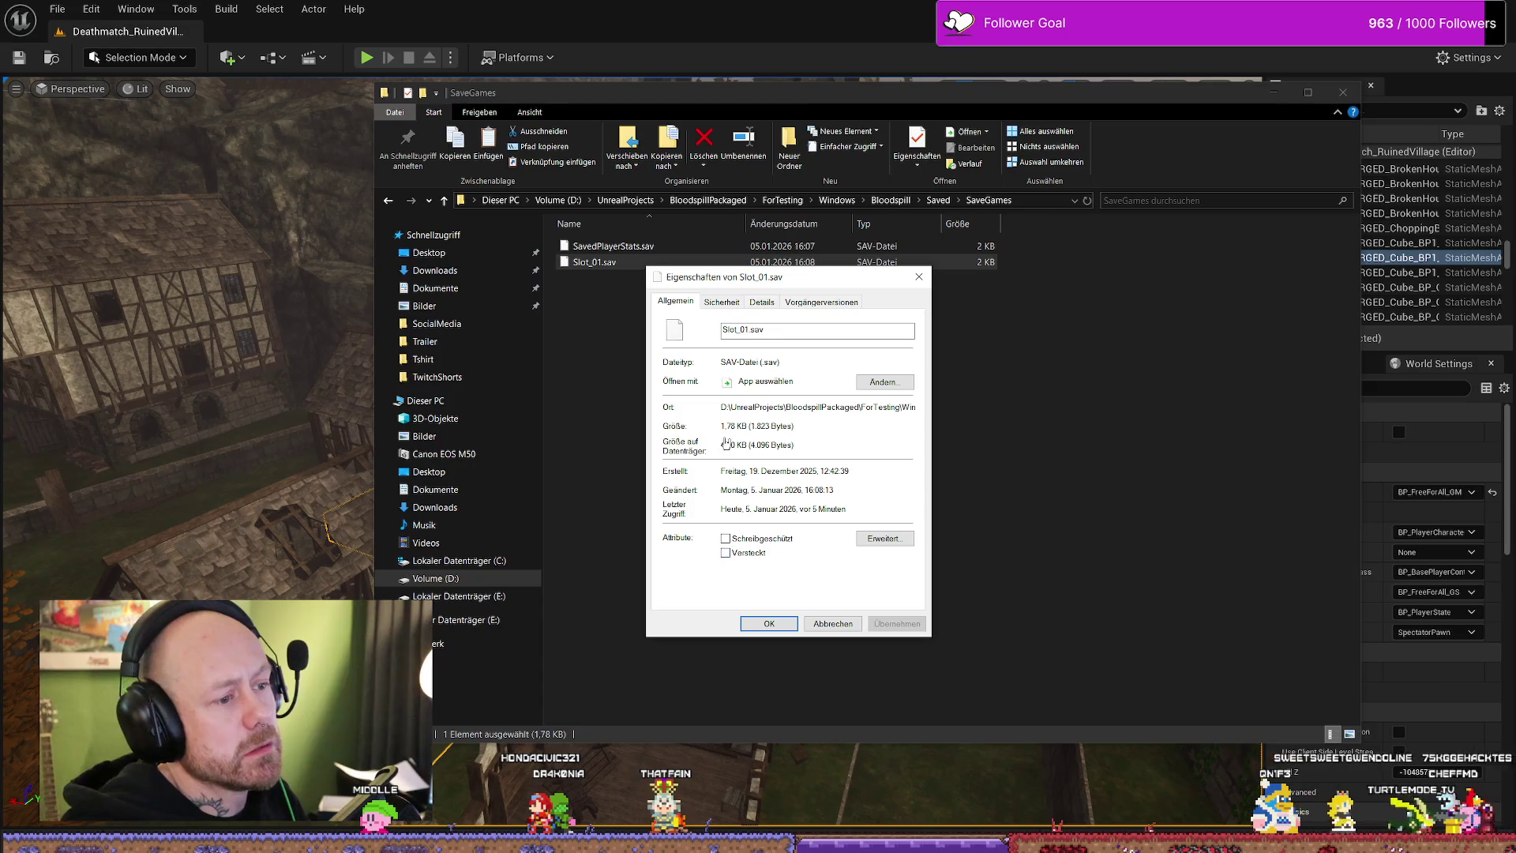
left_click(836, 624)
left_click(1343, 91)
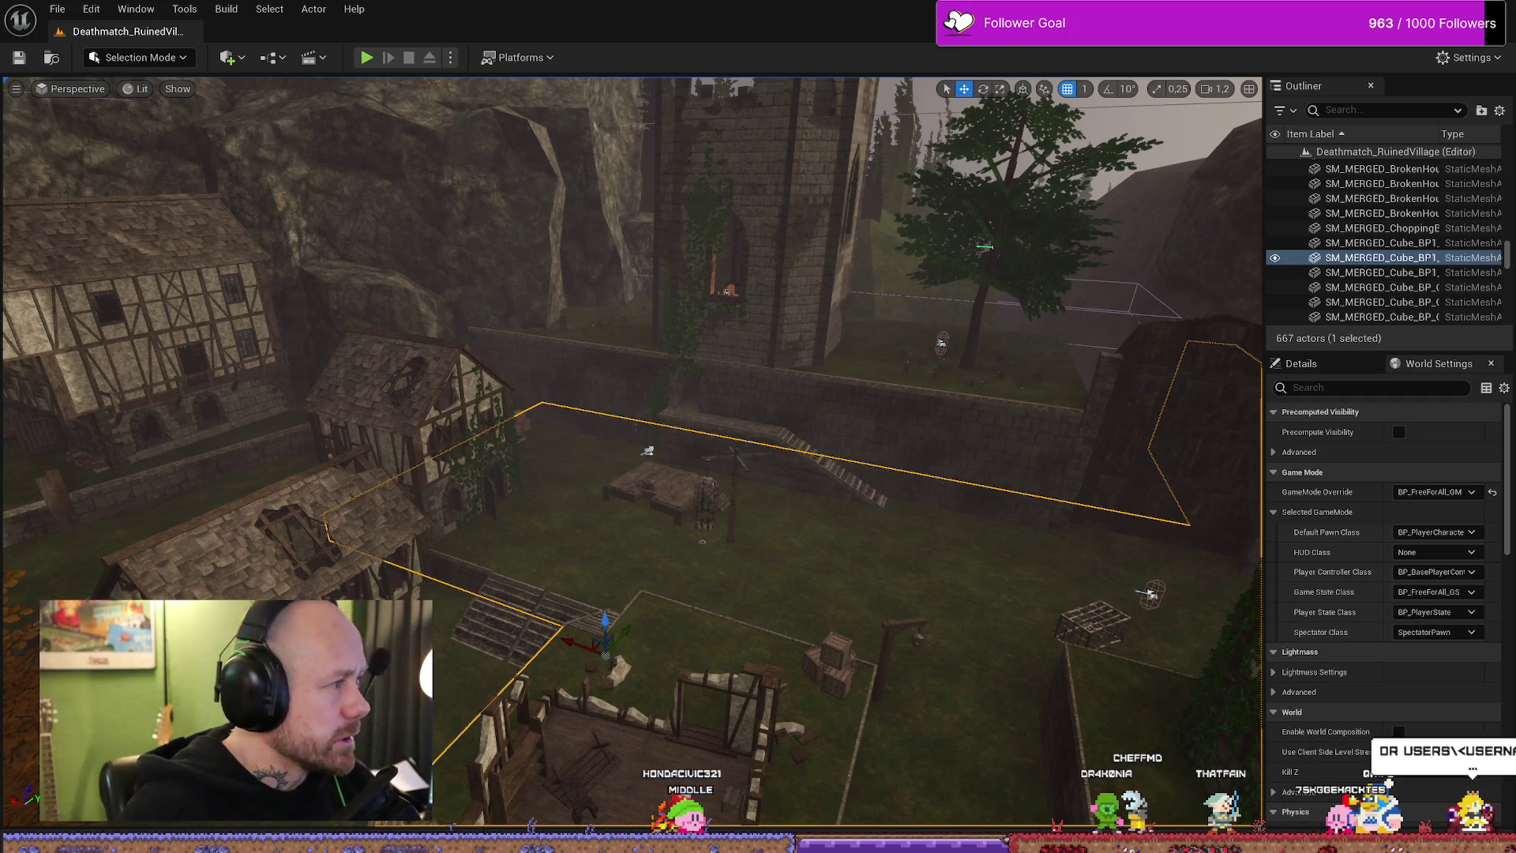
- In a new Explorer window, navigate D:\UnrealProjects\BloodspillPackaged\ForTesting
key("super+e")
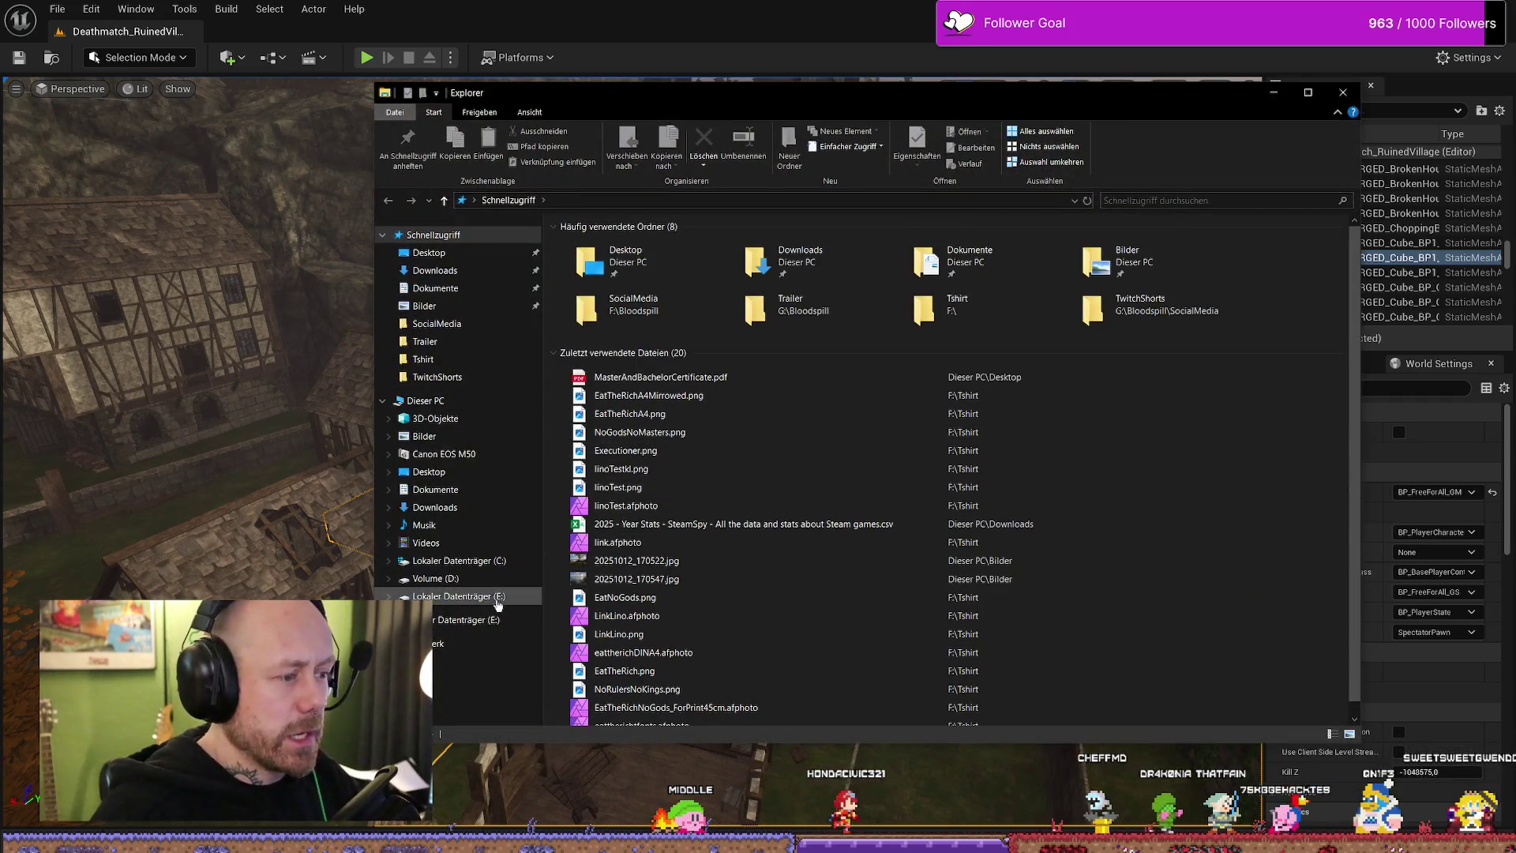
left_click(489, 561)
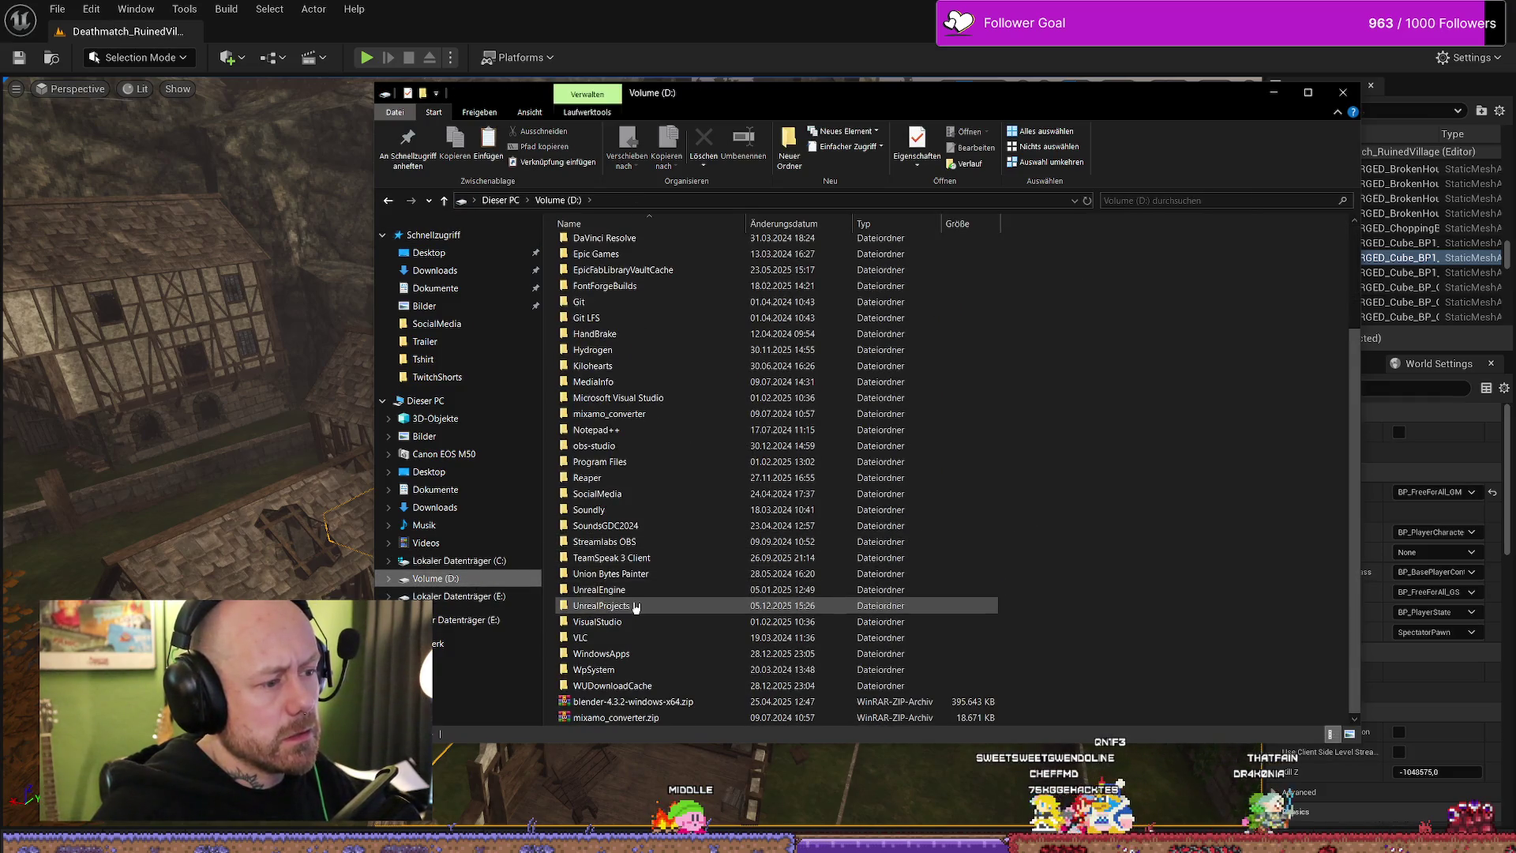
double_click(640, 604)
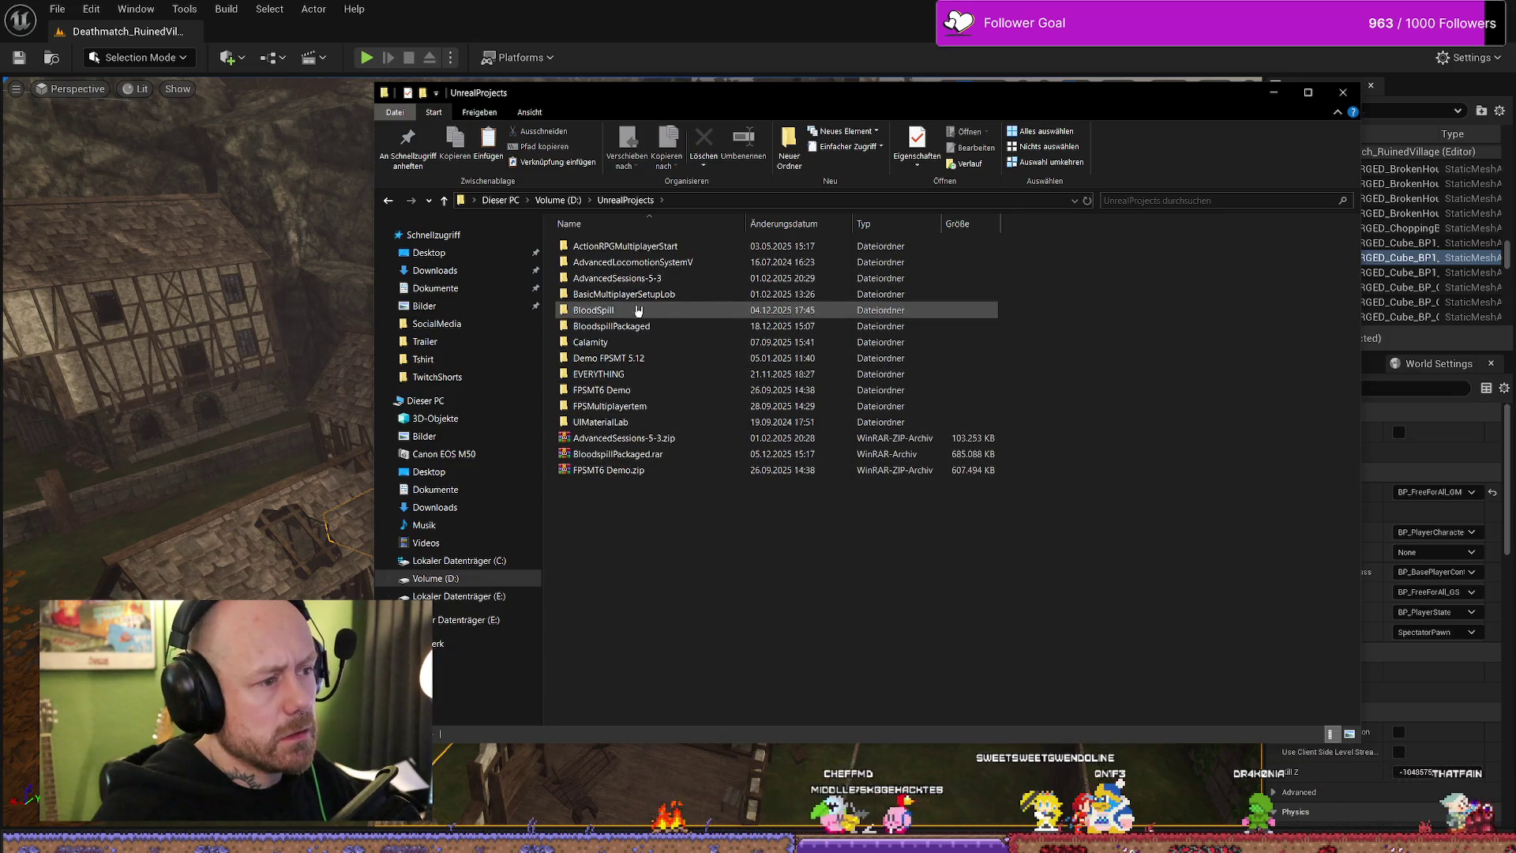
double_click(653, 326)
double_click(660, 280)
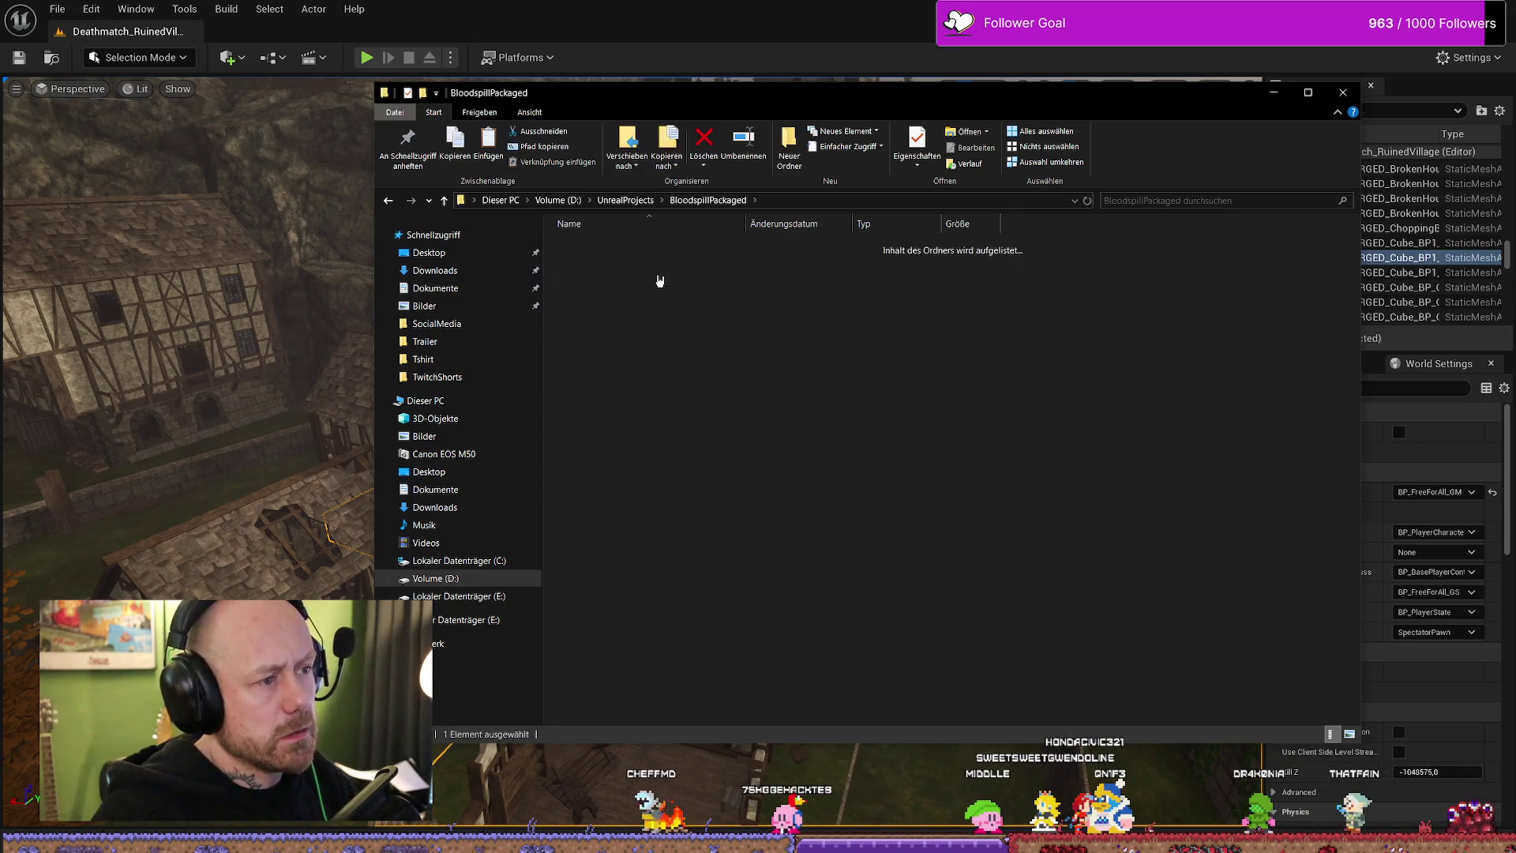
left_click(910, 570)
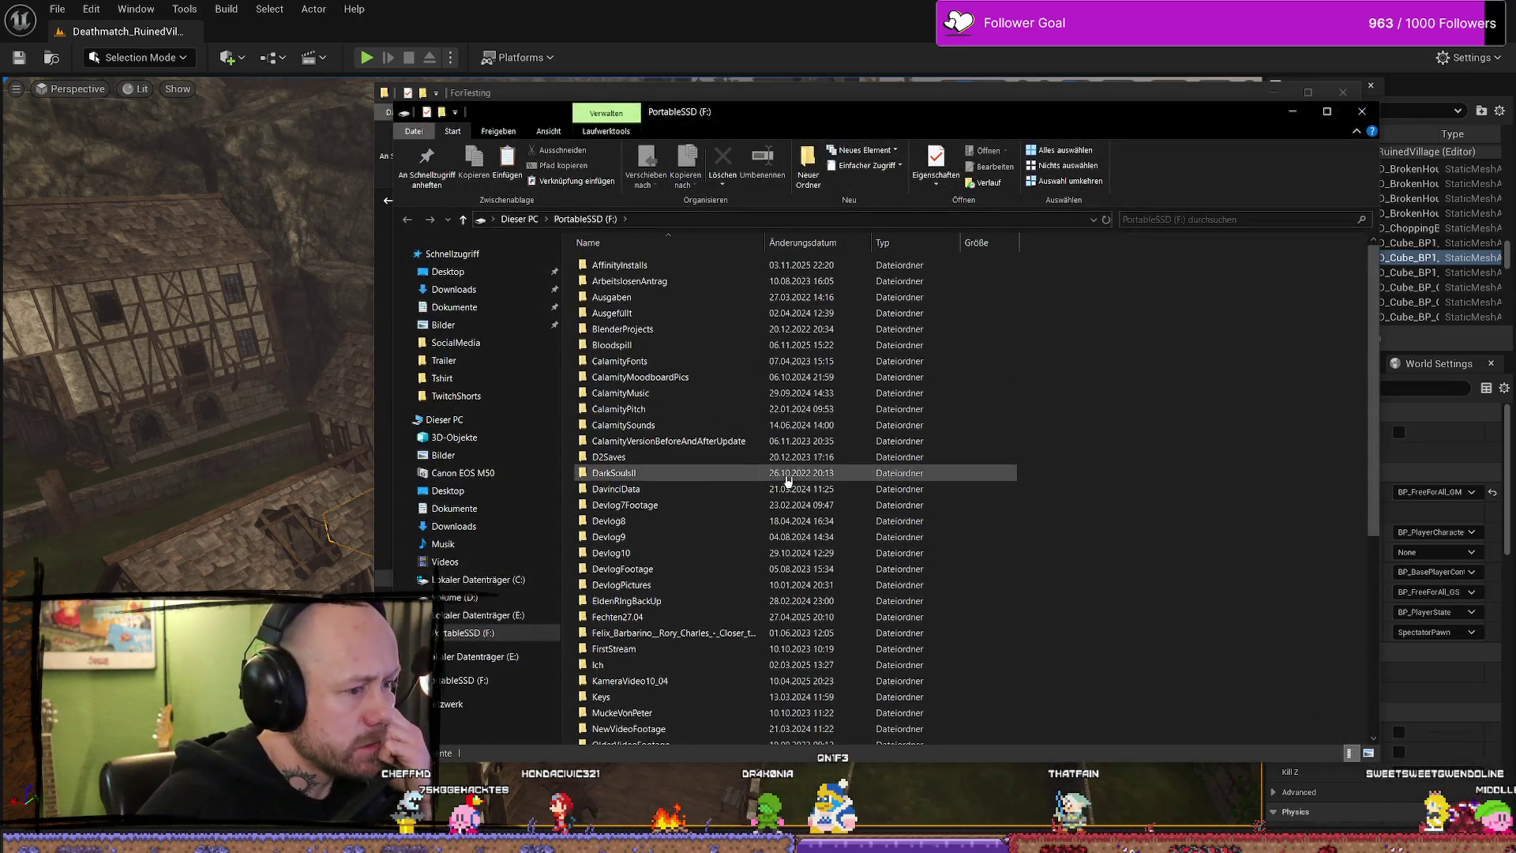
scroll(656, 510, "down", 7)
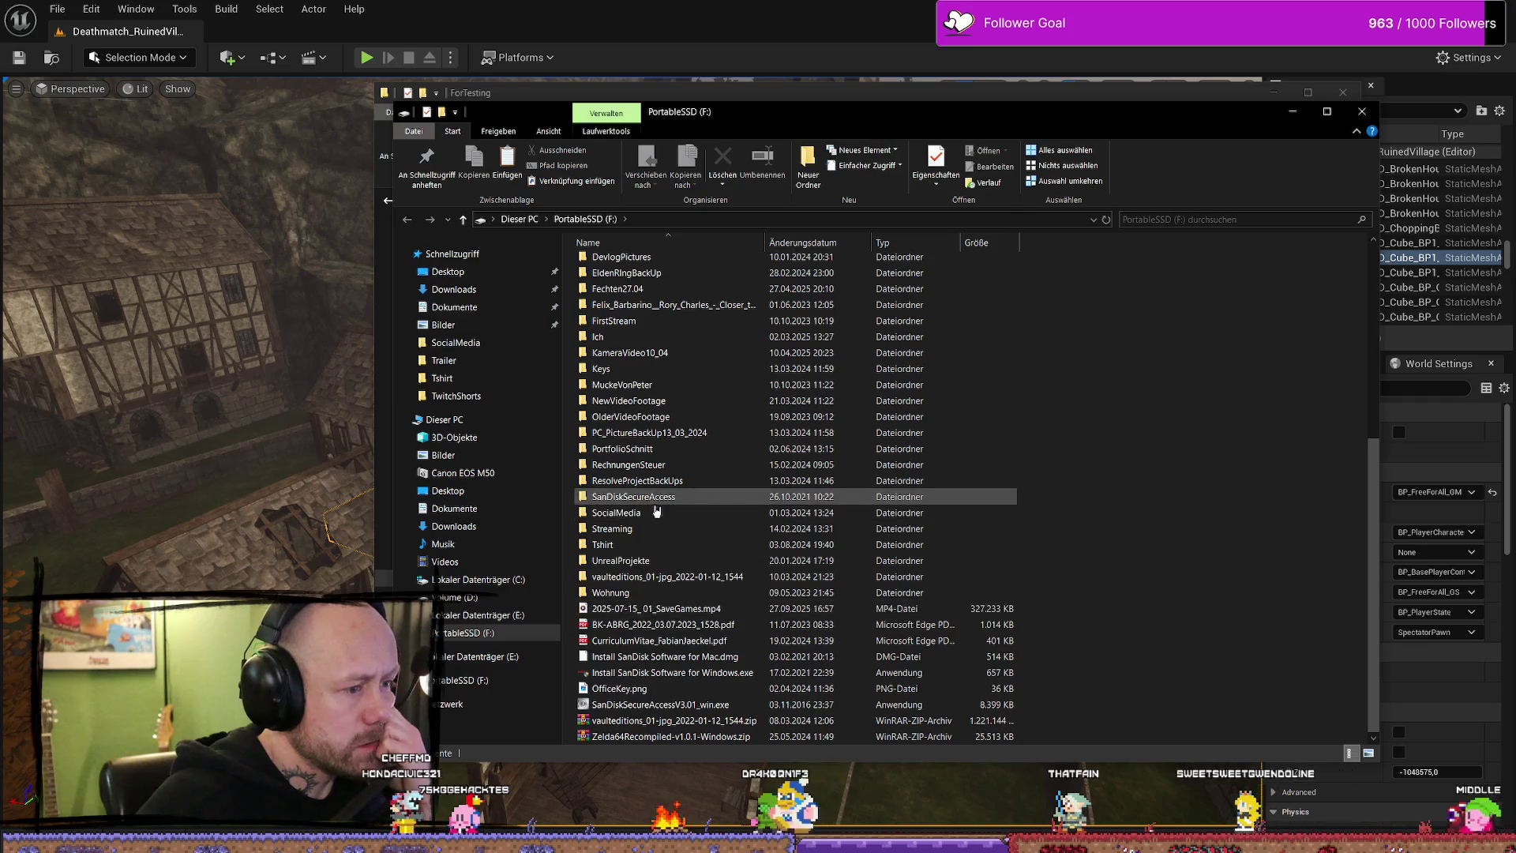
scroll(655, 509, "up", 7)
- Peek at Bloodspill on the portable drive, close that window and return to ForTesting with Windows selected
left_click(671, 344)
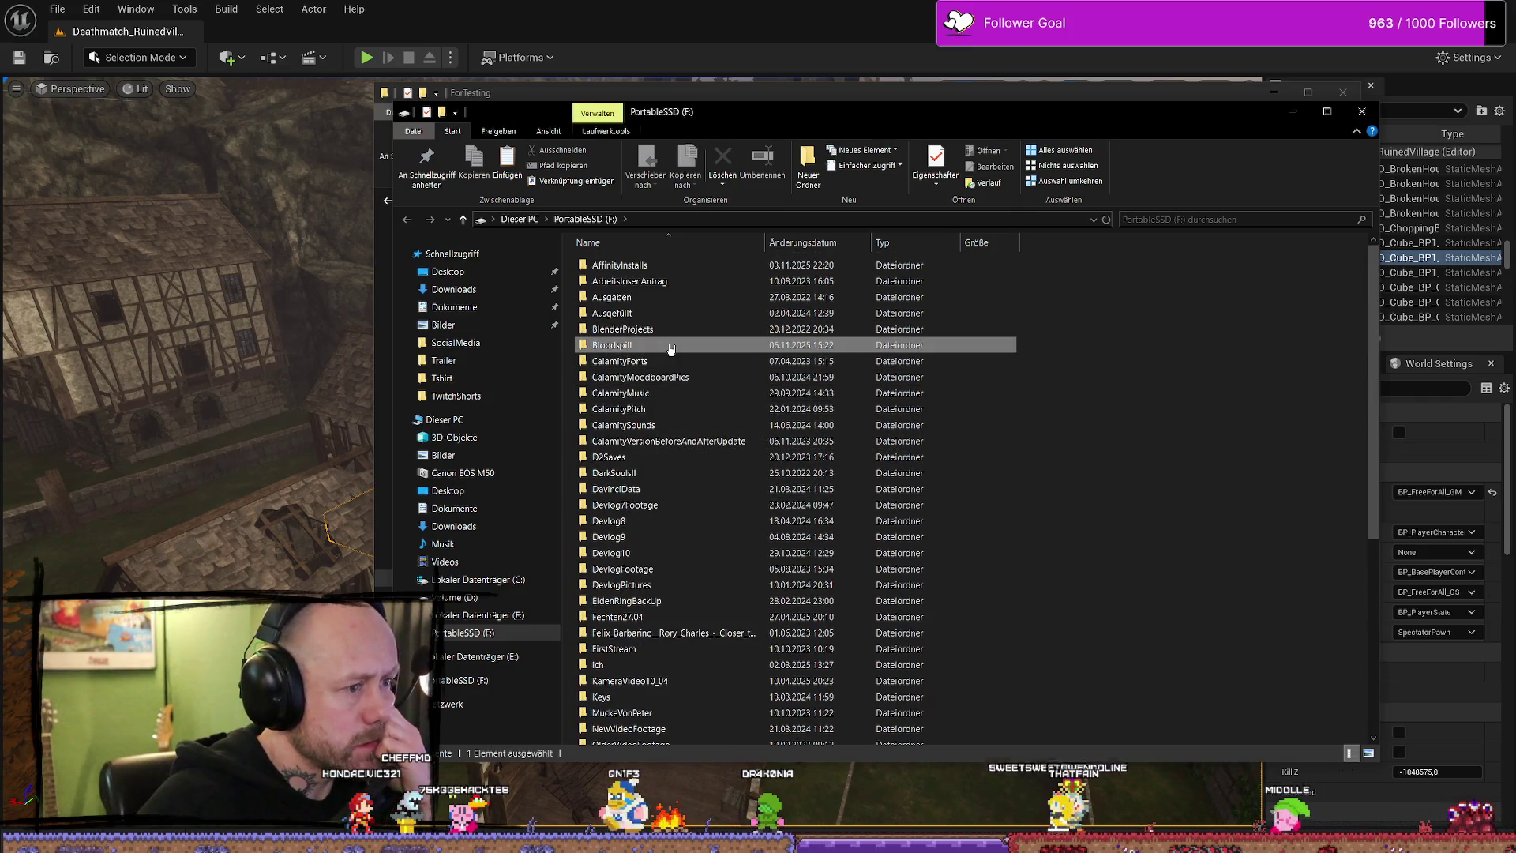
double_click(670, 345)
key("ctrl+w")
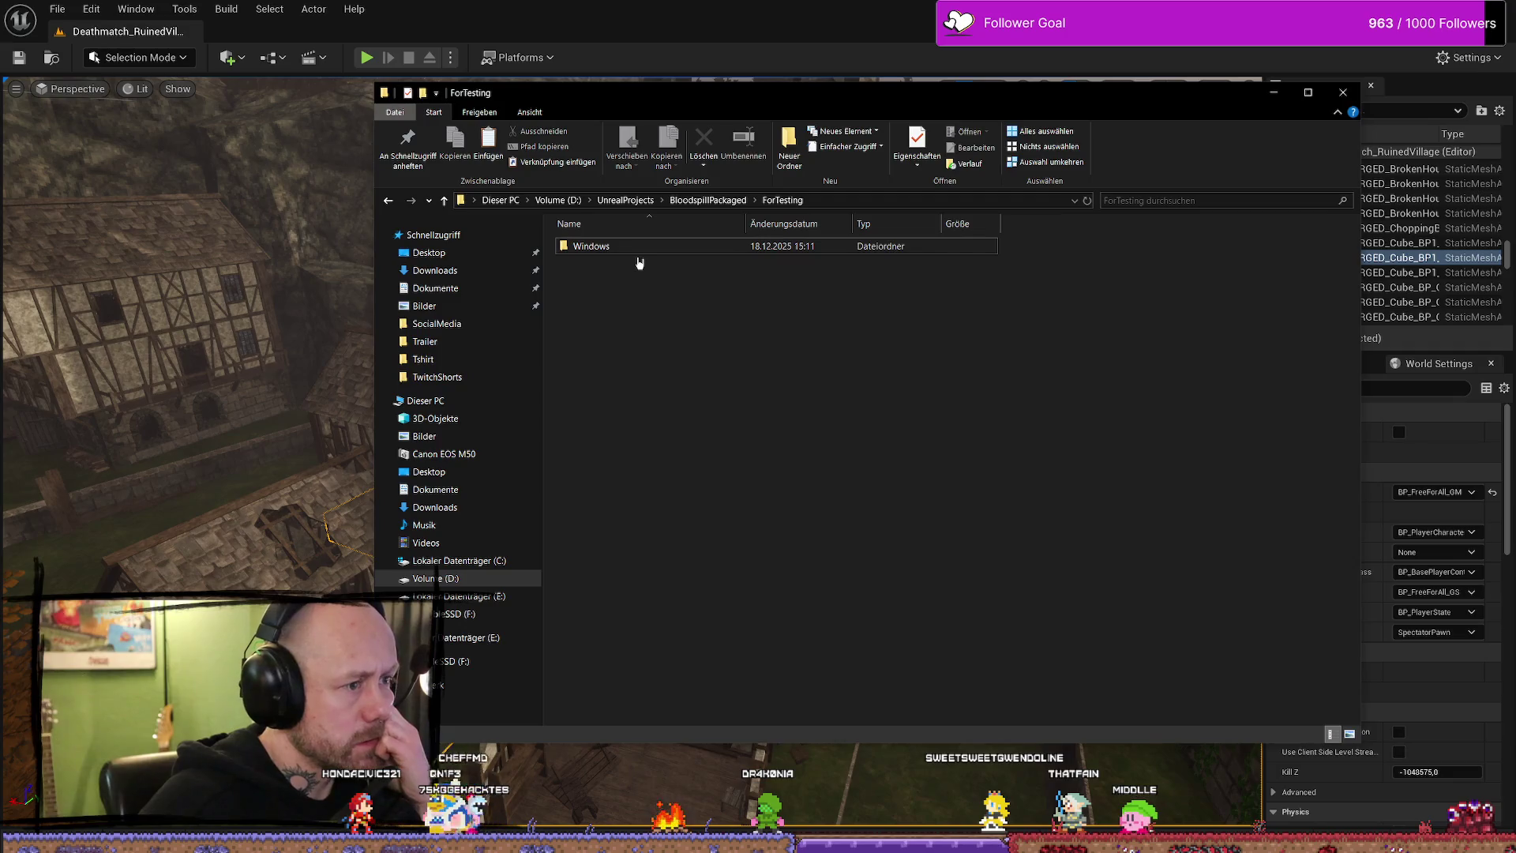
double_click(652, 249)
key("alt+Up")
key("alt+Up")
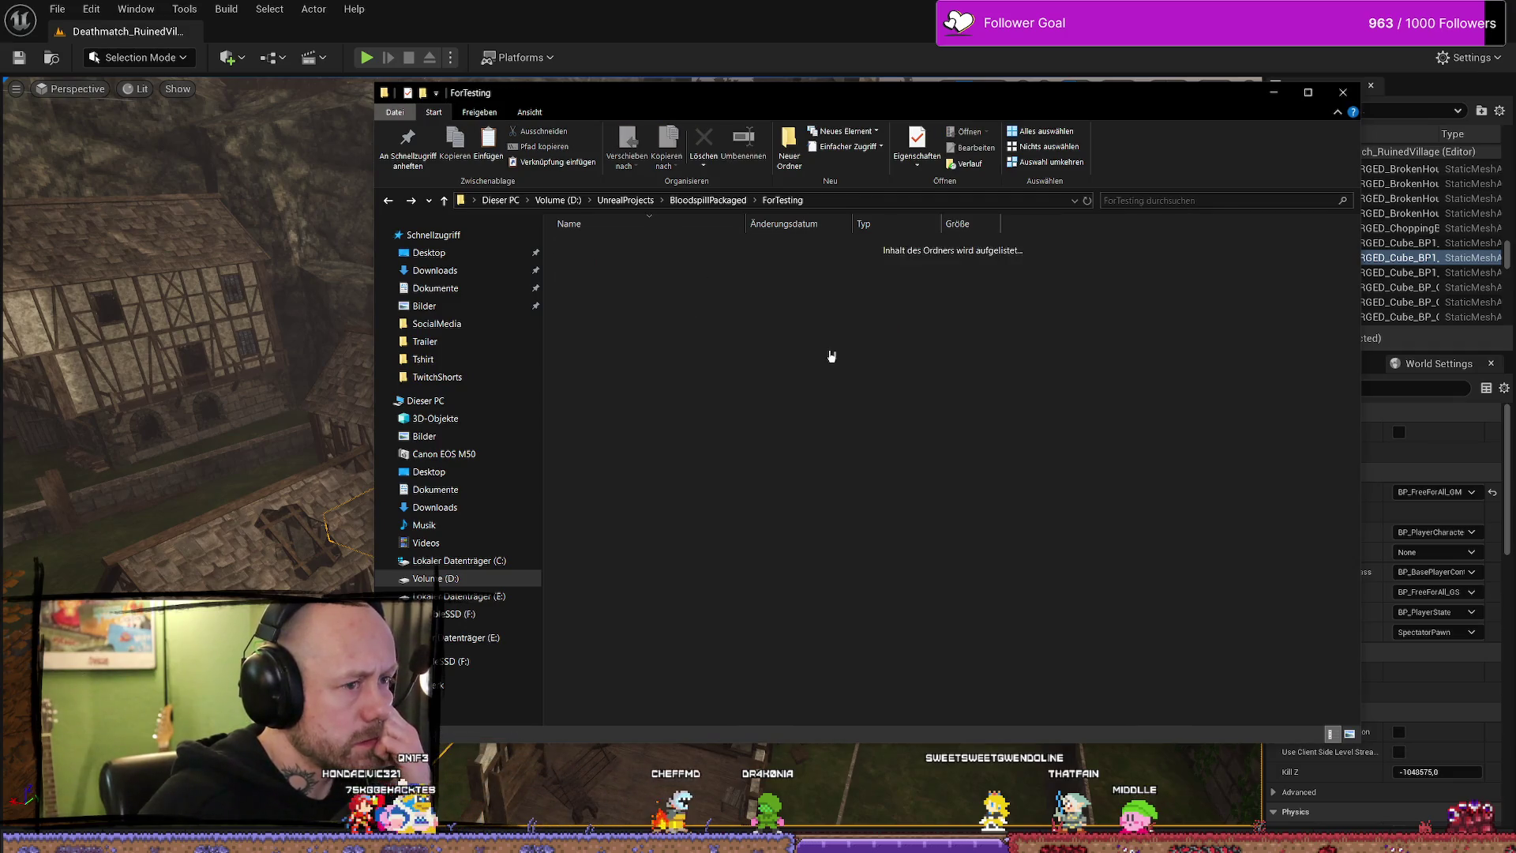
key("alt+Left")
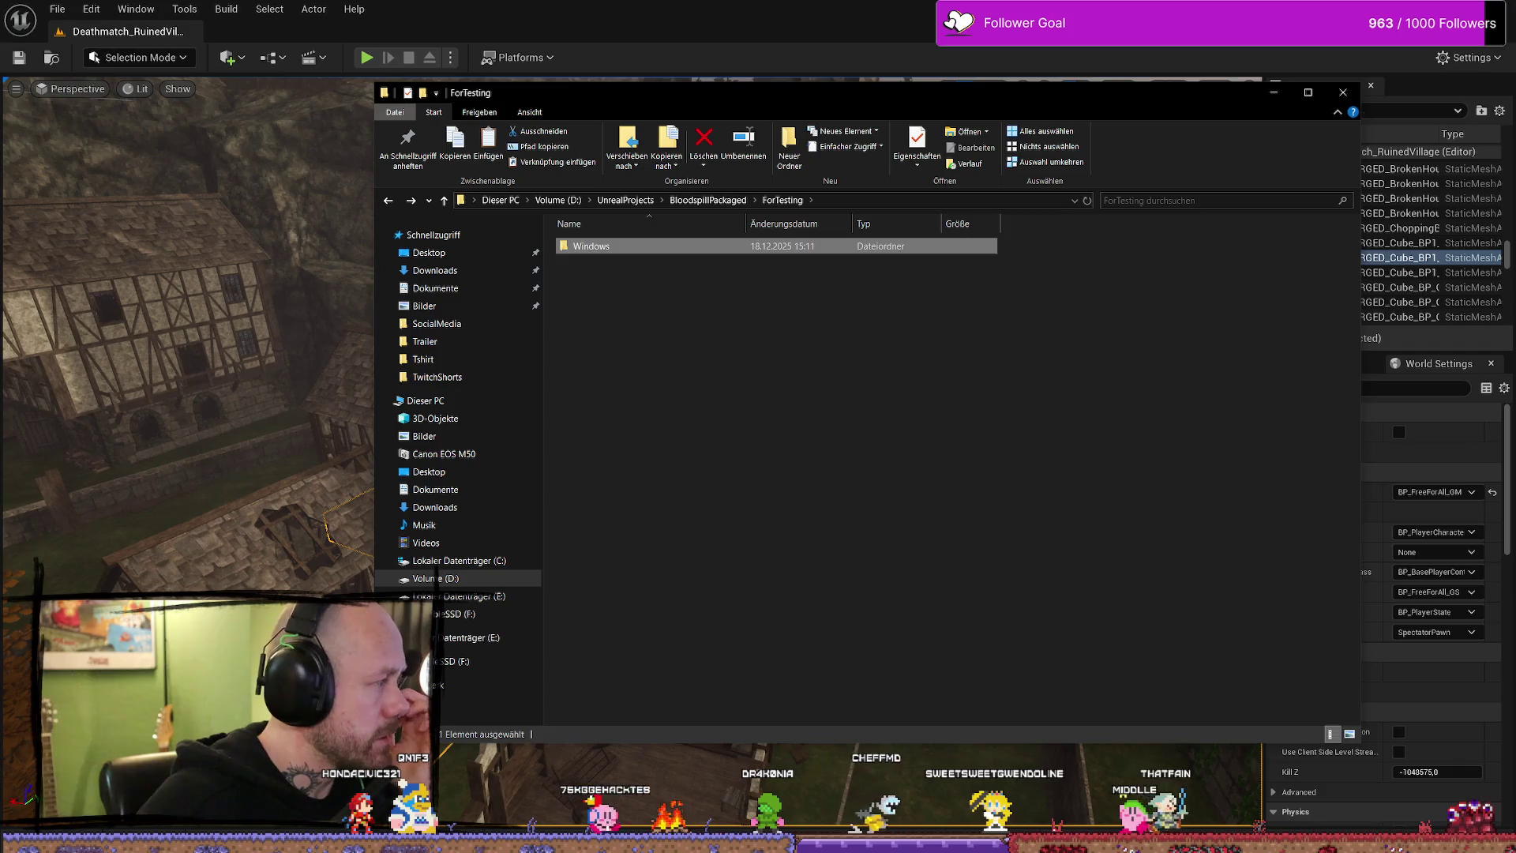
key("alt+Tab")
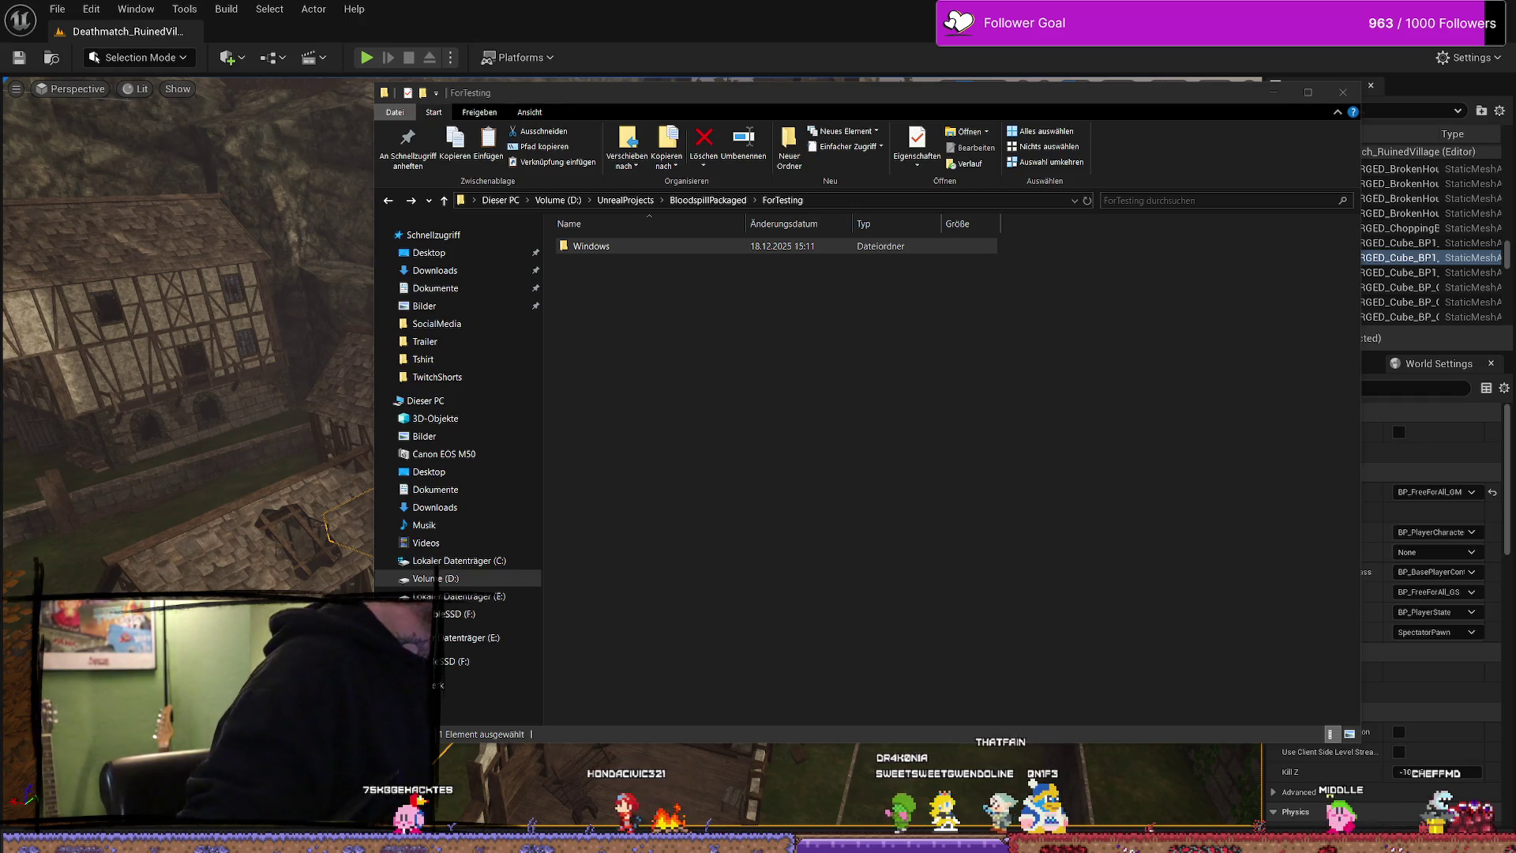
key("alt+Tab")
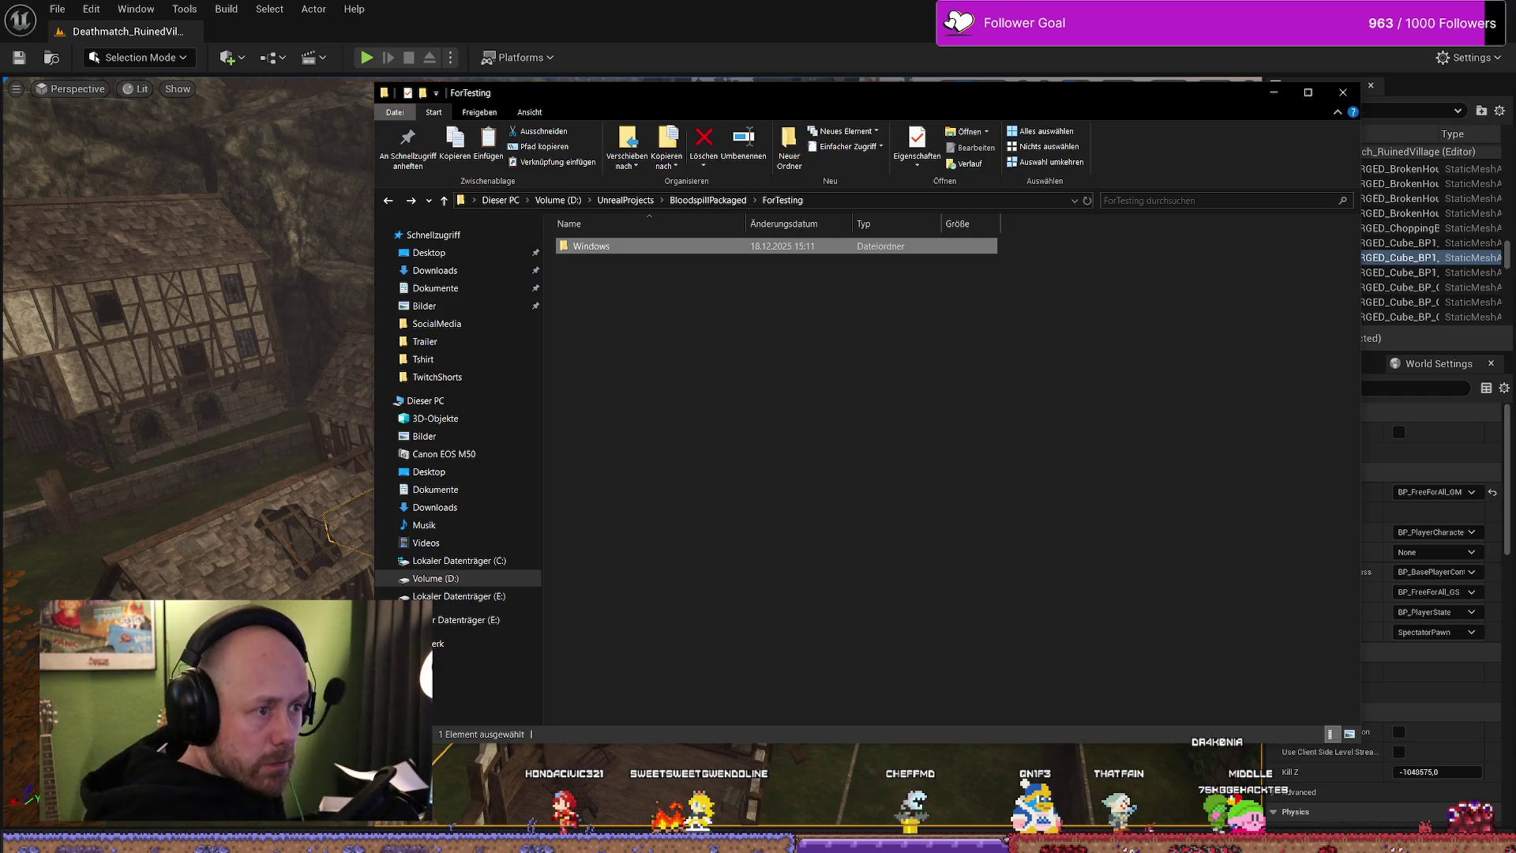
- Launch the packaged Bloodspill.exe and back out of the singleplayer setup
double_click(608, 254)
left_click(596, 275)
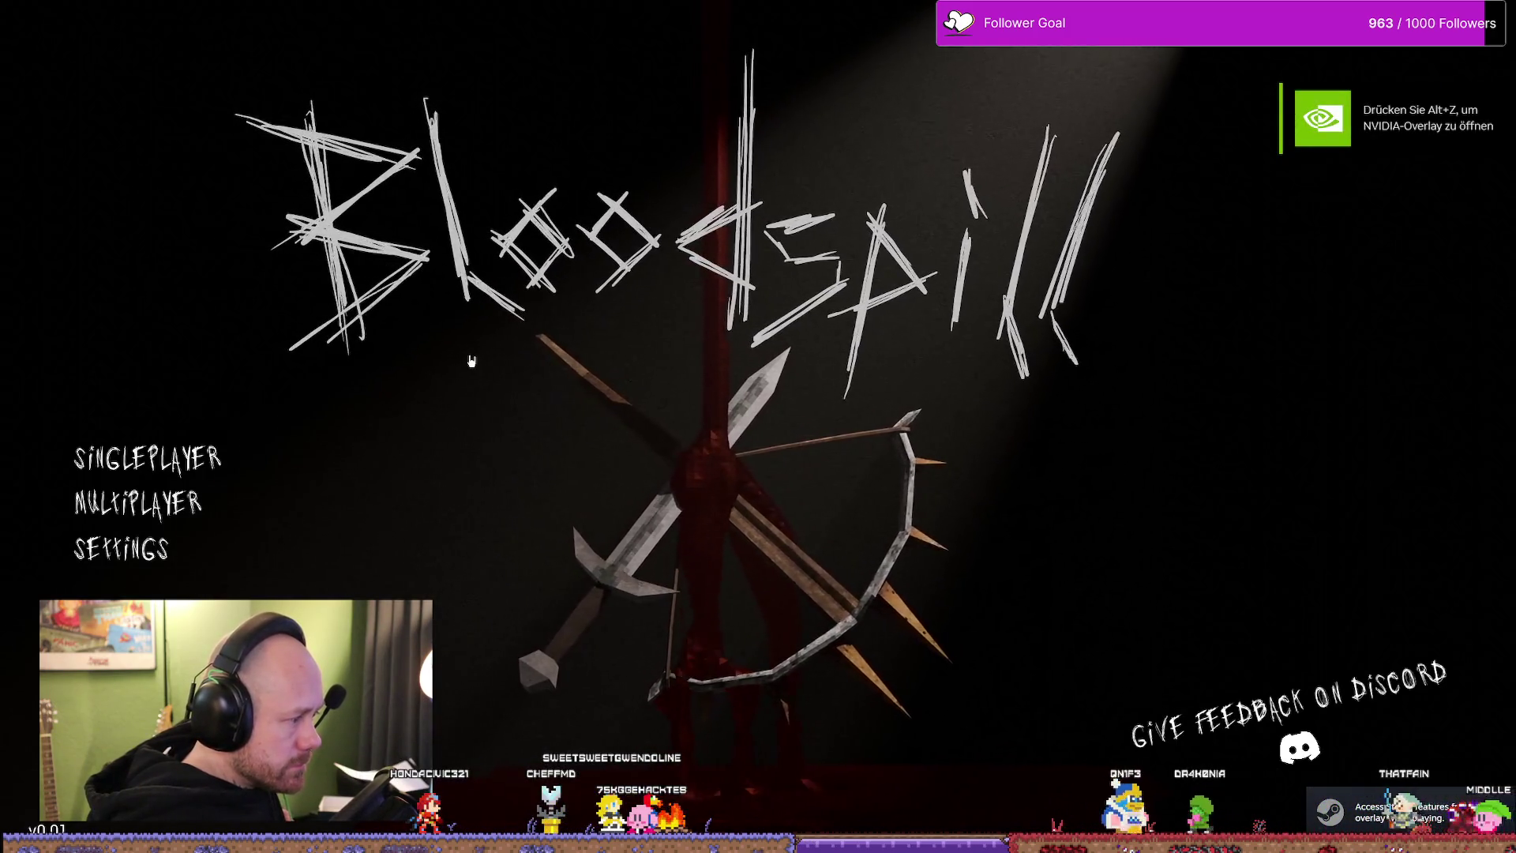
left_click(195, 463)
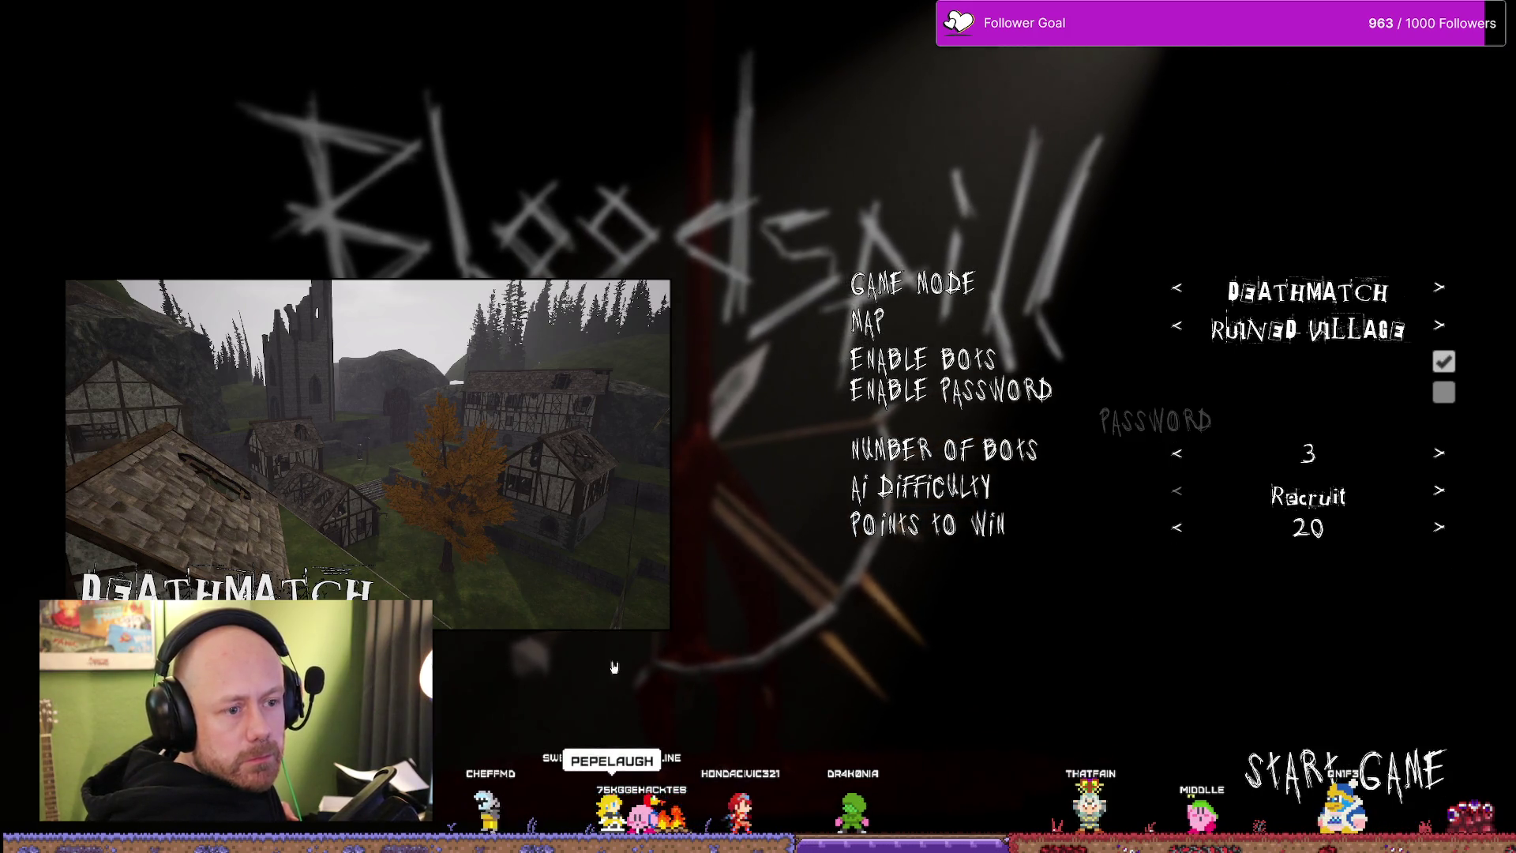
key("Escape")
- Create a multiplayer Deathmatch on Ruined Village with 0 bots and start the game
left_click(160, 497)
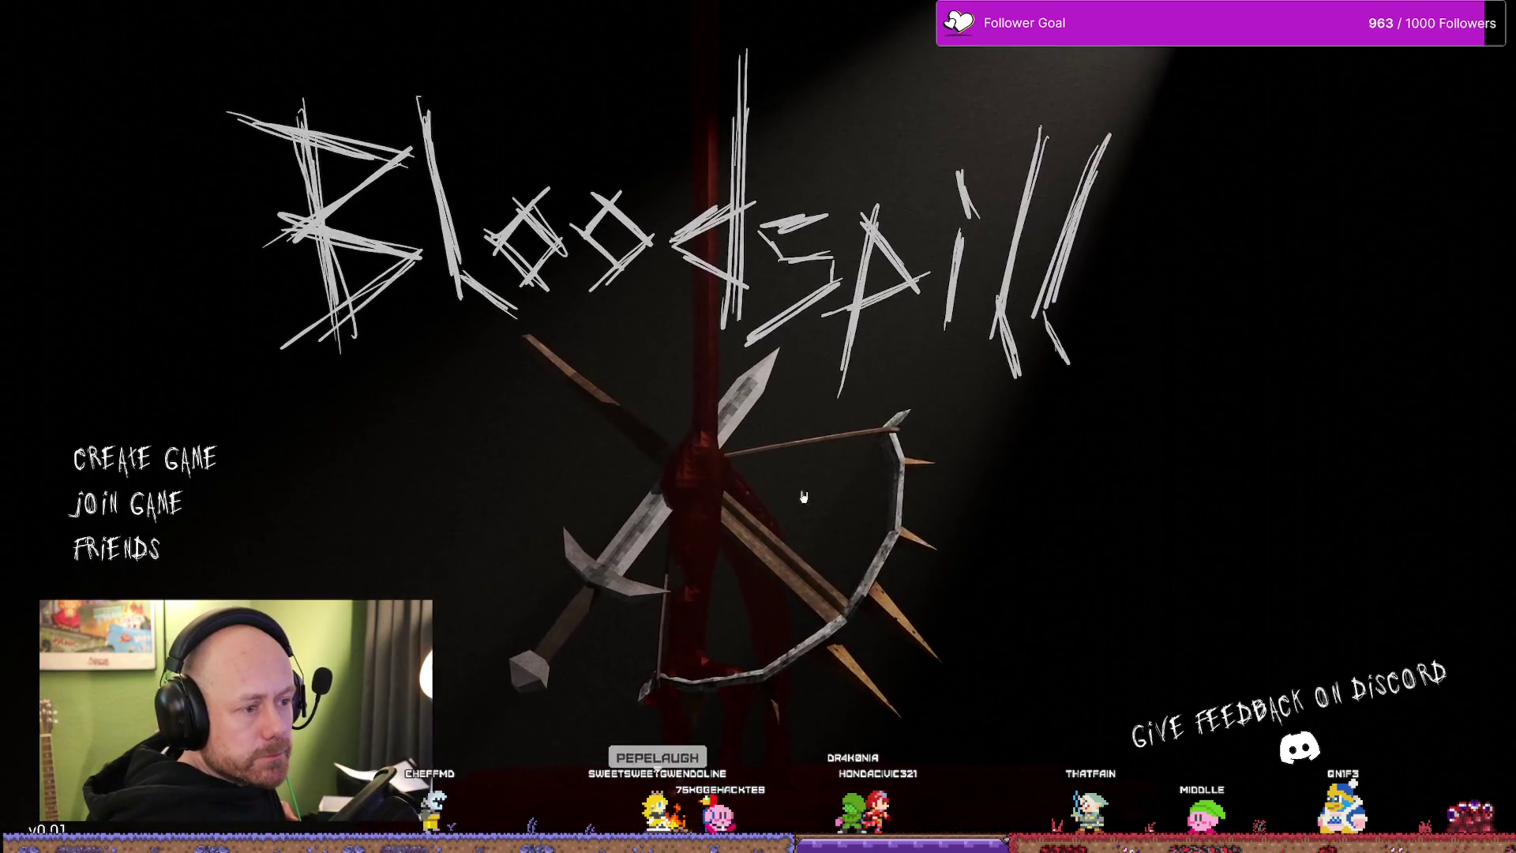
left_click(190, 462)
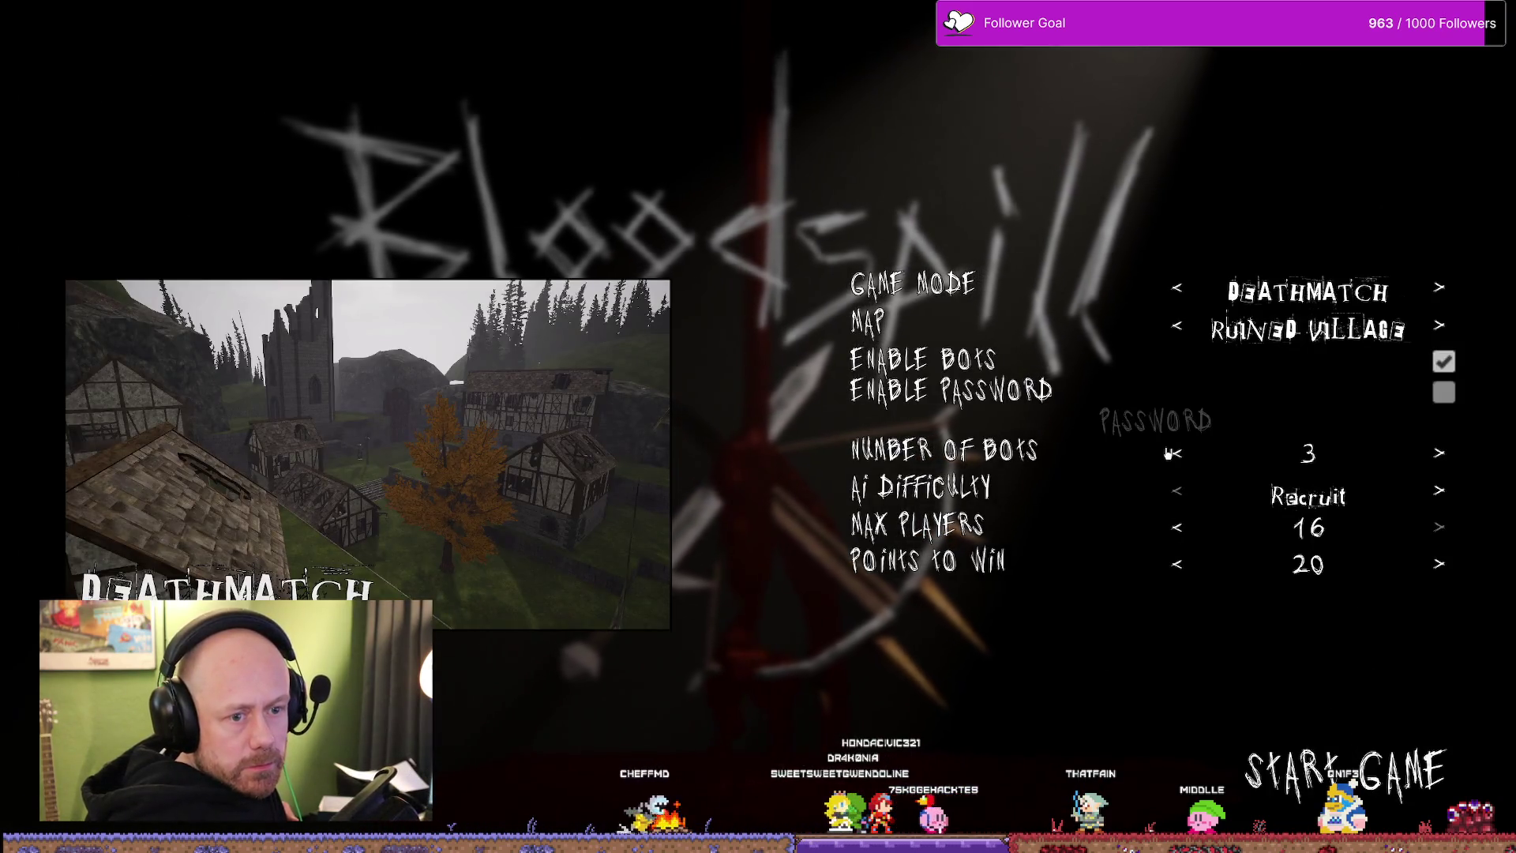
left_click(1173, 451)
left_click(1174, 451)
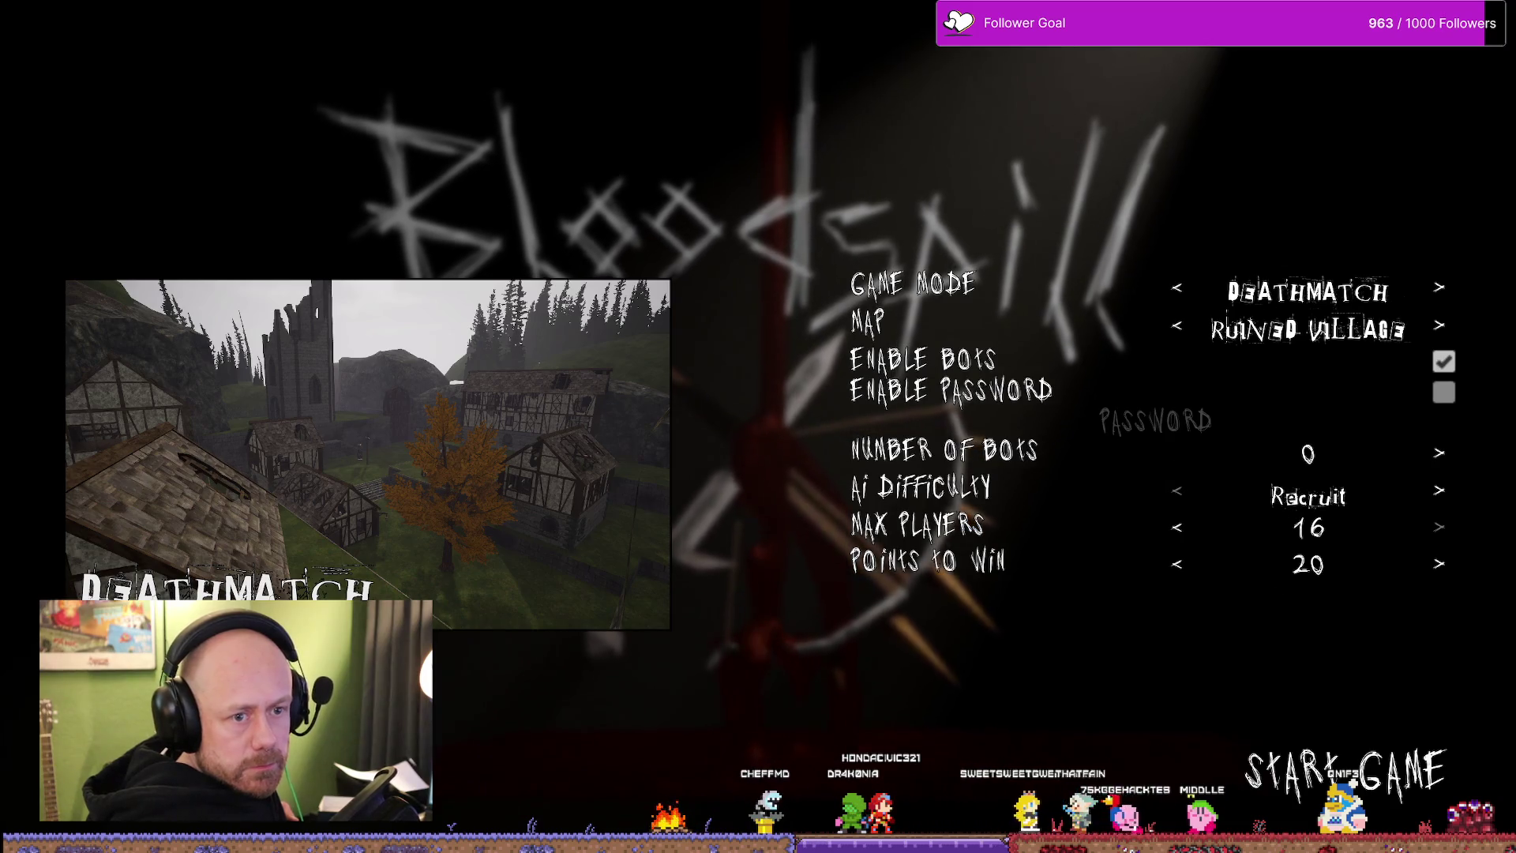
left_click(1412, 791)
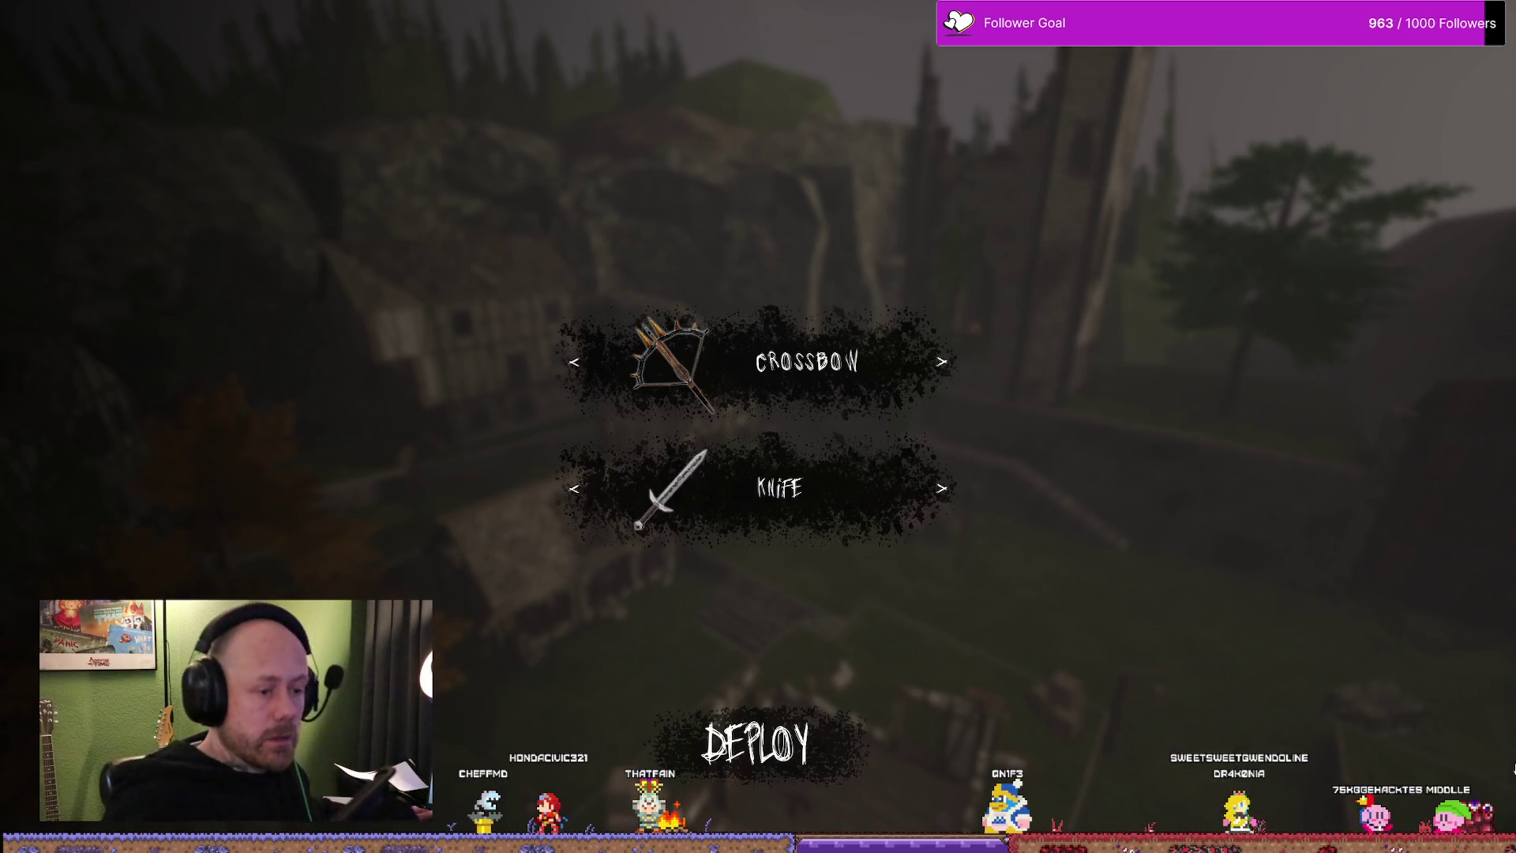
- Deploy with the crossbow, move through the village, then pause and choose Quit to bring up Leave Match
left_click(757, 746)
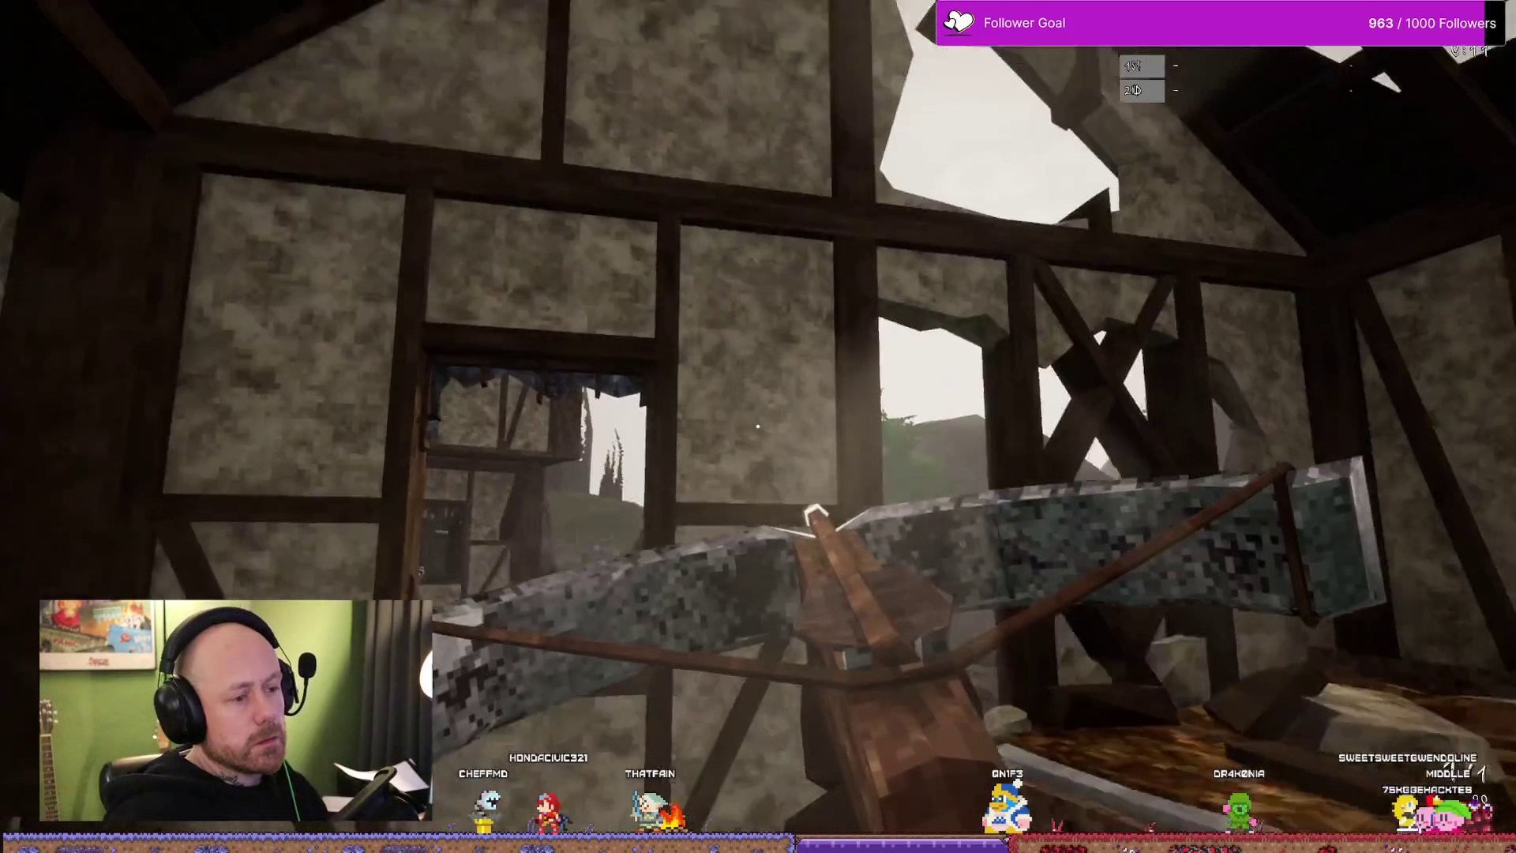
key("w")
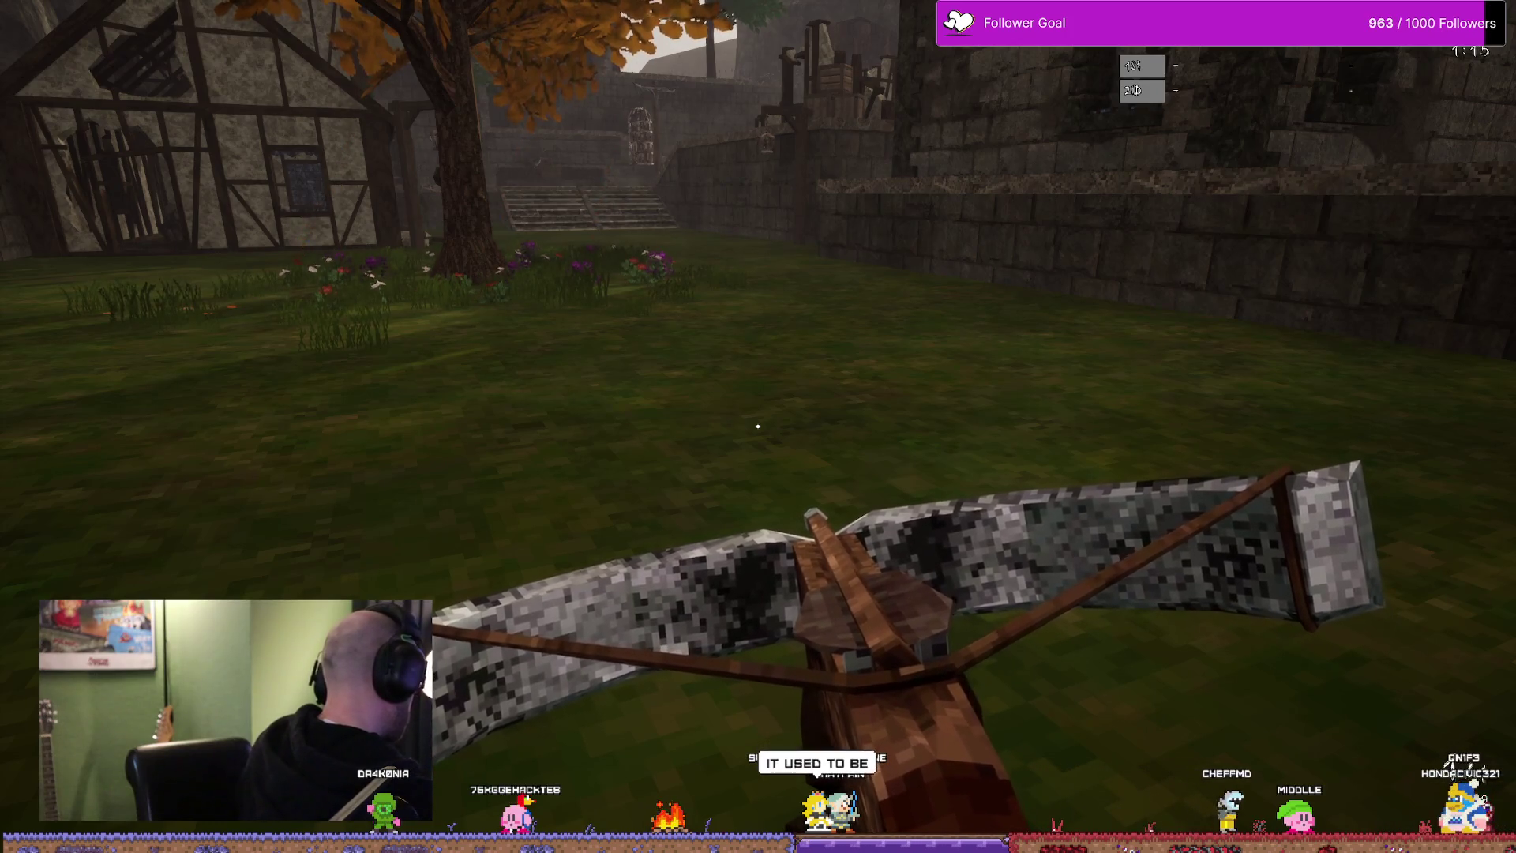
key("Escape")
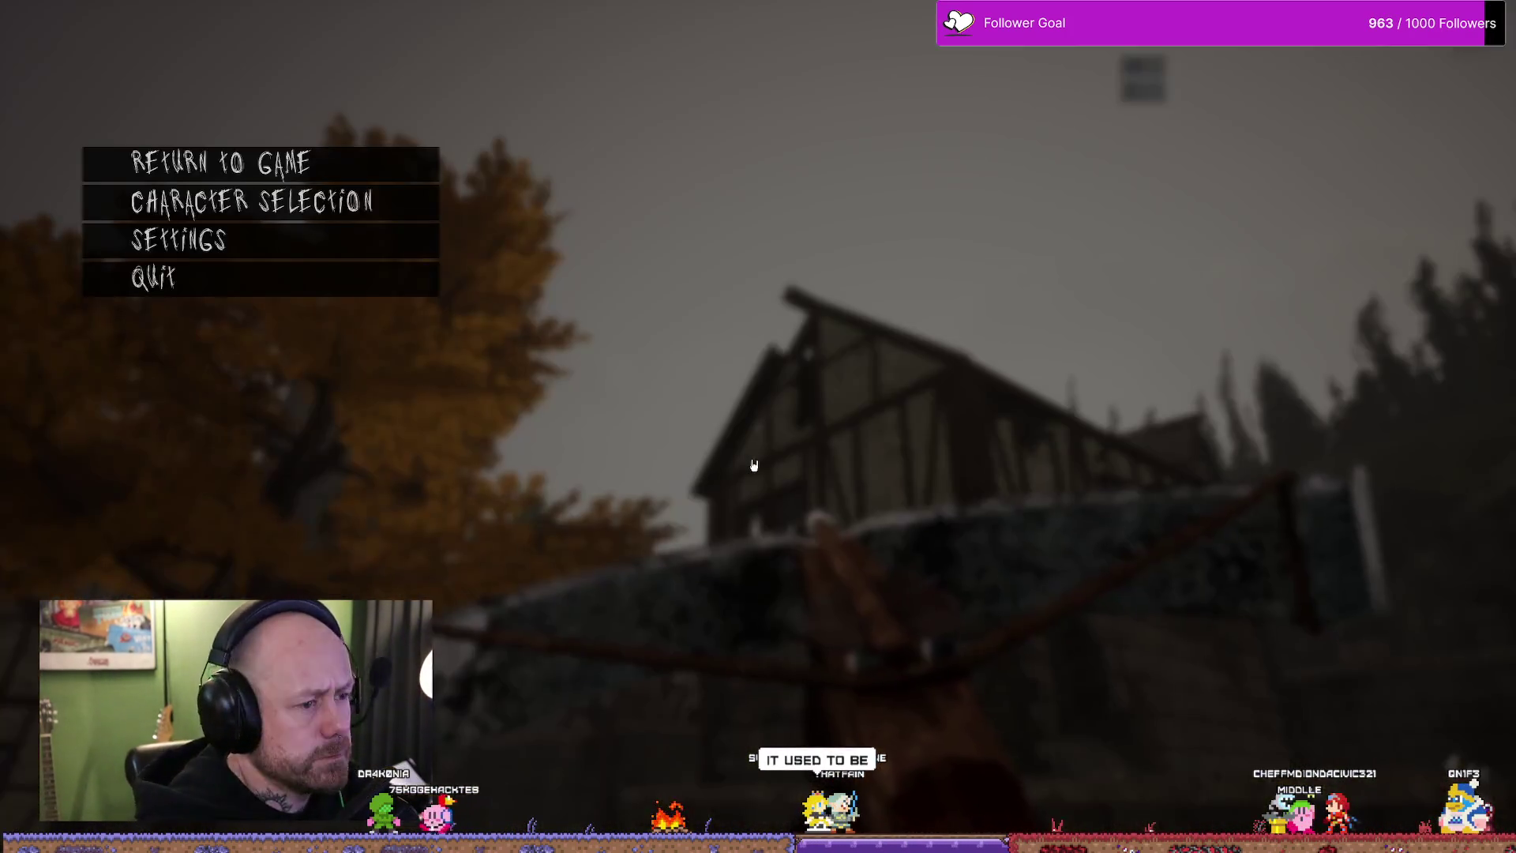
left_click(239, 289)
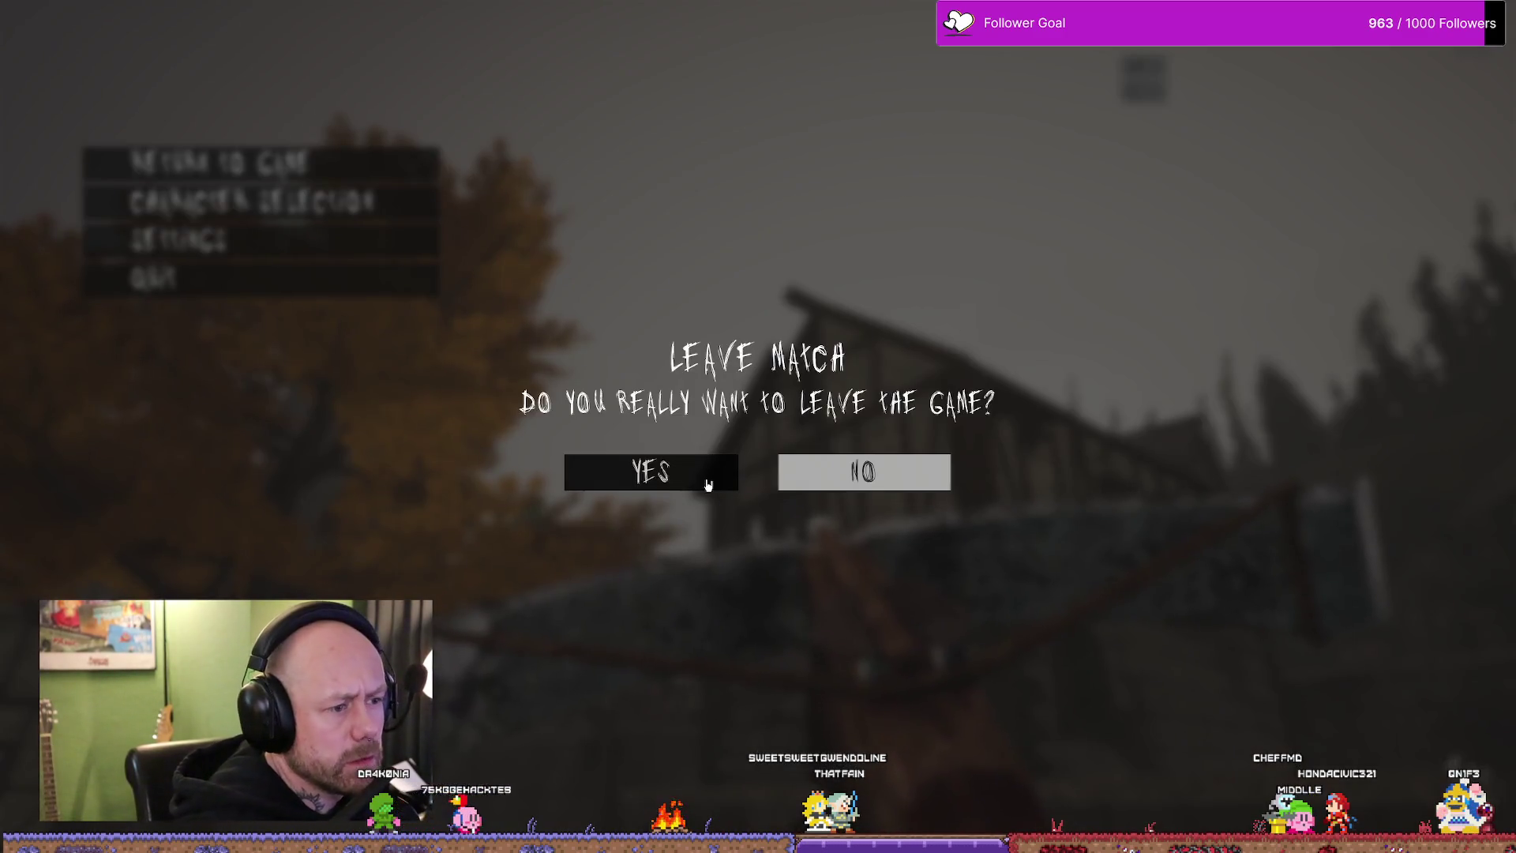
- Confirm leaving the match and relaunch Bloodspill.exe from the packaged Windows build folder
left_click(708, 474)
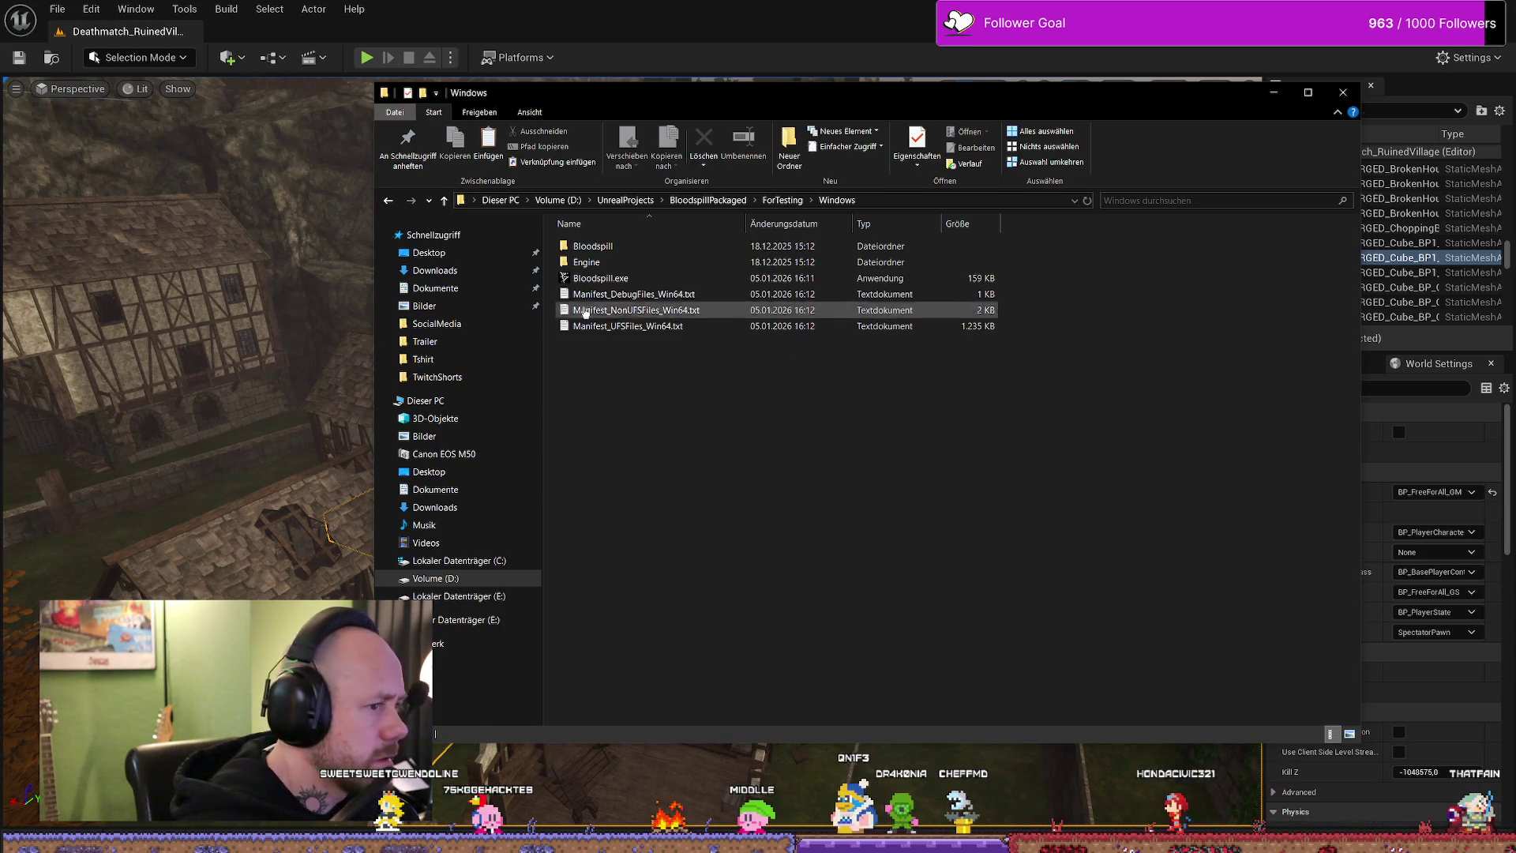
left_click(599, 280)
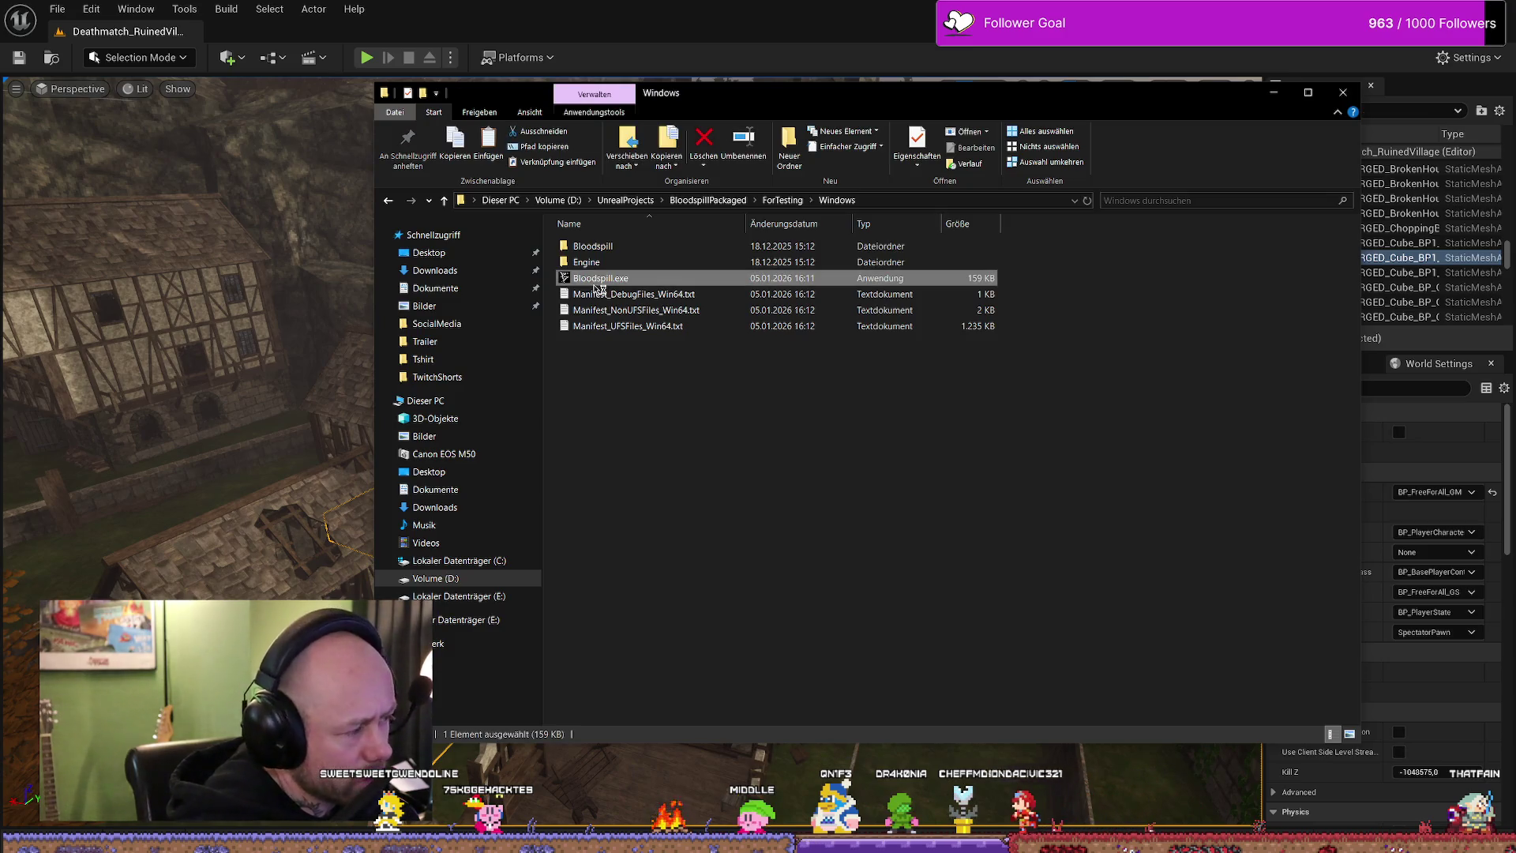
double_click(599, 288)
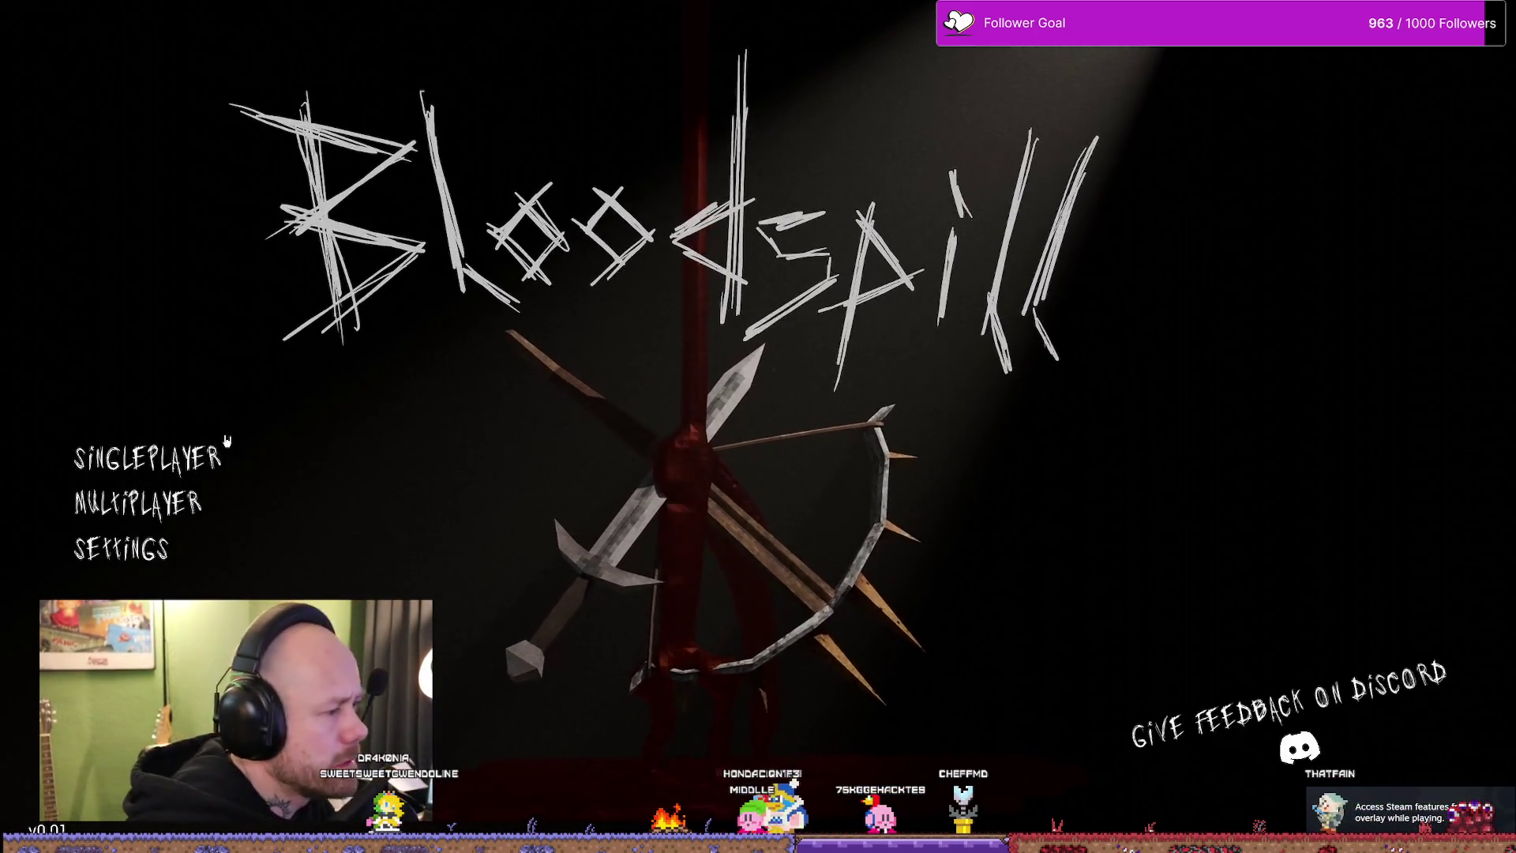
- Create a multiplayer game with the game mode cycled to Capture the Flag
left_click(137, 502)
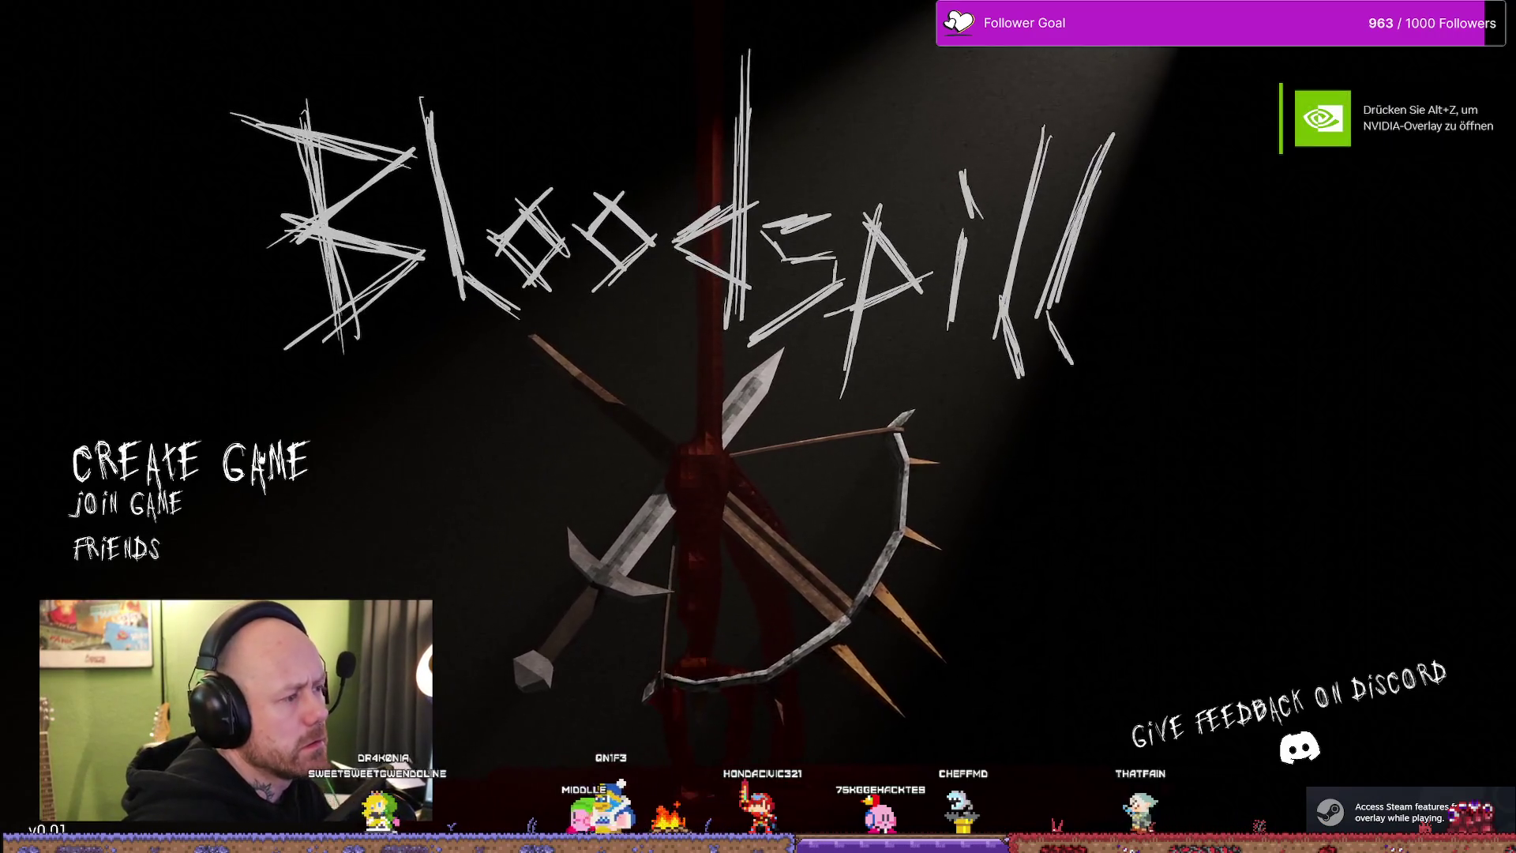
left_click(189, 463)
left_click(1439, 290)
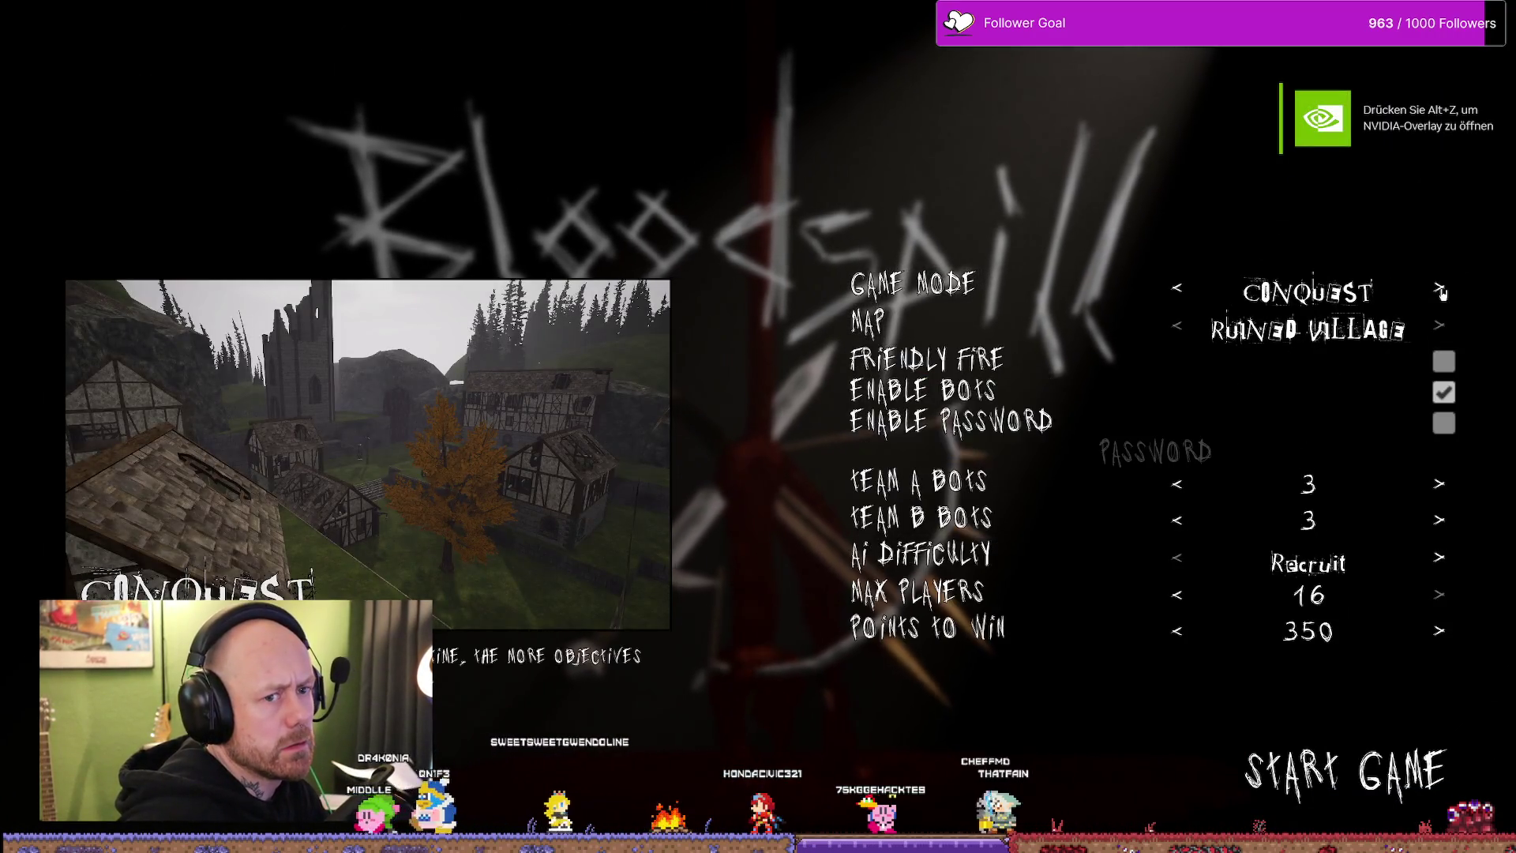
left_click(1441, 292)
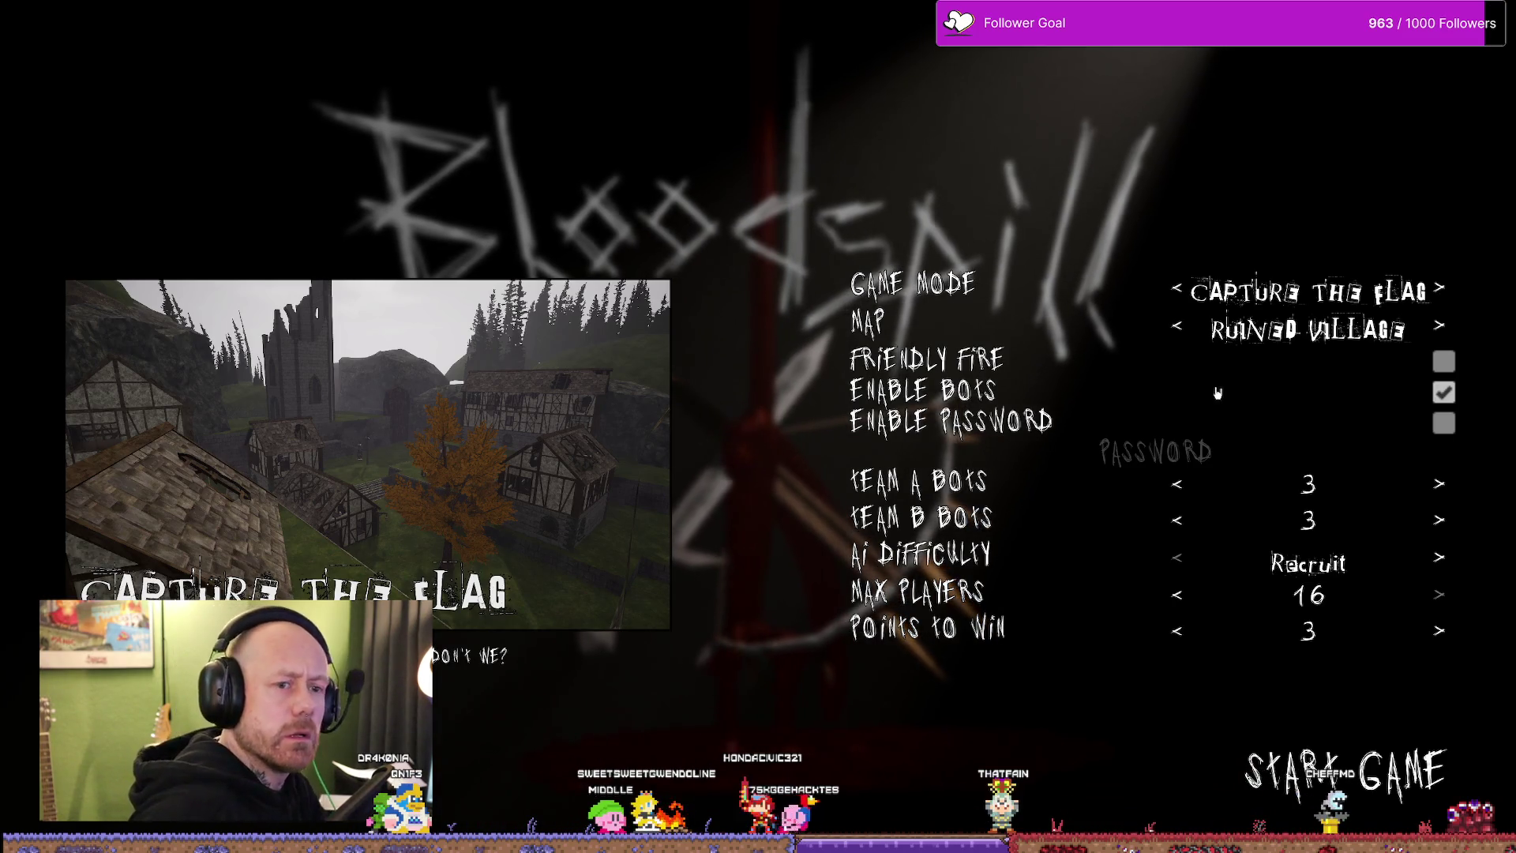
- Remove the Team A and Team B bots and start the Capture the Flag game on Ruined Village
left_click(1175, 484)
left_click(1176, 519)
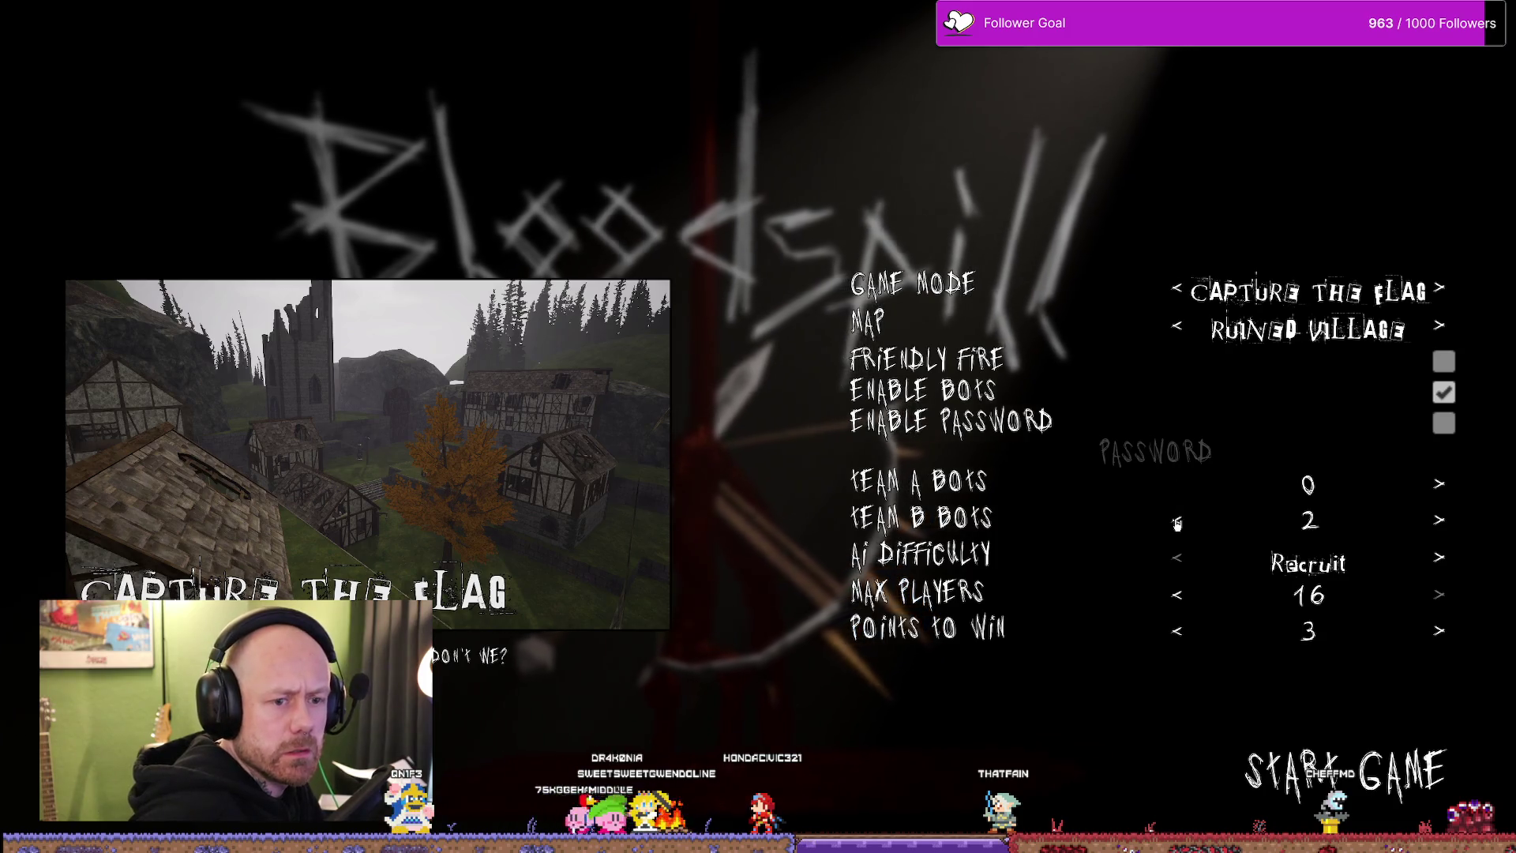
left_click(1410, 787)
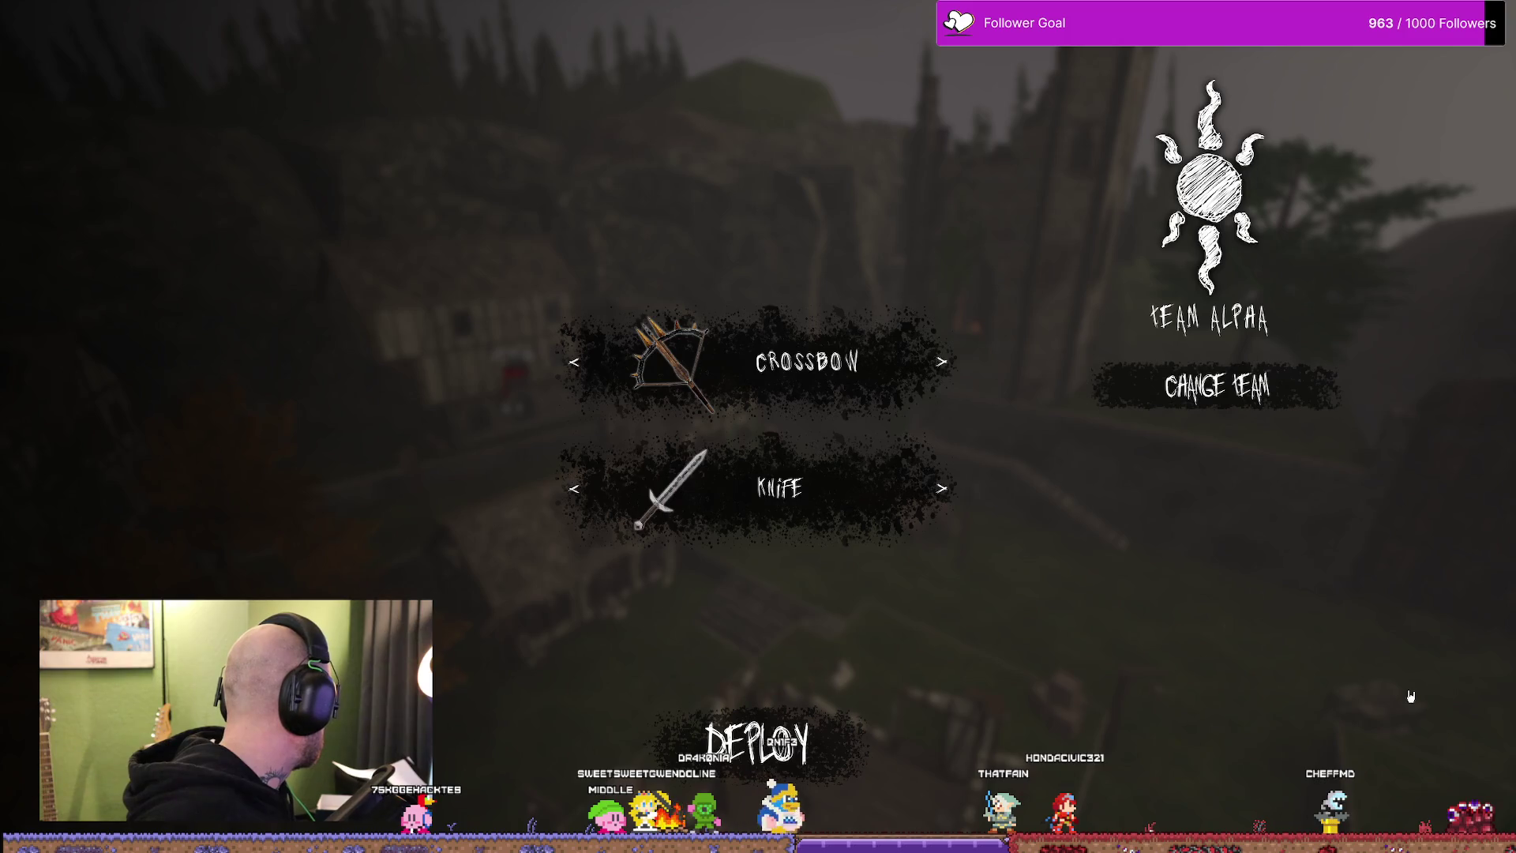
- Deploy with the crossbow into the Capture the Flag match on Ruined Village
left_click(724, 718)
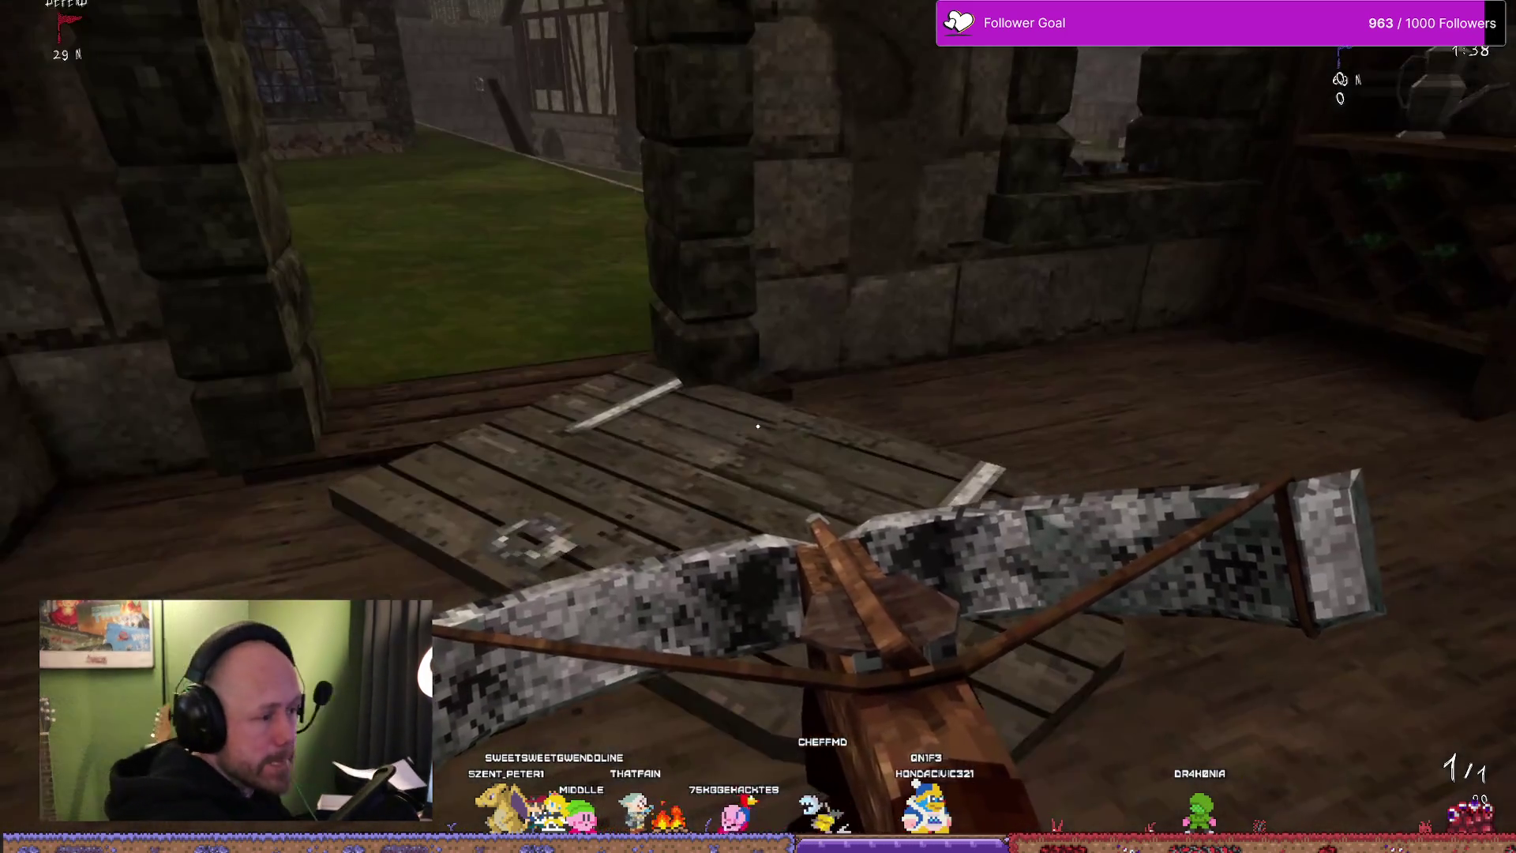
- Quit the Capture the Flag match and return to the main menu
key("Escape")
left_click(220, 279)
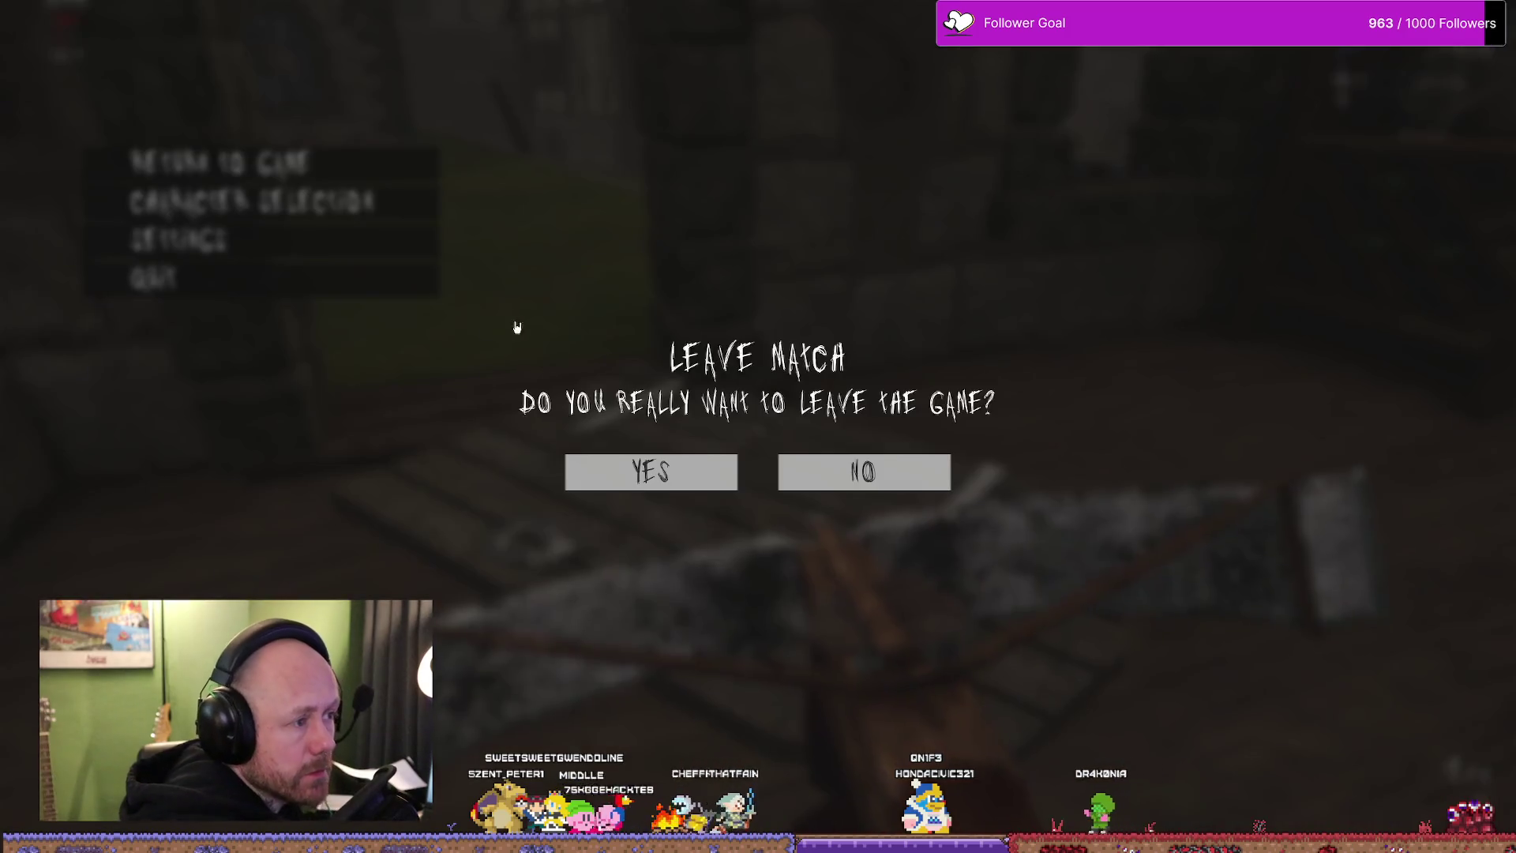
left_click(687, 470)
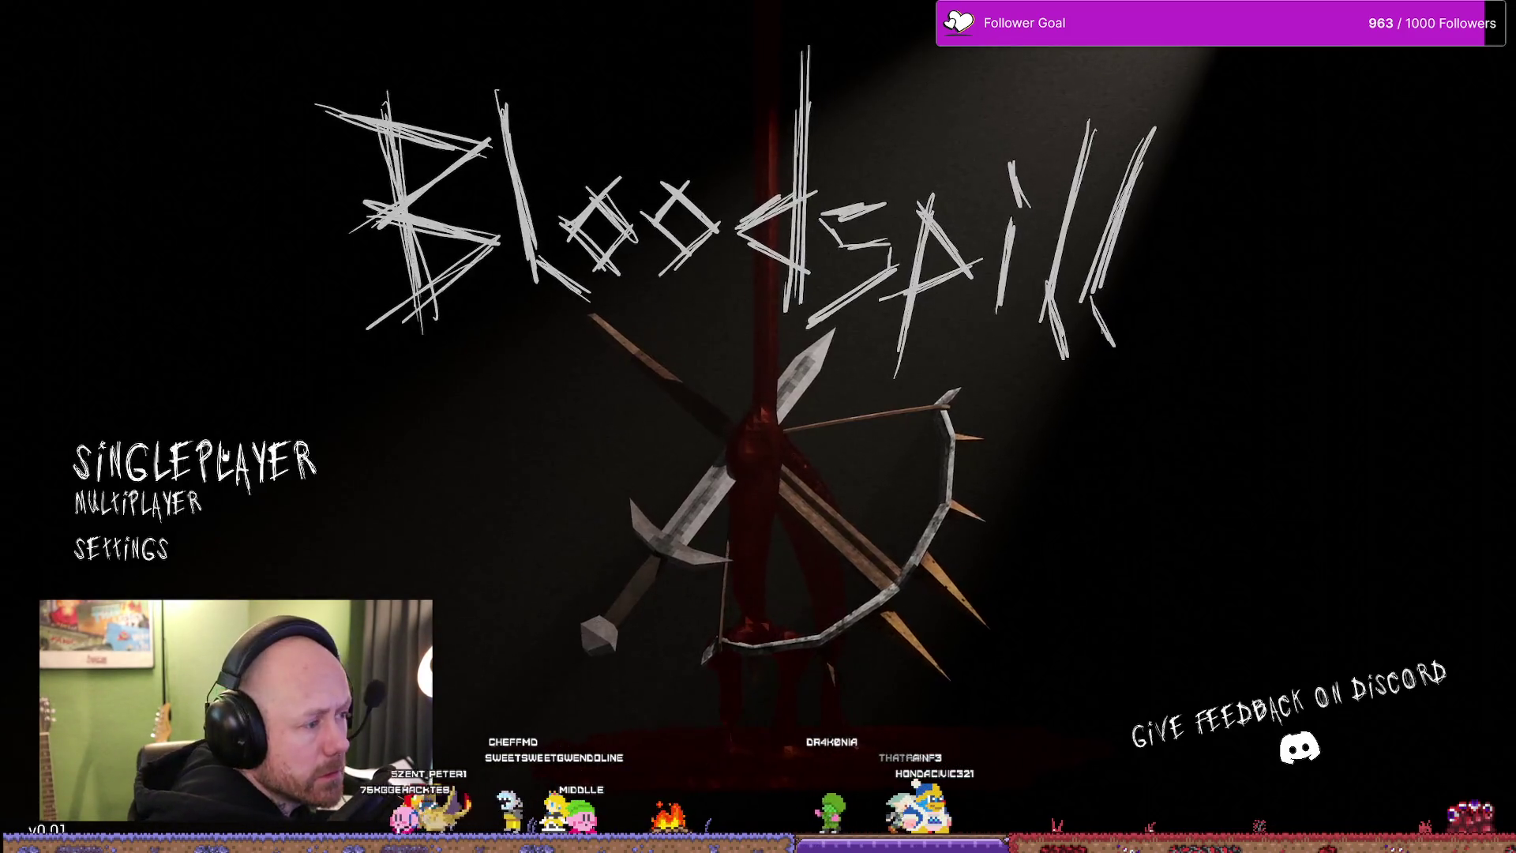
- Join the listed online server from the Multiplayer server list, reaching the crossbow and knife loadout
left_click(178, 508)
key("Escape")
left_click(178, 507)
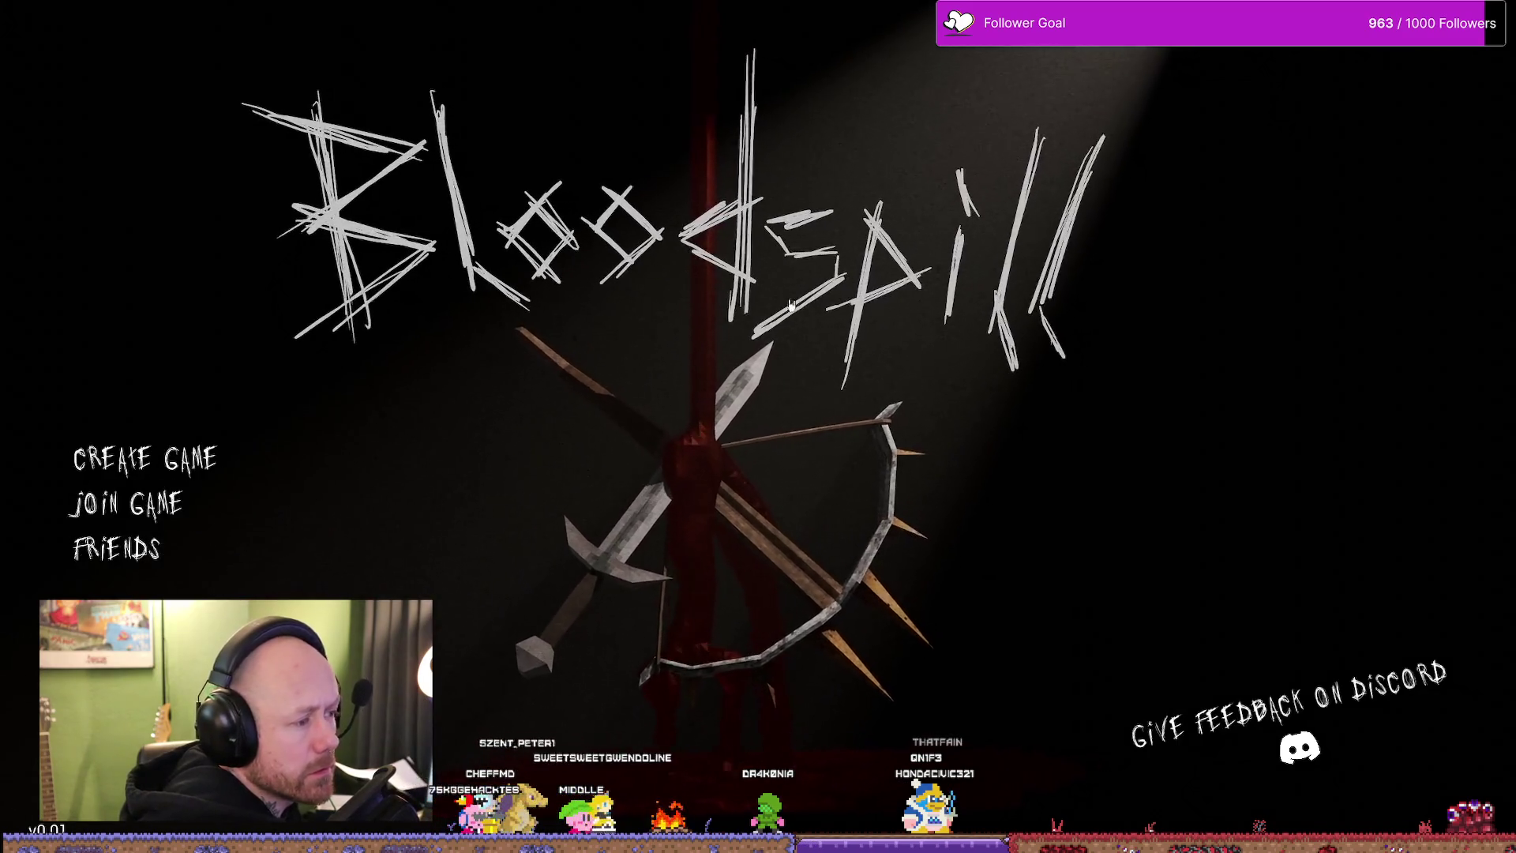
left_click(161, 508)
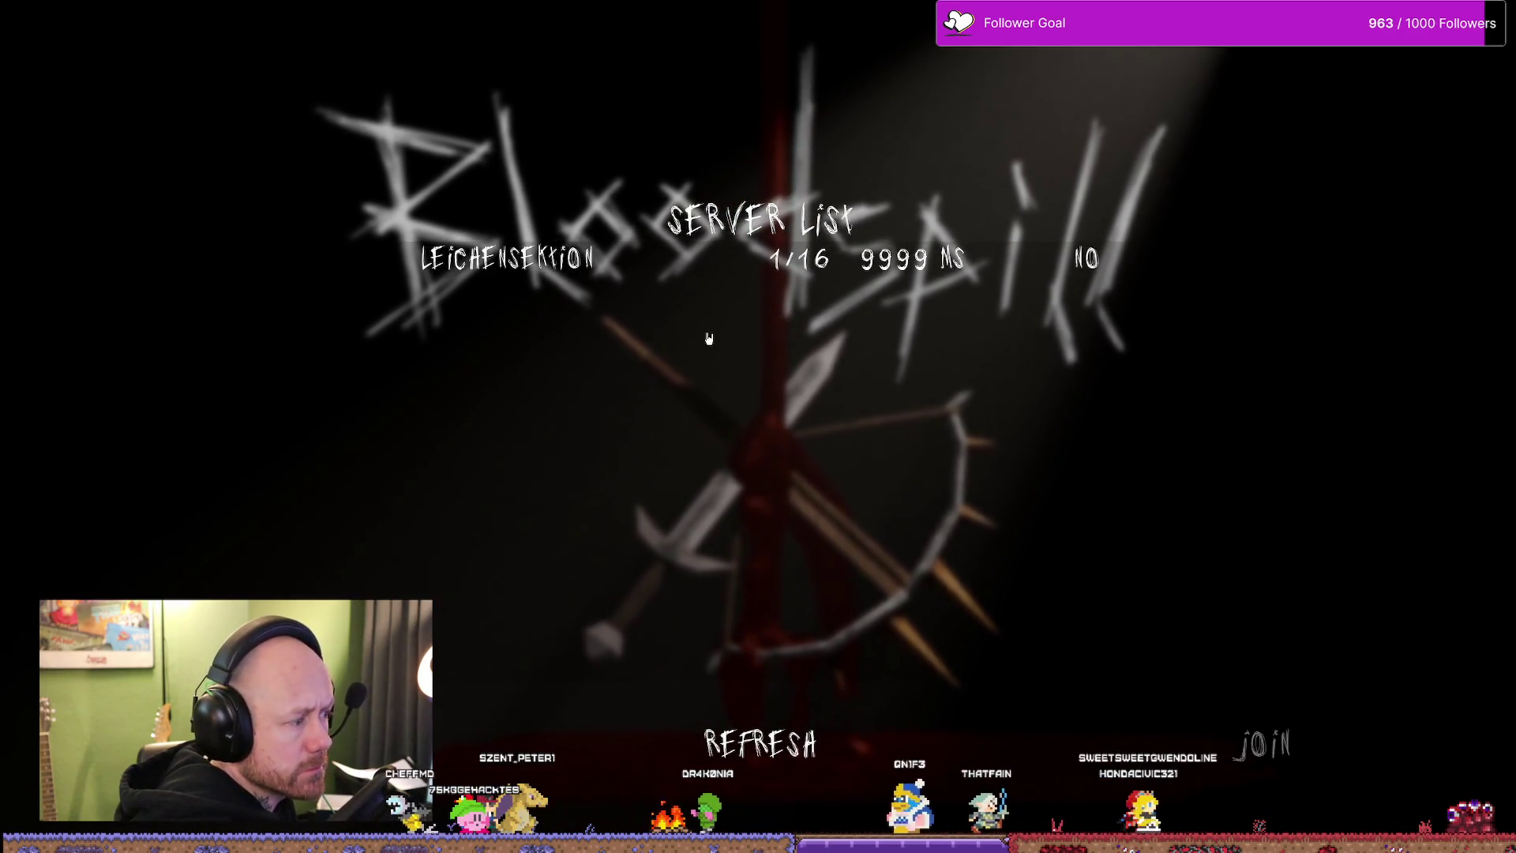
left_click(1262, 744)
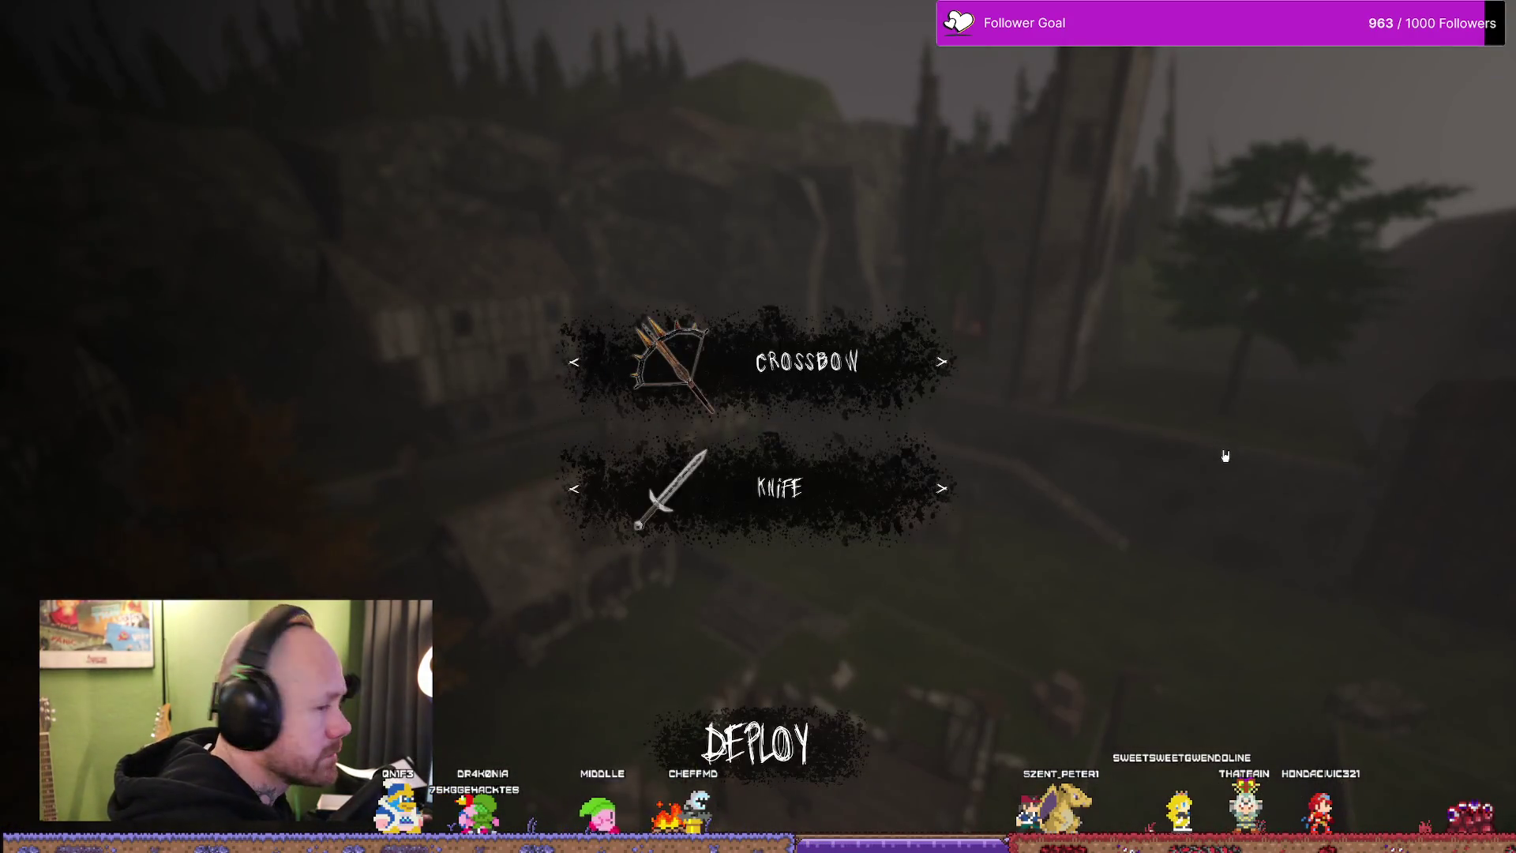
- Deploy with the crossbow, check the deathmatch scoreboard, roam the town, then pause the match
left_click(756, 746)
key("Tab")
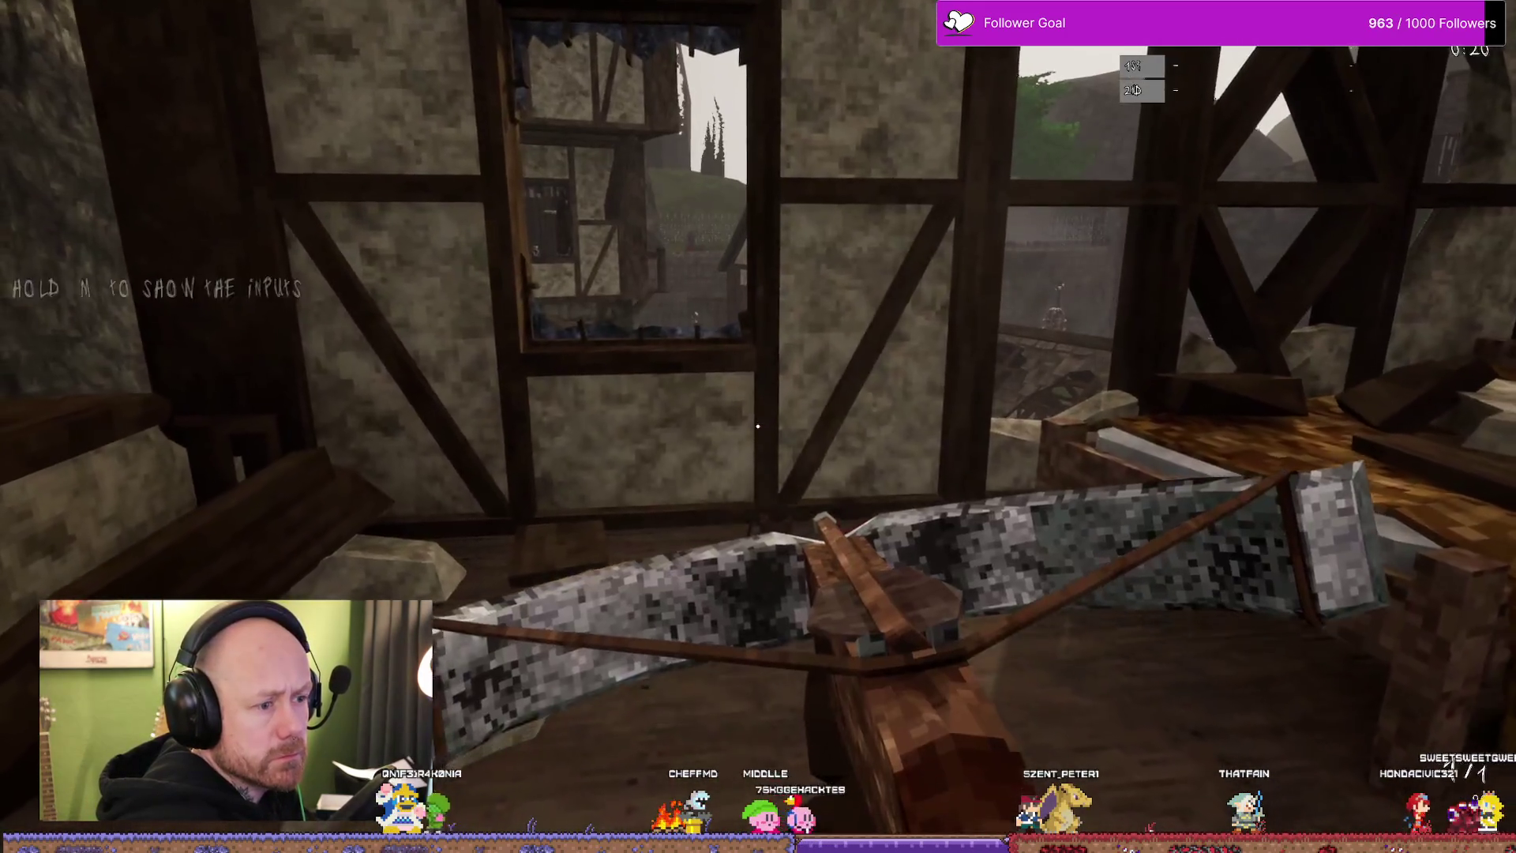
key("w")
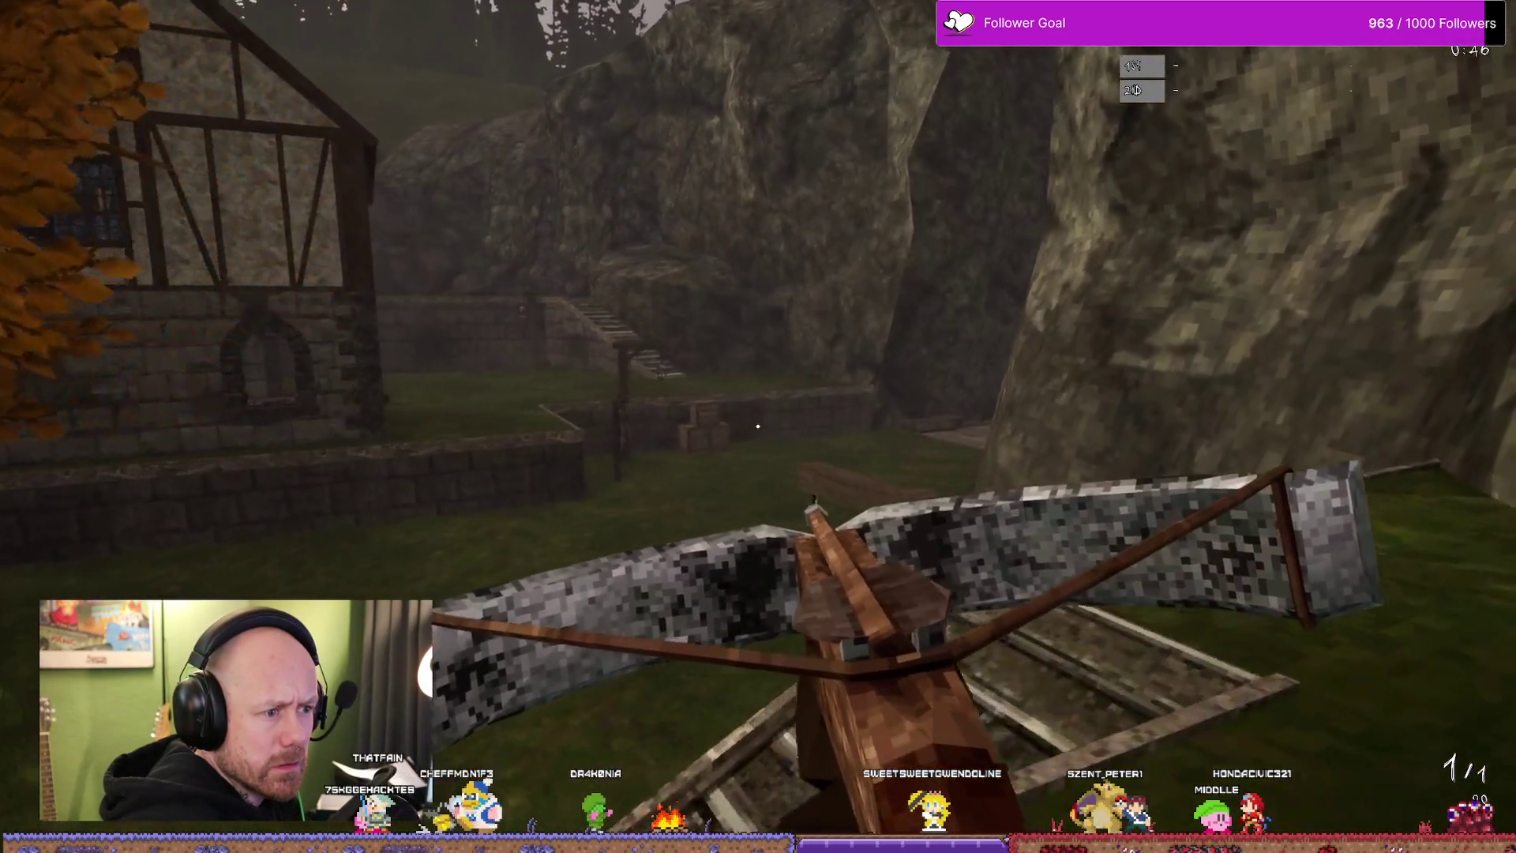
key("w")
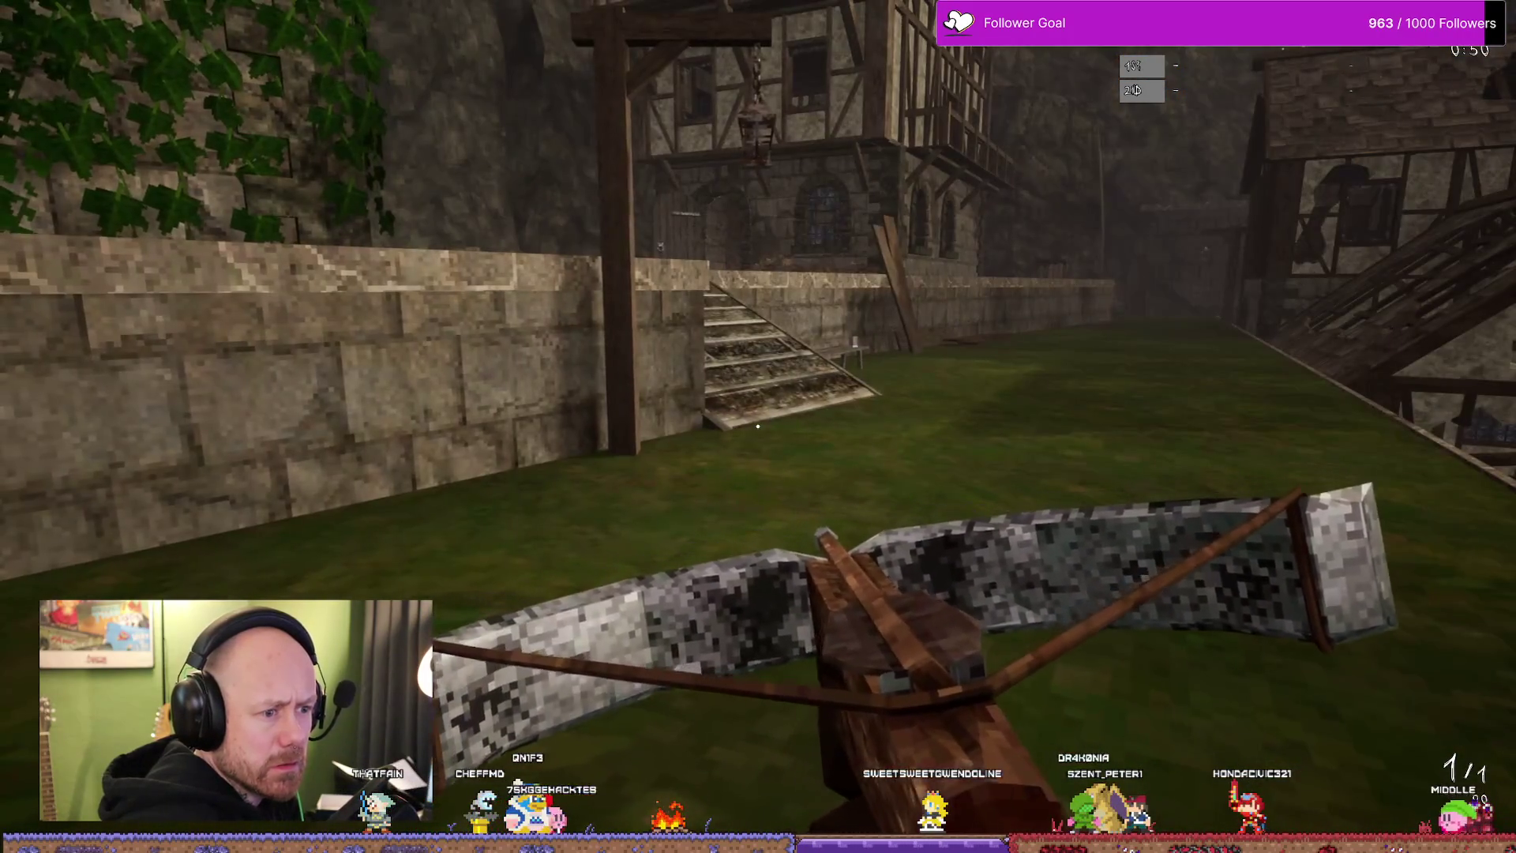
key("Escape")
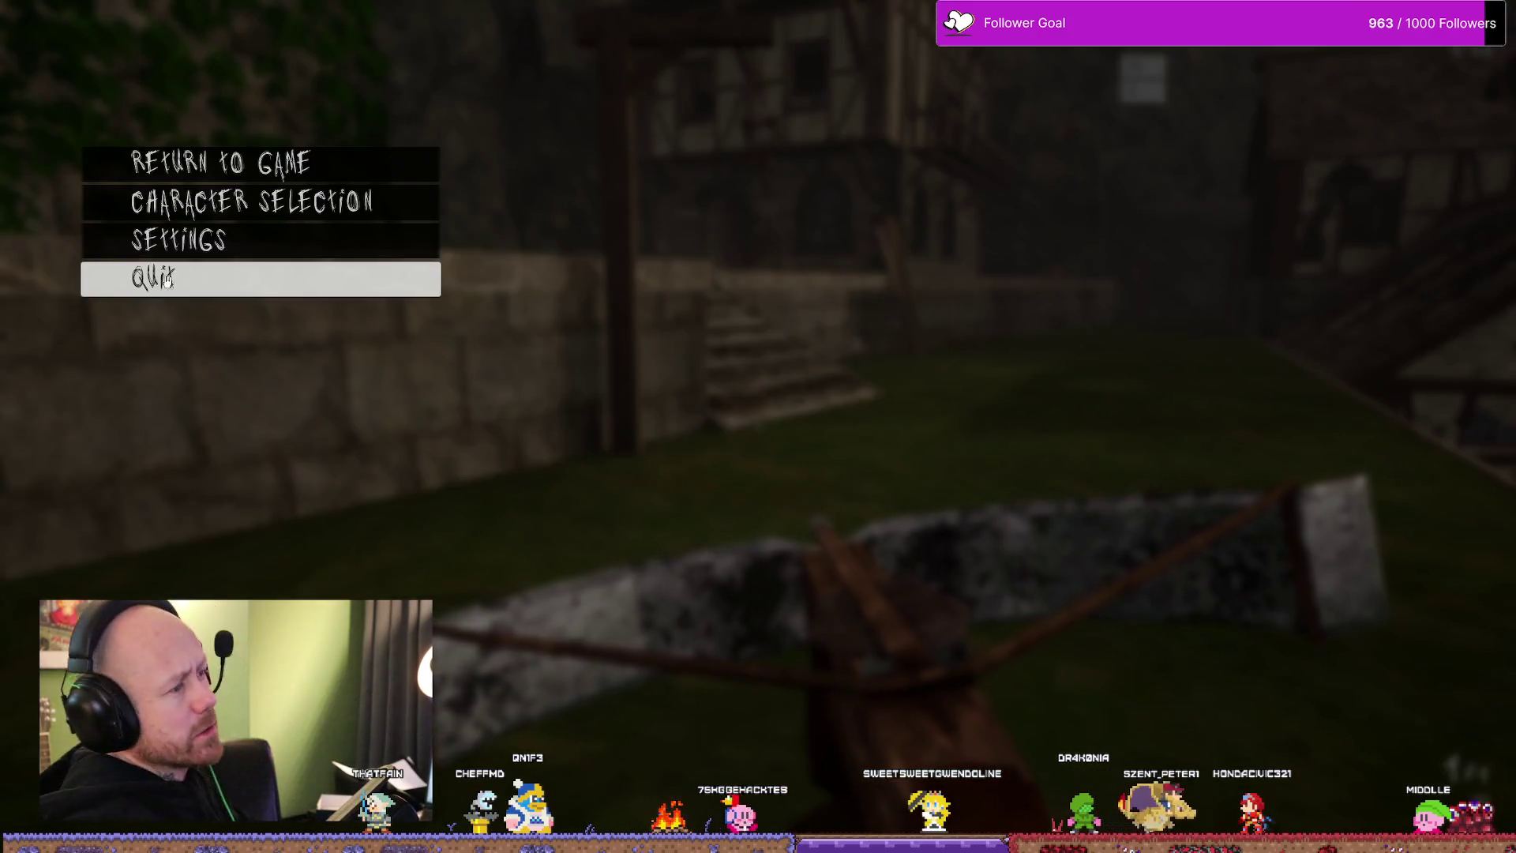
- Quit the online match and switch back to the Unreal Engine editor
left_click(166, 278)
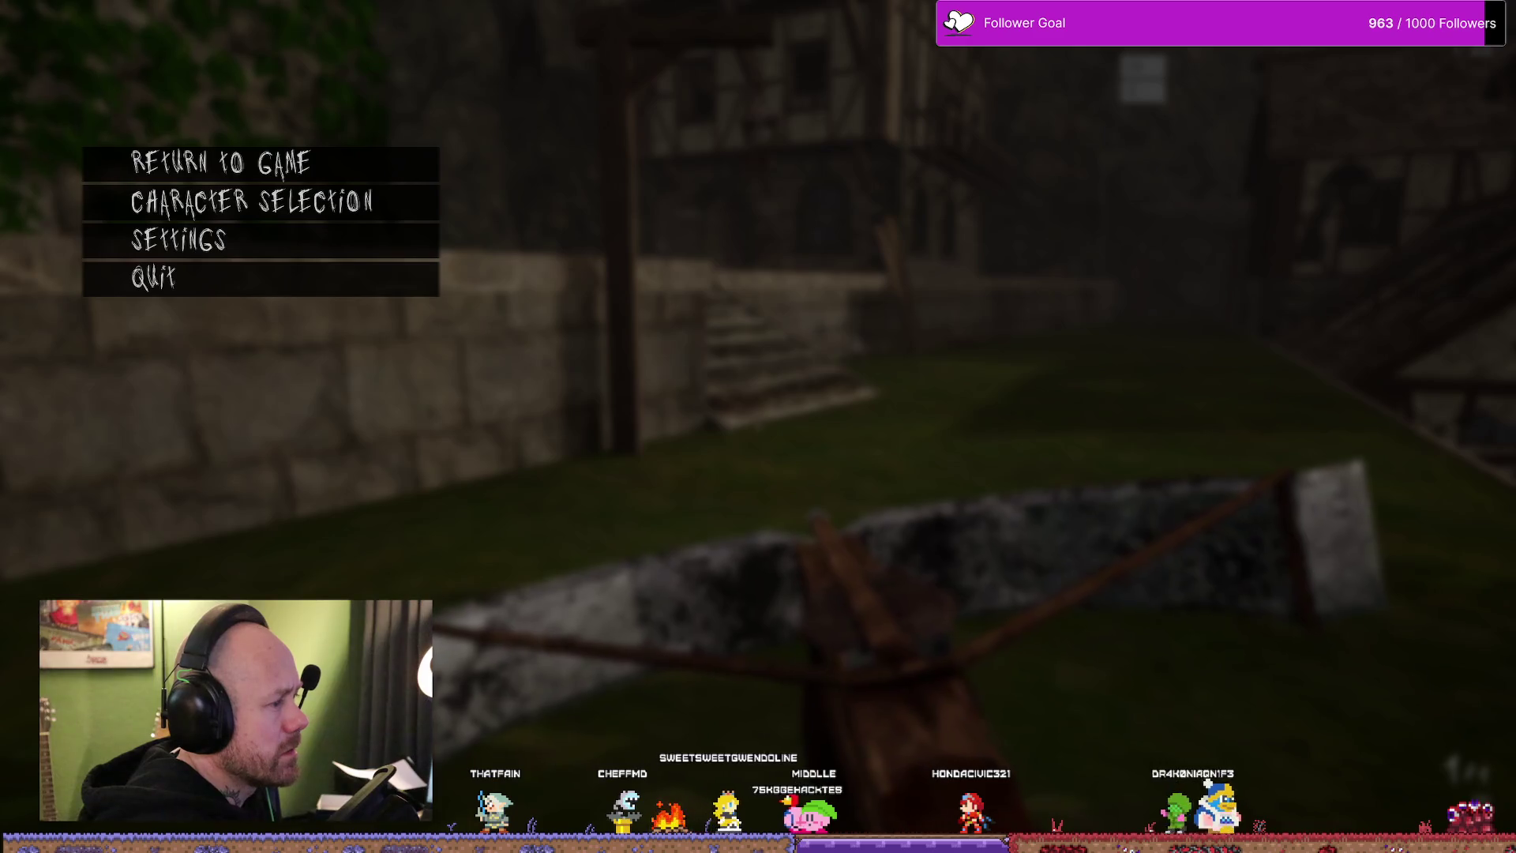
key("Return")
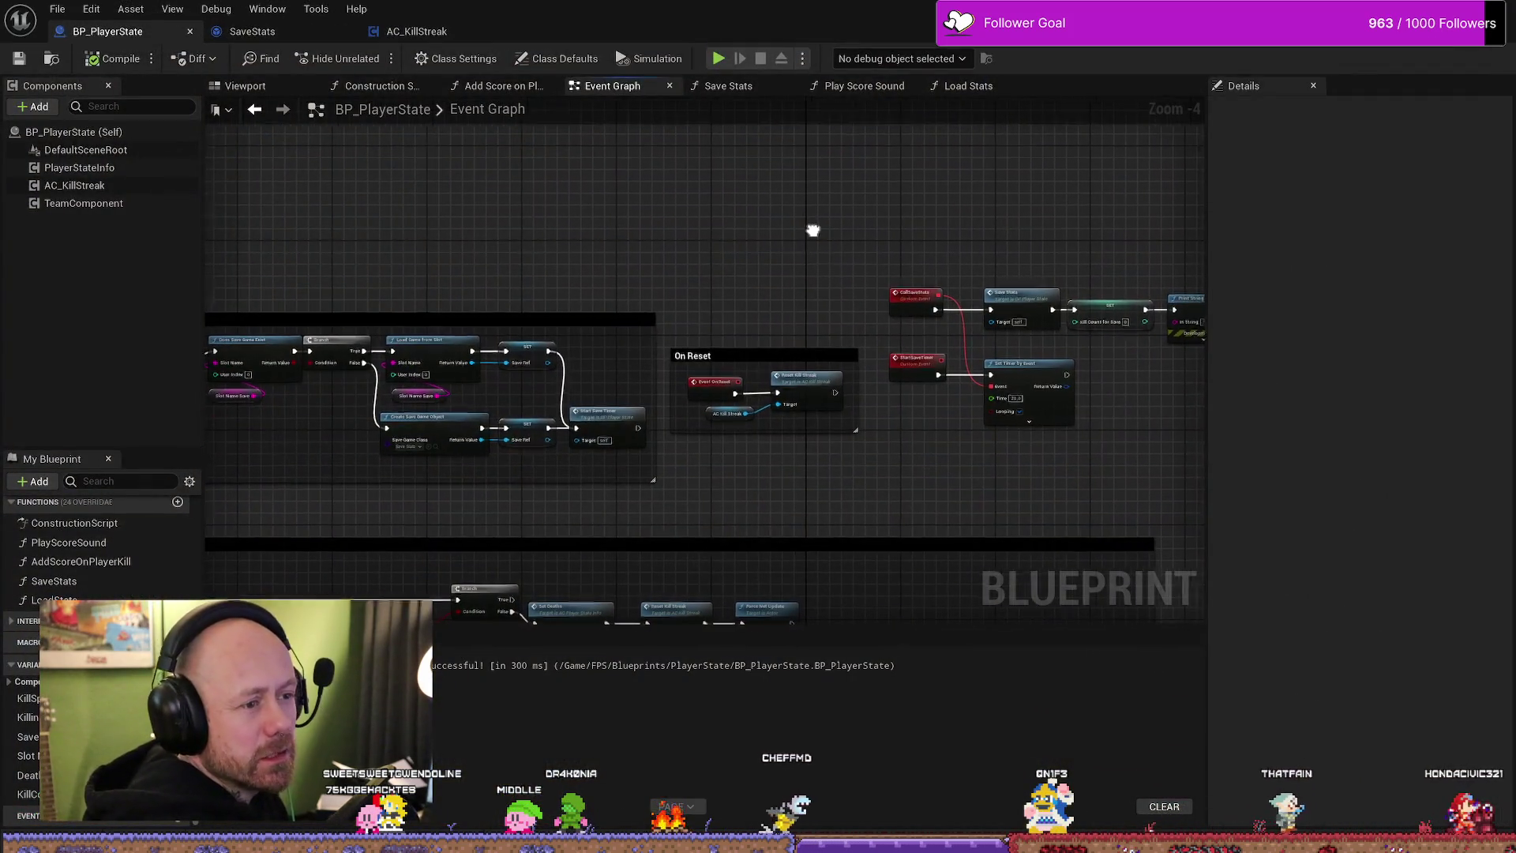
scroll(829, 296, "up", 2)
scroll(922, 275, "up", 2)
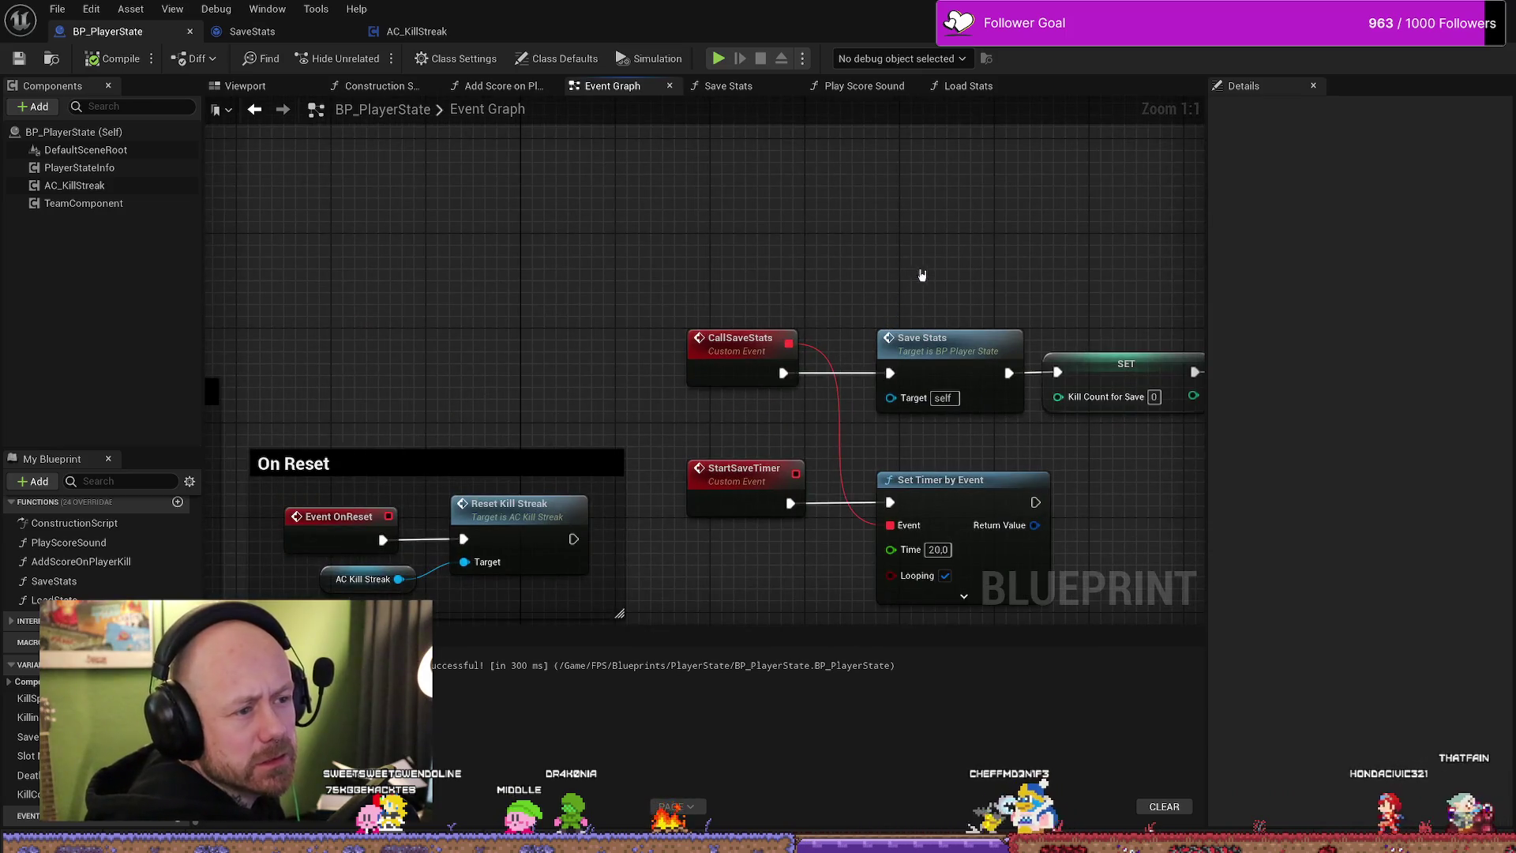
scroll(922, 275, "down", 2)
scroll(958, 294, "down", 2)
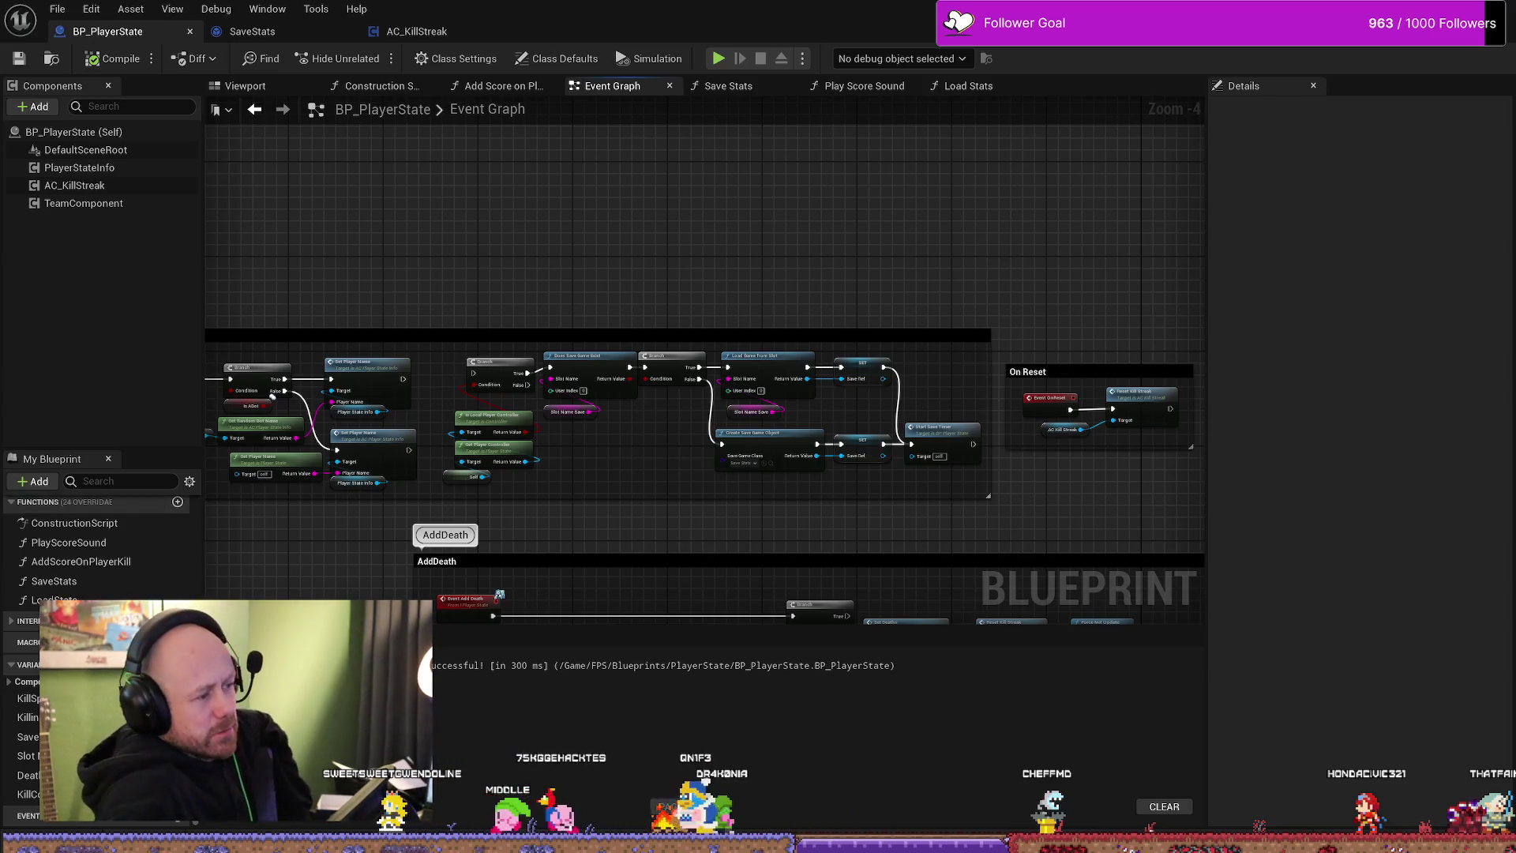
- Switch to the Fork git client and maximize it over the editor
key("alt+Tab")
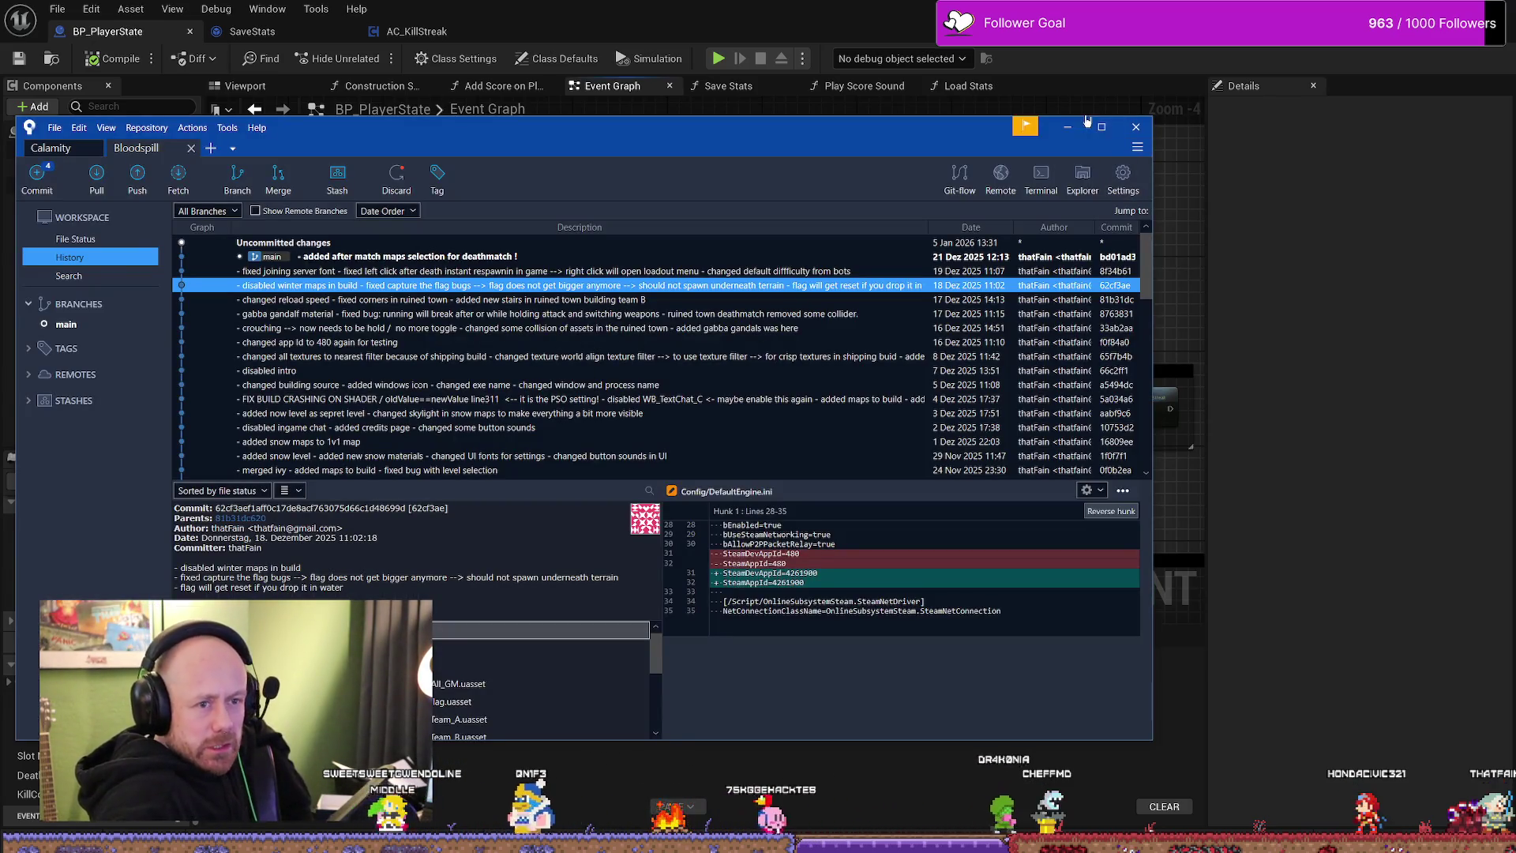
key("super+Up")
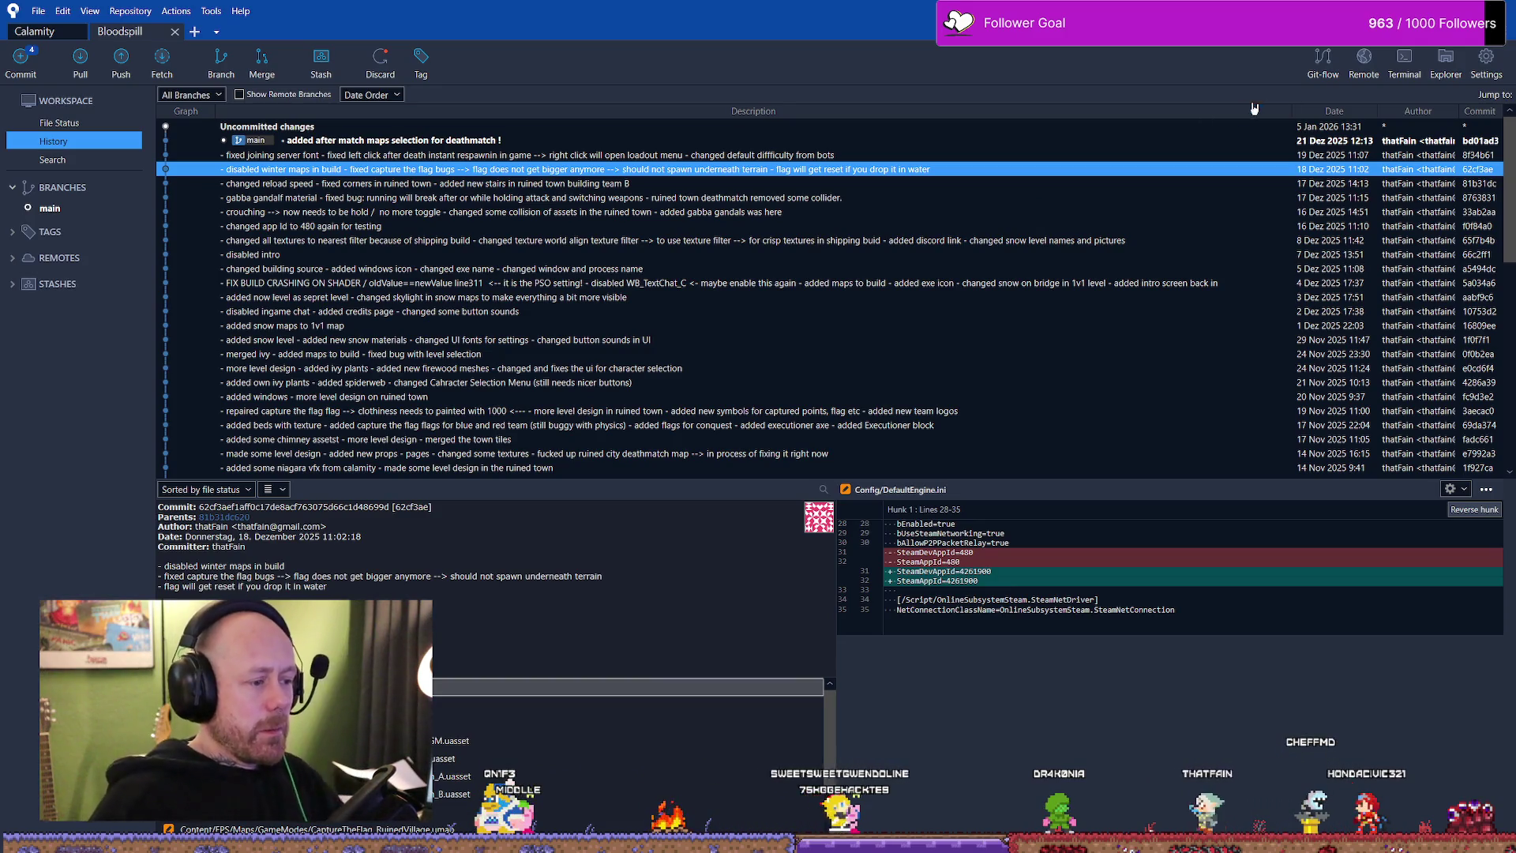
- Inspect the reload speed, gabba gandalf material and crouching commits, viewing the gabba gandalf file diff
left_click(626, 198)
left_click(557, 188)
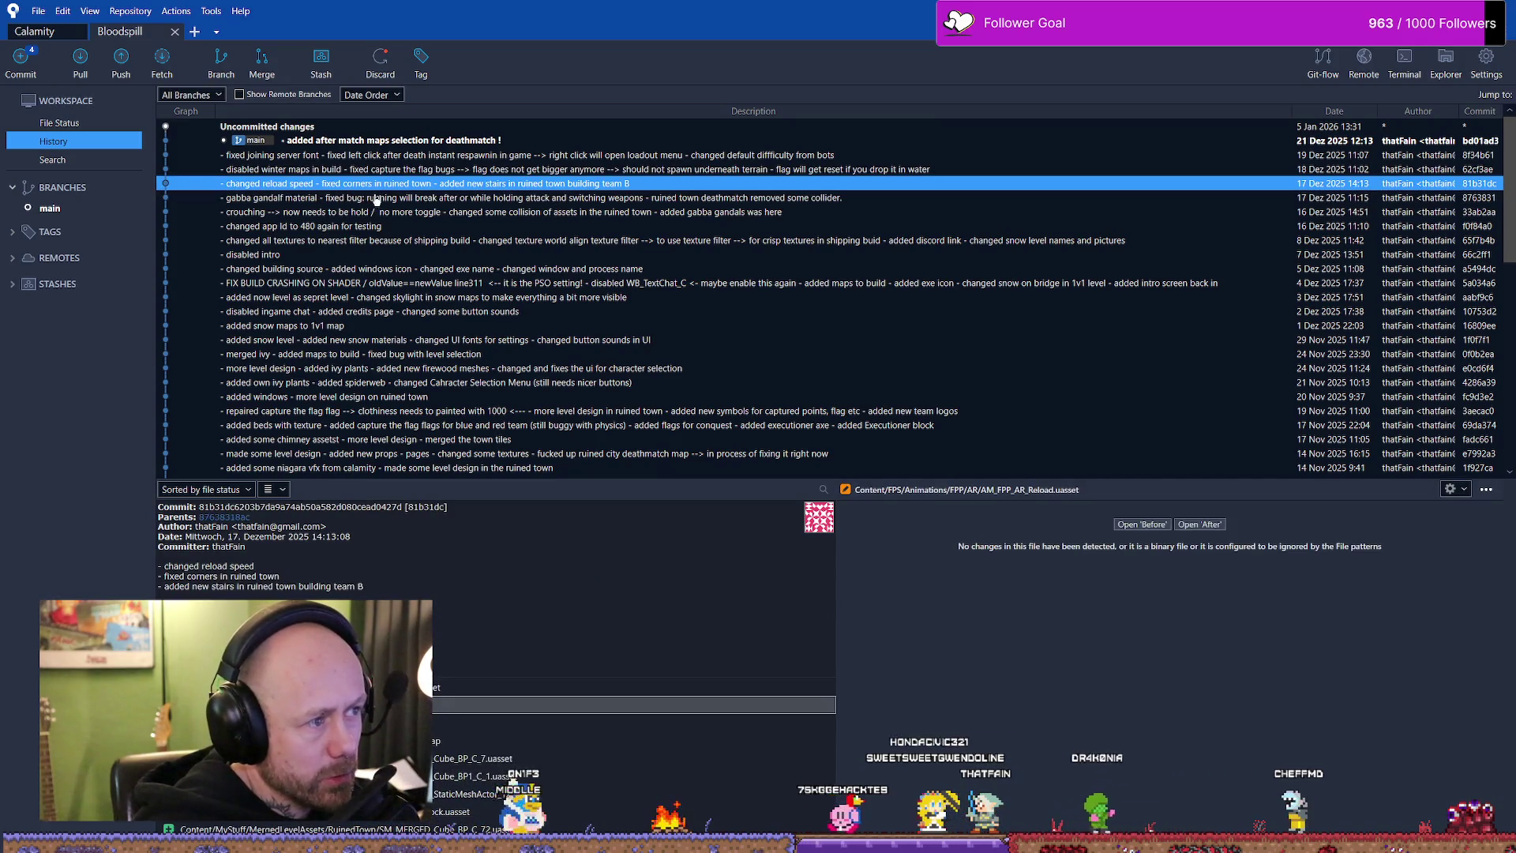
left_click(426, 199)
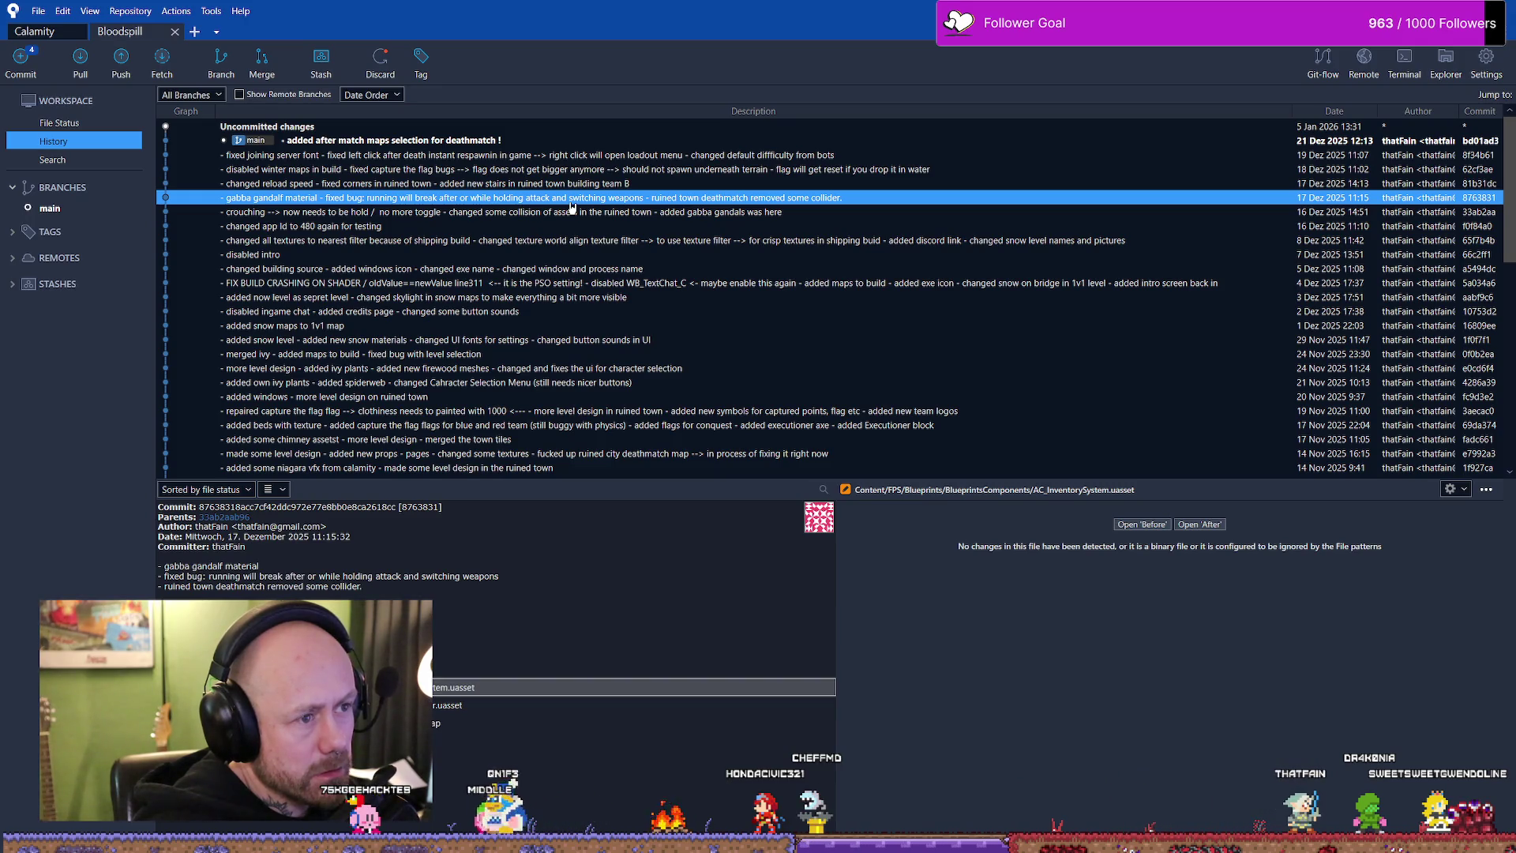
left_click(561, 223)
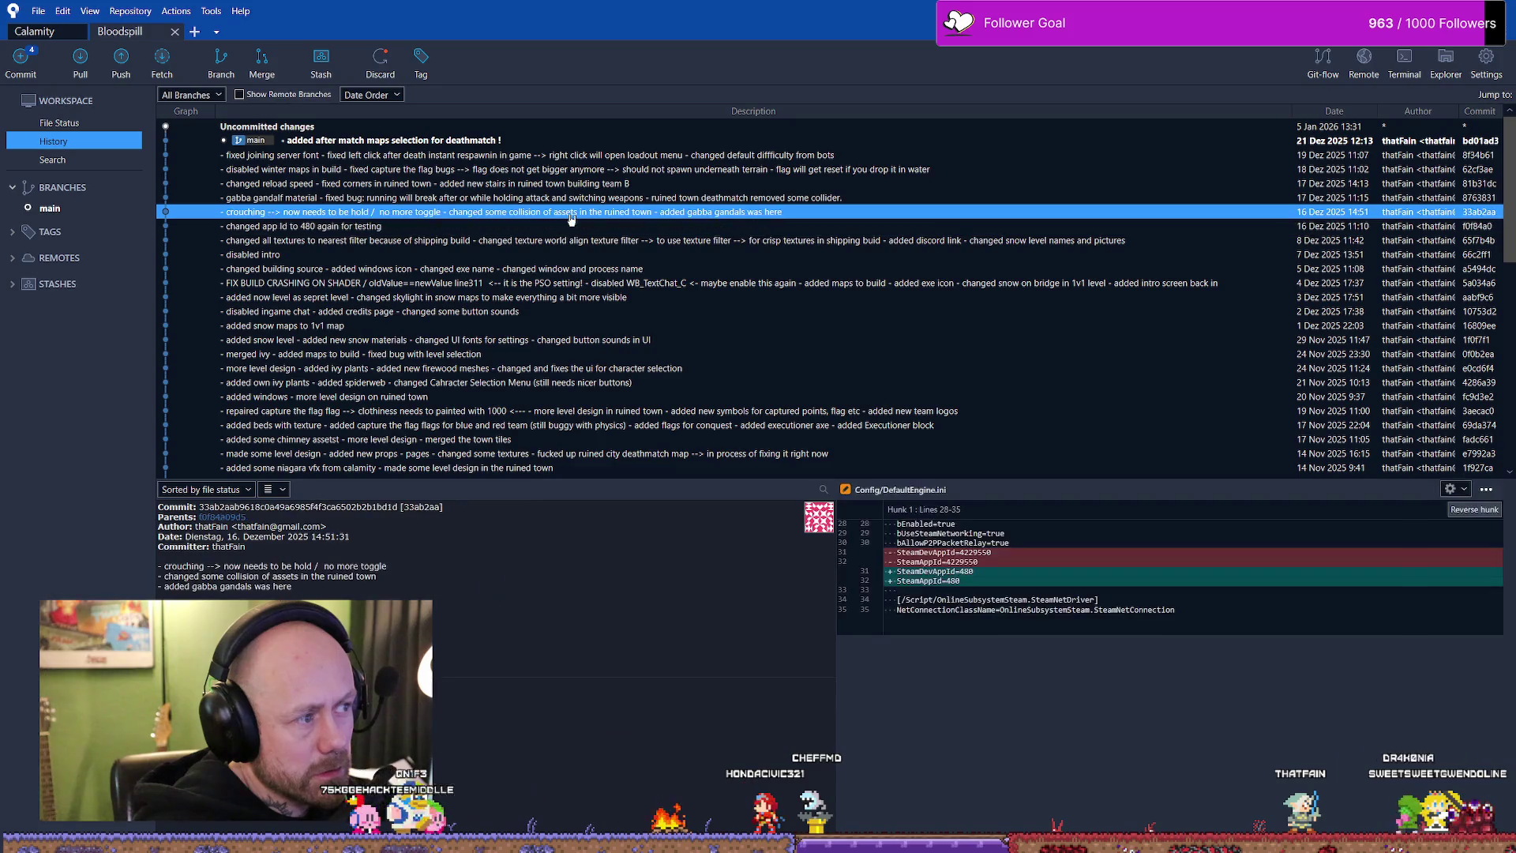
left_click(527, 196)
left_click(478, 688)
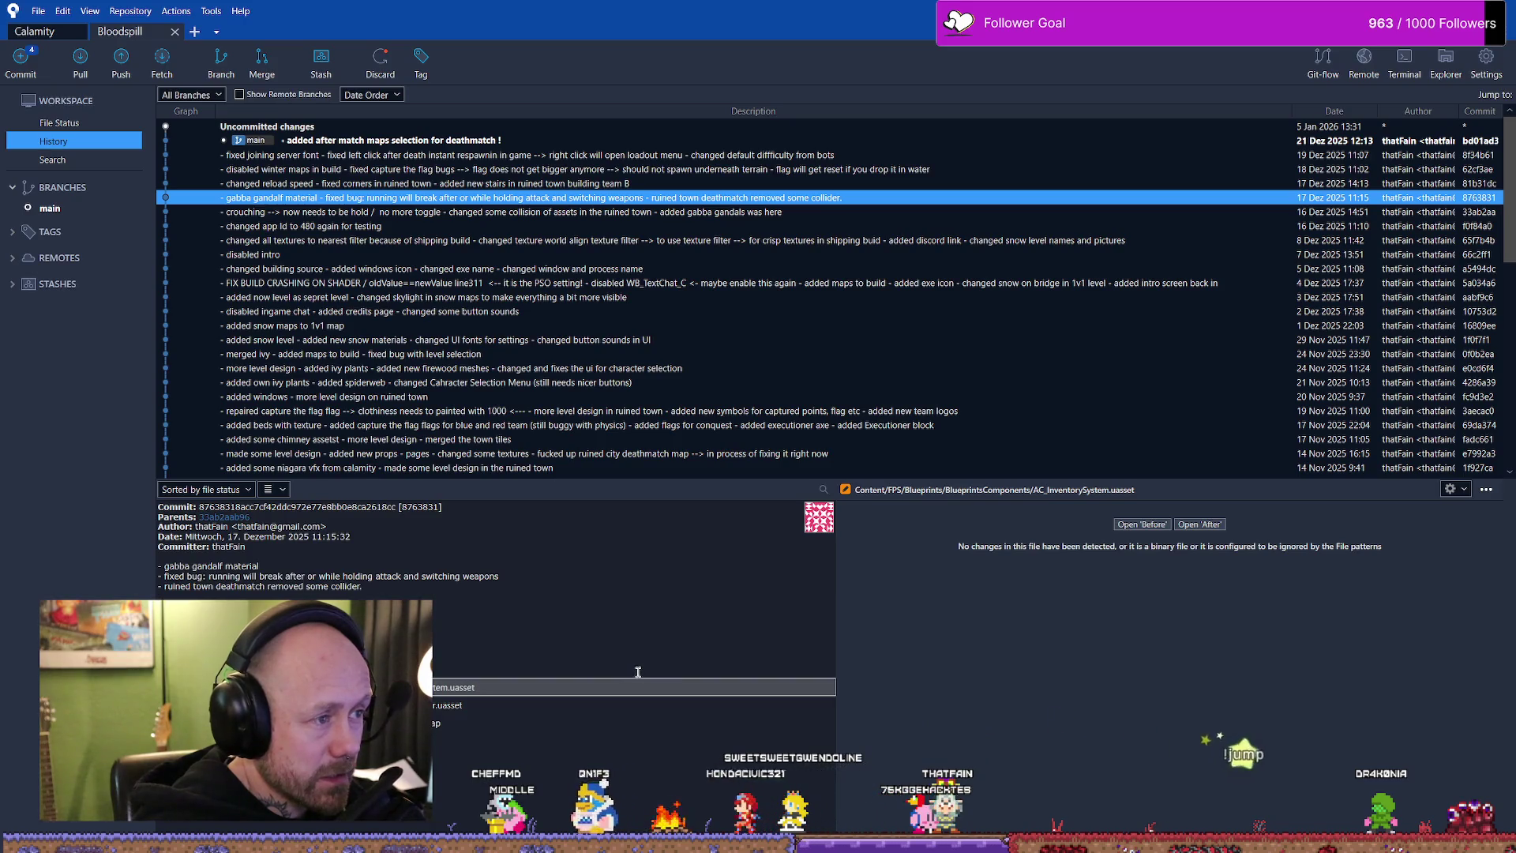
left_click(710, 211)
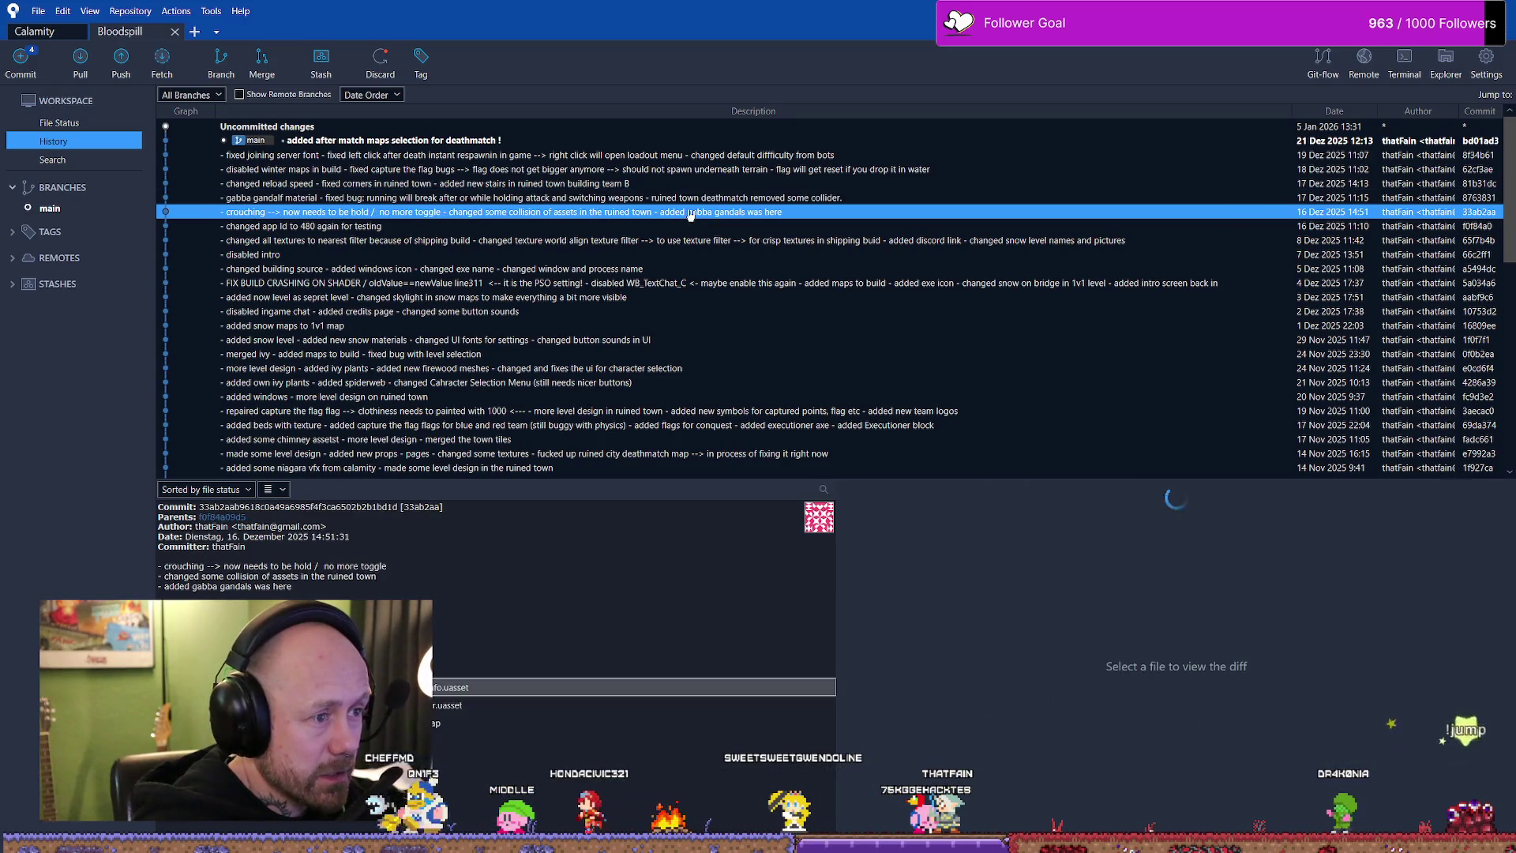
left_click(718, 198)
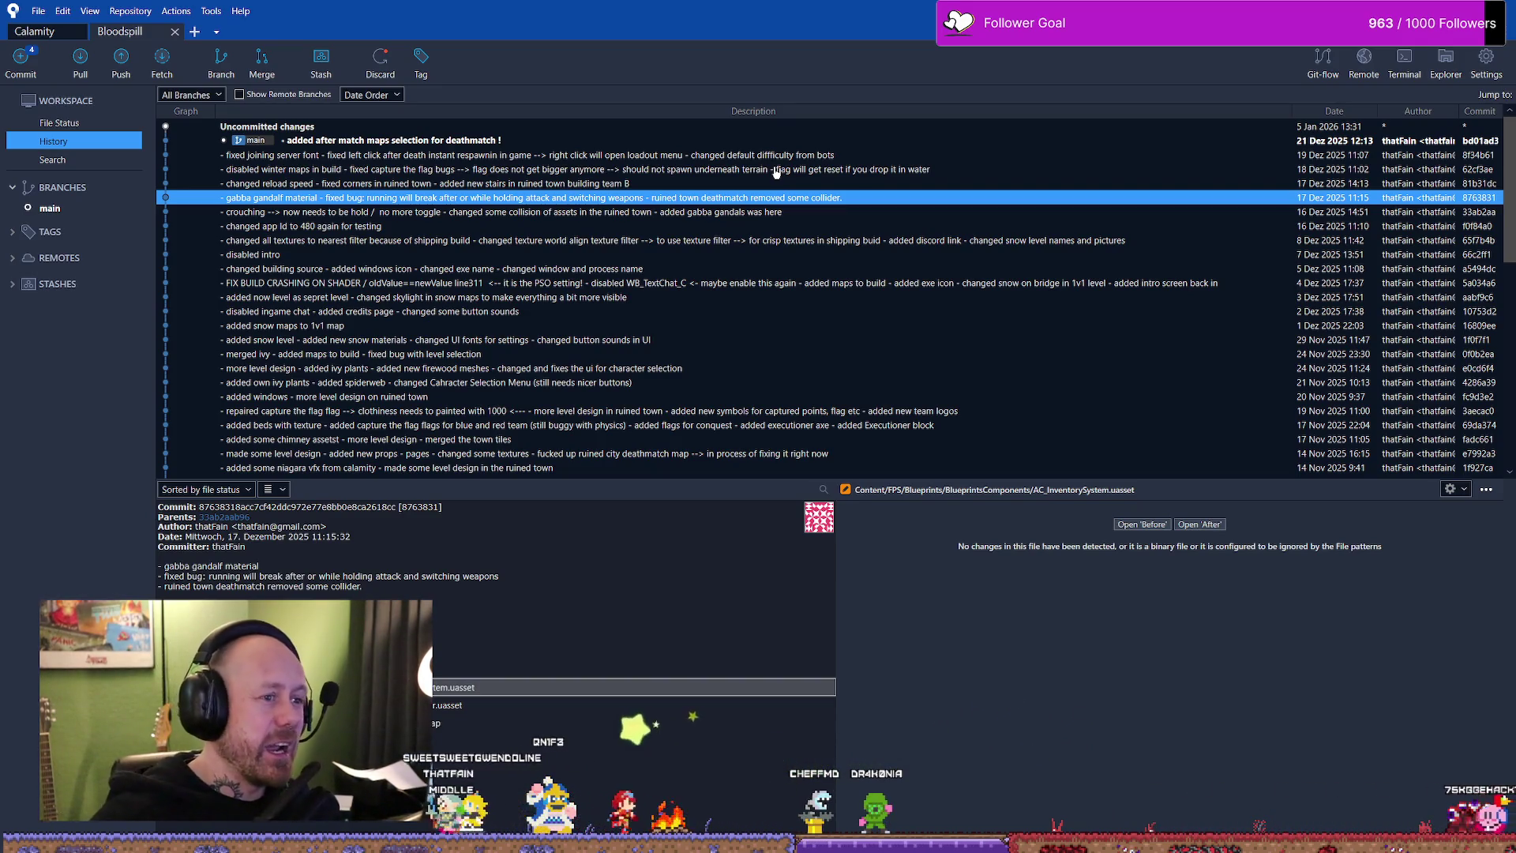
- Review the after match maps and disabled winter maps commits and step through their neighbours
left_click(342, 138)
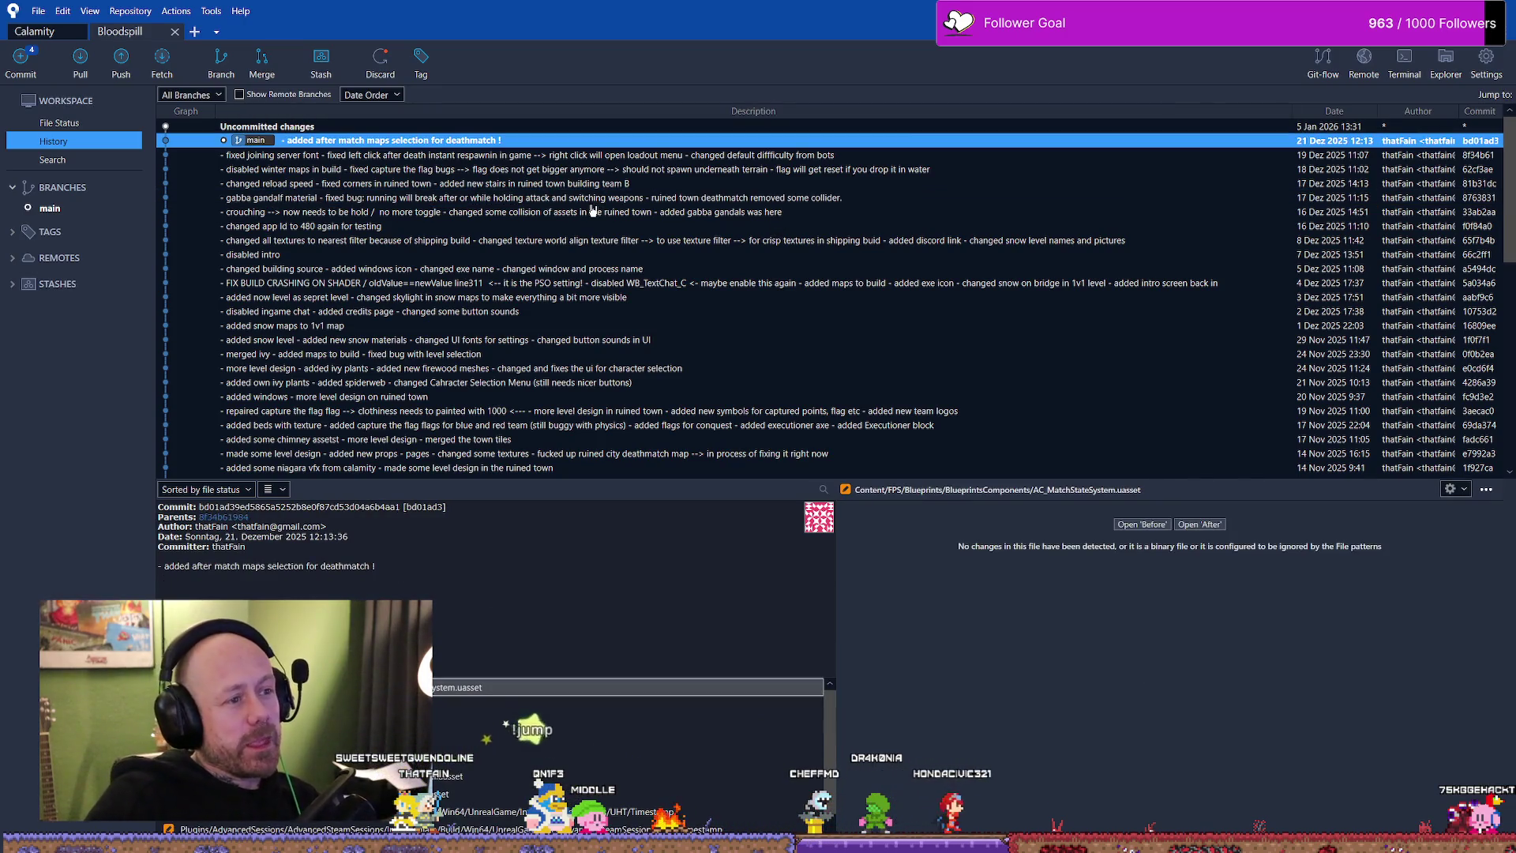
left_click(666, 172)
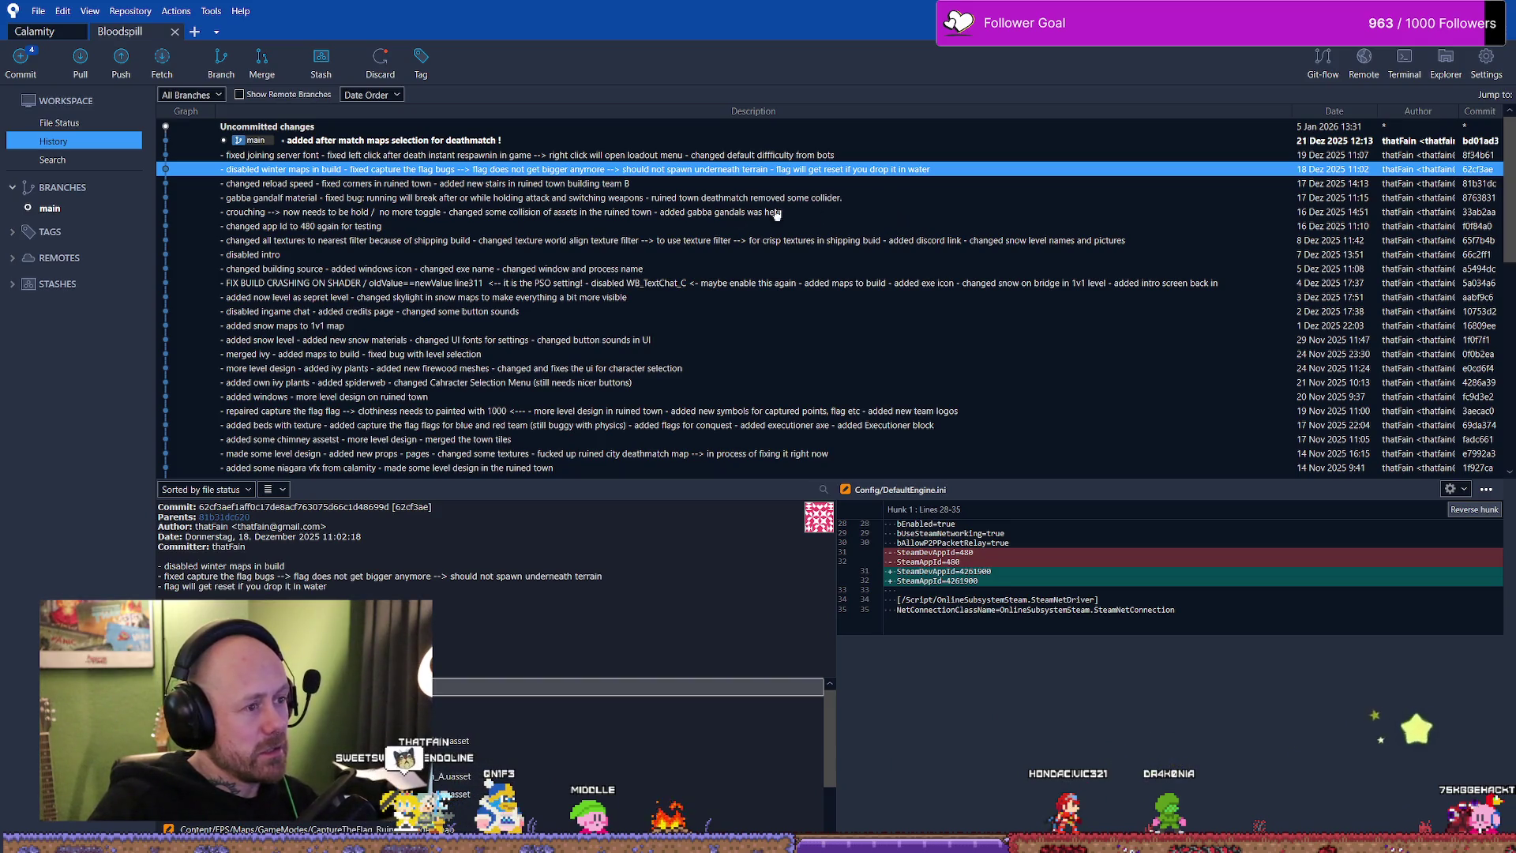
left_click(666, 199)
key("Up")
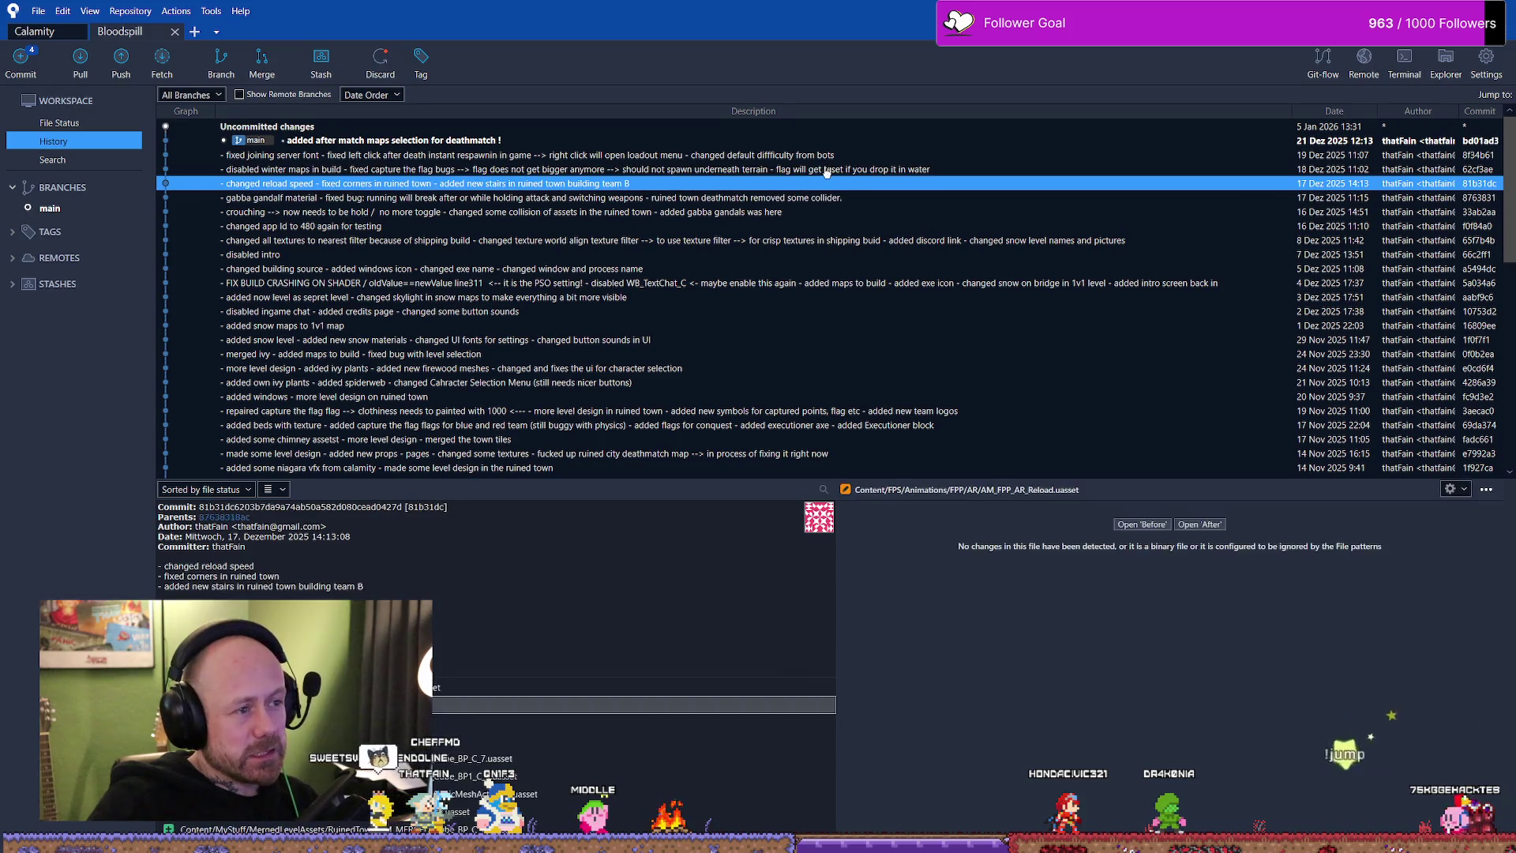
key("Up")
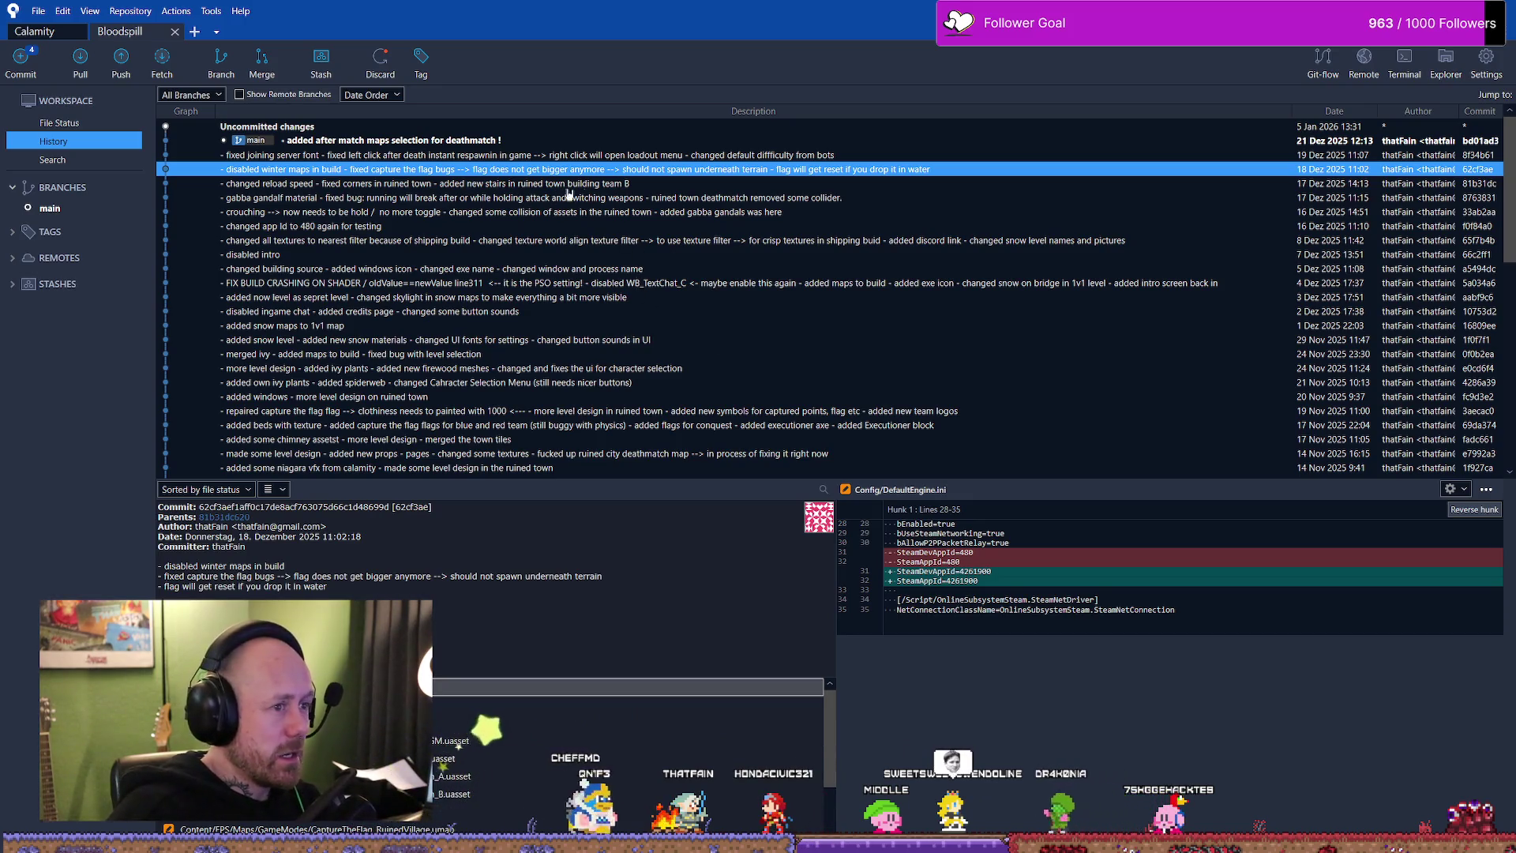
left_click(614, 187)
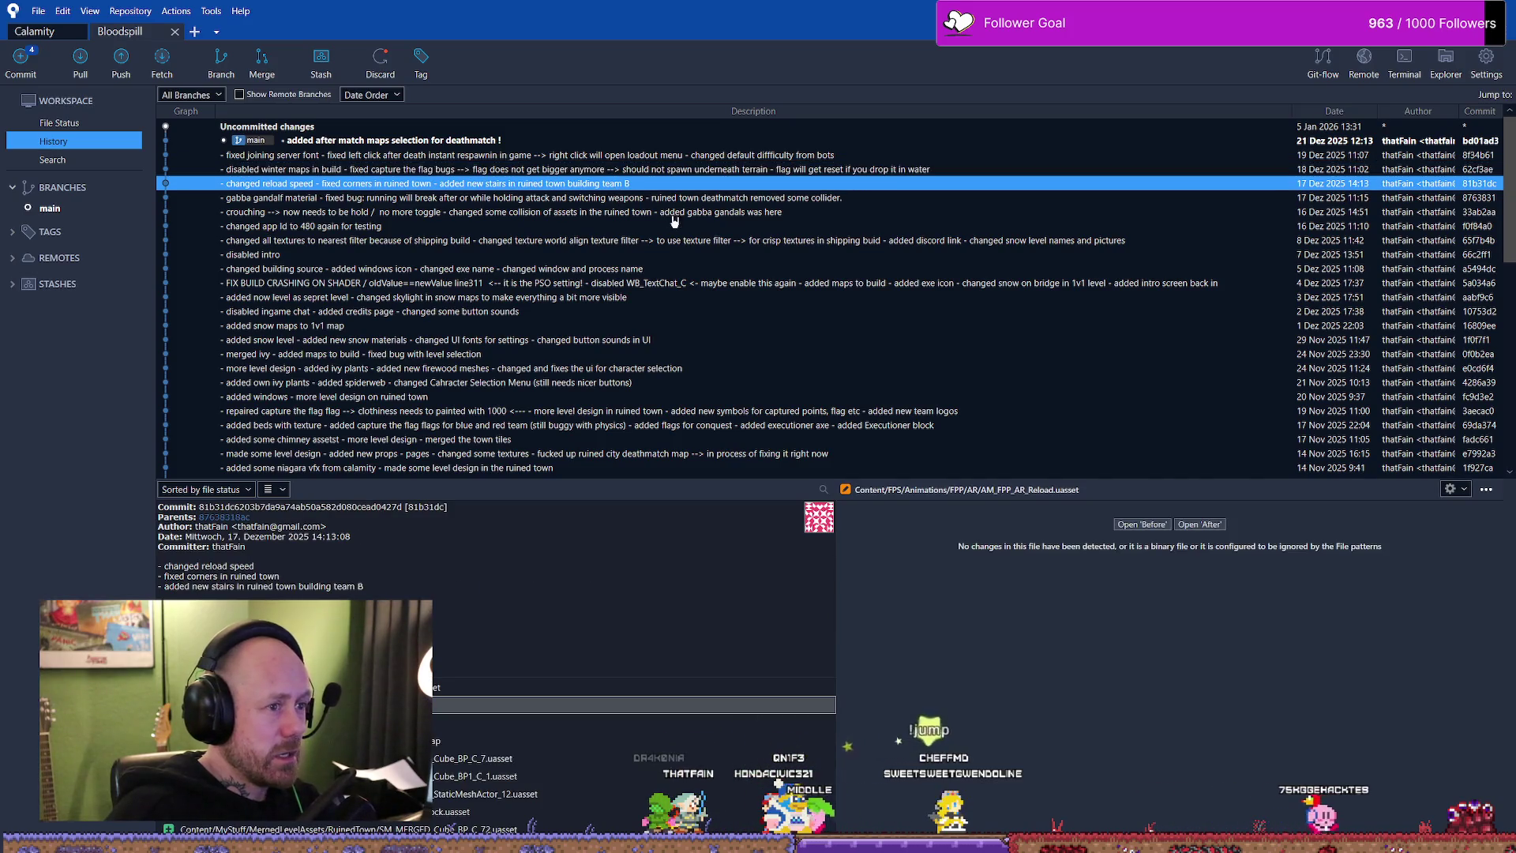
left_click(709, 201)
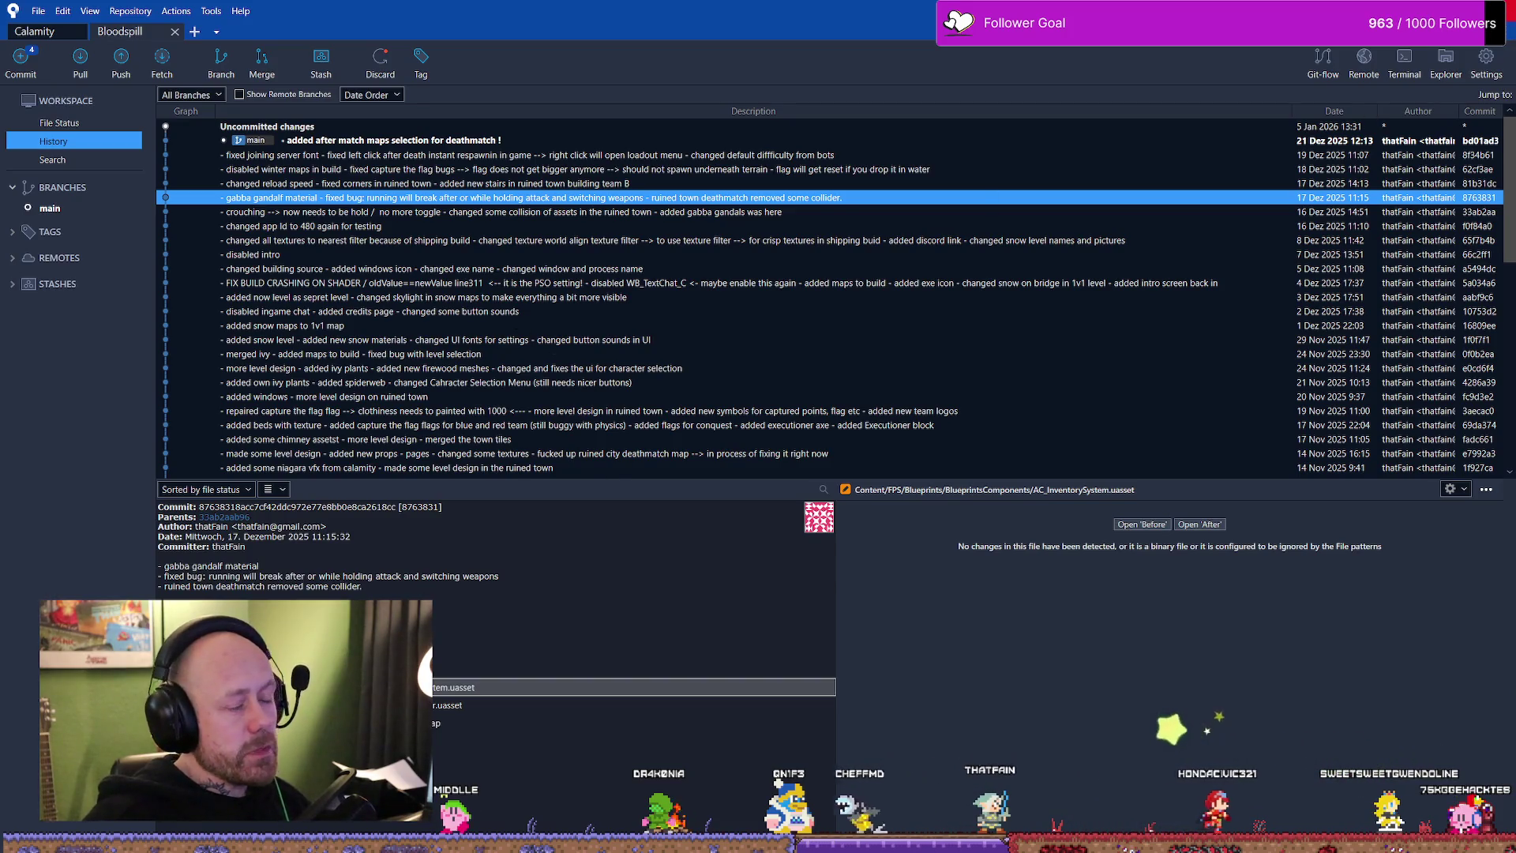
- Check the project's asset browser in the Unreal editor, then return to Fork
key("alt+Tab")
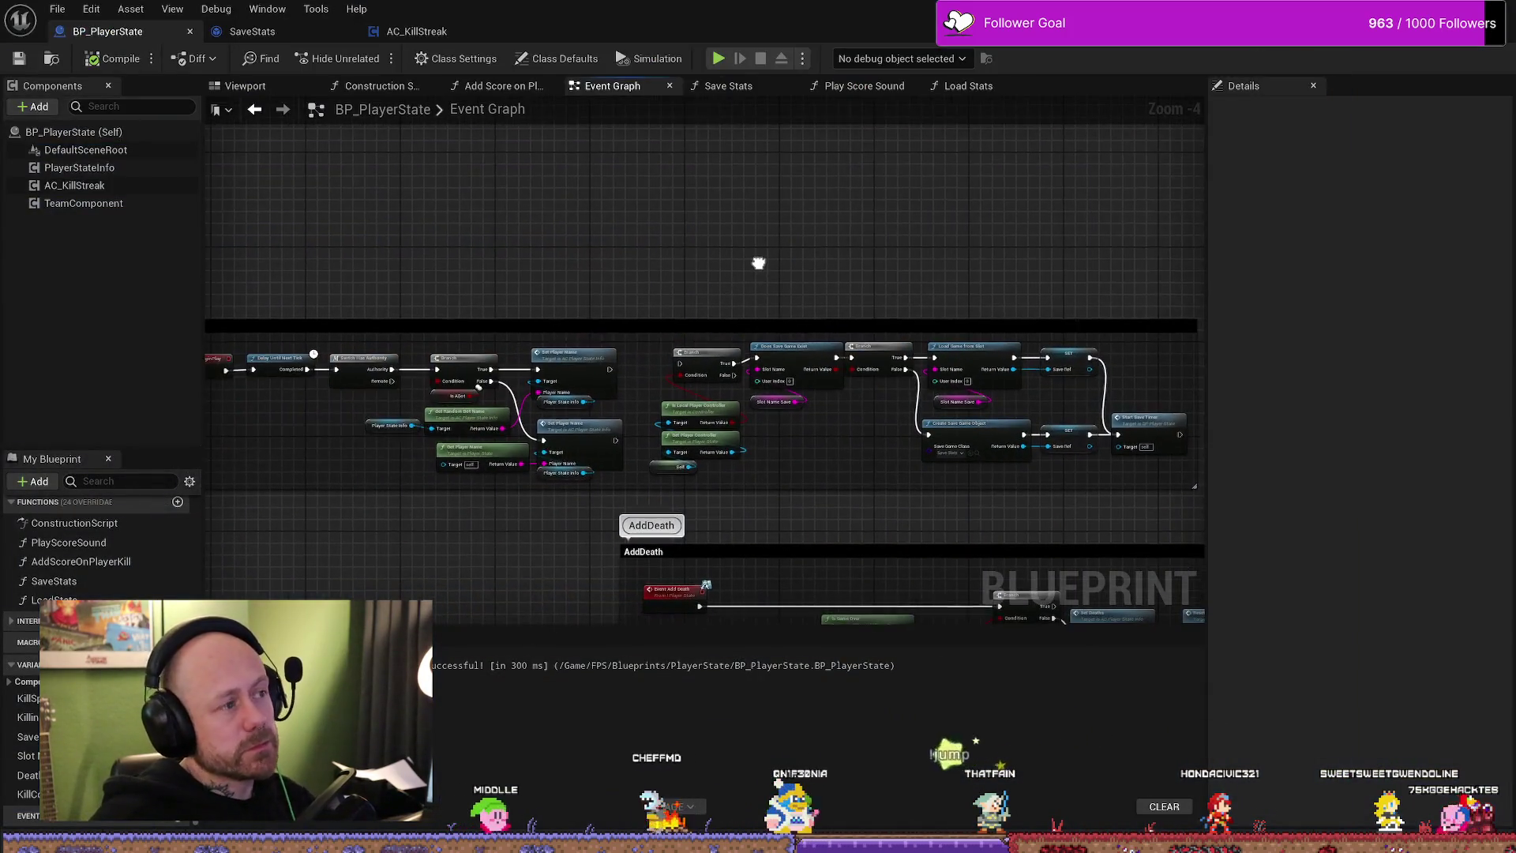
key("ctrl+space")
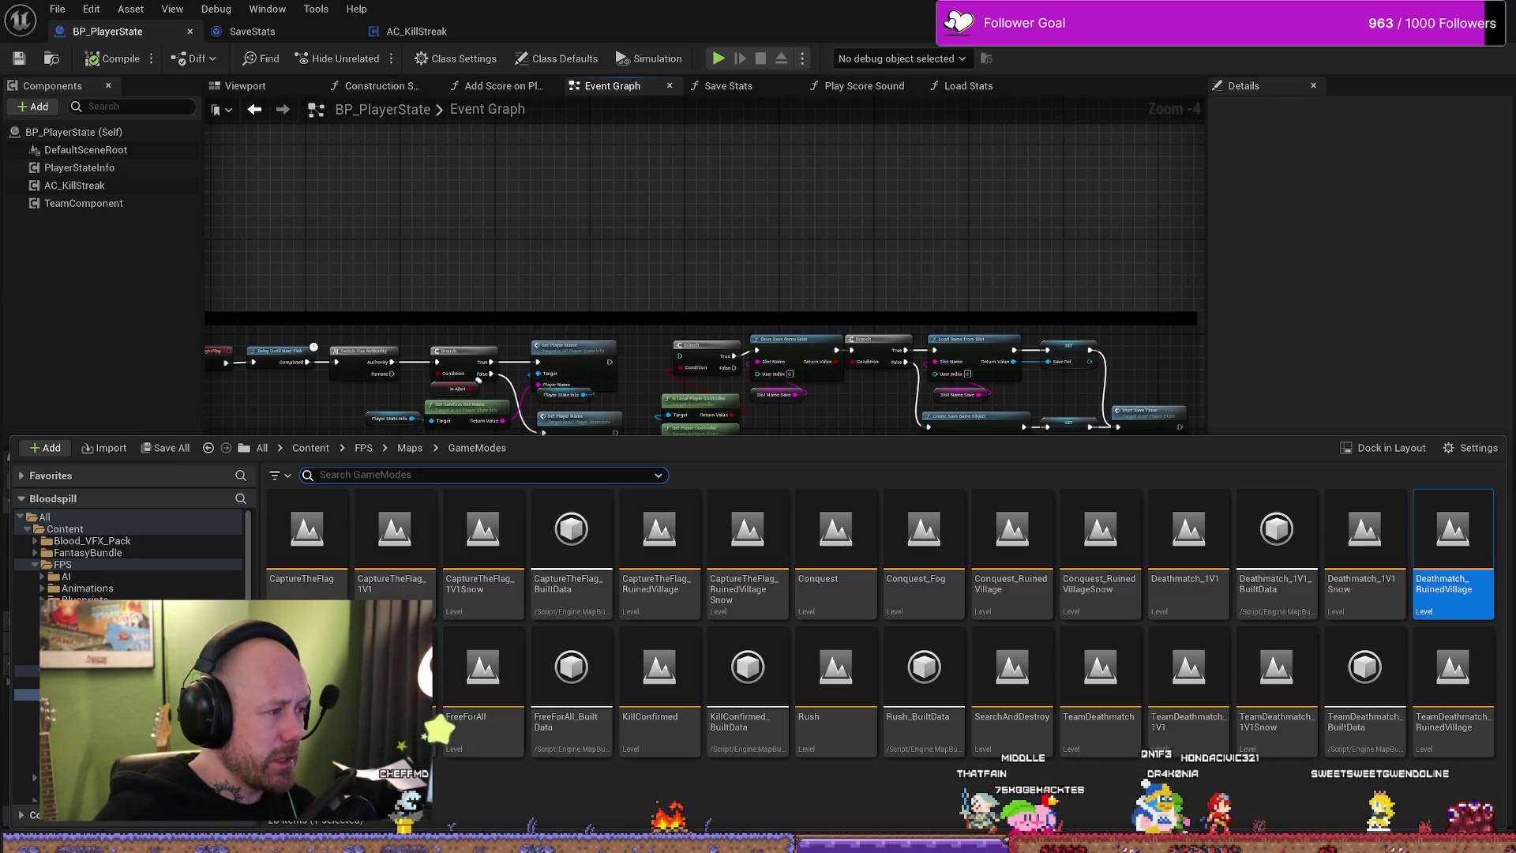
key("alt+Tab")
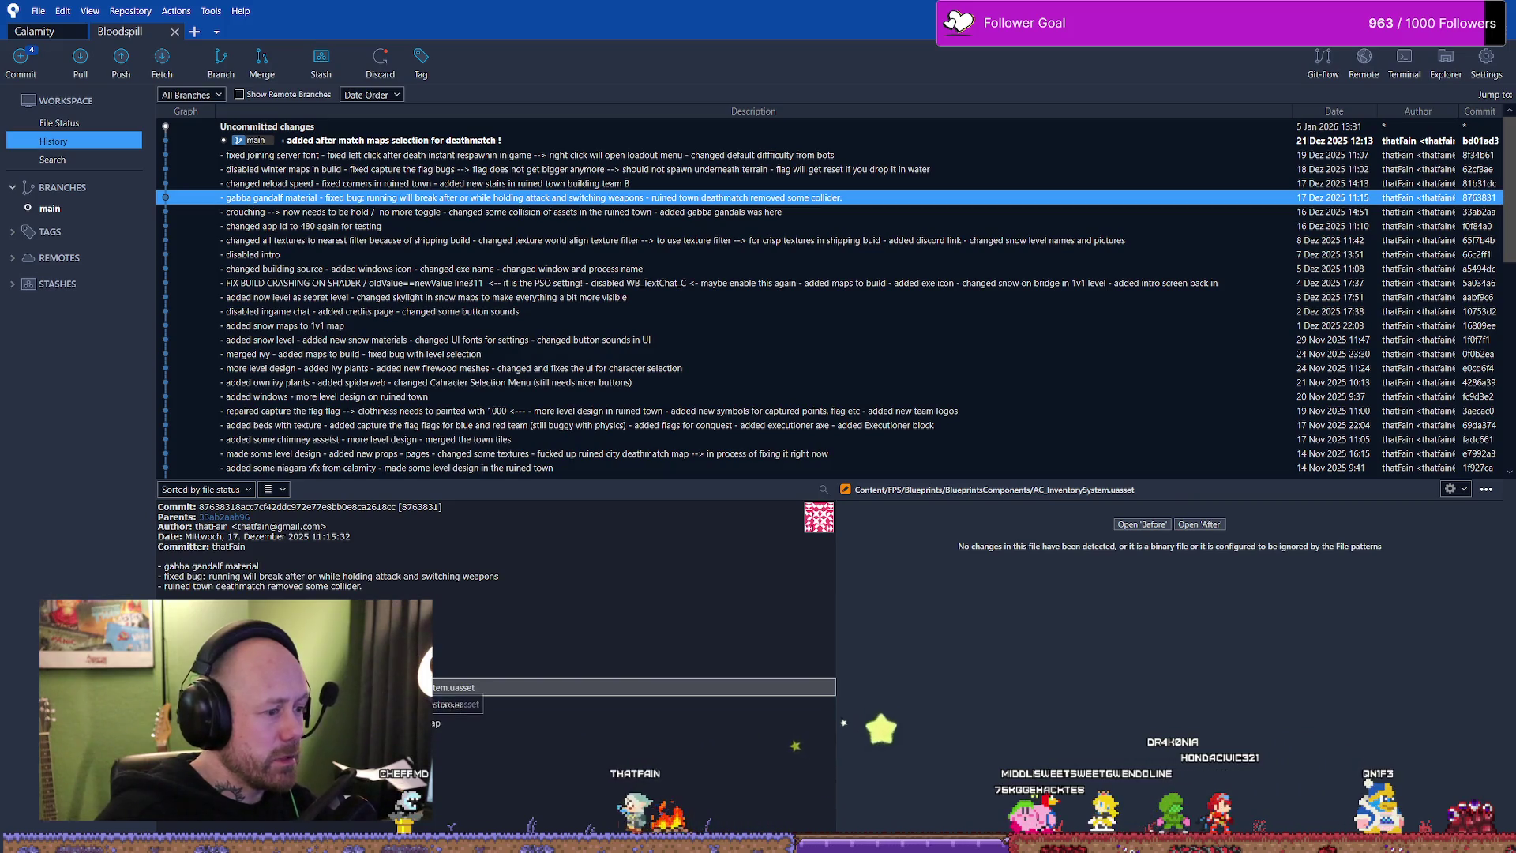
- Inspect the reload speed, winter maps and joining server font commits, then return to Unreal
left_click(298, 184)
left_click(298, 196)
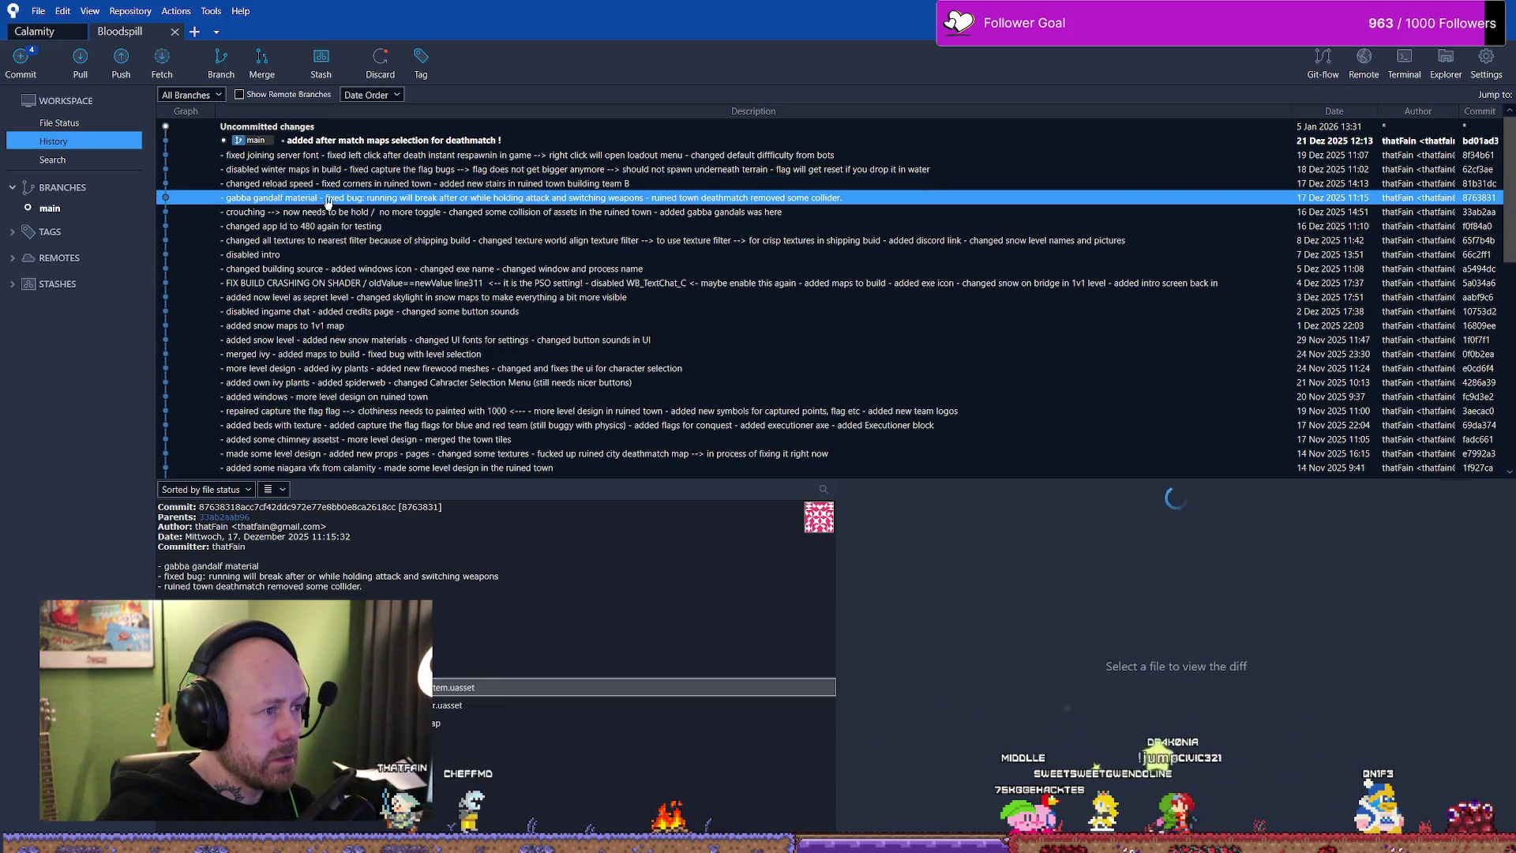
left_click(282, 169)
left_click(282, 155)
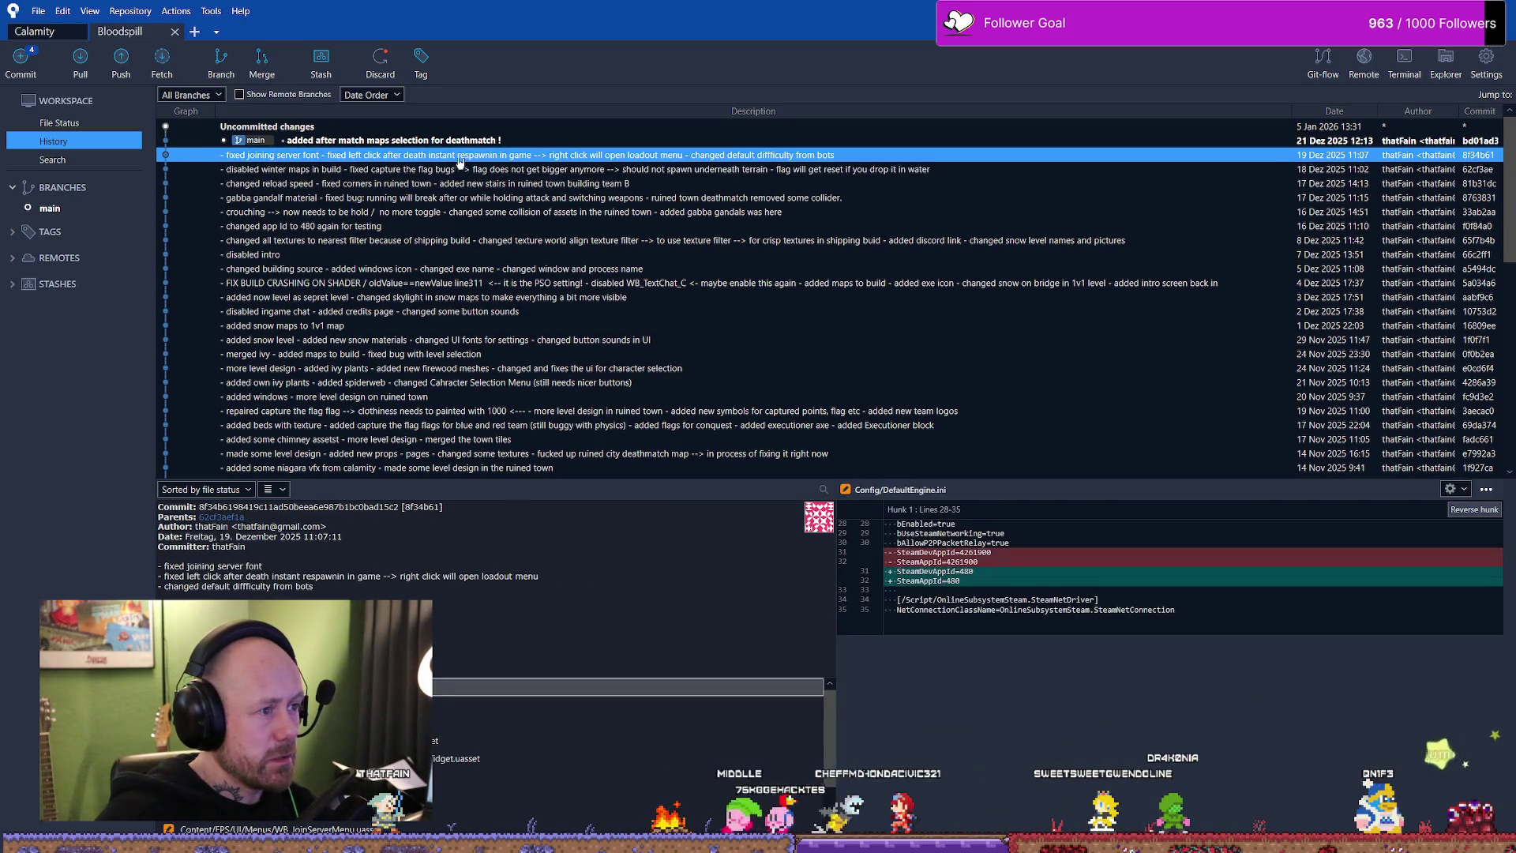
left_click(330, 210)
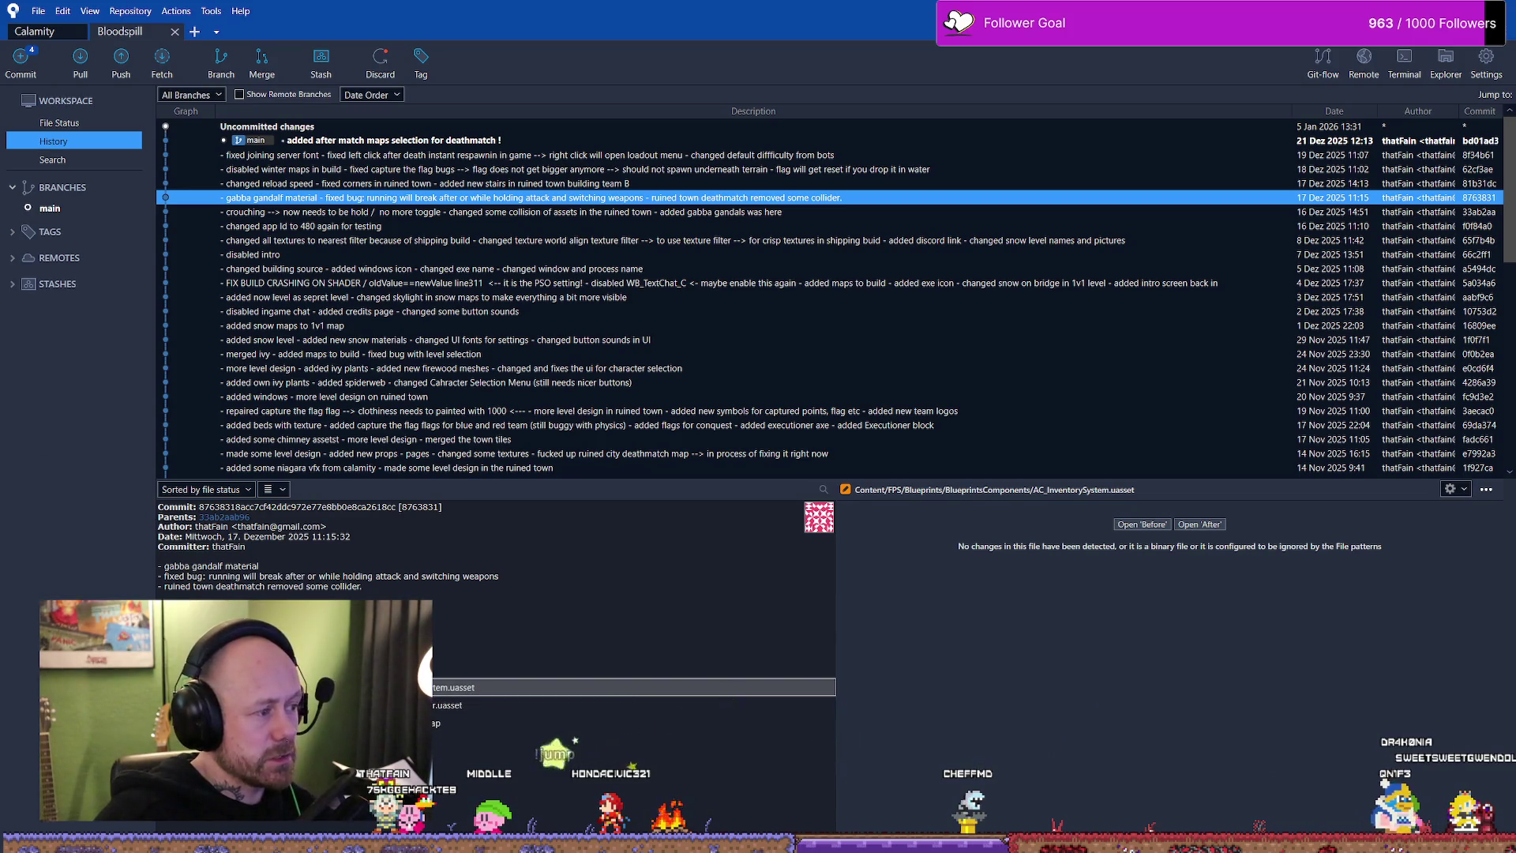
key("alt+Tab")
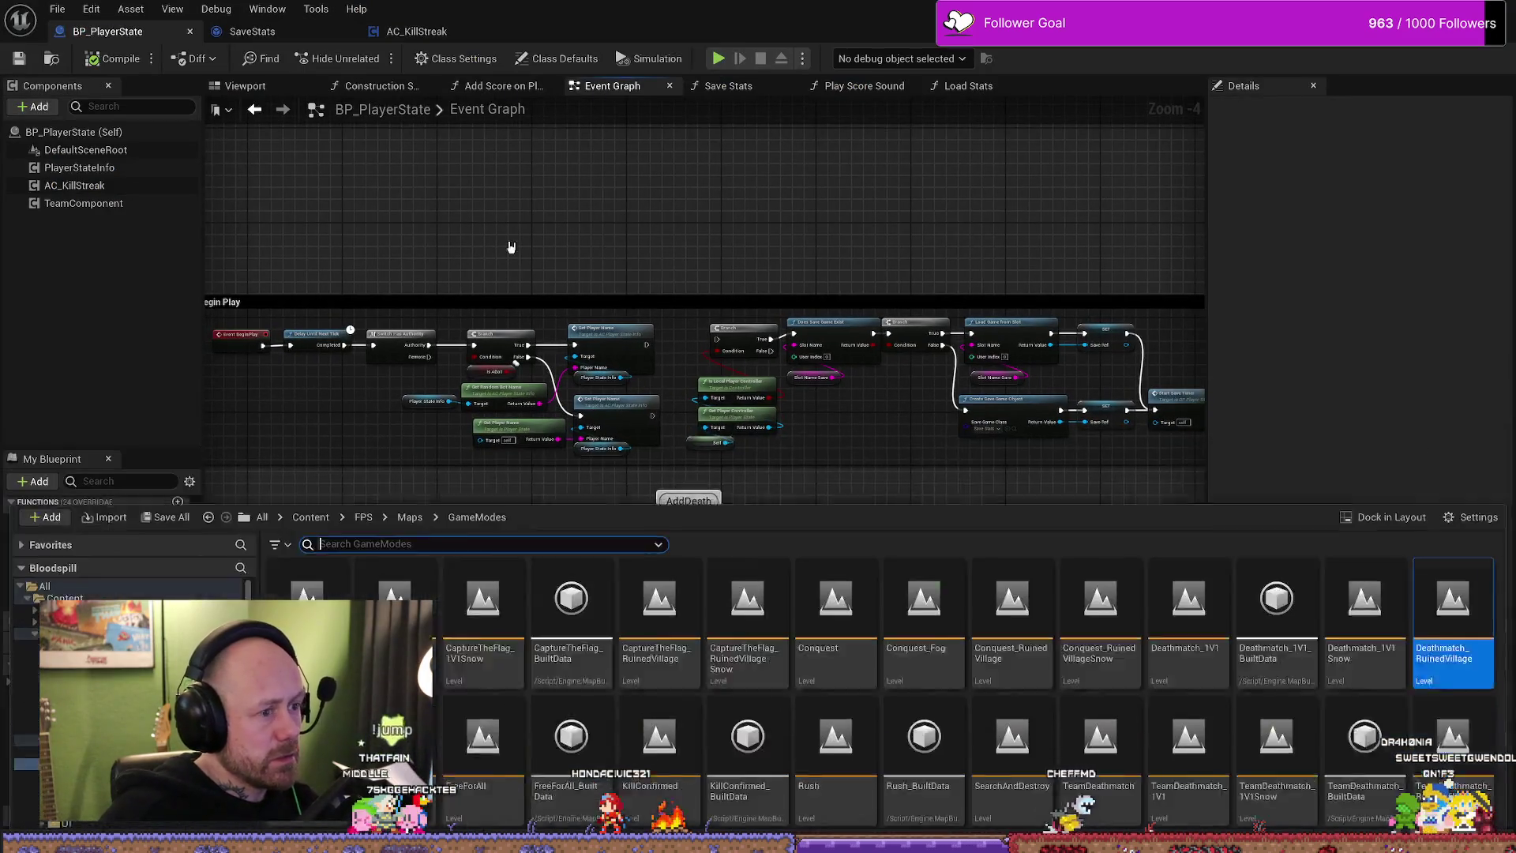
type("inve")
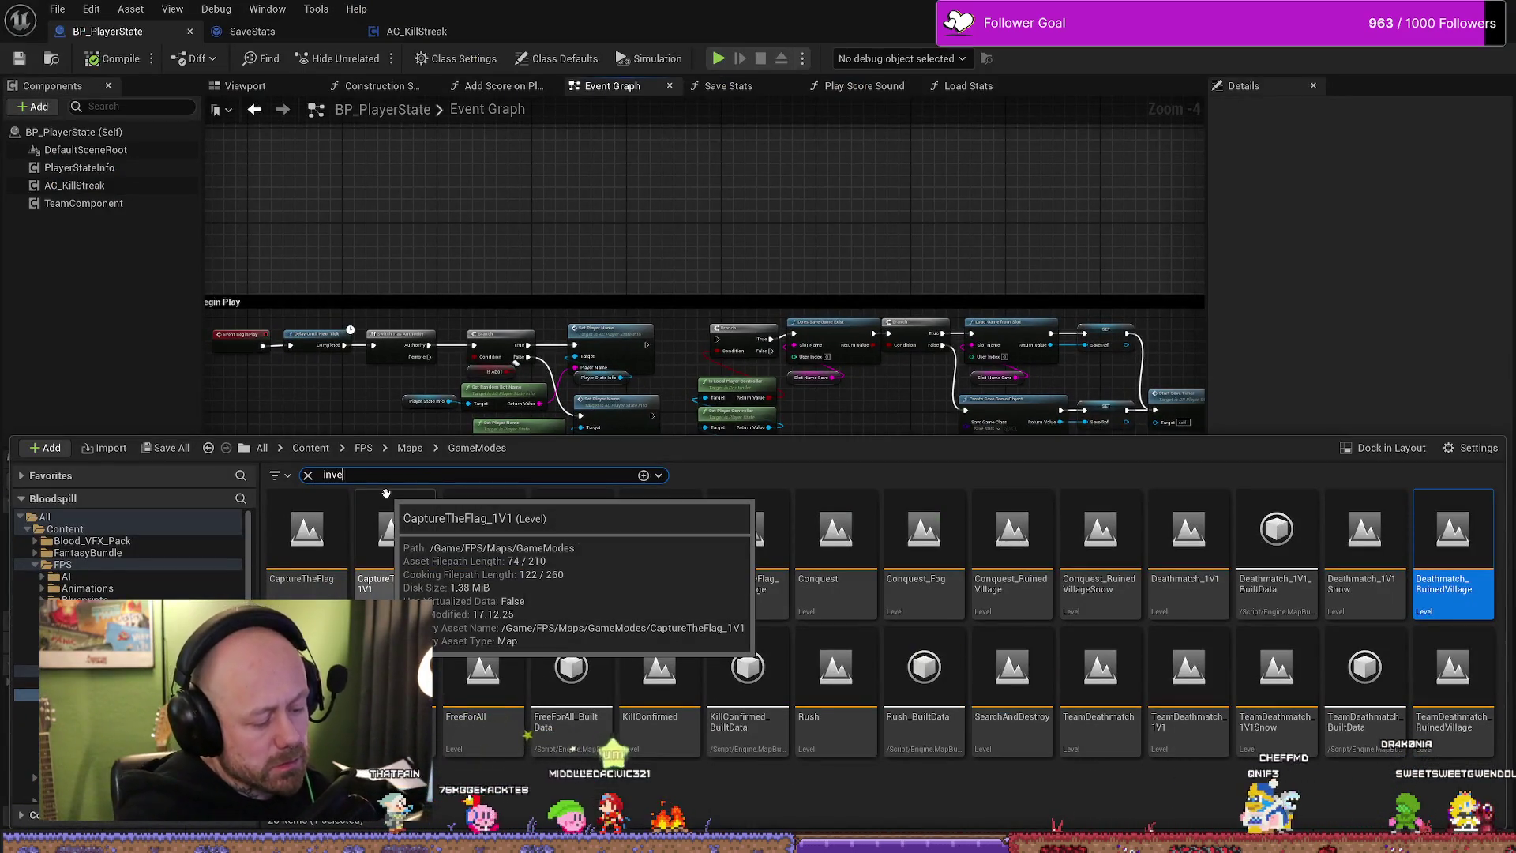
type("ntory")
- Search the Content Drawer for inventory and open the AC_InventorySystem blueprint
left_click(62, 564)
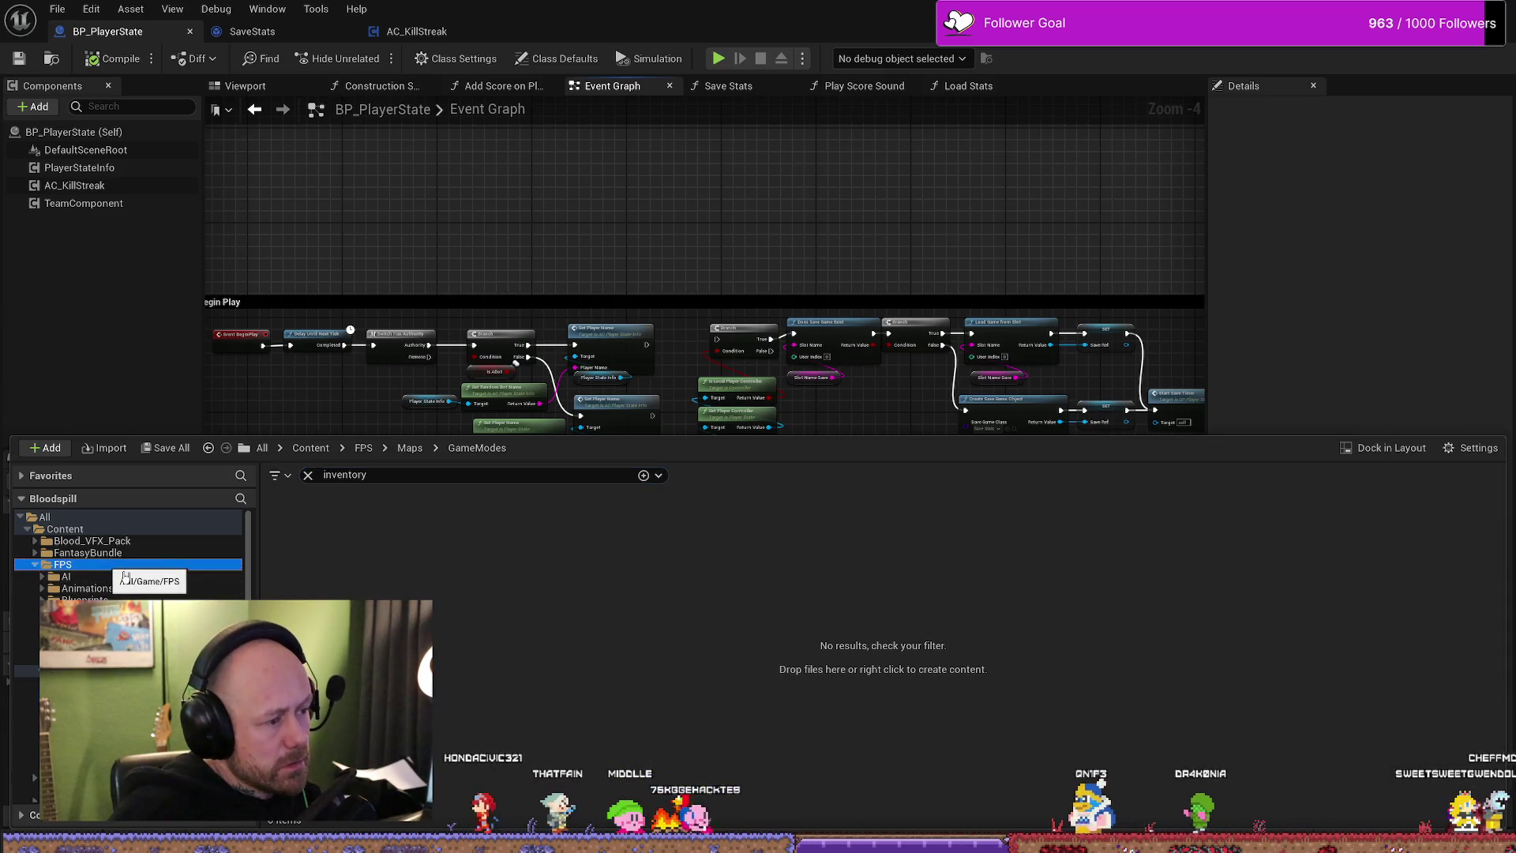
double_click(320, 546)
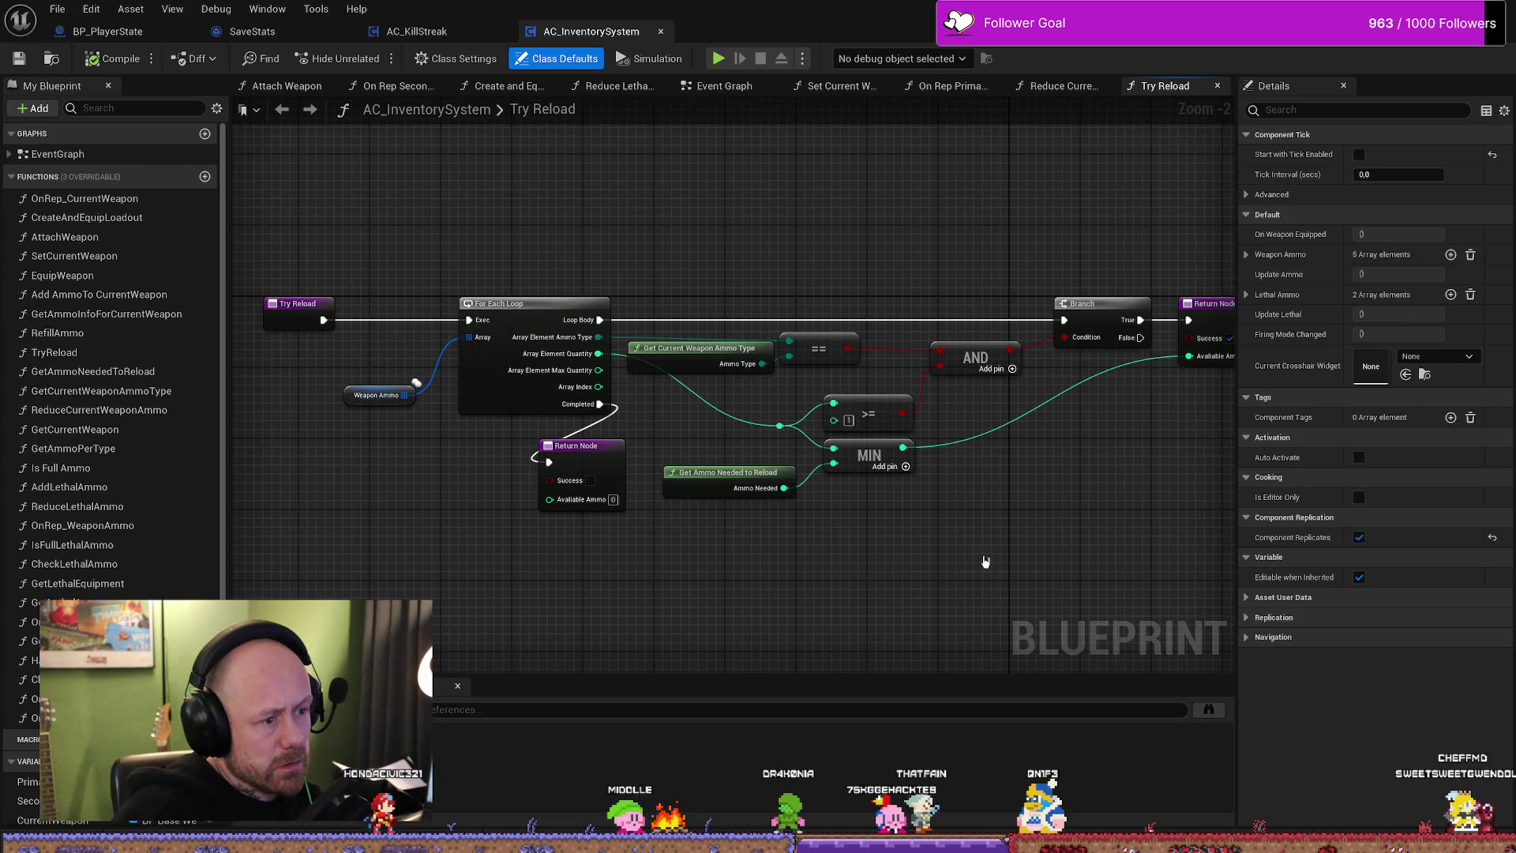
scroll(772, 562, "down", 1)
scroll(771, 566, "down", 1)
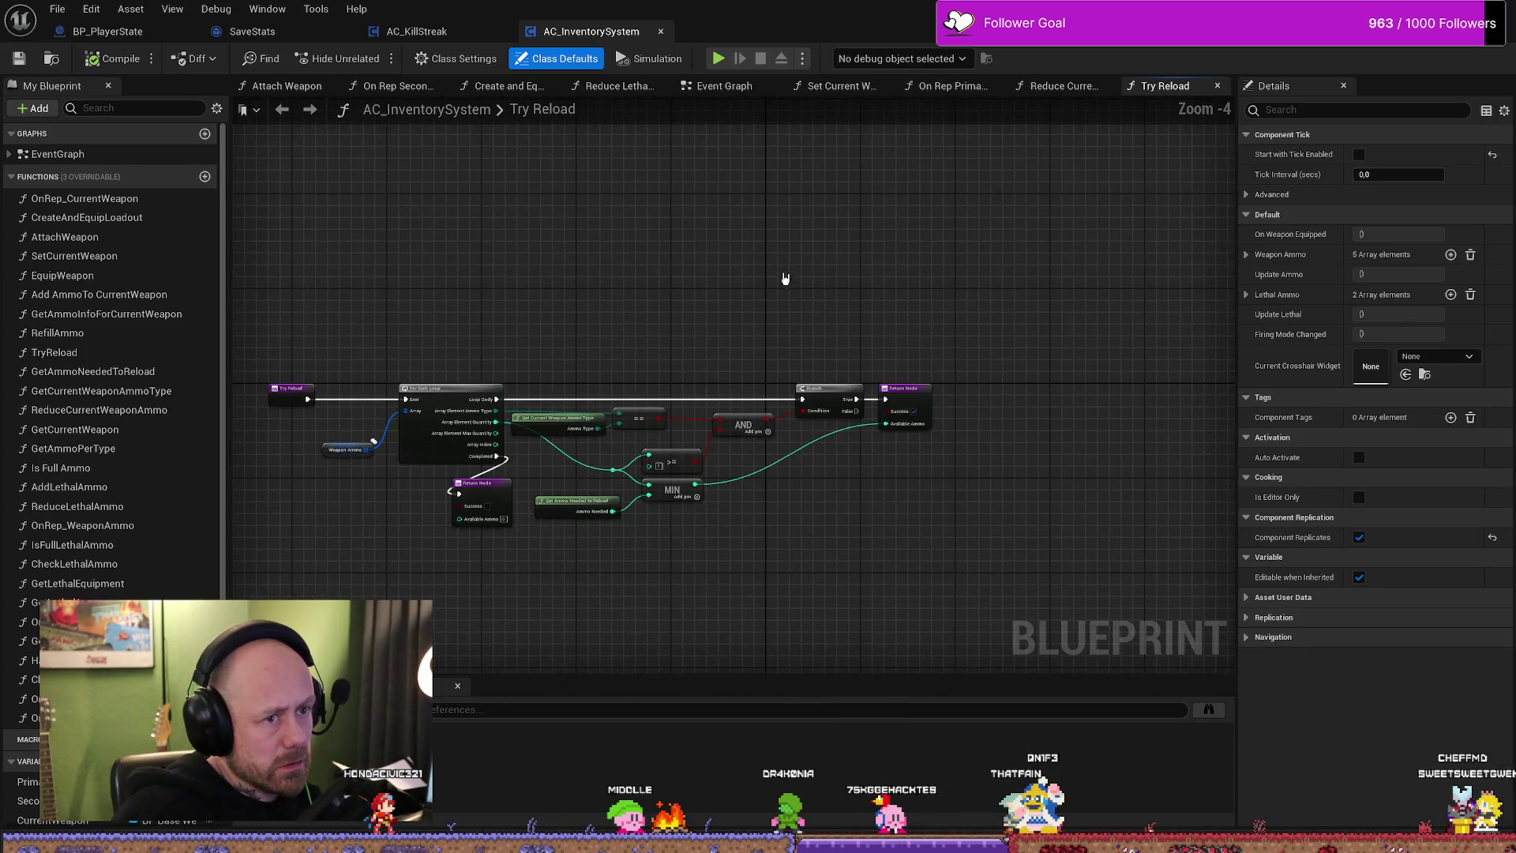
- Look through the Attach Weapon, On Rep Secondary Weapon, Create and Equip Loadout, Reduce Lethal Ammo and event graphs
left_click(286, 85)
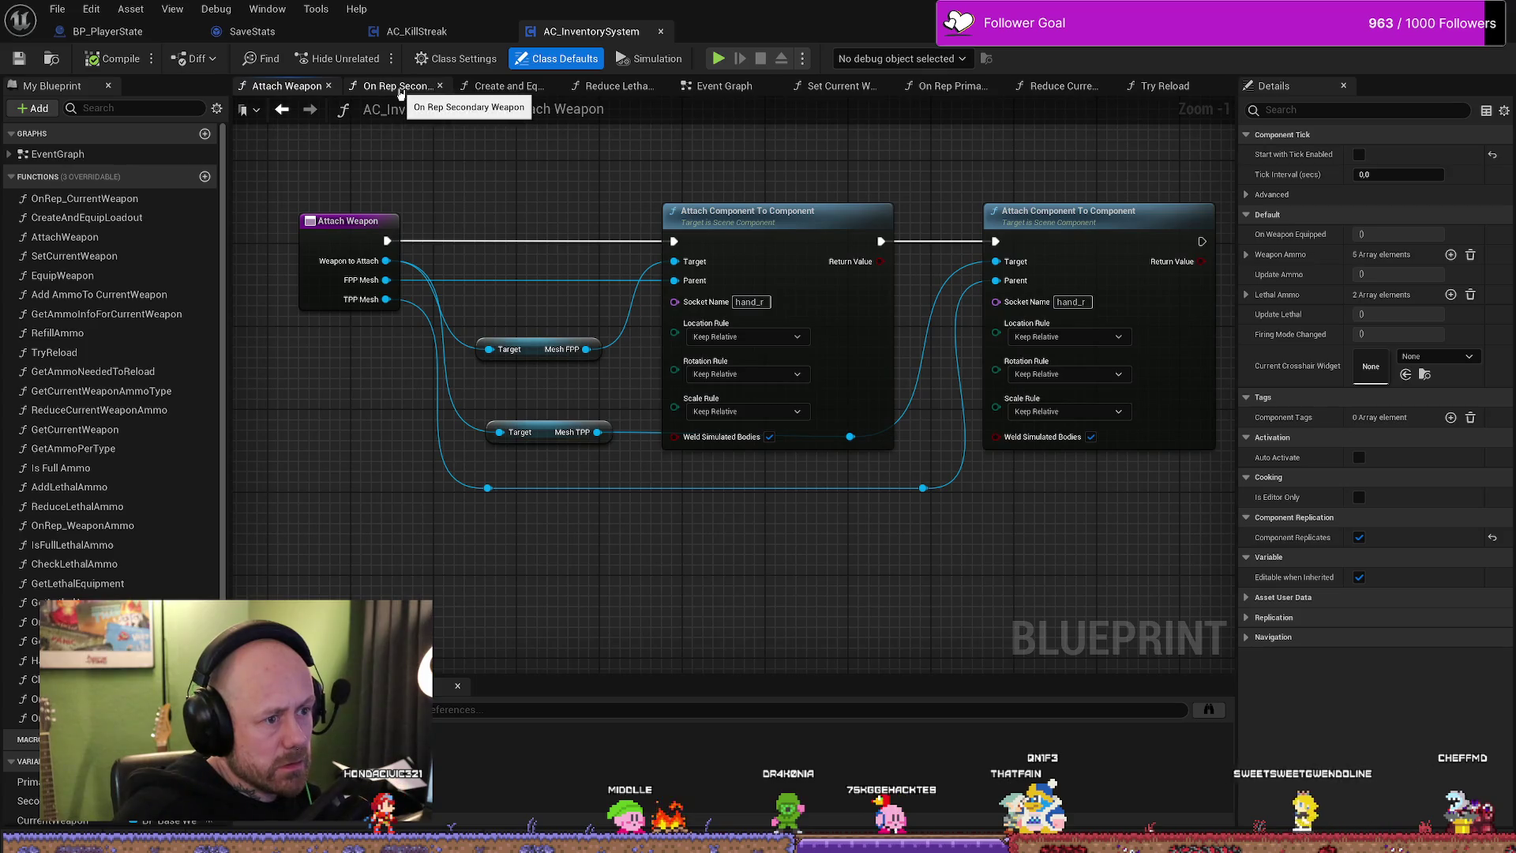
left_click(399, 88)
left_click(507, 85)
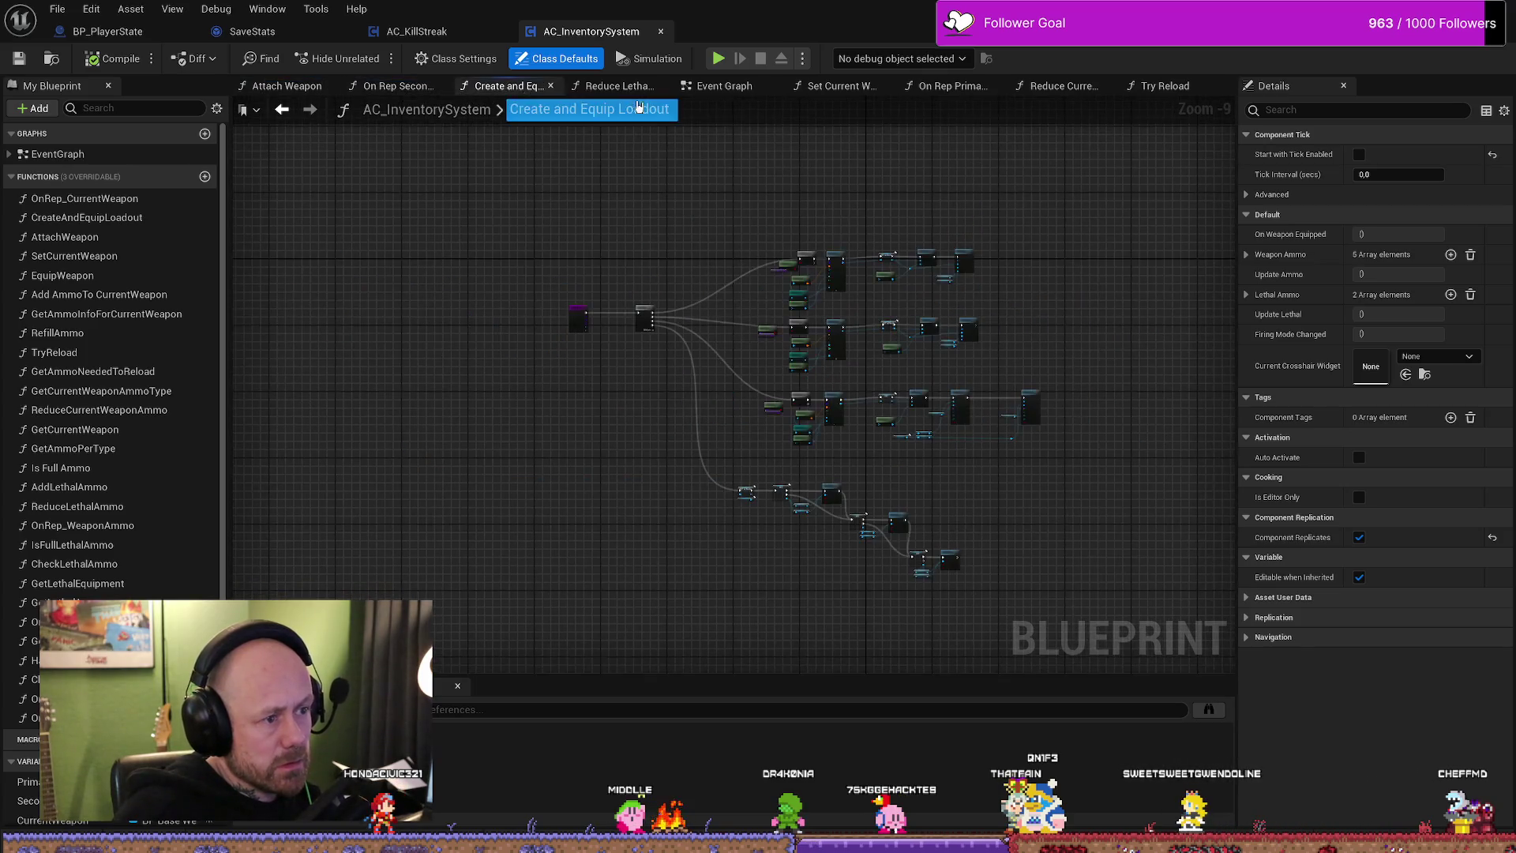
scroll(786, 297, "up", 4)
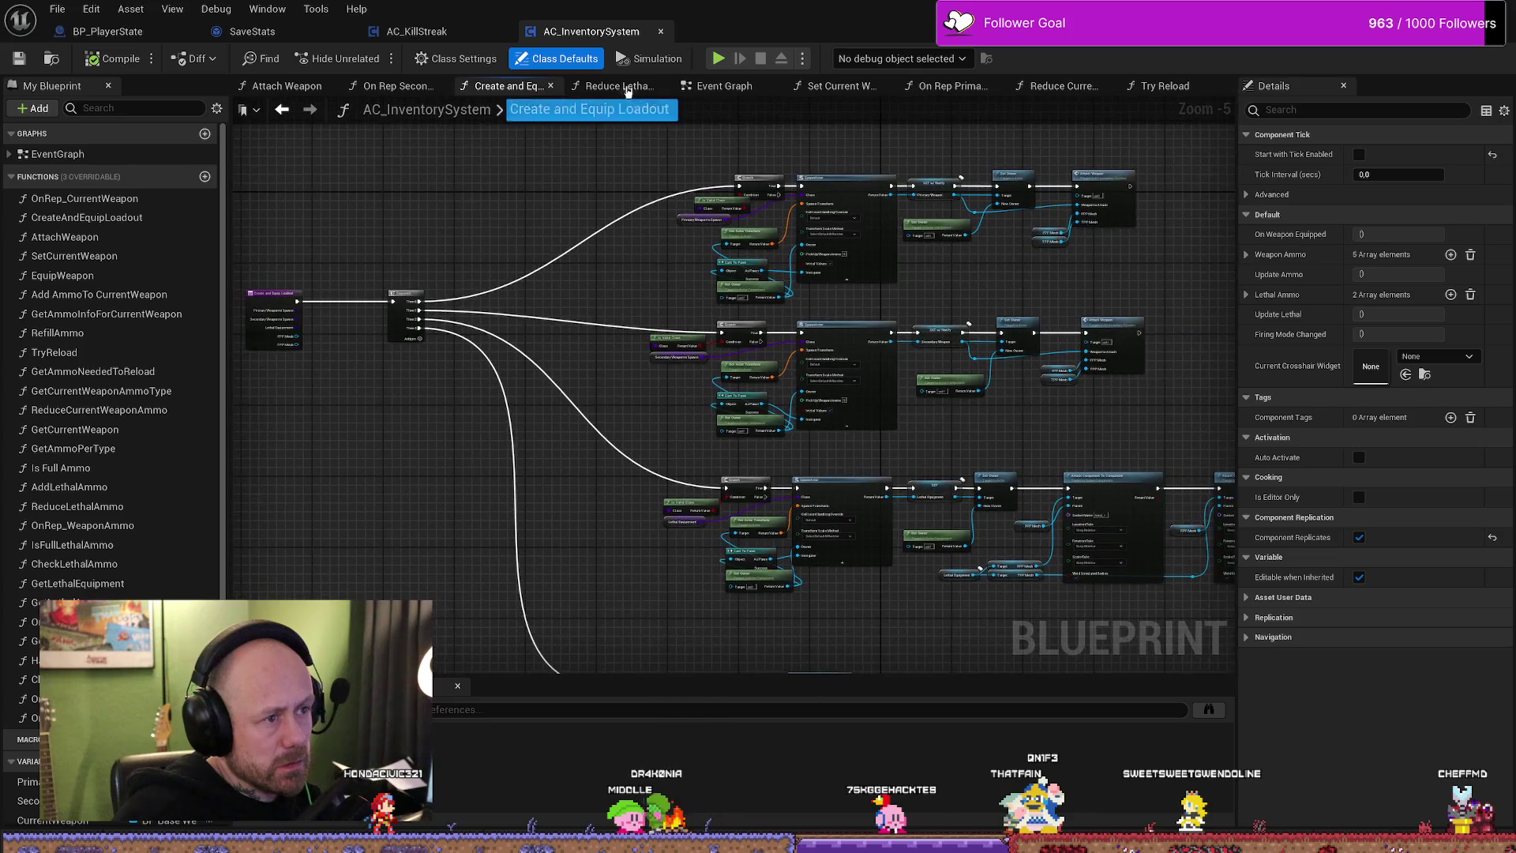
left_click(618, 88)
left_click(742, 88)
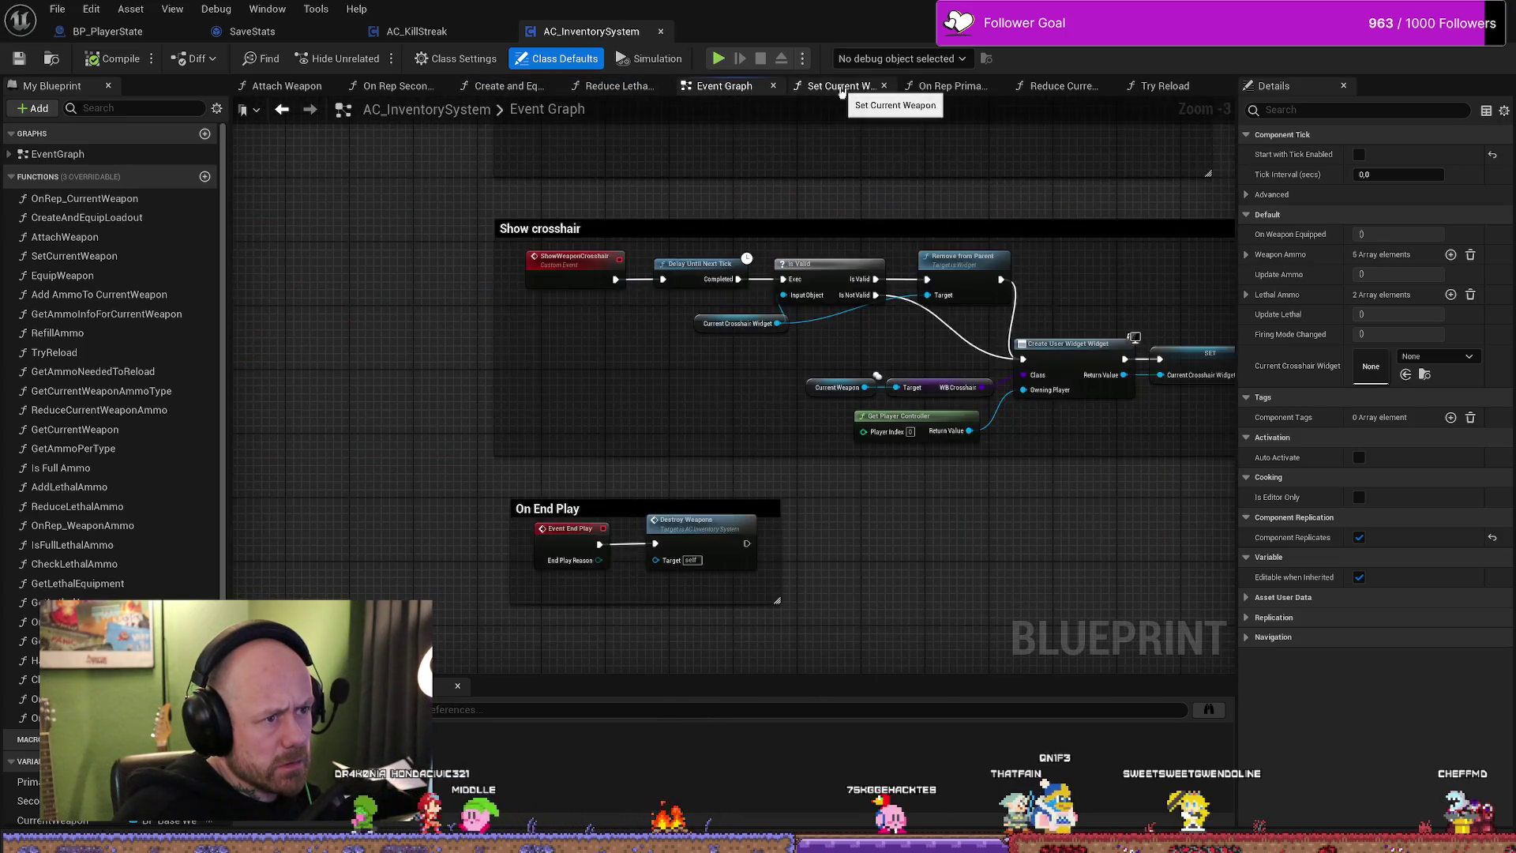
mouse_move(840, 184)
left_mouse_down()
mouse_move(650, 178)
mouse_move(565, 312)
left_mouse_up()
scroll(687, 331, "down", 2)
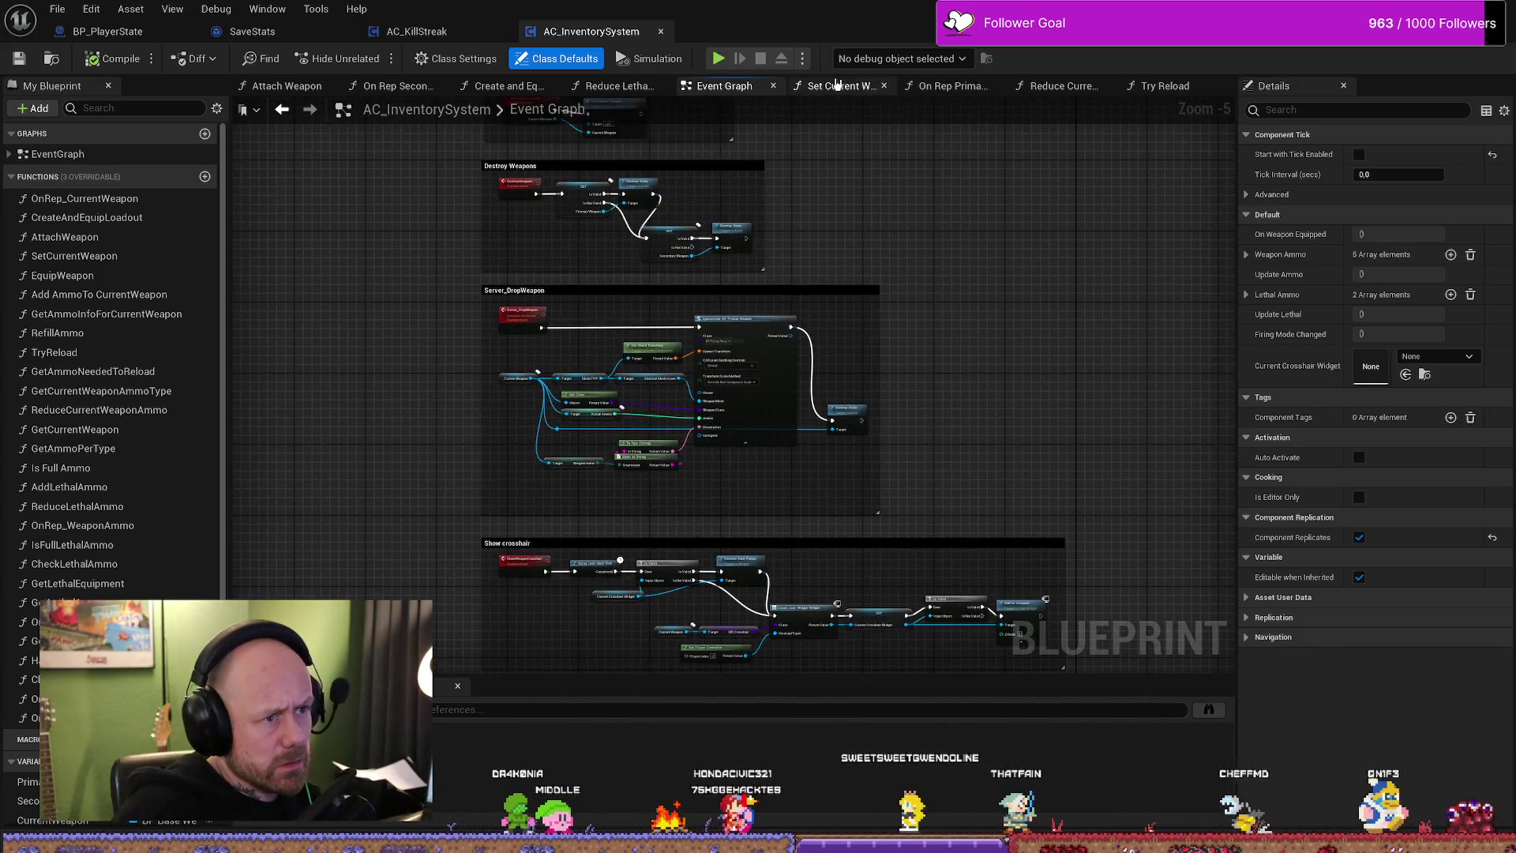
- View the Set Current Weapon, On Rep Primary Weapon and Try Reload graphs, then return to Fork
left_click(839, 85)
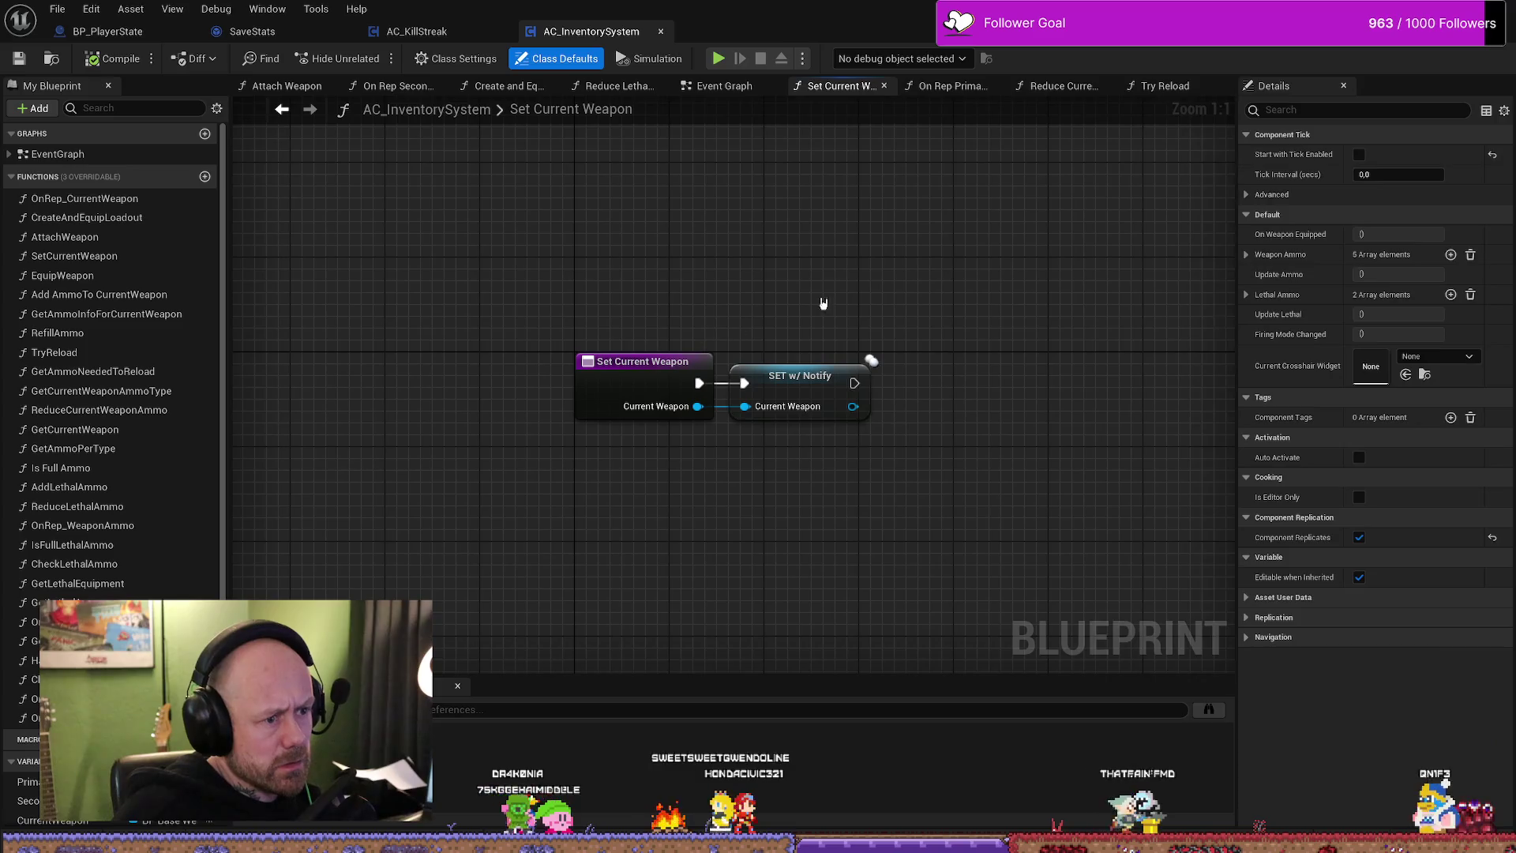
left_click_drag(953, 85, 1060, 85)
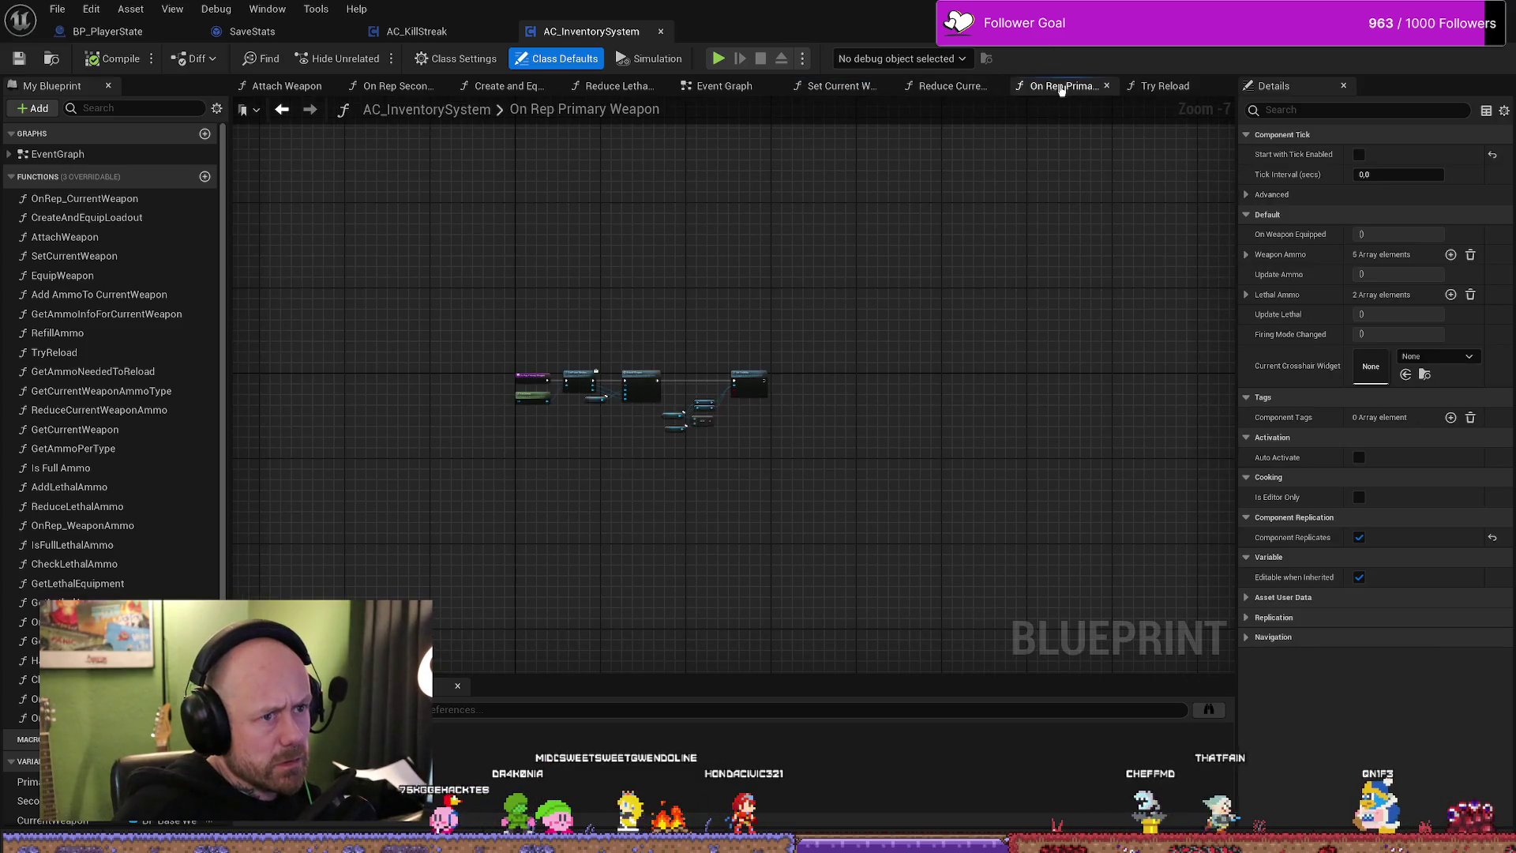
left_click(1143, 88)
scroll(541, 288, "up", 2)
scroll(577, 340, "up", 2)
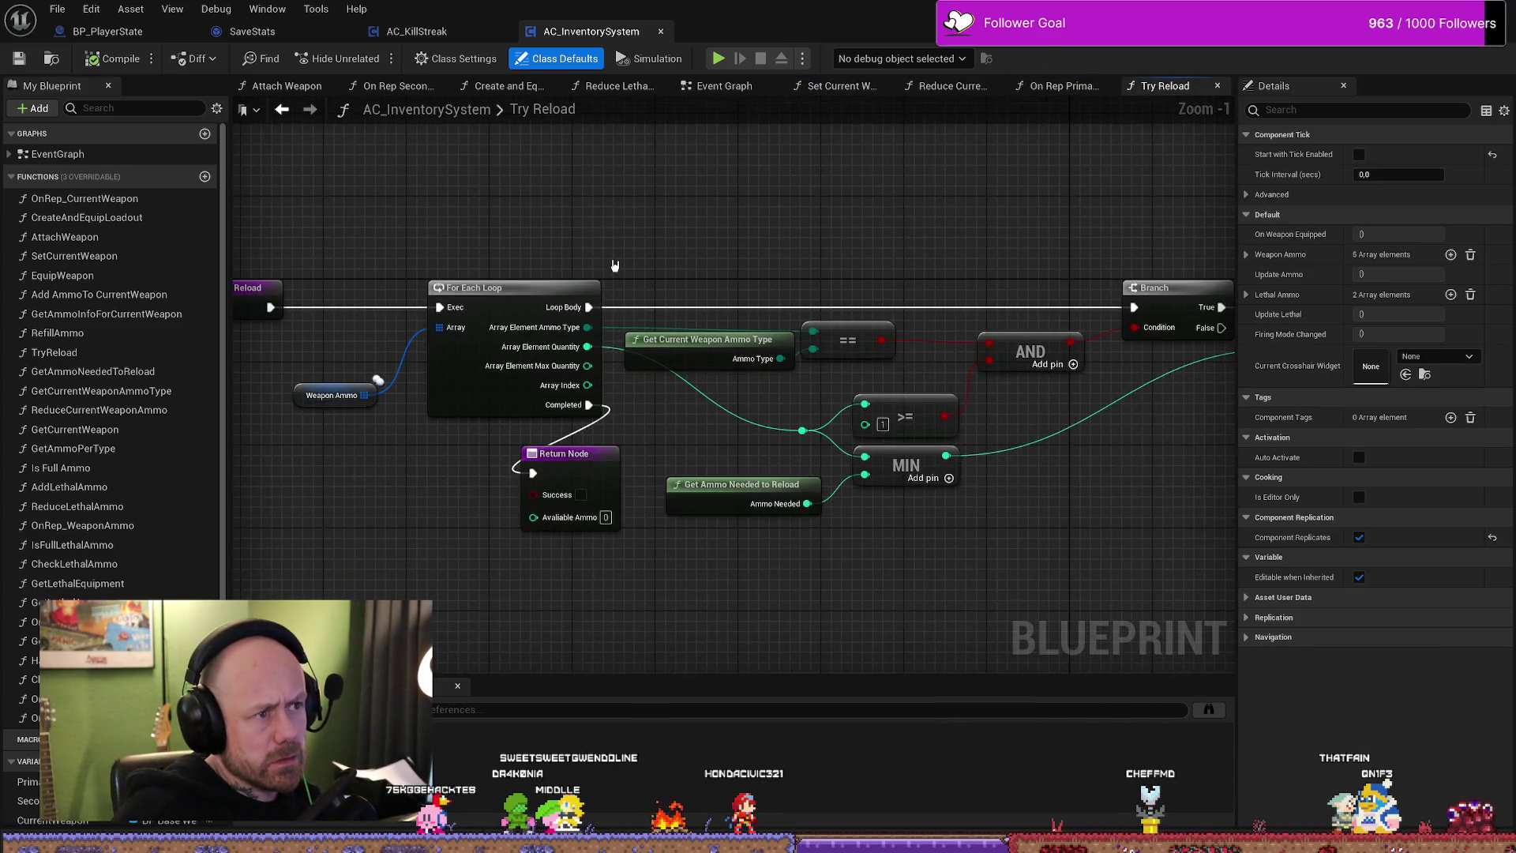
key("ctrl+space")
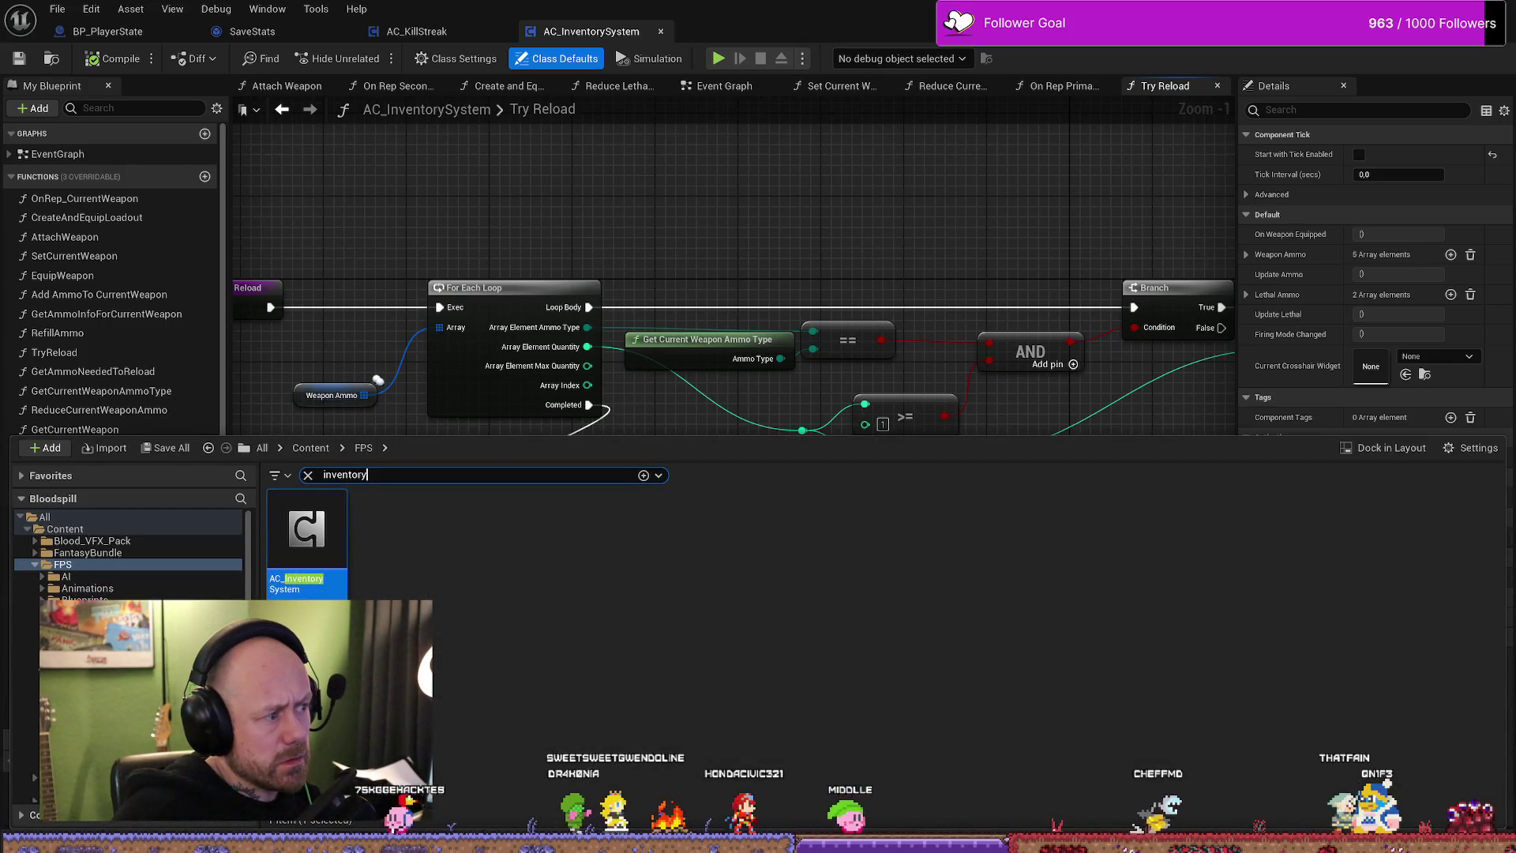
key("alt+Tab")
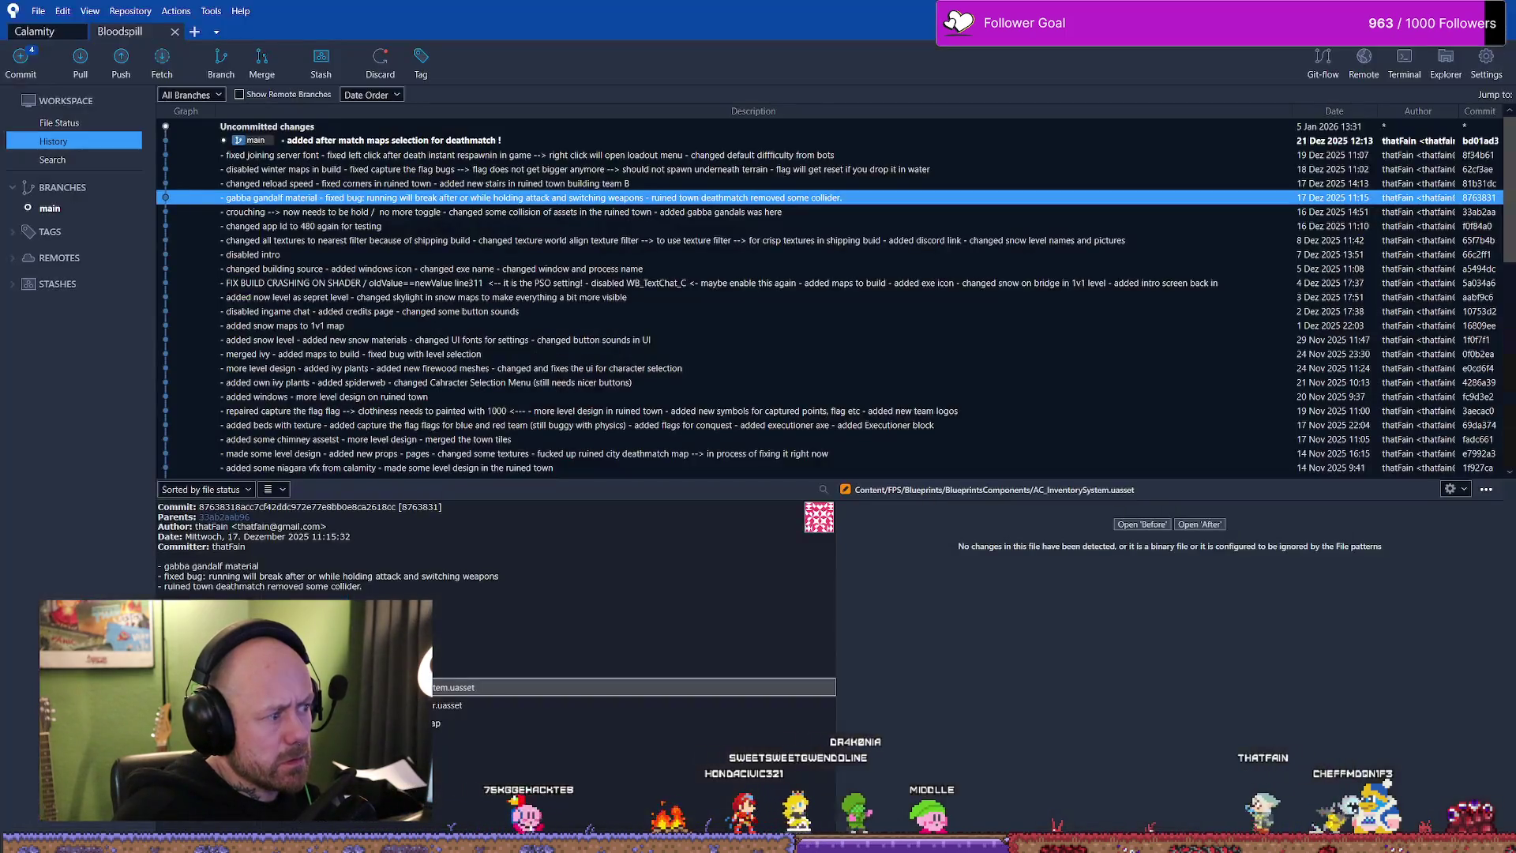
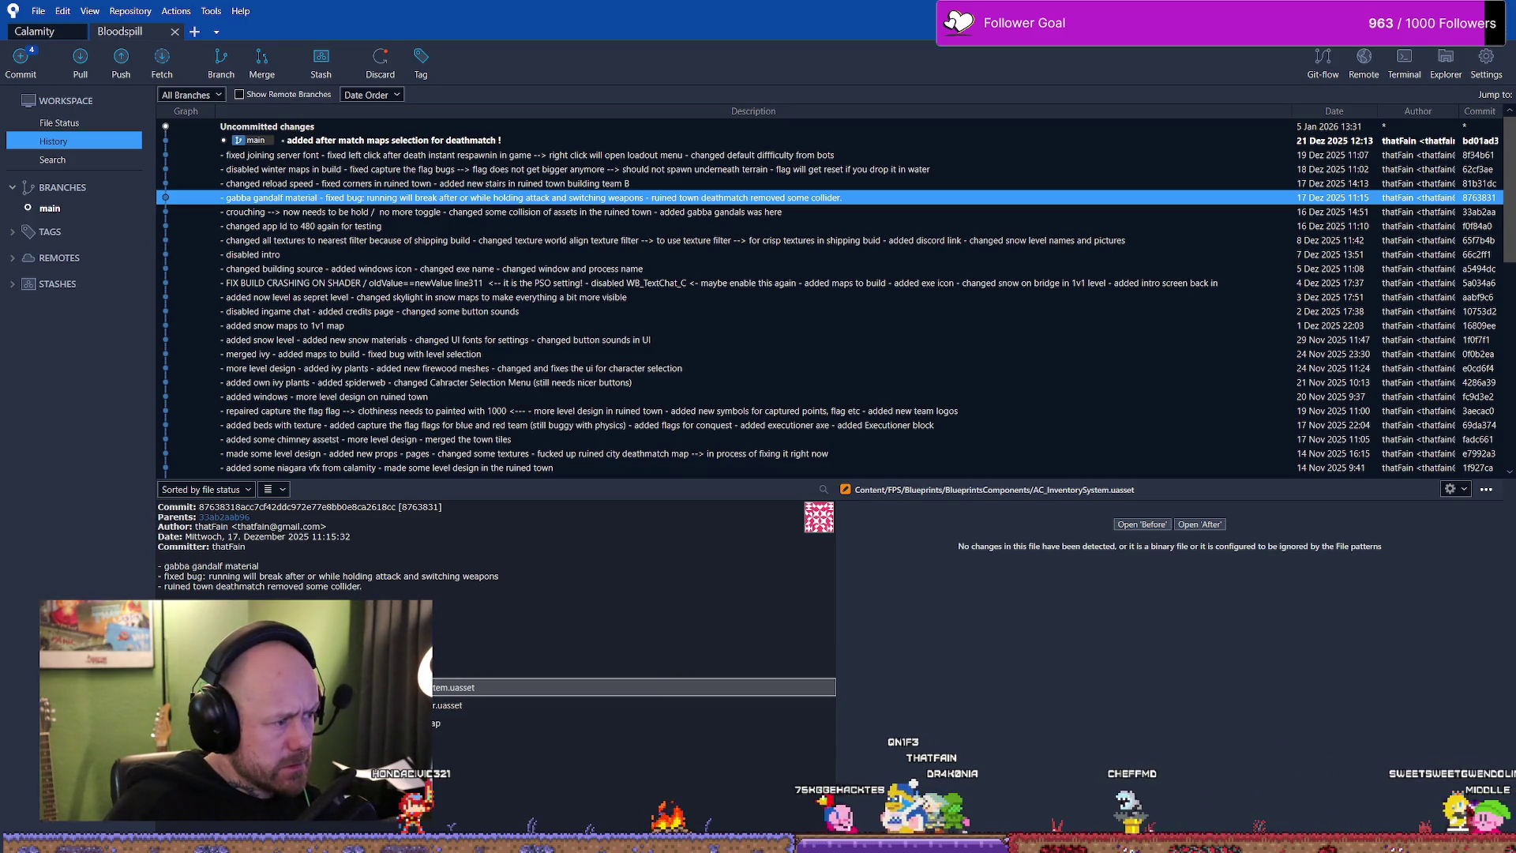
- Return to the Unreal editor and open BP_BasePlayerController to look over its End Play nodes
key("alt+Tab")
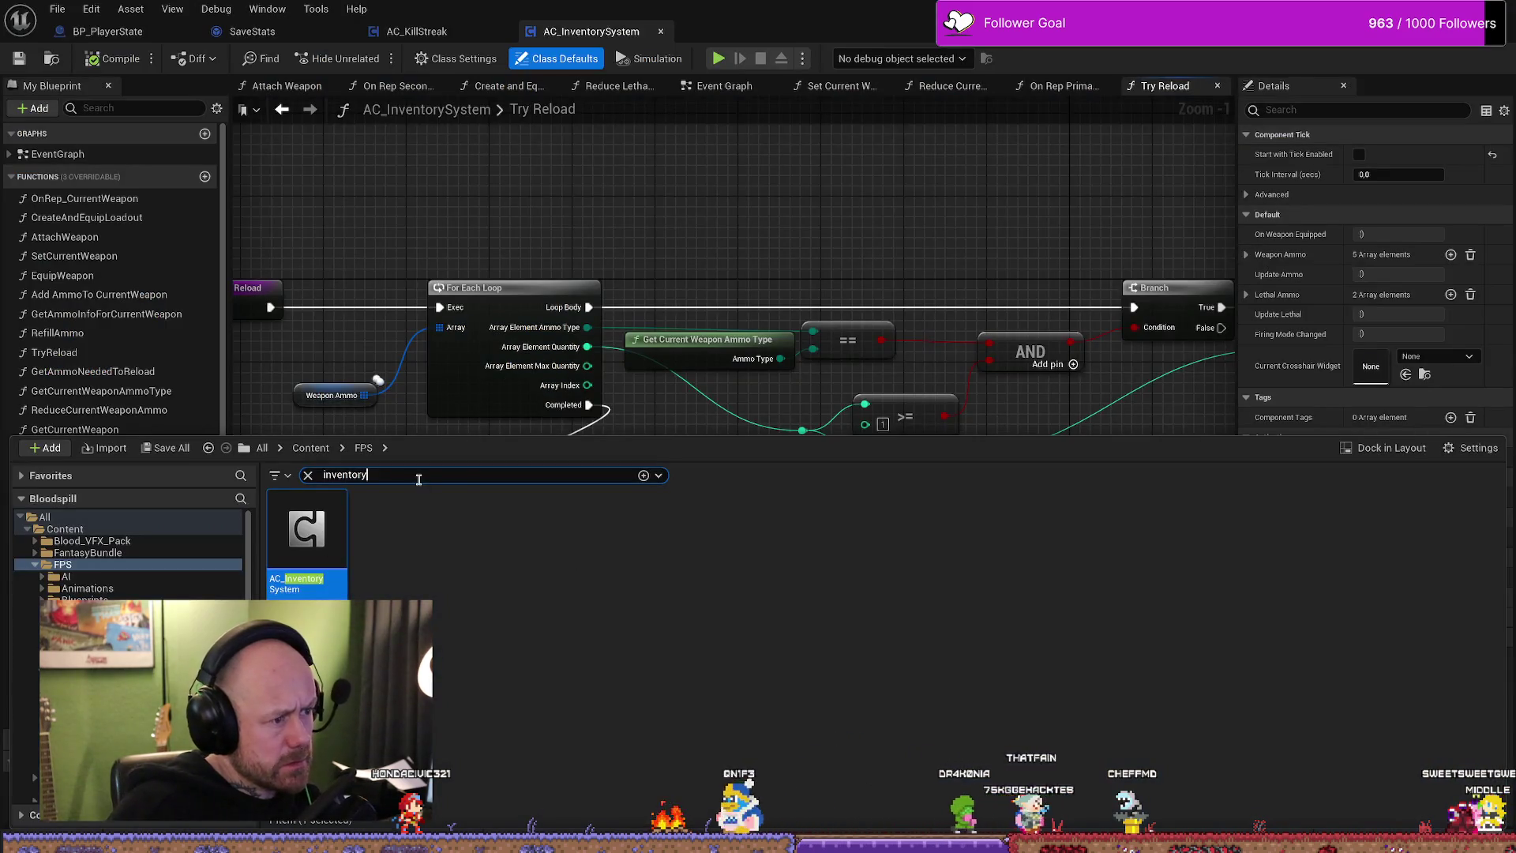
key("ctrl+a")
type("player controller")
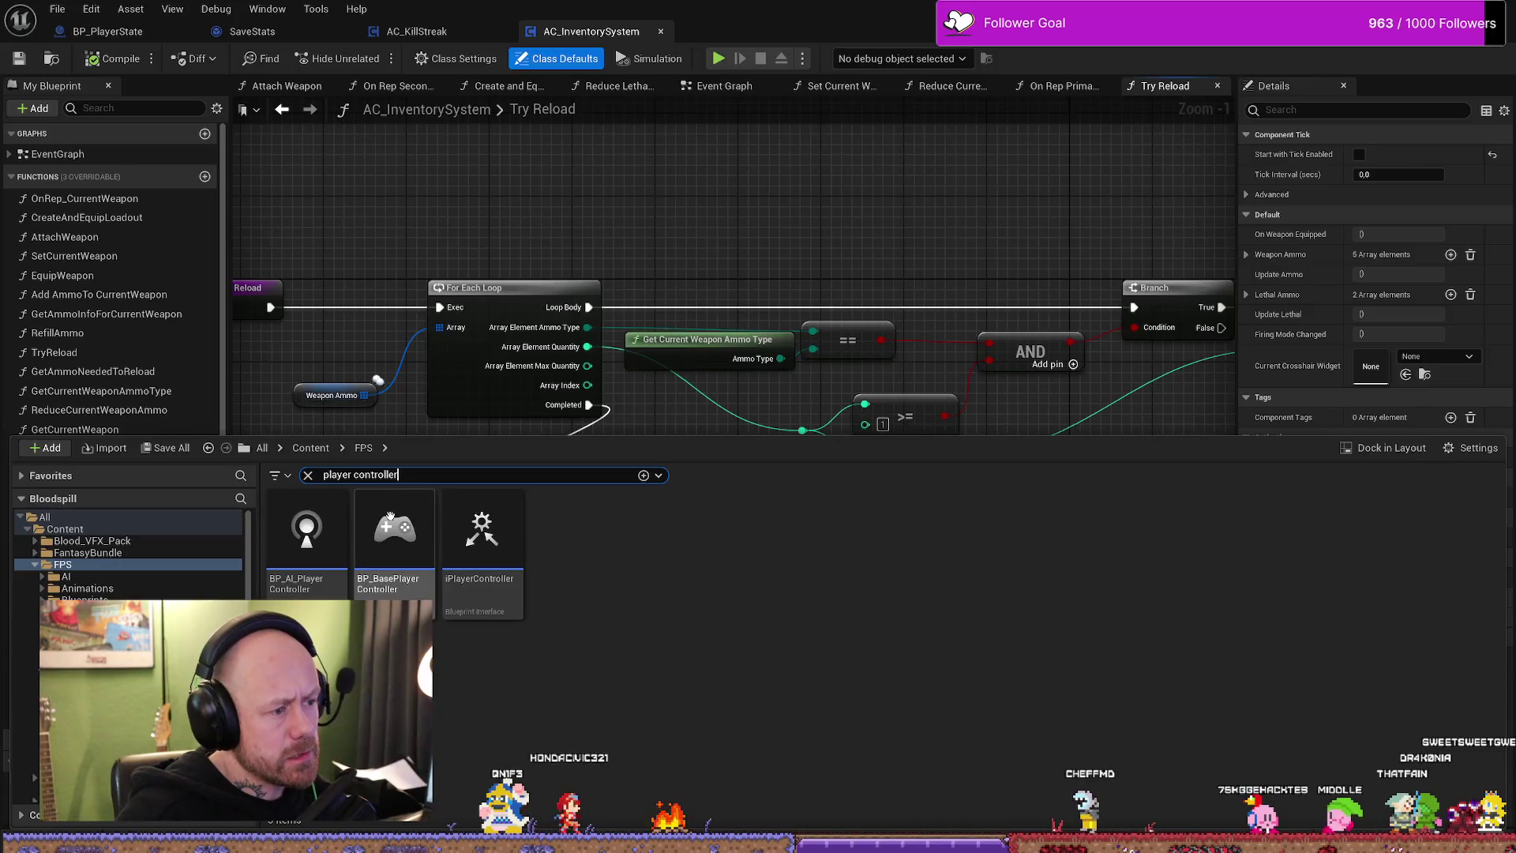
left_click(392, 522)
double_click(392, 521)
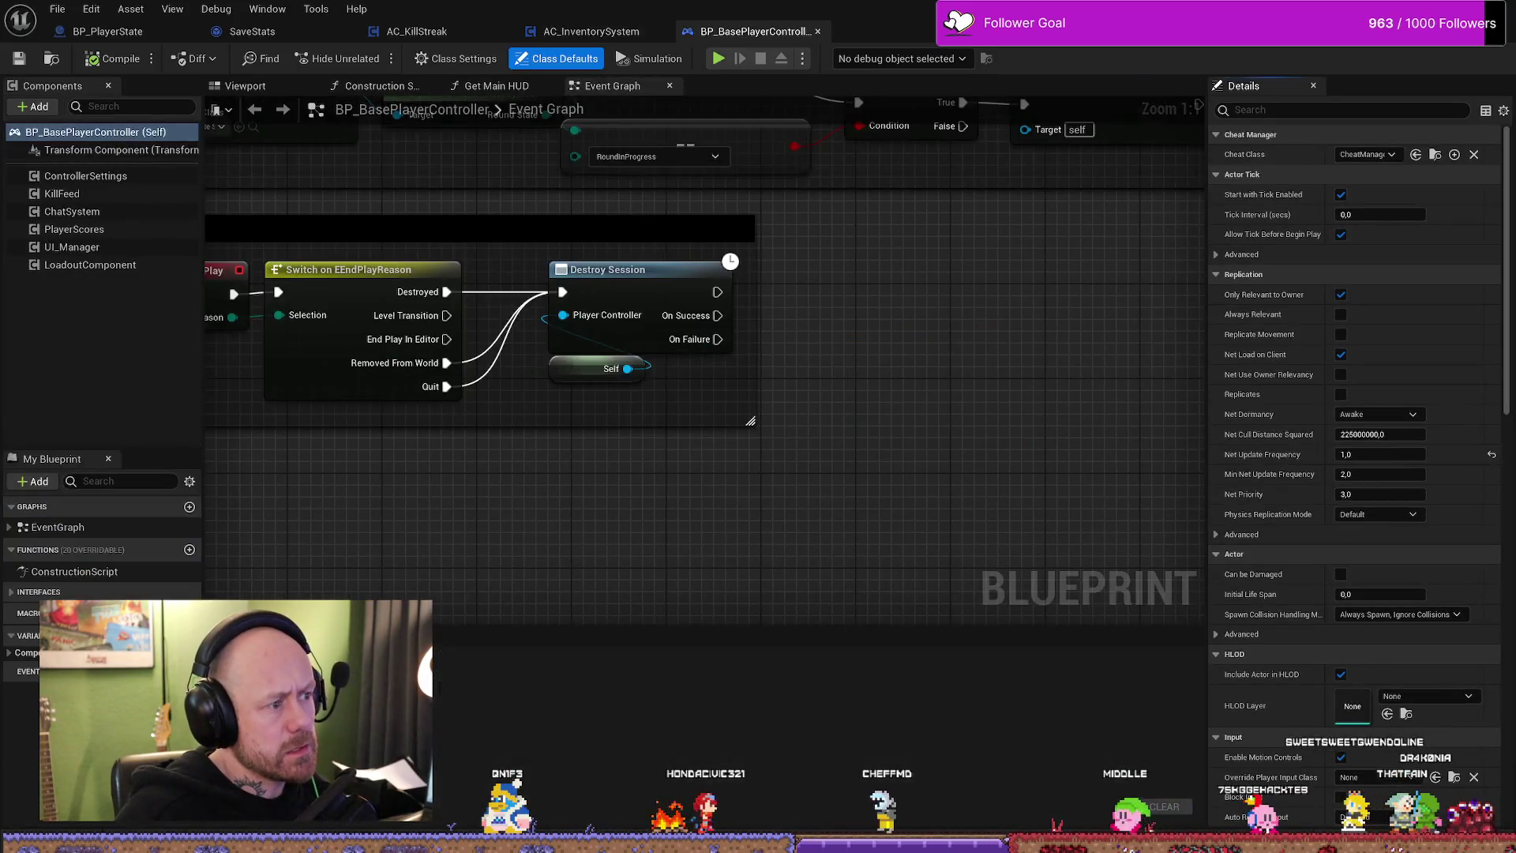
left_click_drag(392, 521, 501, 551)
scroll(529, 543, "down", 2)
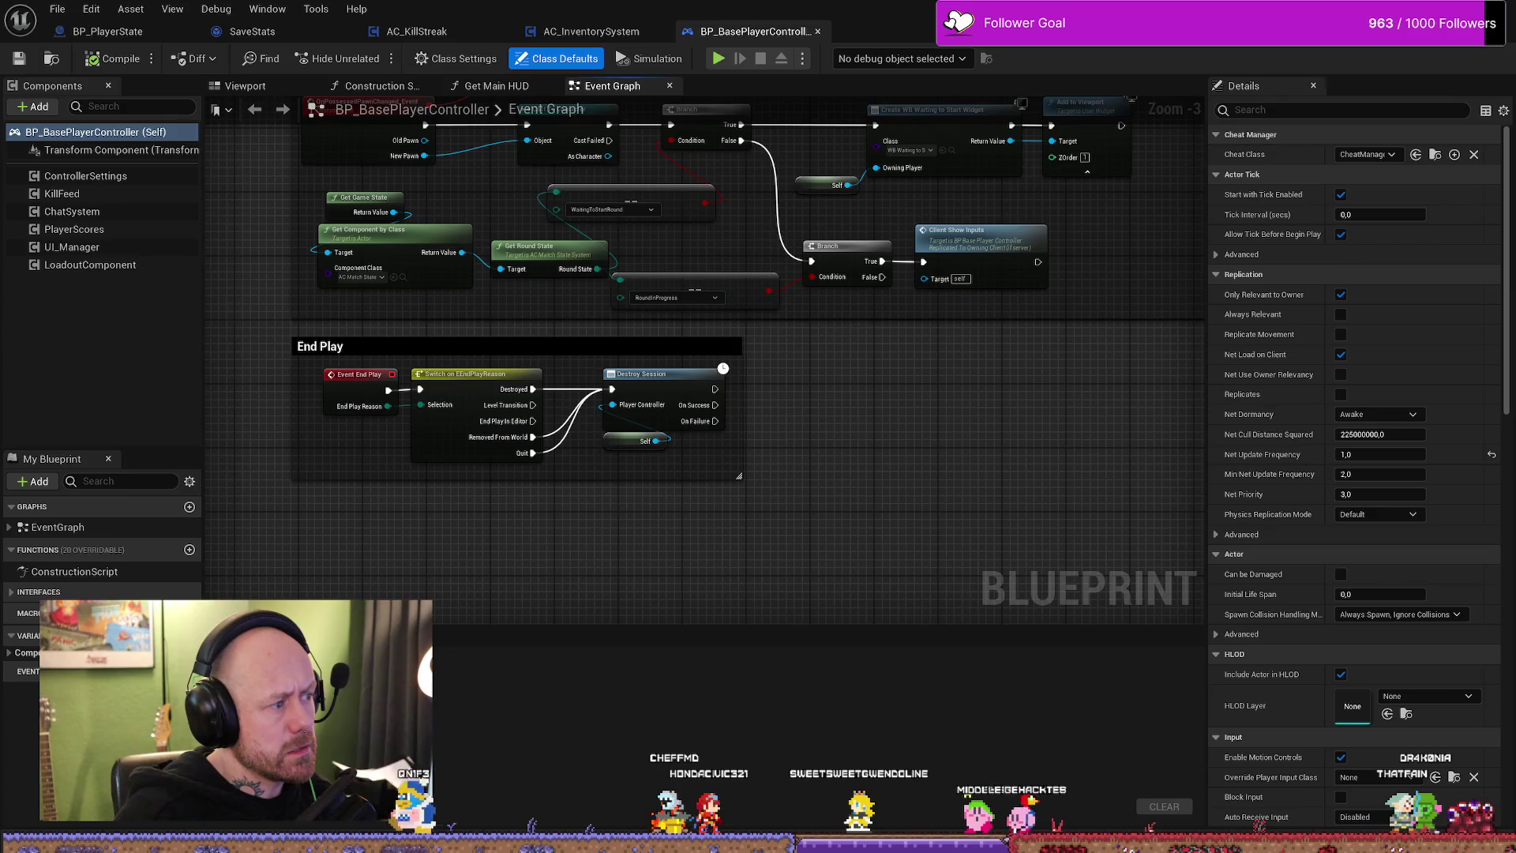
- Glance at the Git history, close the player controller blueprint and open BP_PlayerCharacter
key("alt+Tab")
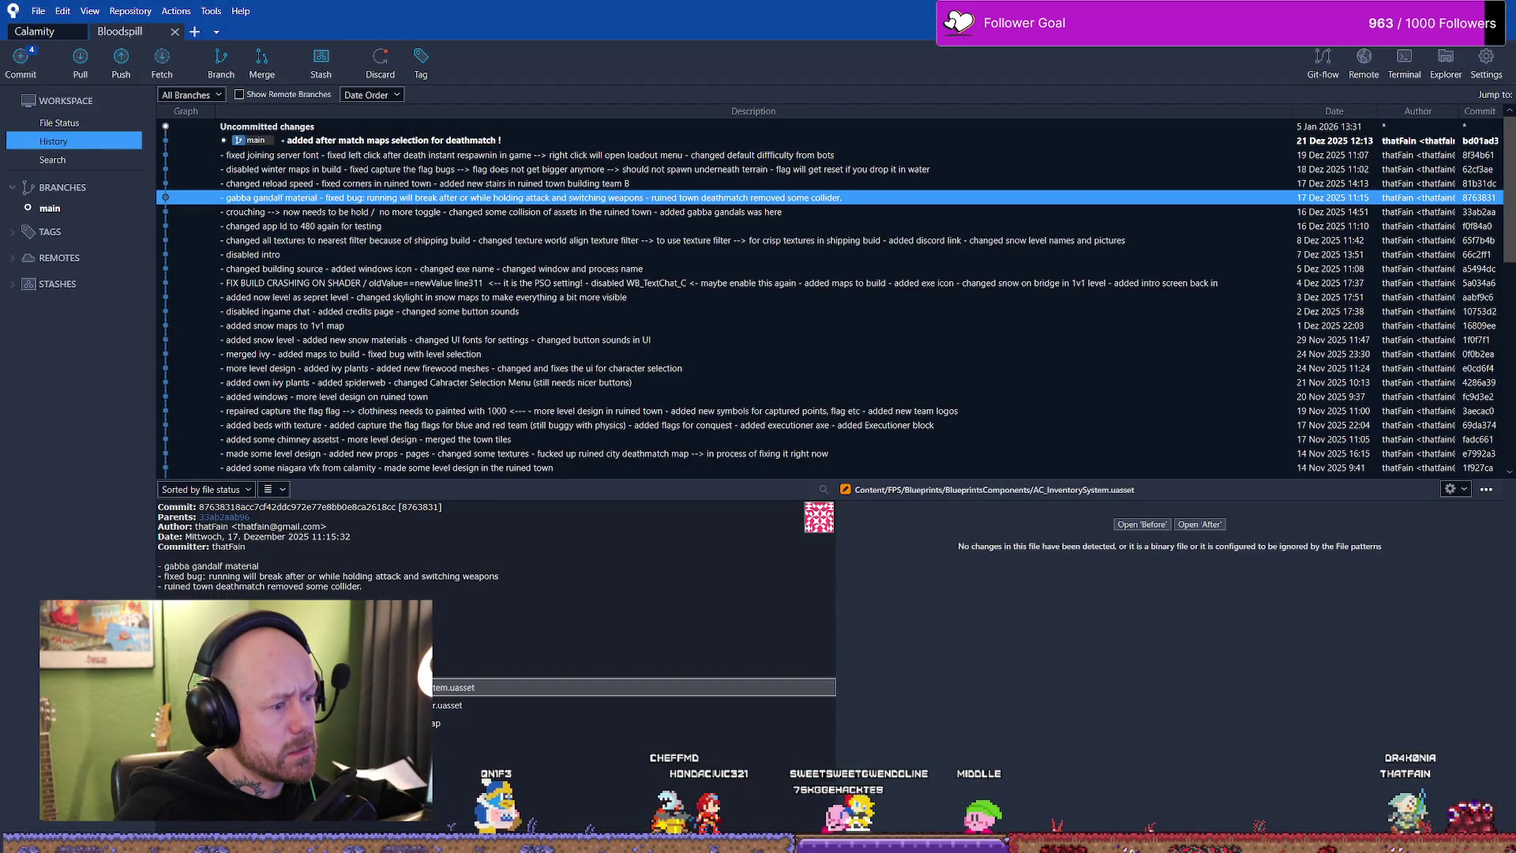
key("alt+Tab")
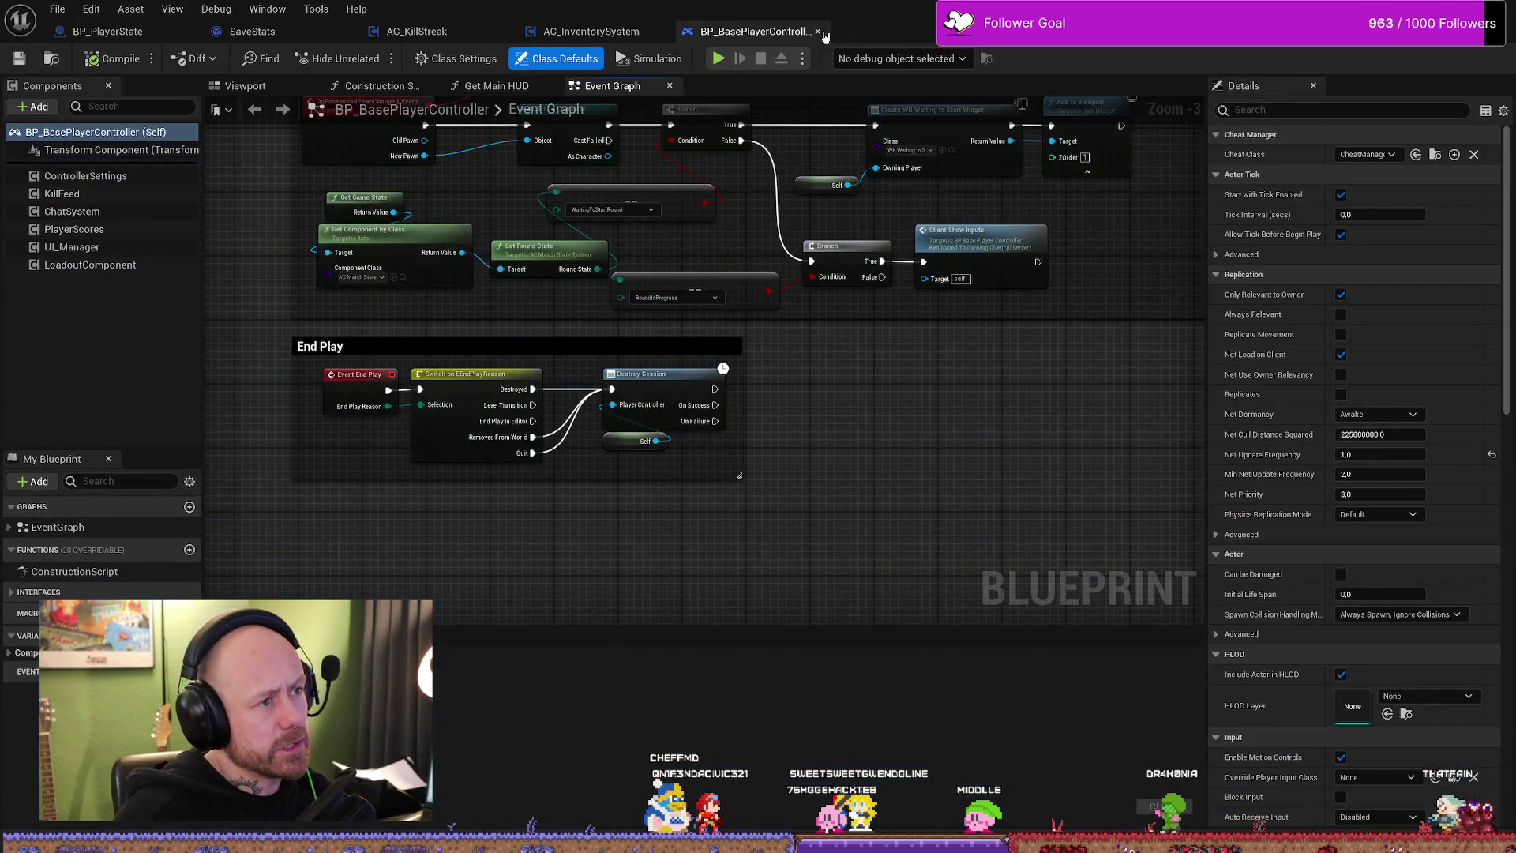
left_click(818, 33)
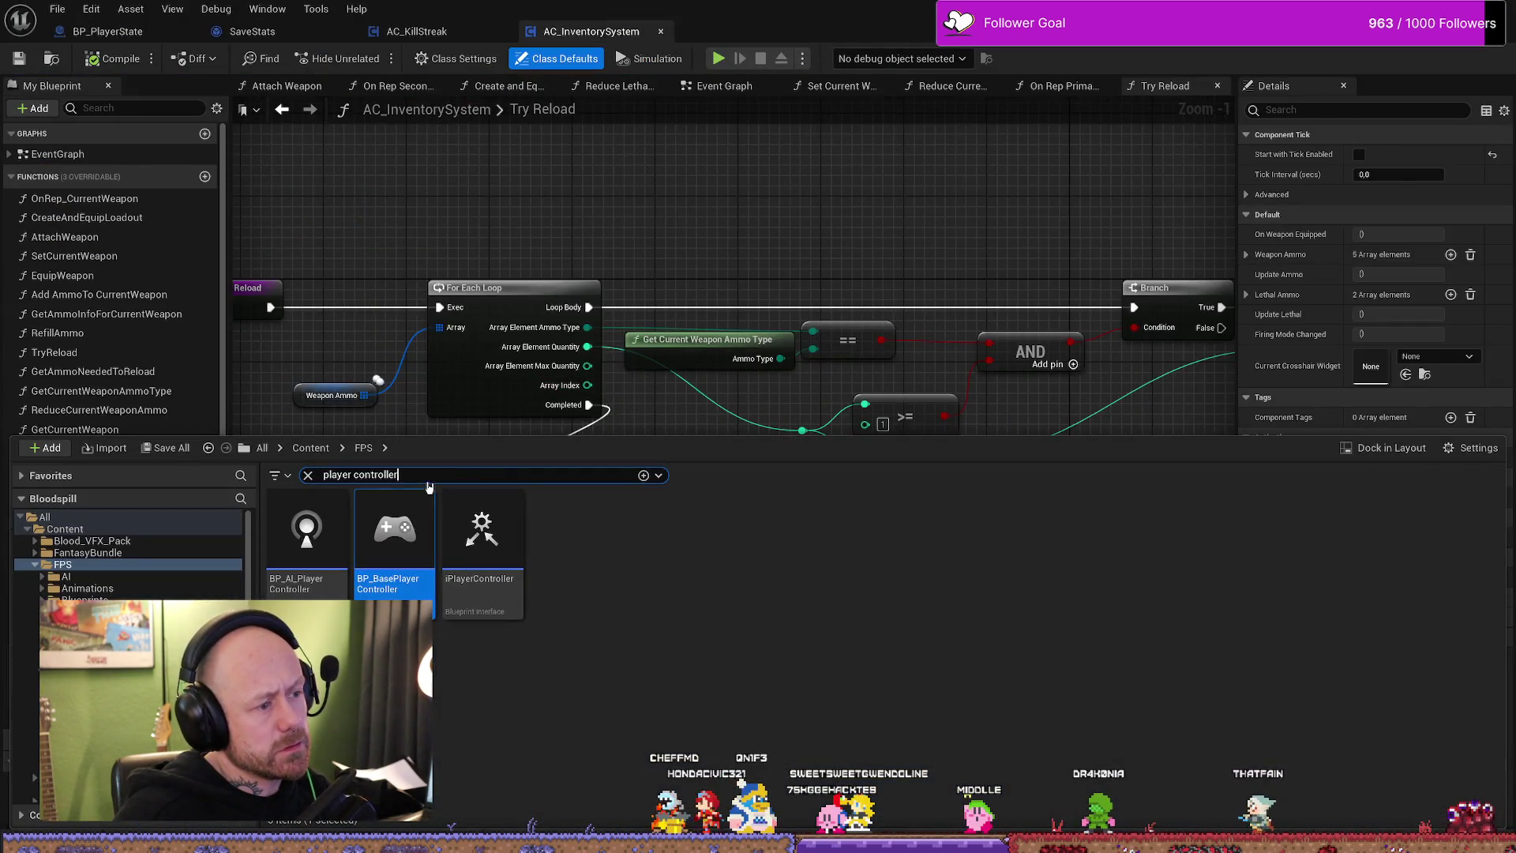
key("BackSpace")
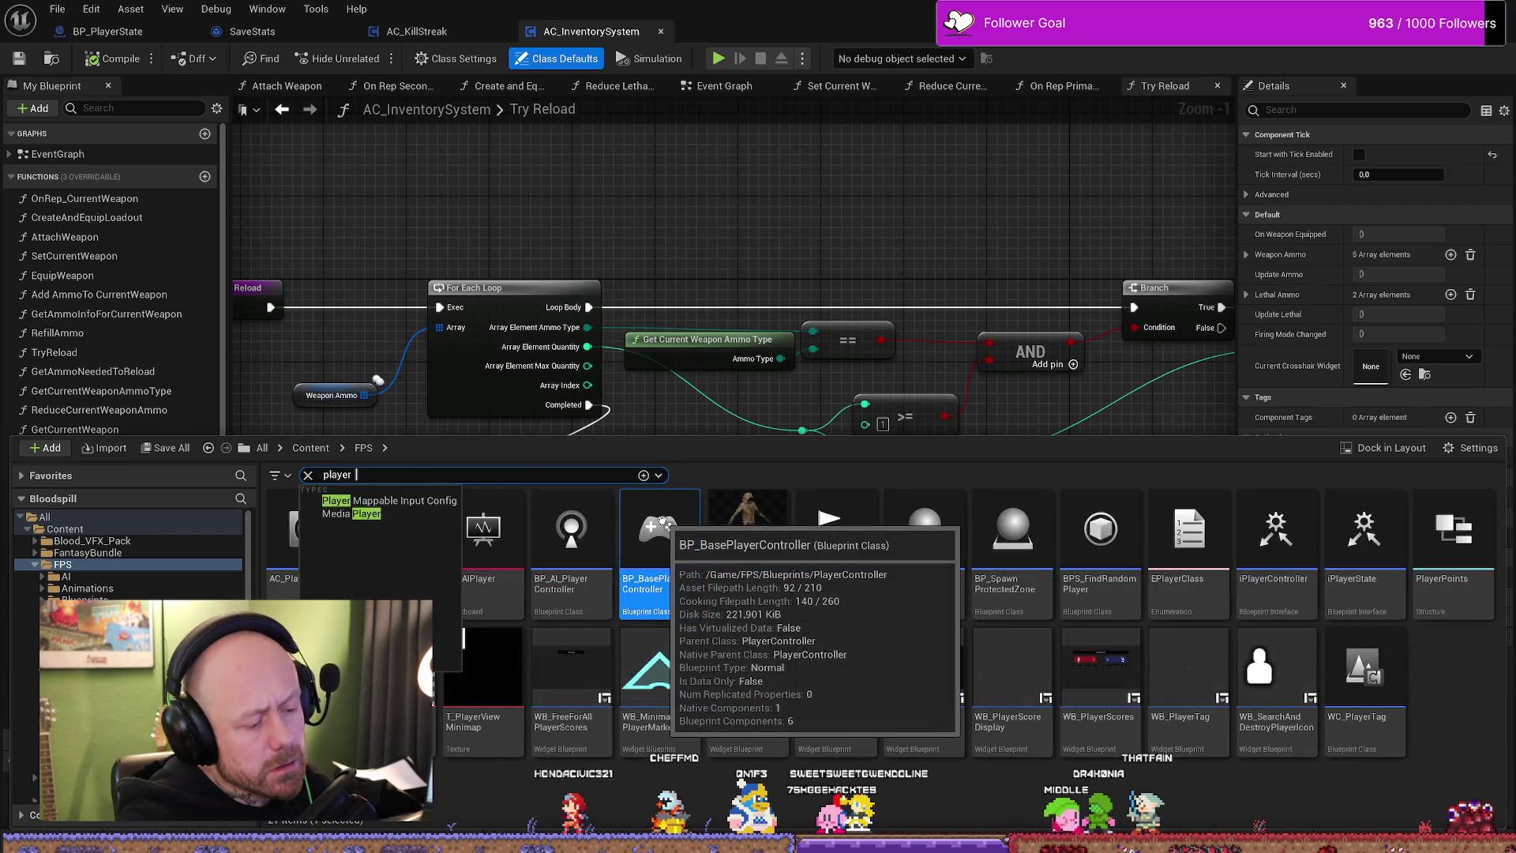
double_click(747, 533)
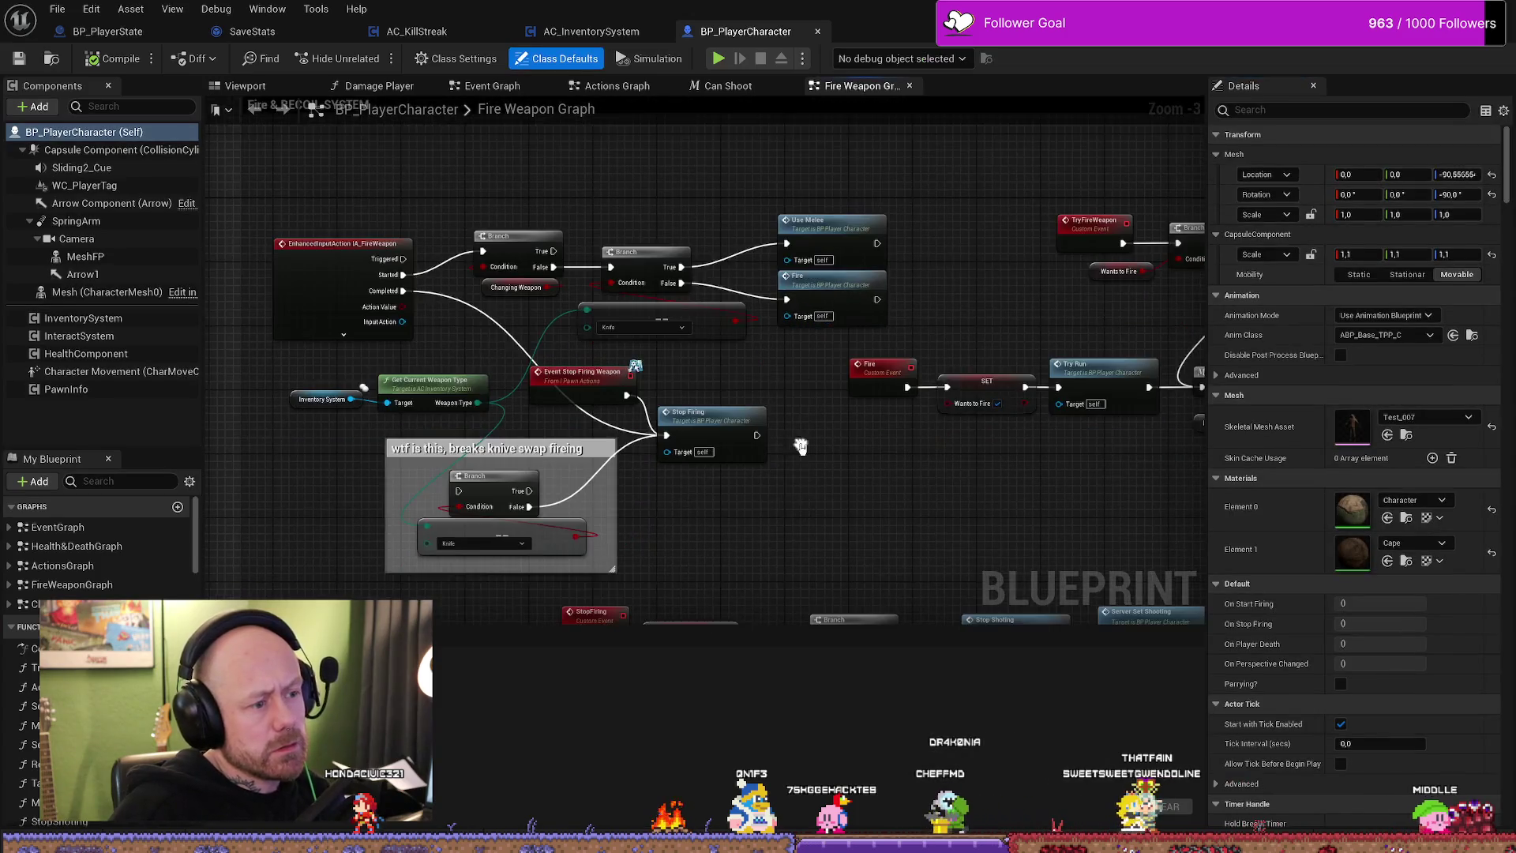
scroll(592, 531, "up", 2)
scroll(722, 522, "up", 1)
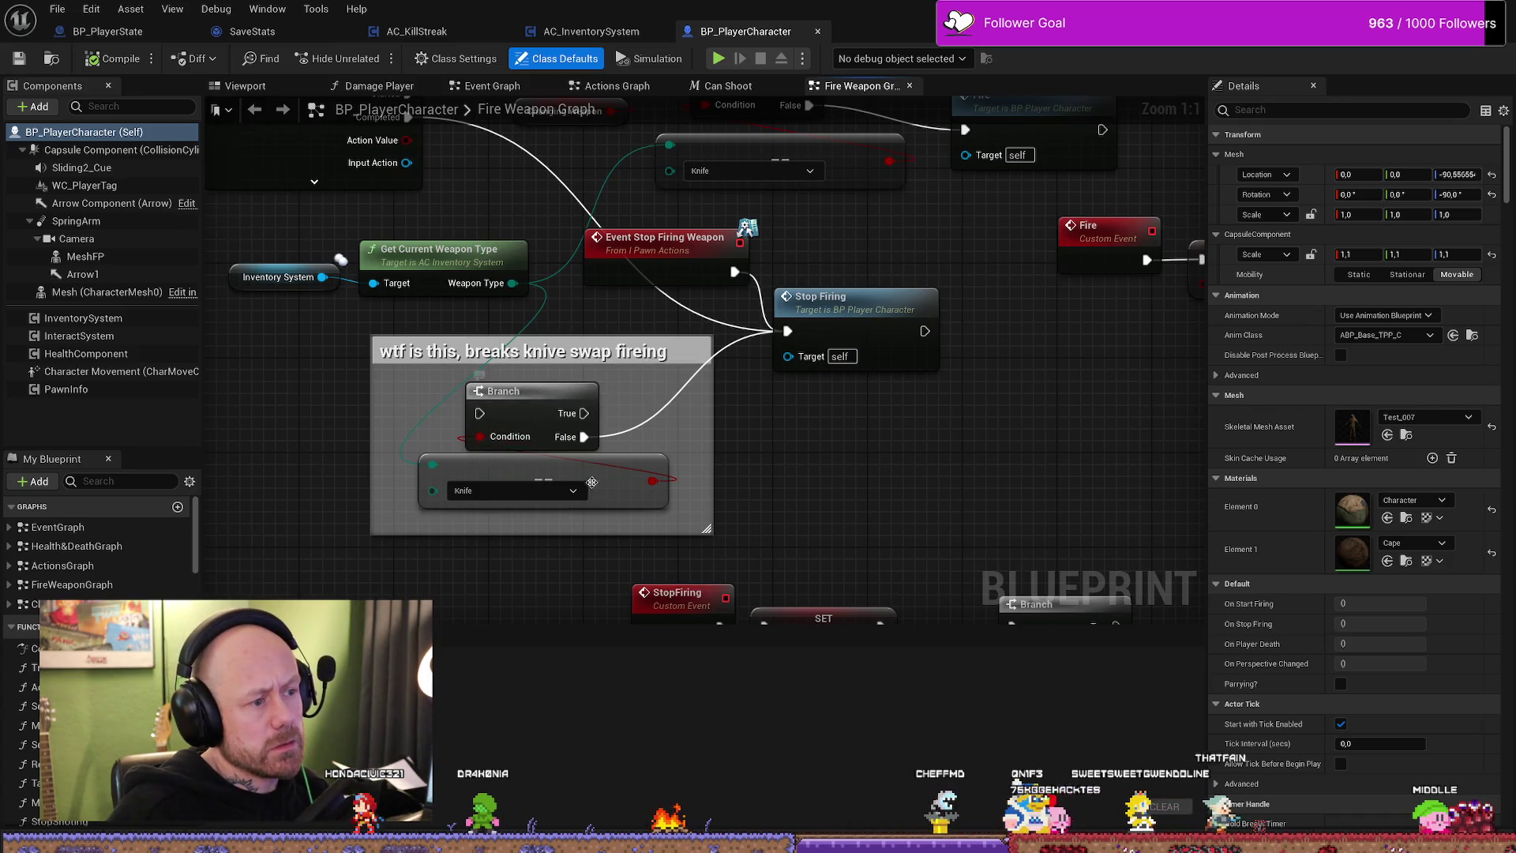
- Pan the Fire Weapon Graph around the knife-swap comment, then switch to the level editor
left_click_drag(860, 489, 886, 568)
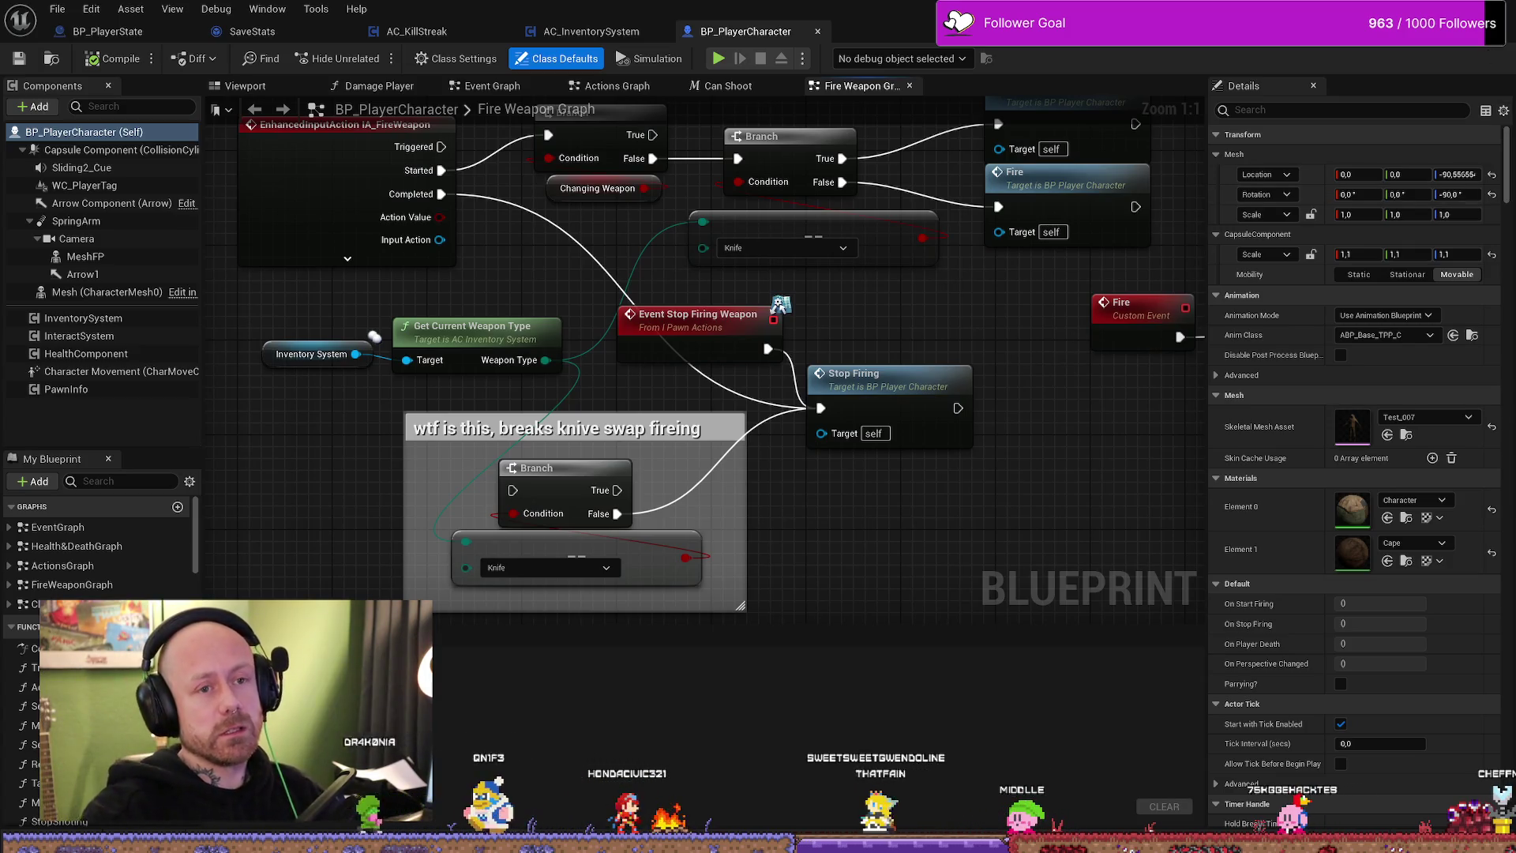
key("alt+Tab")
key("alt+Tab")
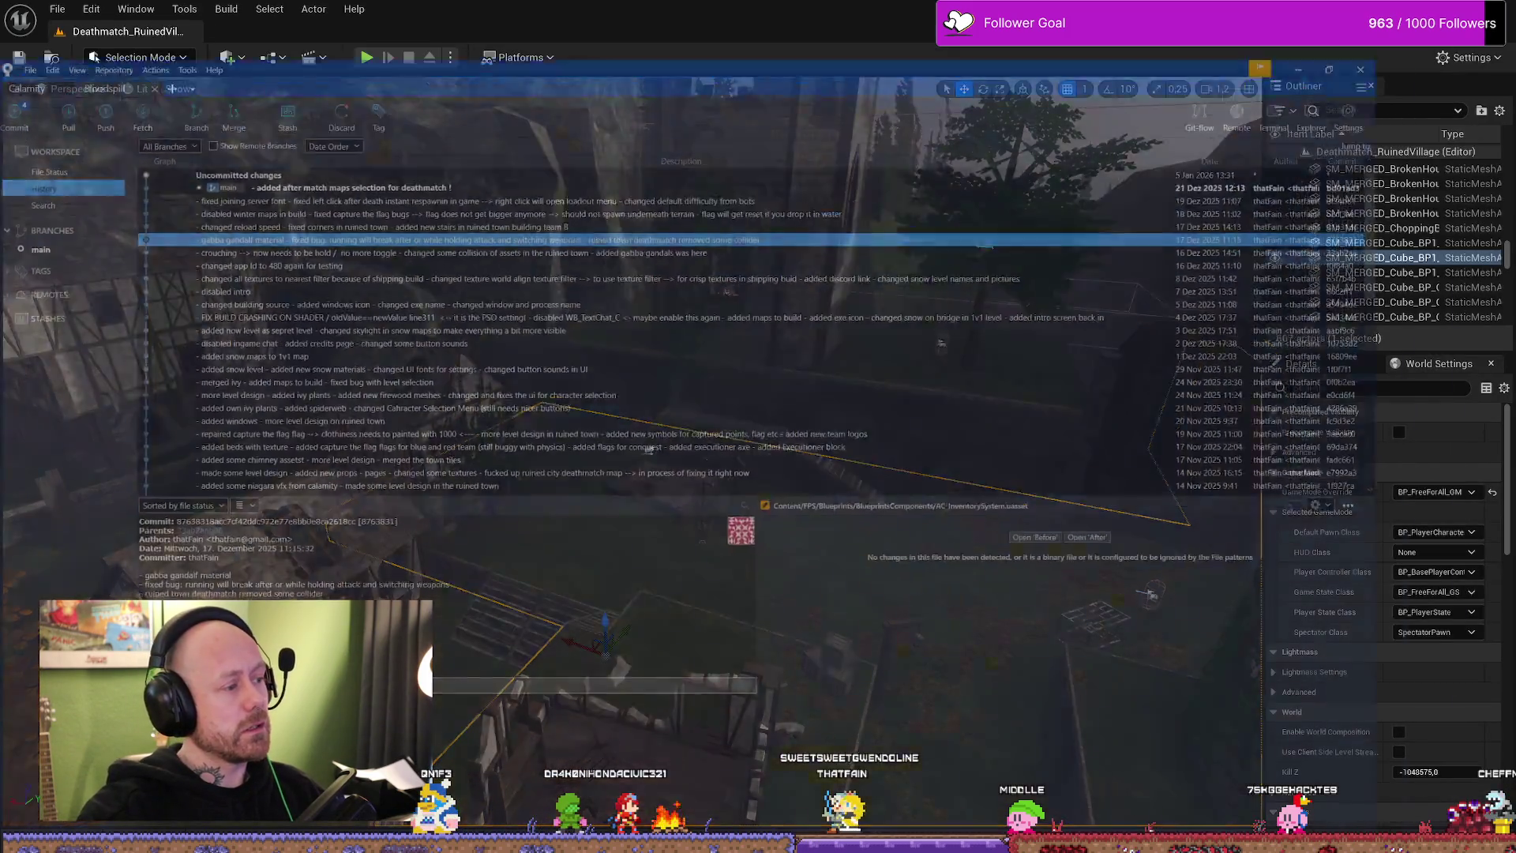
- Inspect the reload speed, disabled winter maps (DT_Maps.uasset) and joining server font commits
left_click(596, 185)
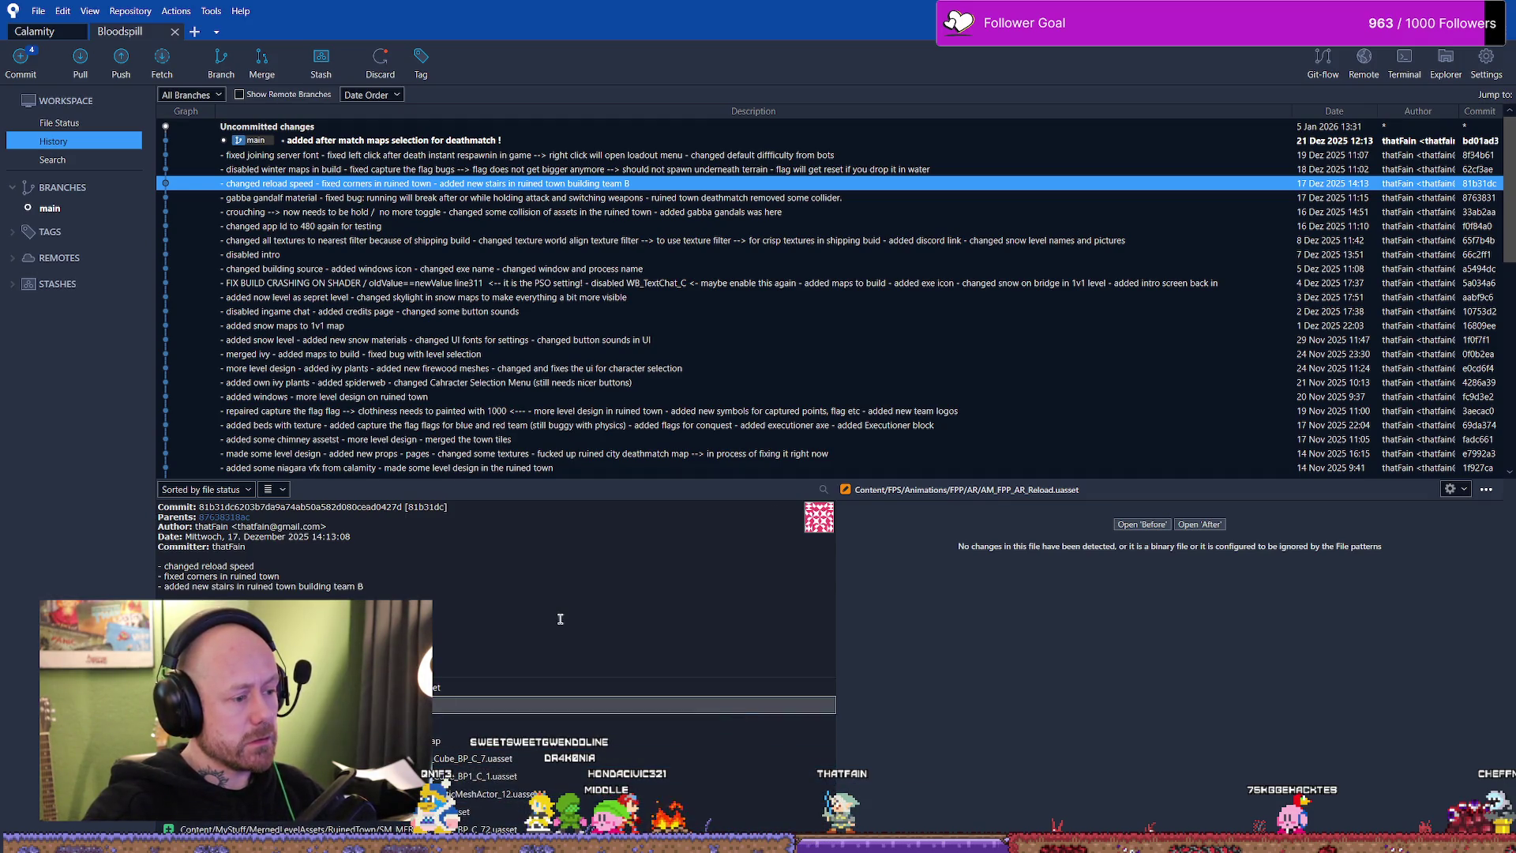
key("Up")
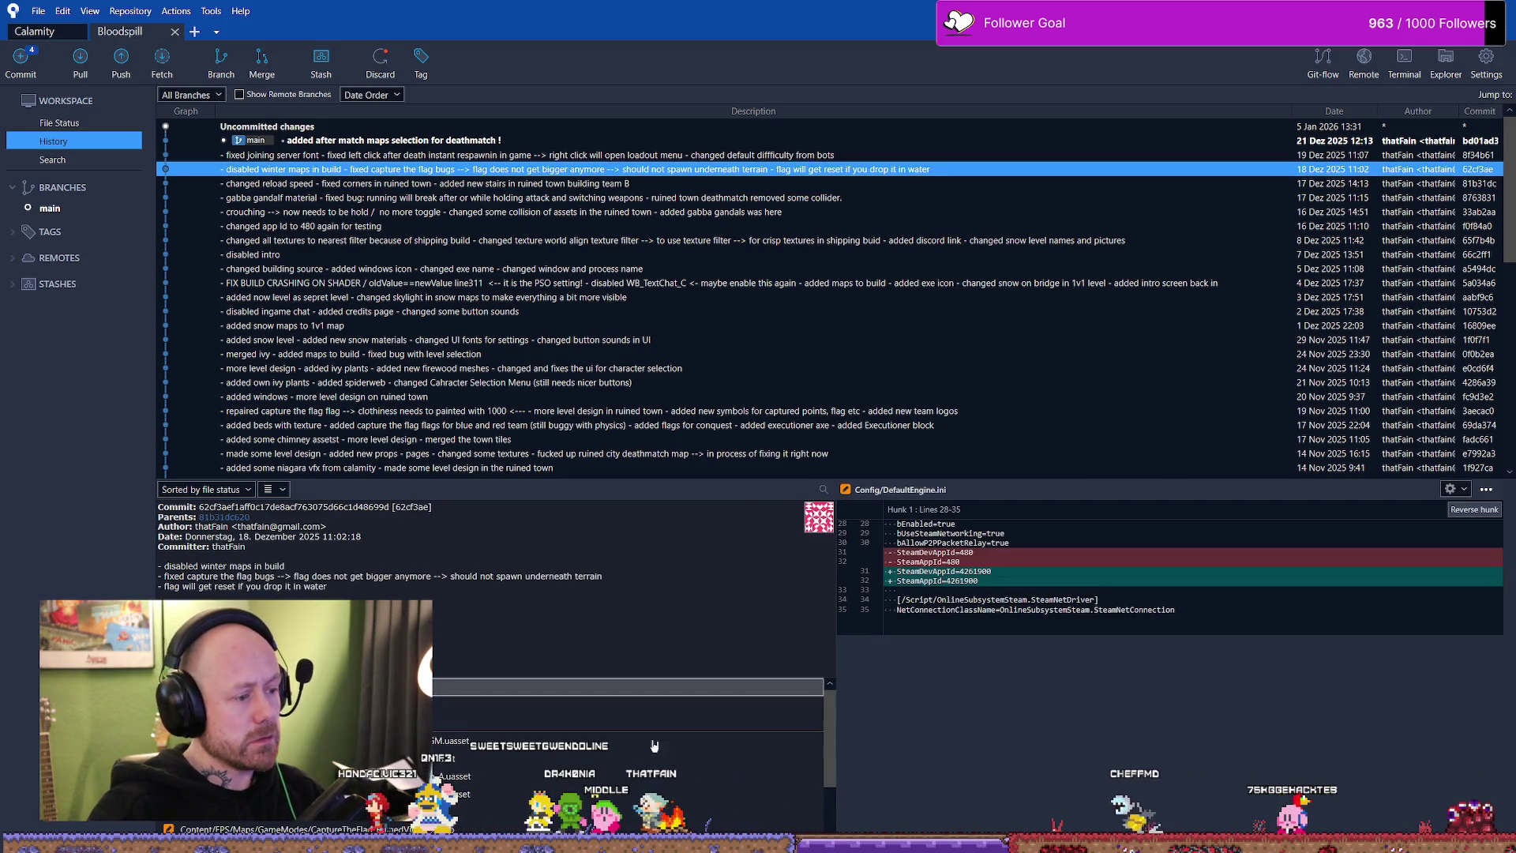
scroll(592, 723, "down", 3)
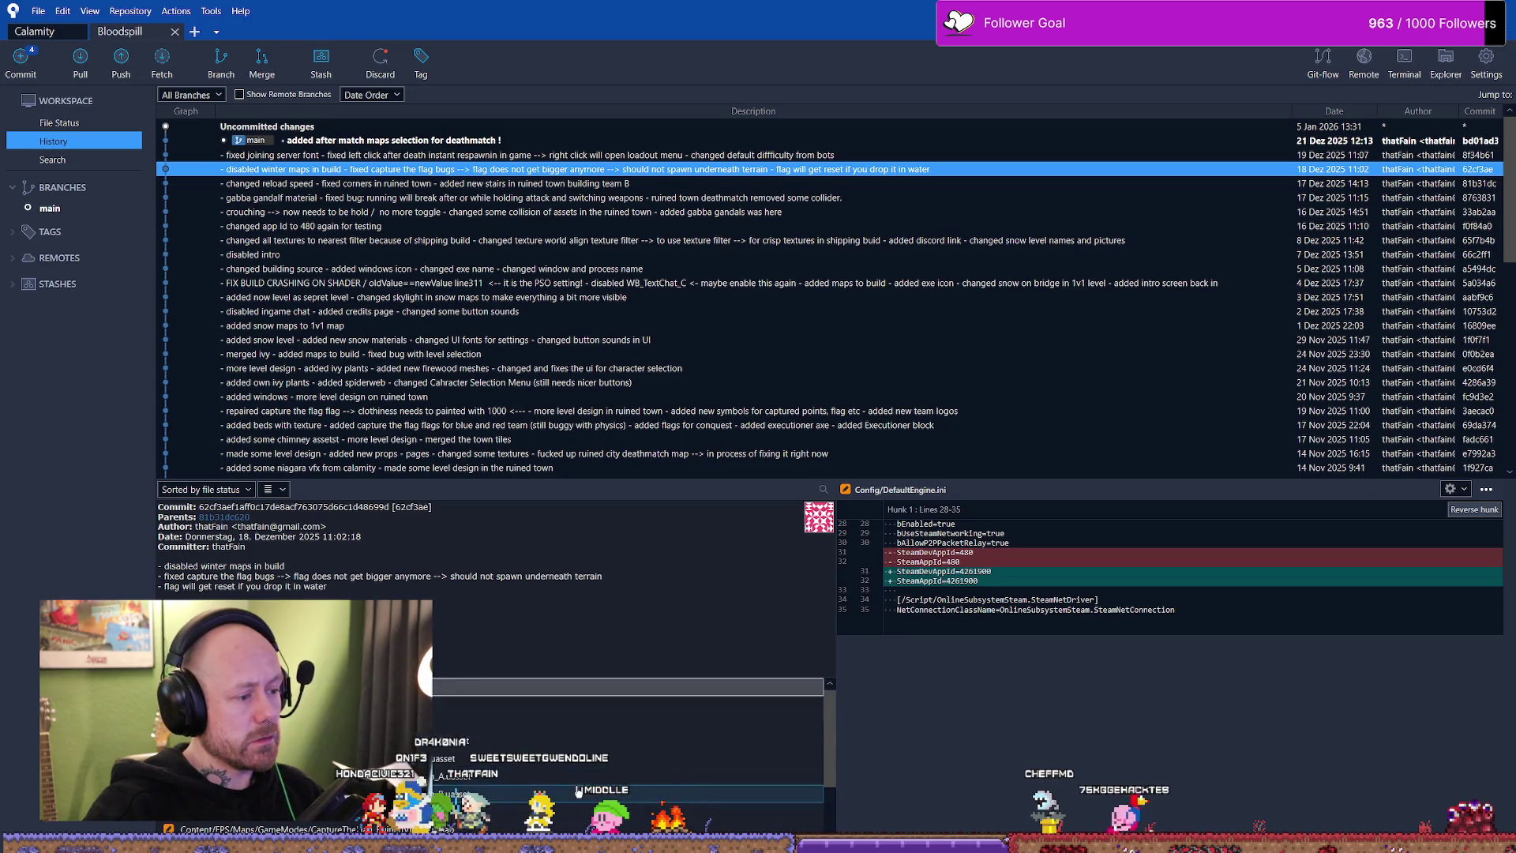
scroll(438, 730, "up", 3)
left_click(437, 731)
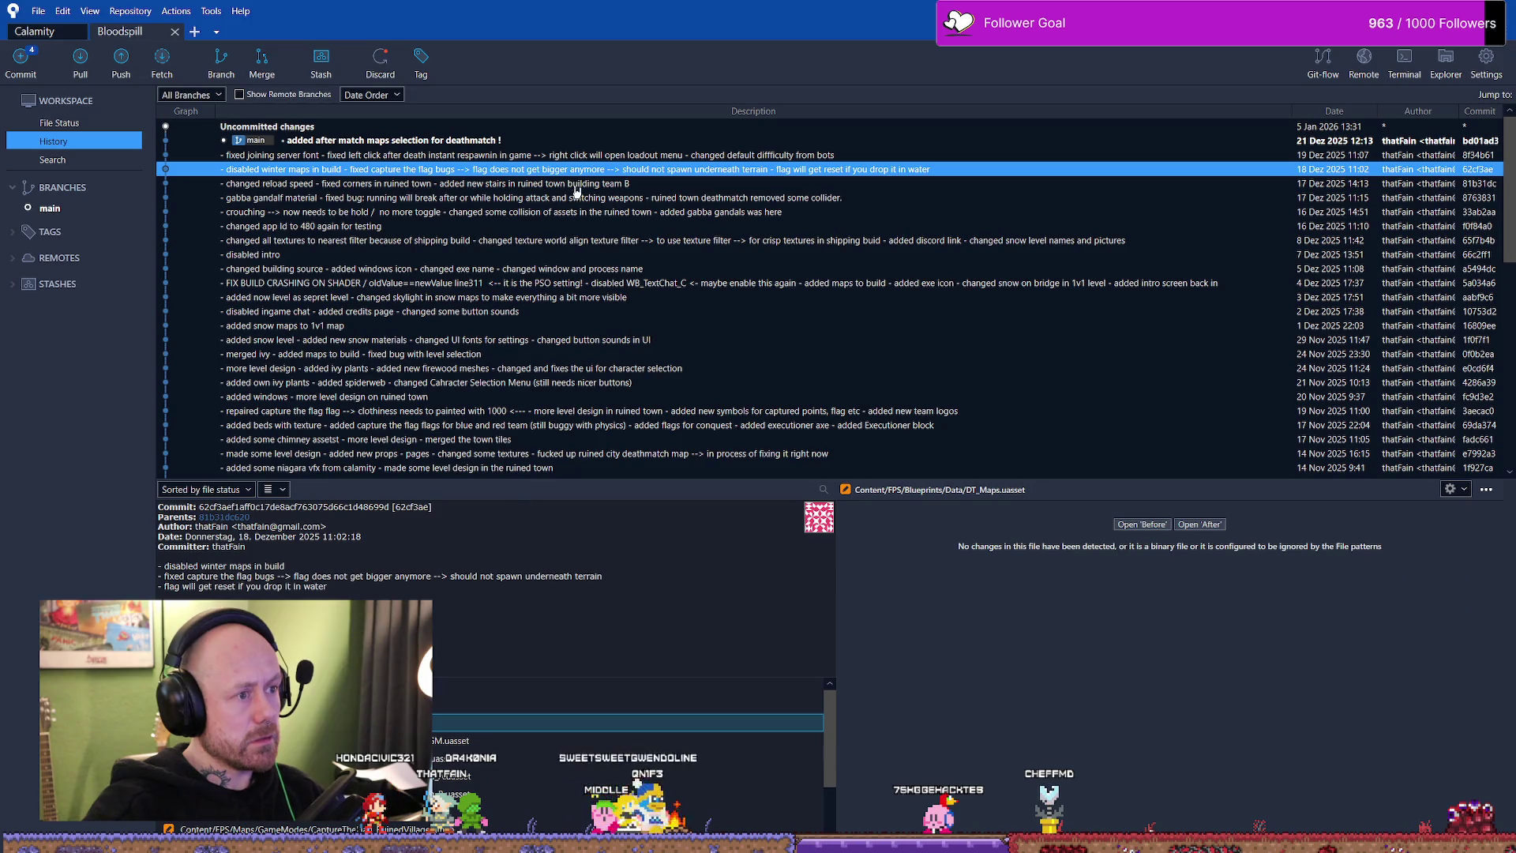
left_click(611, 156)
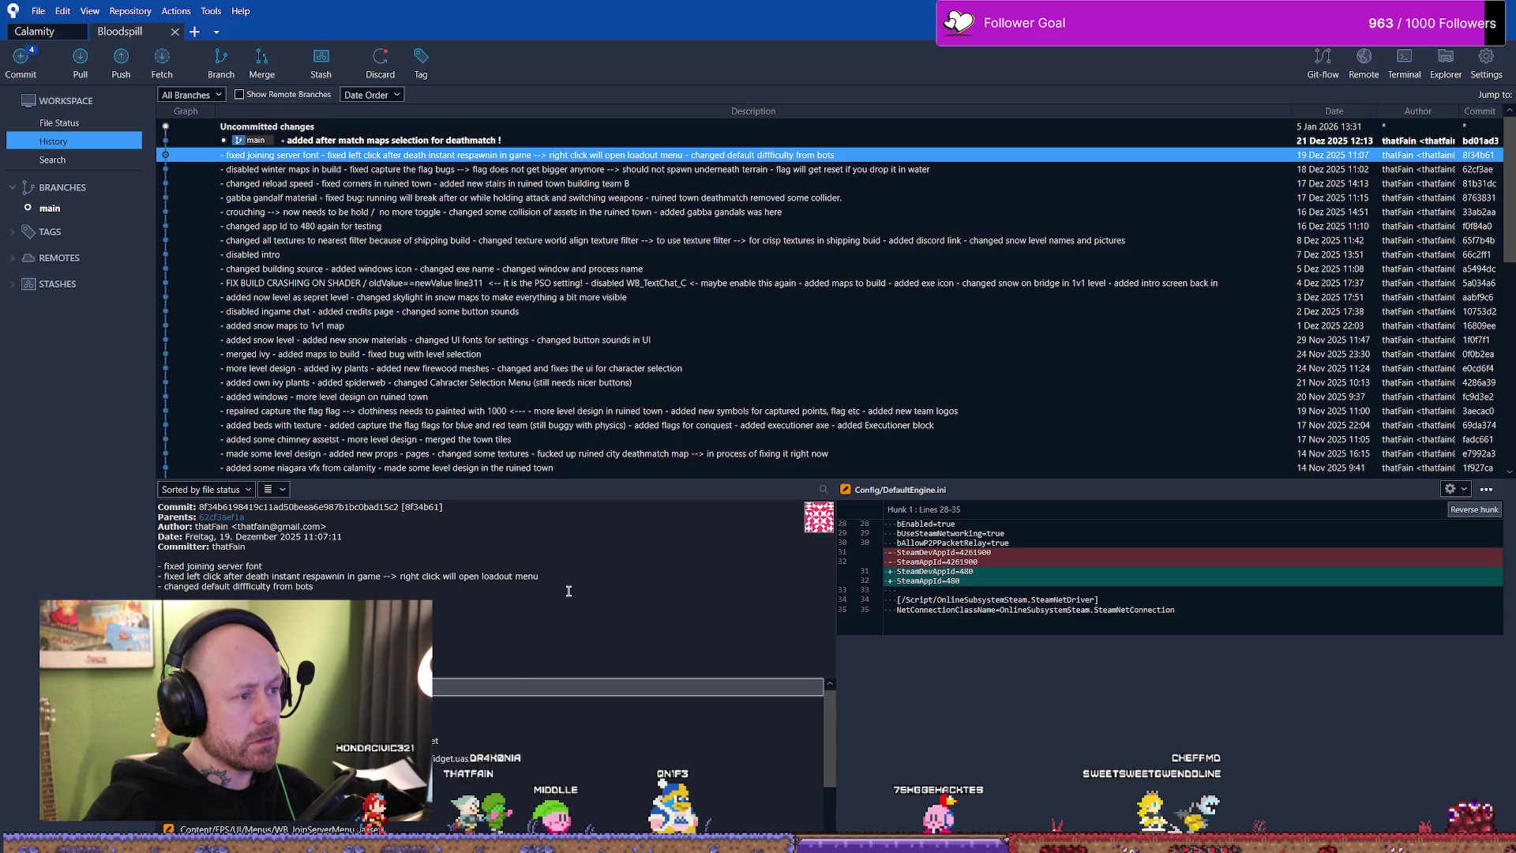
- Review the winter-maps commit's DefaultGame.ini diff and end on the latest match maps selection commit
left_click(483, 171)
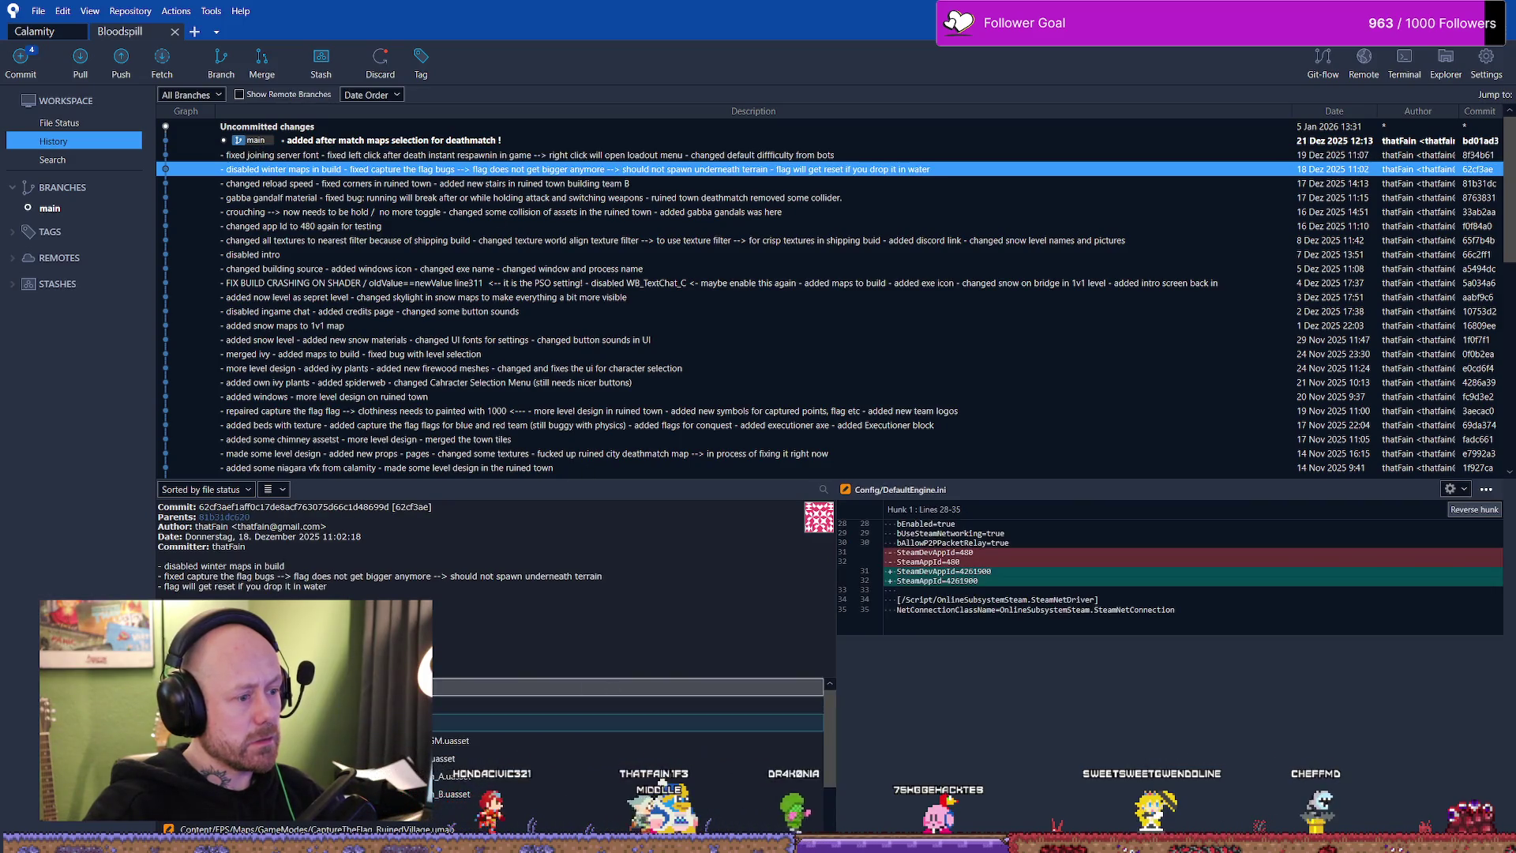
key("Down")
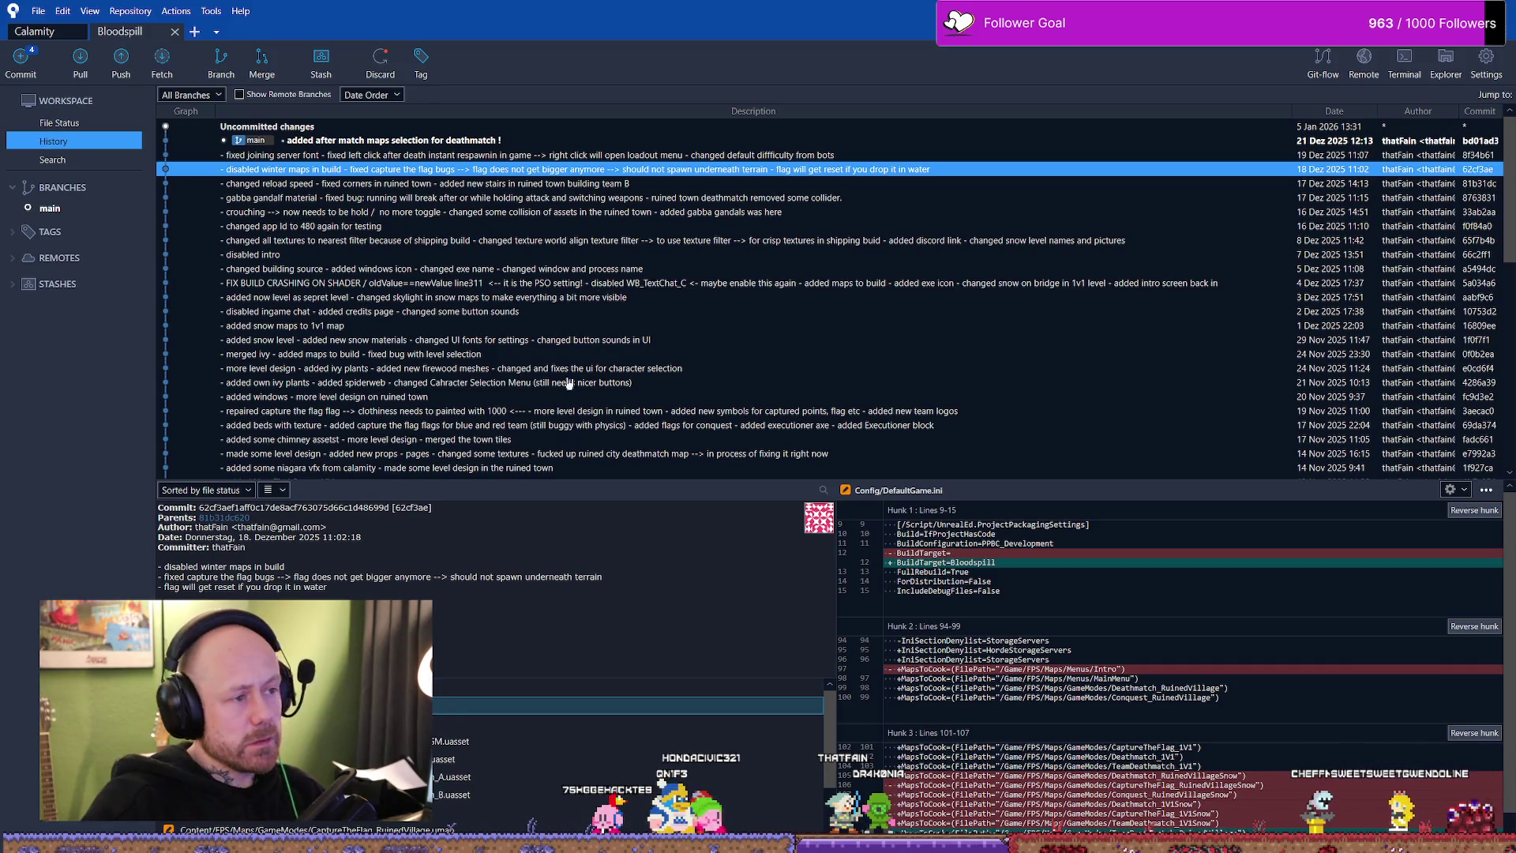
left_click(617, 139)
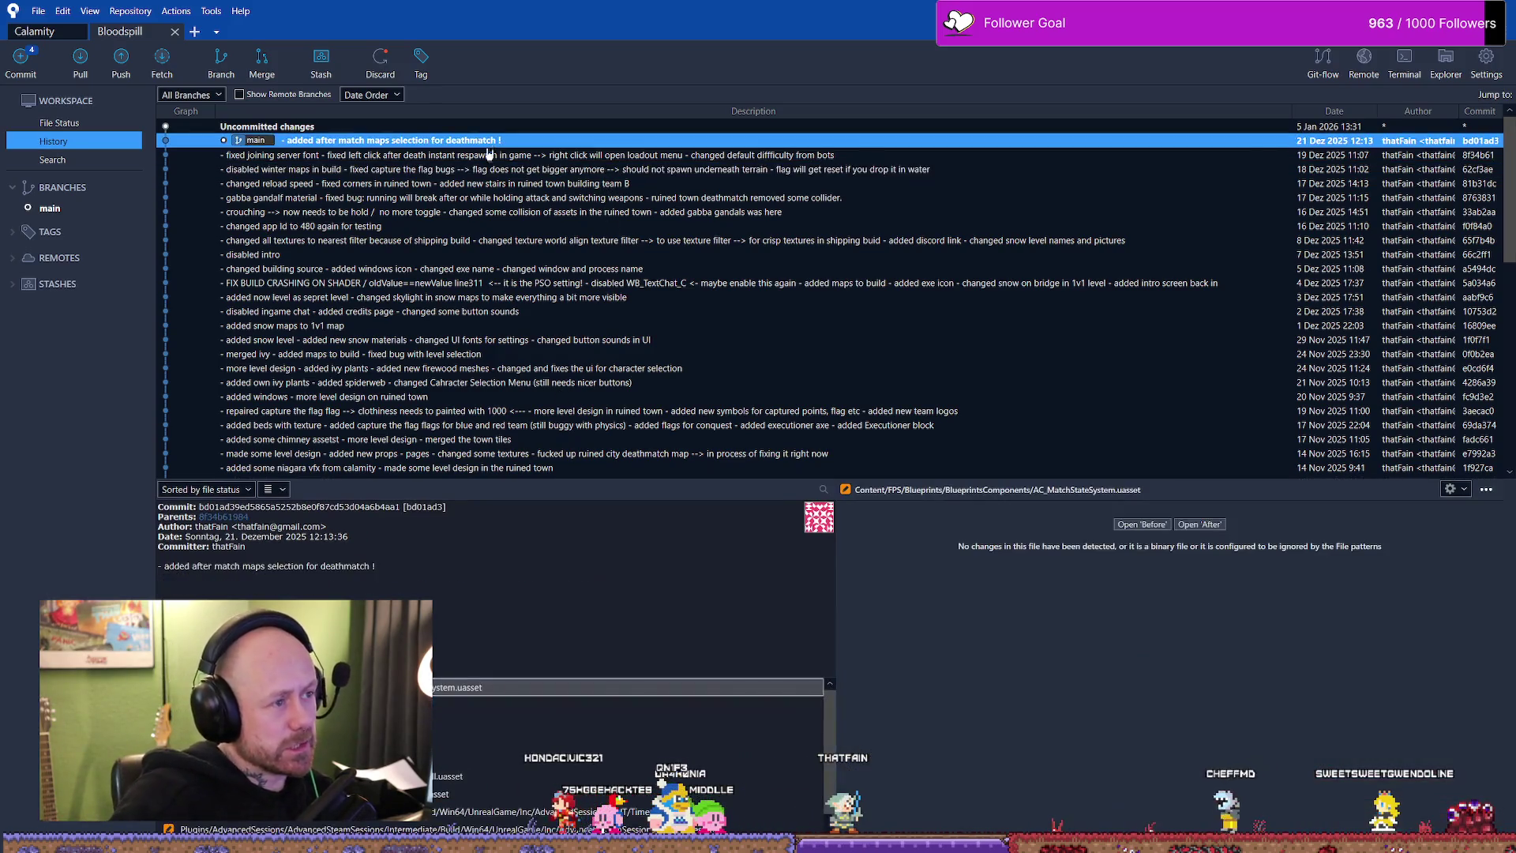
scroll(539, 787, "down", 3)
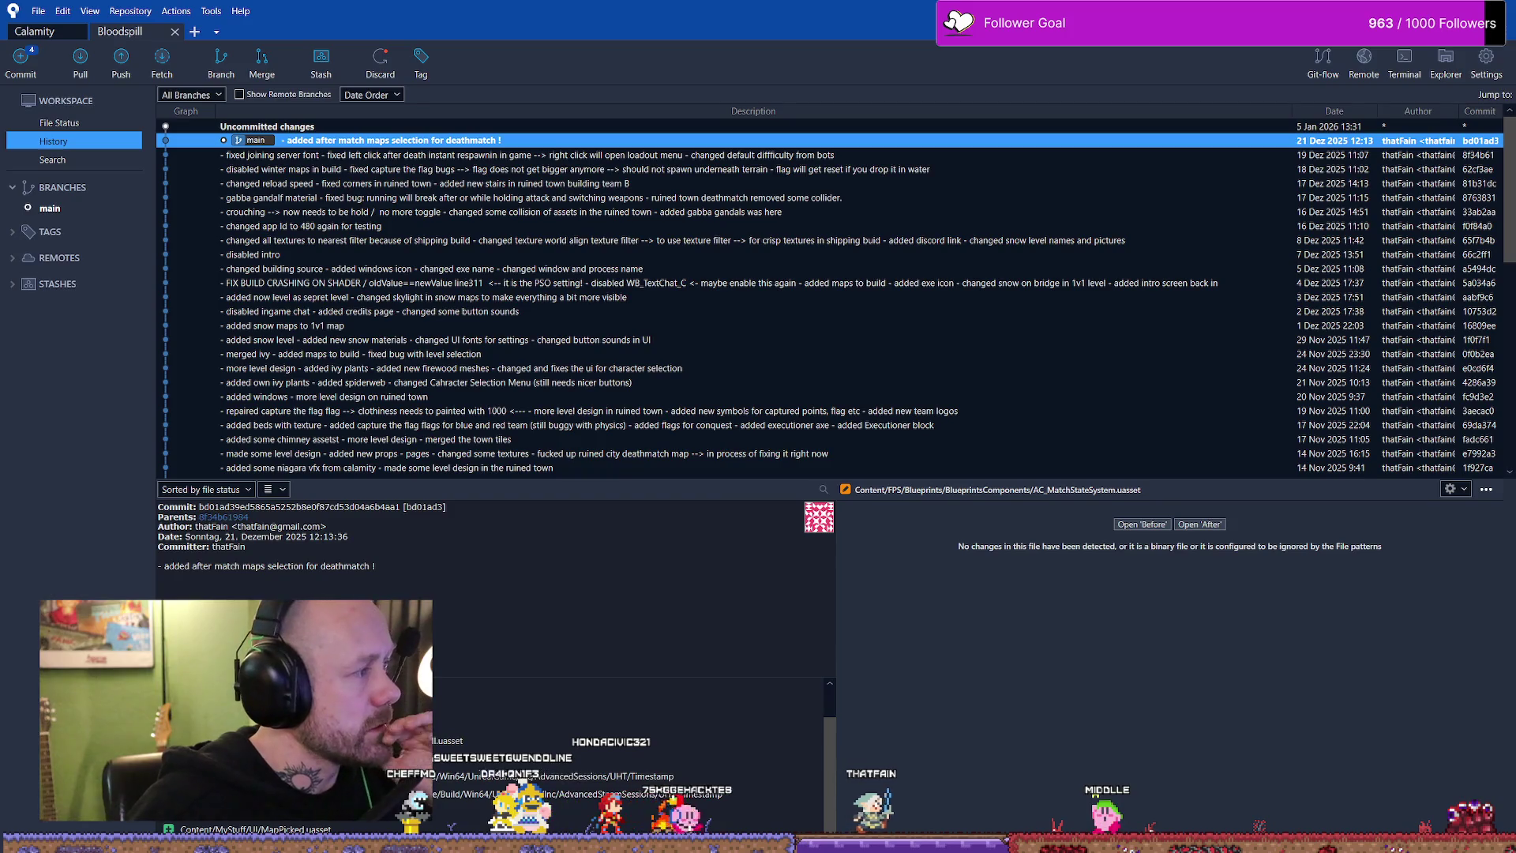
key("alt+Tab")
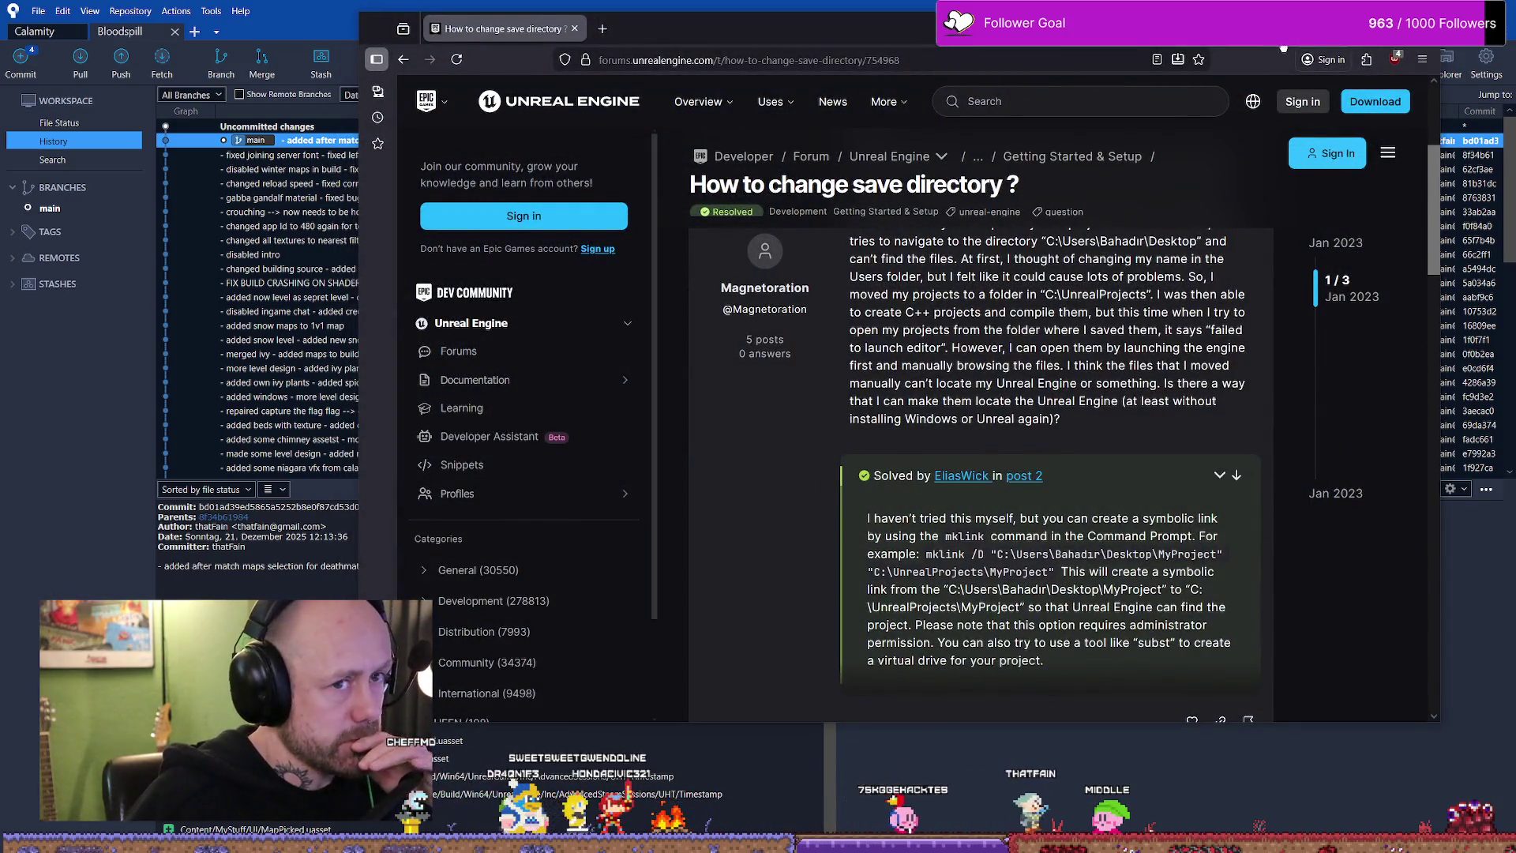
- Hide the forum page and switch back to the Unreal level editor
key("alt+Tab")
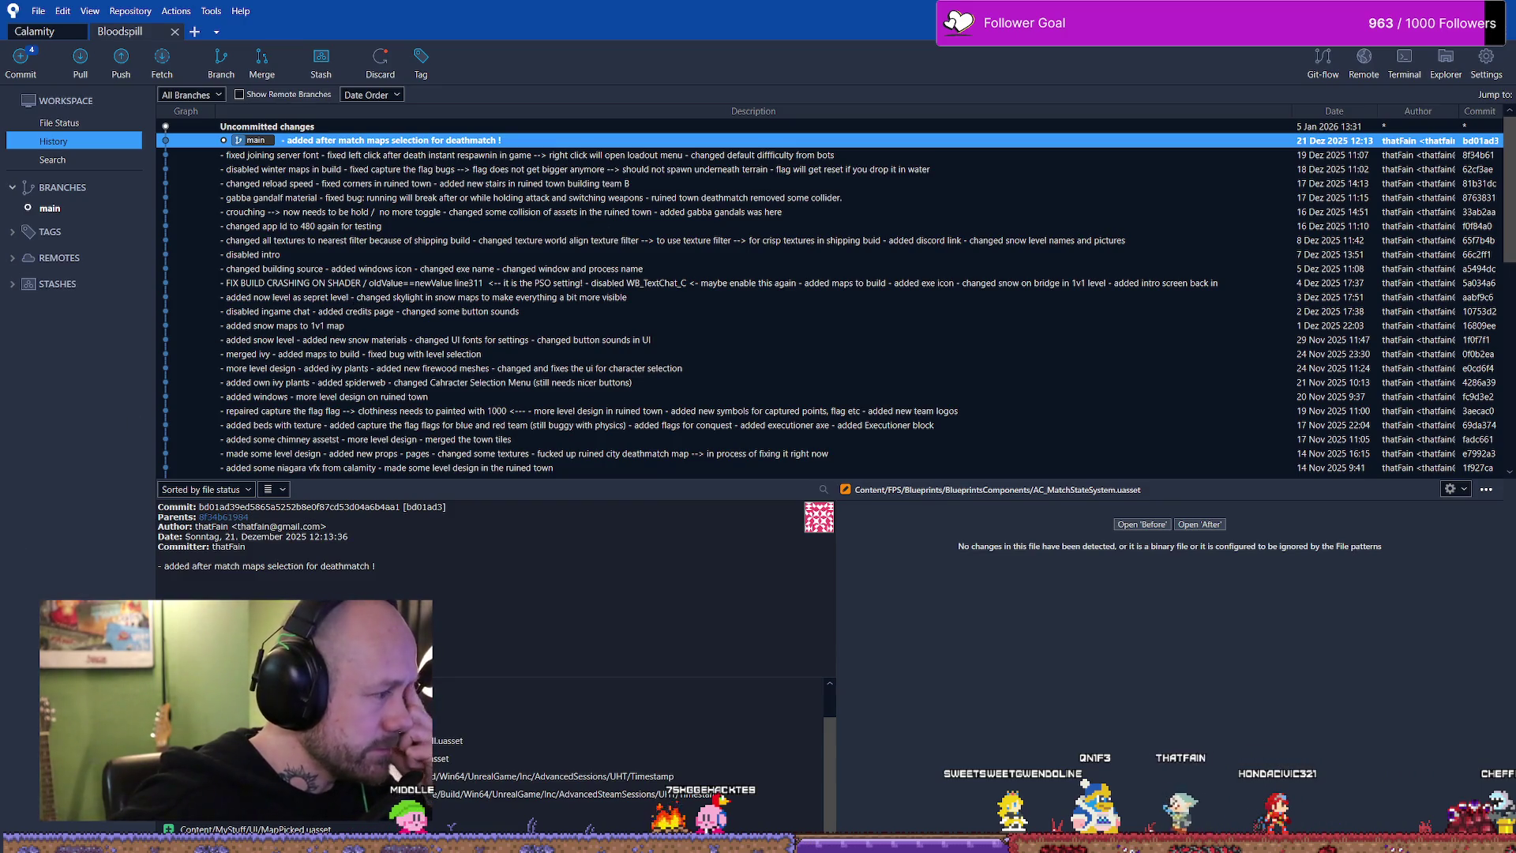
key("alt+Tab")
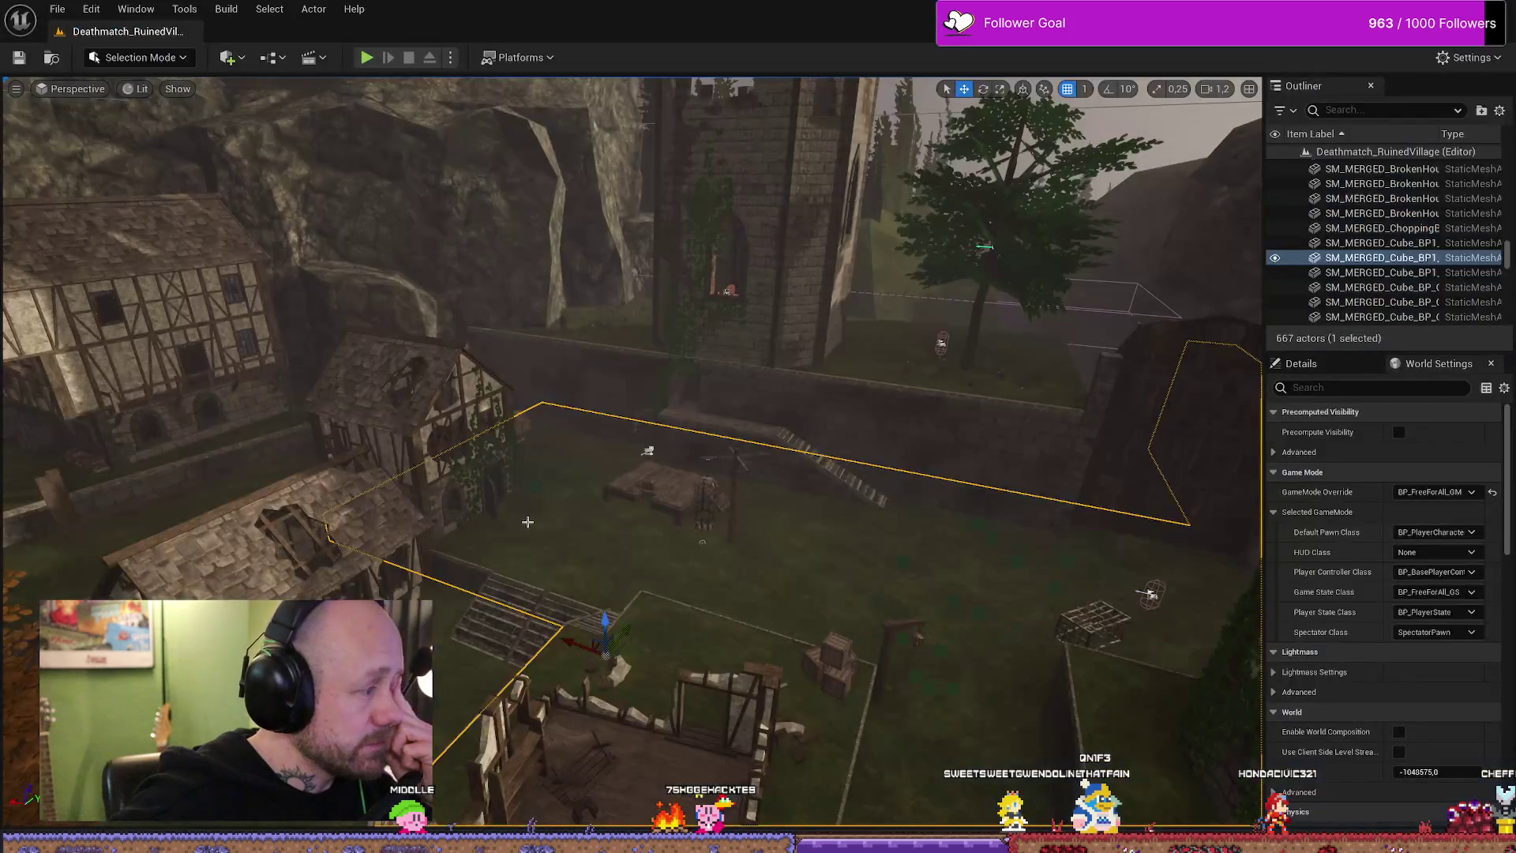
left_click(91, 8)
left_click(57, 8)
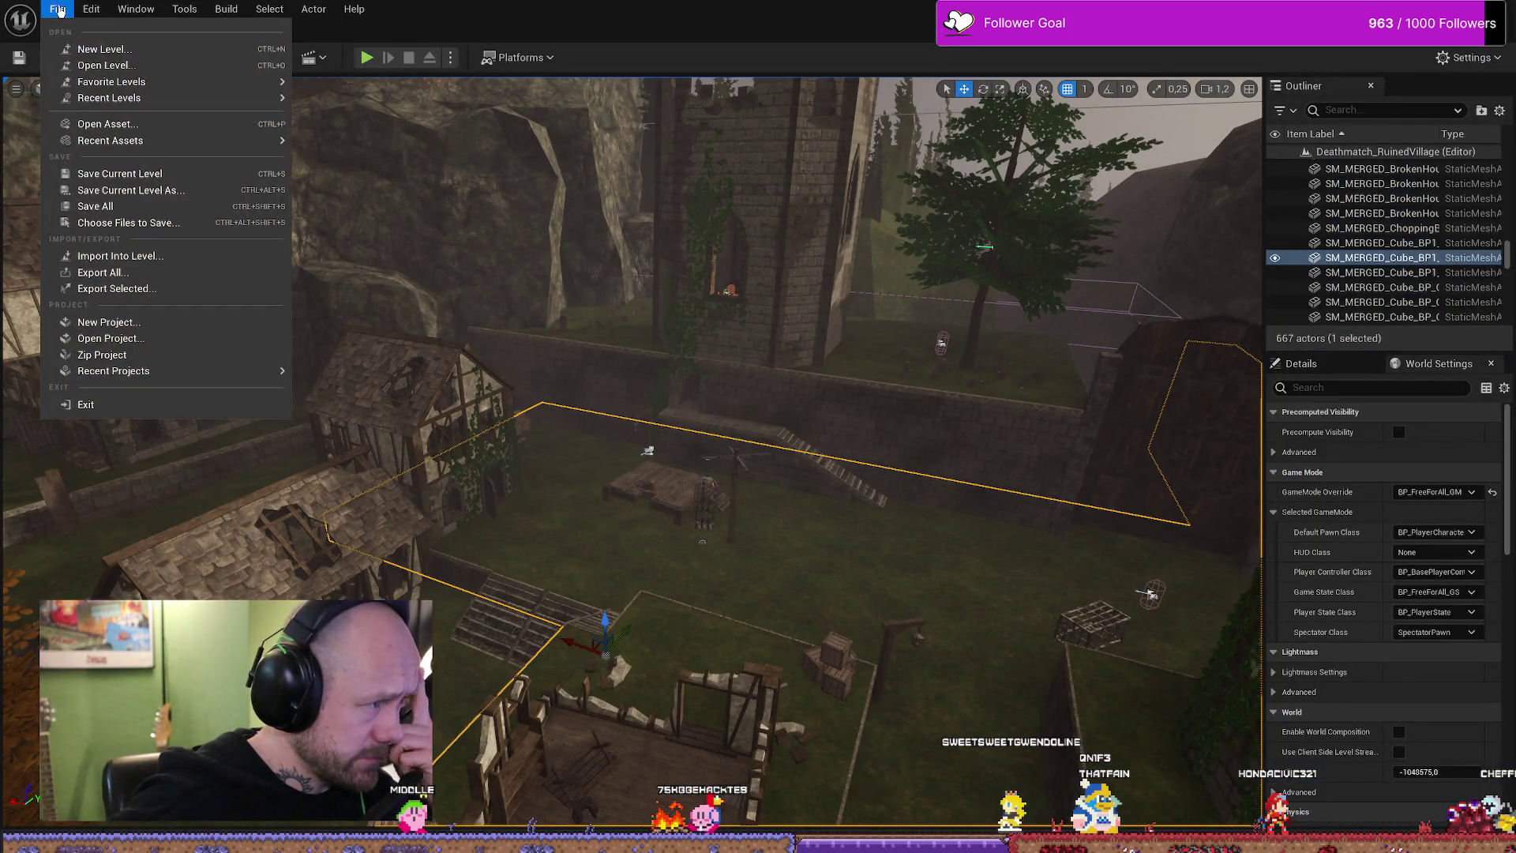
left_click(56, 8)
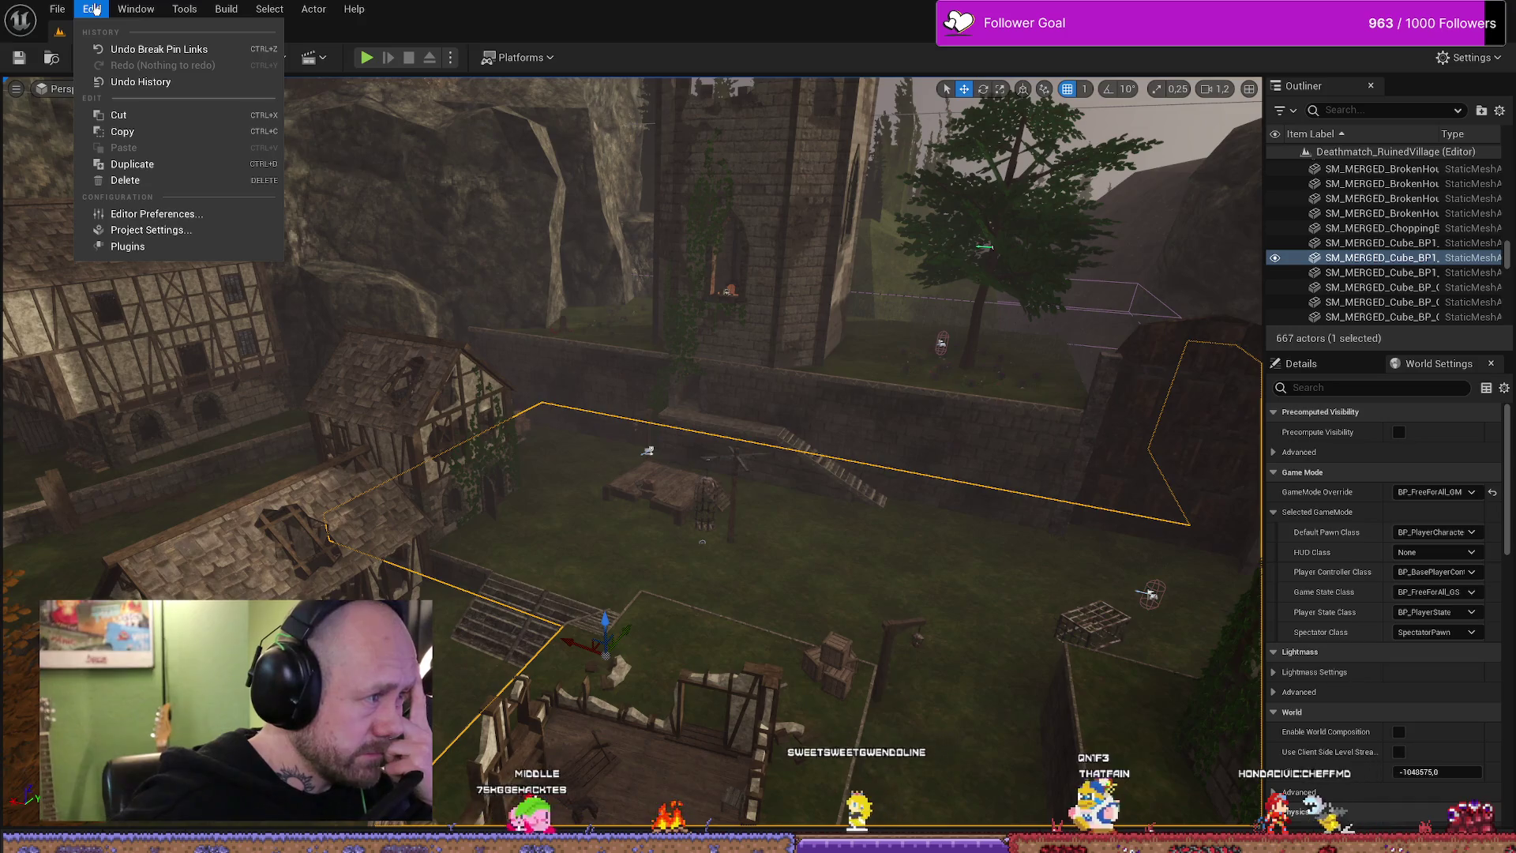
left_click(94, 10)
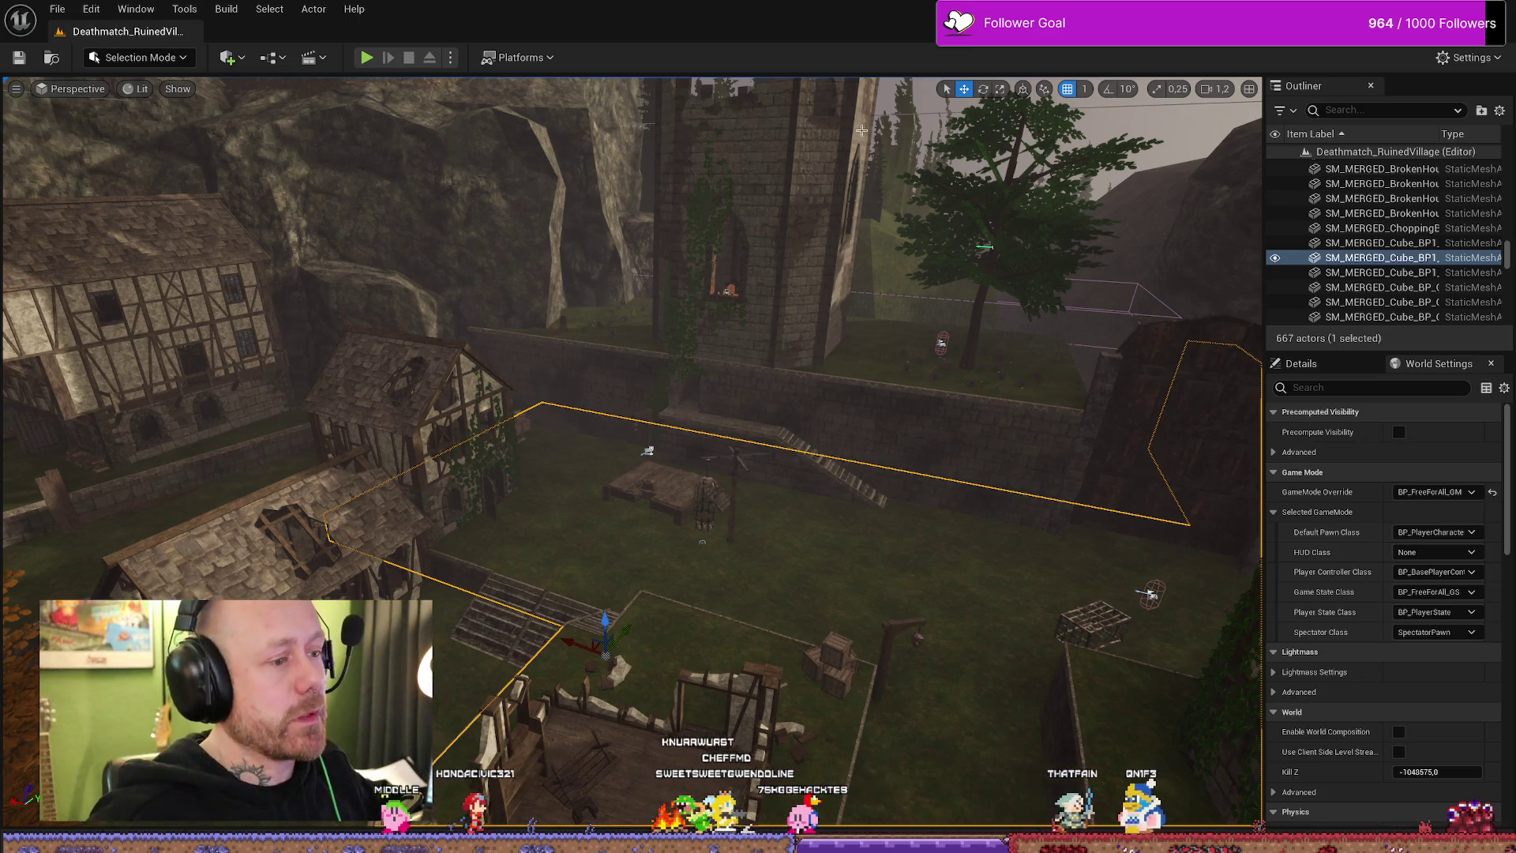
key("ctrl+space")
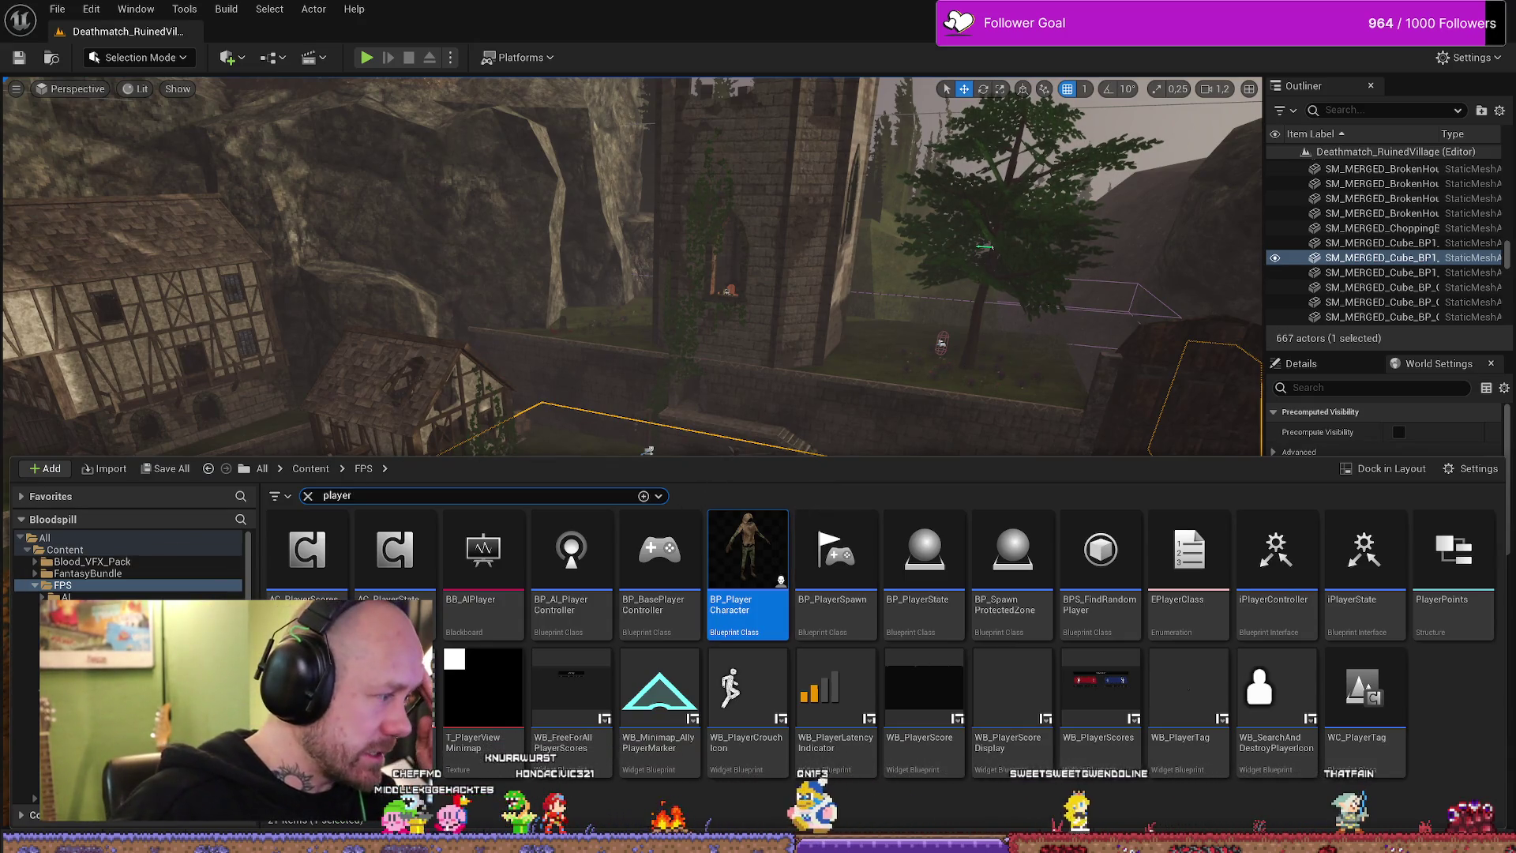
- Open BP_PlayerCharacter, close the inventory system blueprint and show the SaveStats blueprint
double_click(747, 557)
scroll(858, 369, "down", 2)
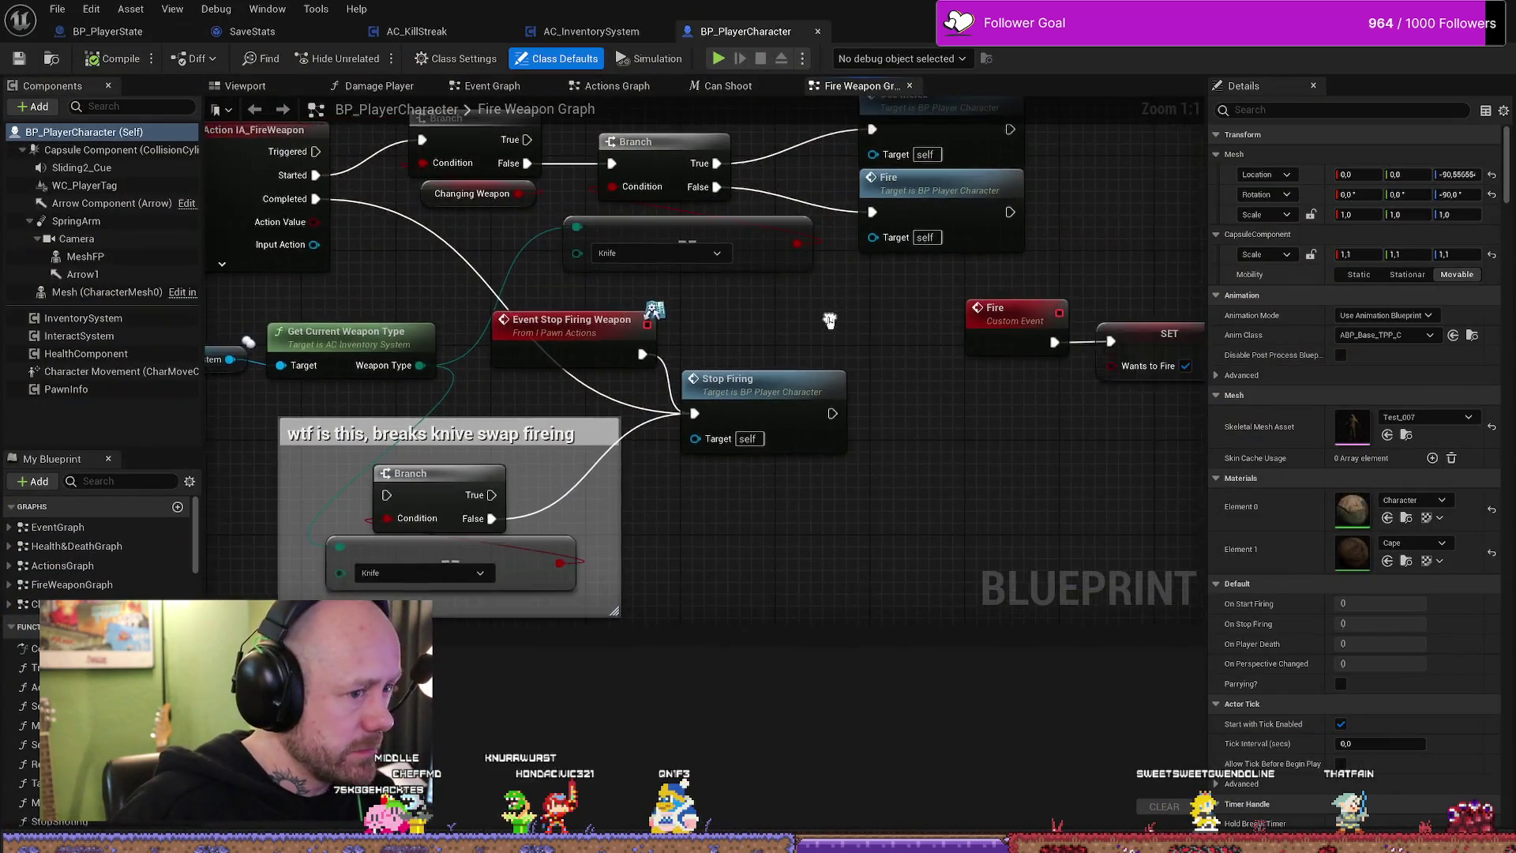
scroll(847, 329, "down", 8)
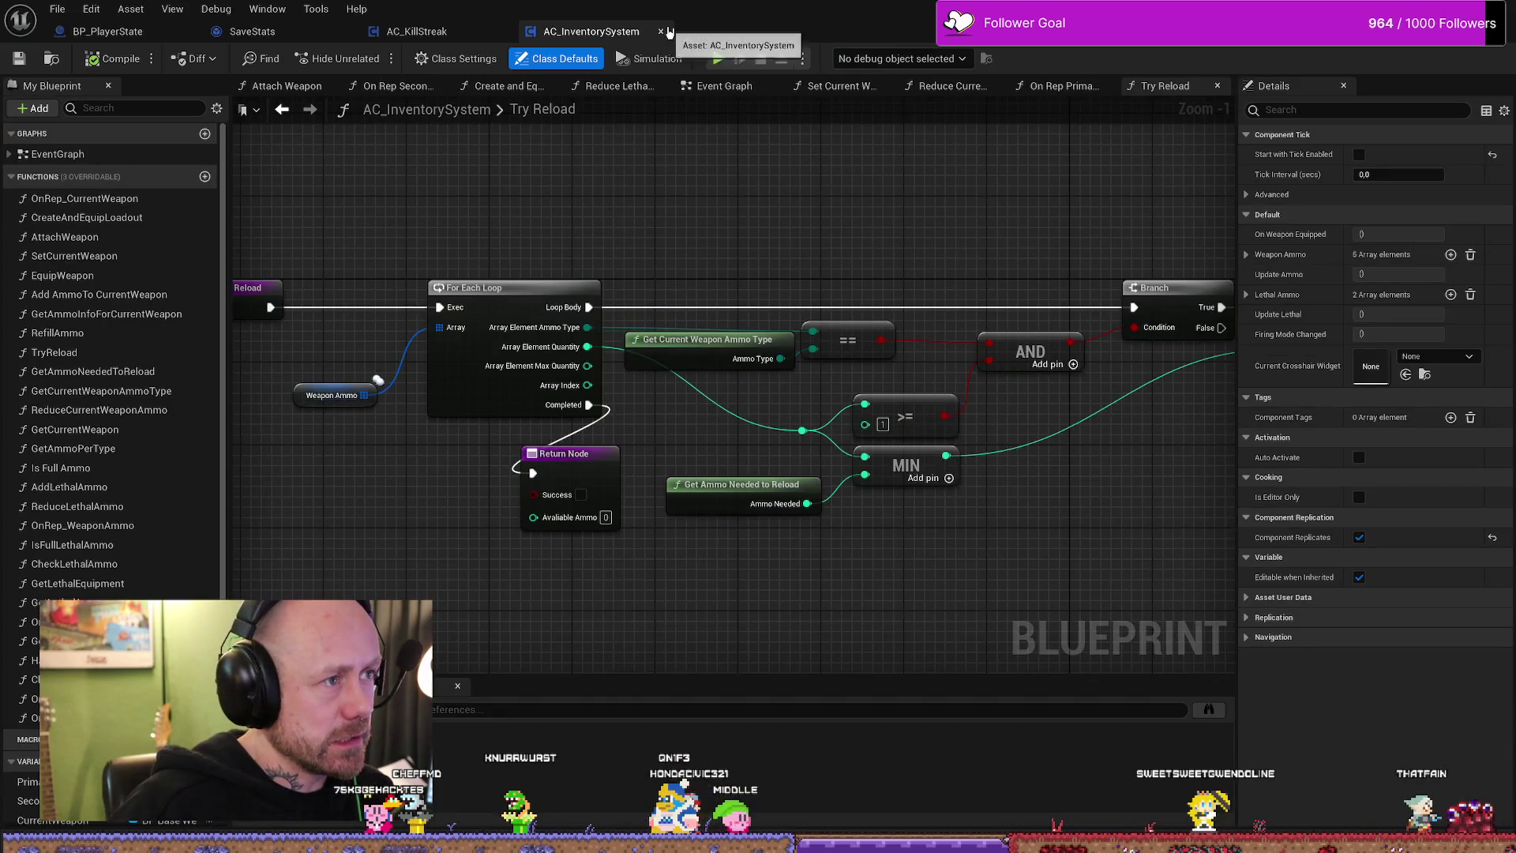
left_click(662, 33)
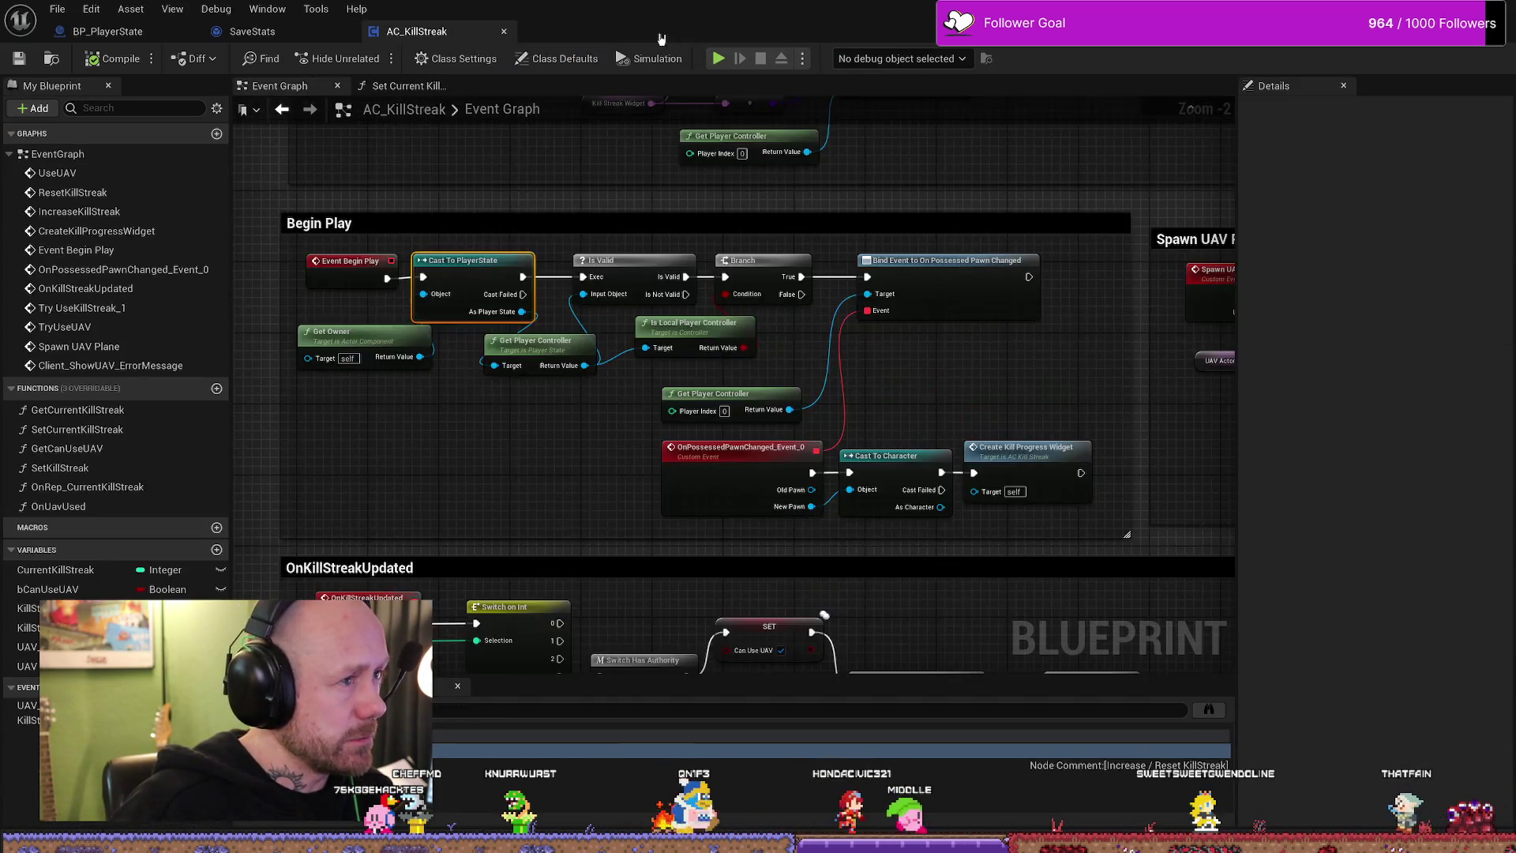
left_click(236, 31)
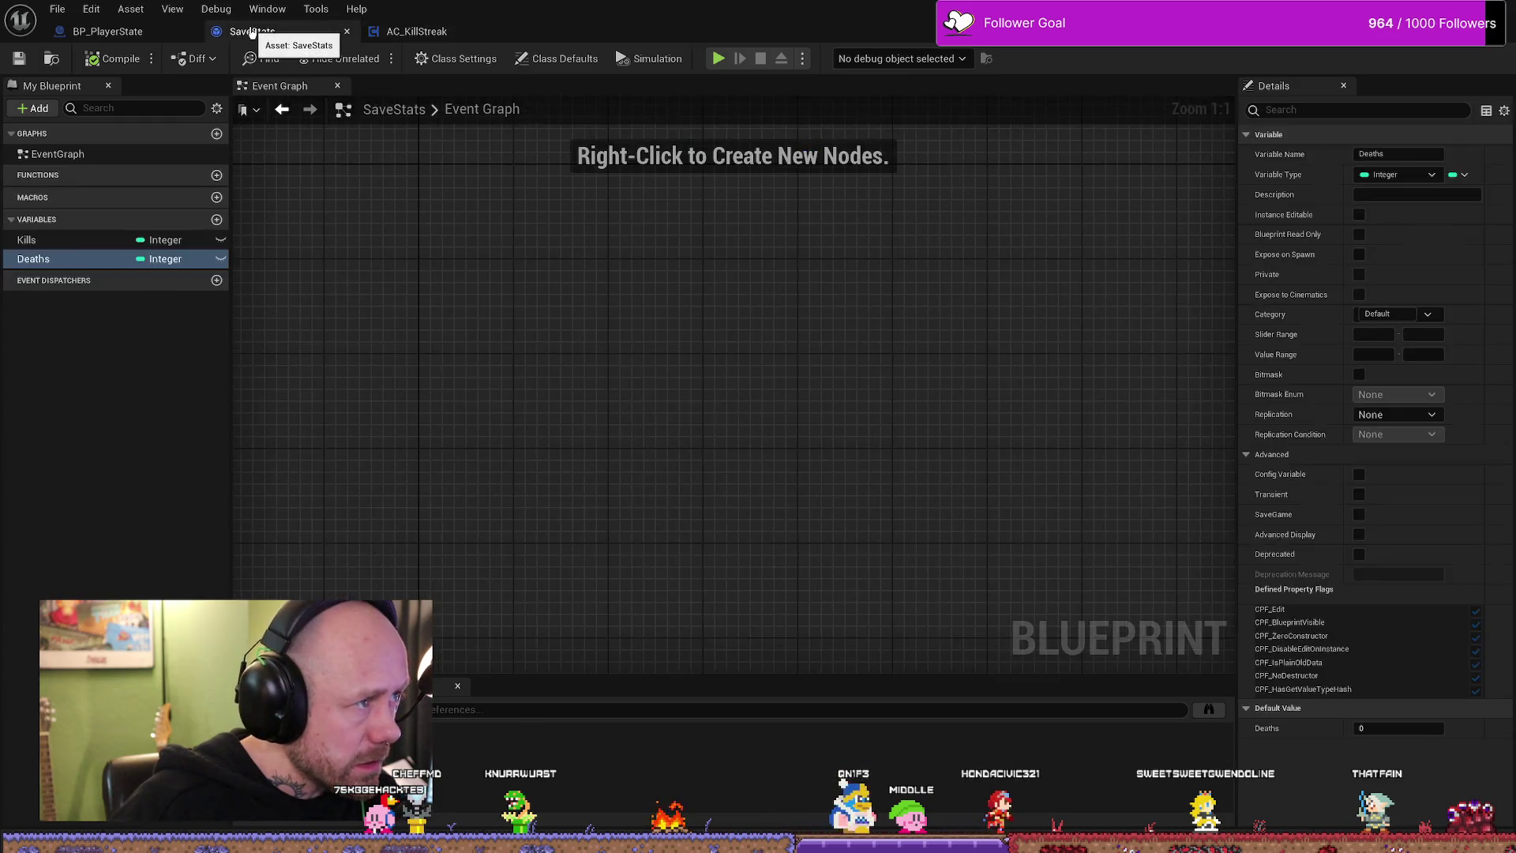
- Switch to BP_PlayerState and inspect the StartSaveTimer event and Set Timer by Event node
left_click(106, 30)
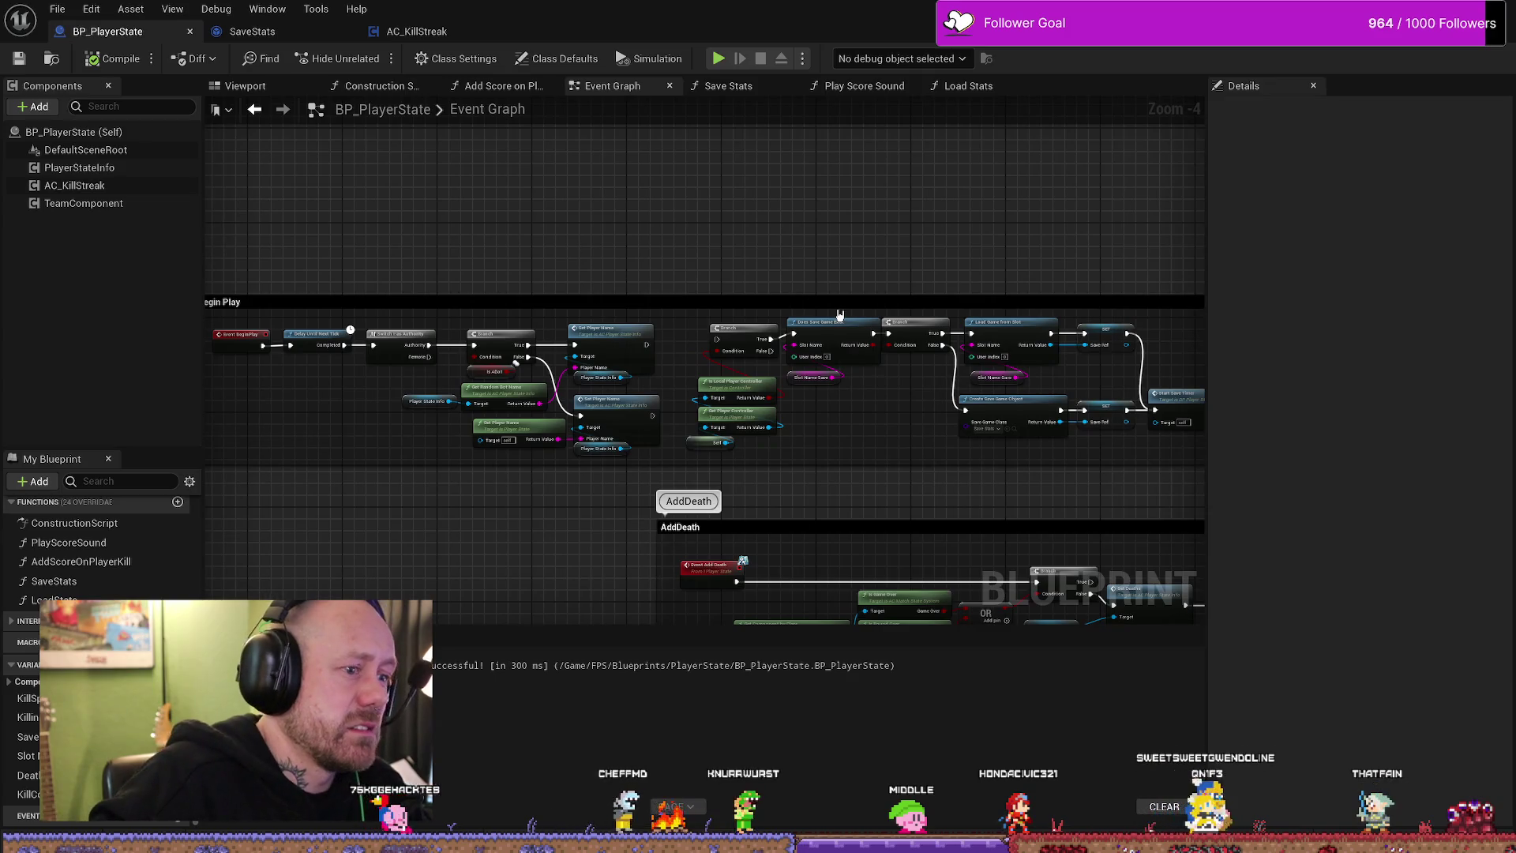
left_click_drag(567, 247, 660, 244)
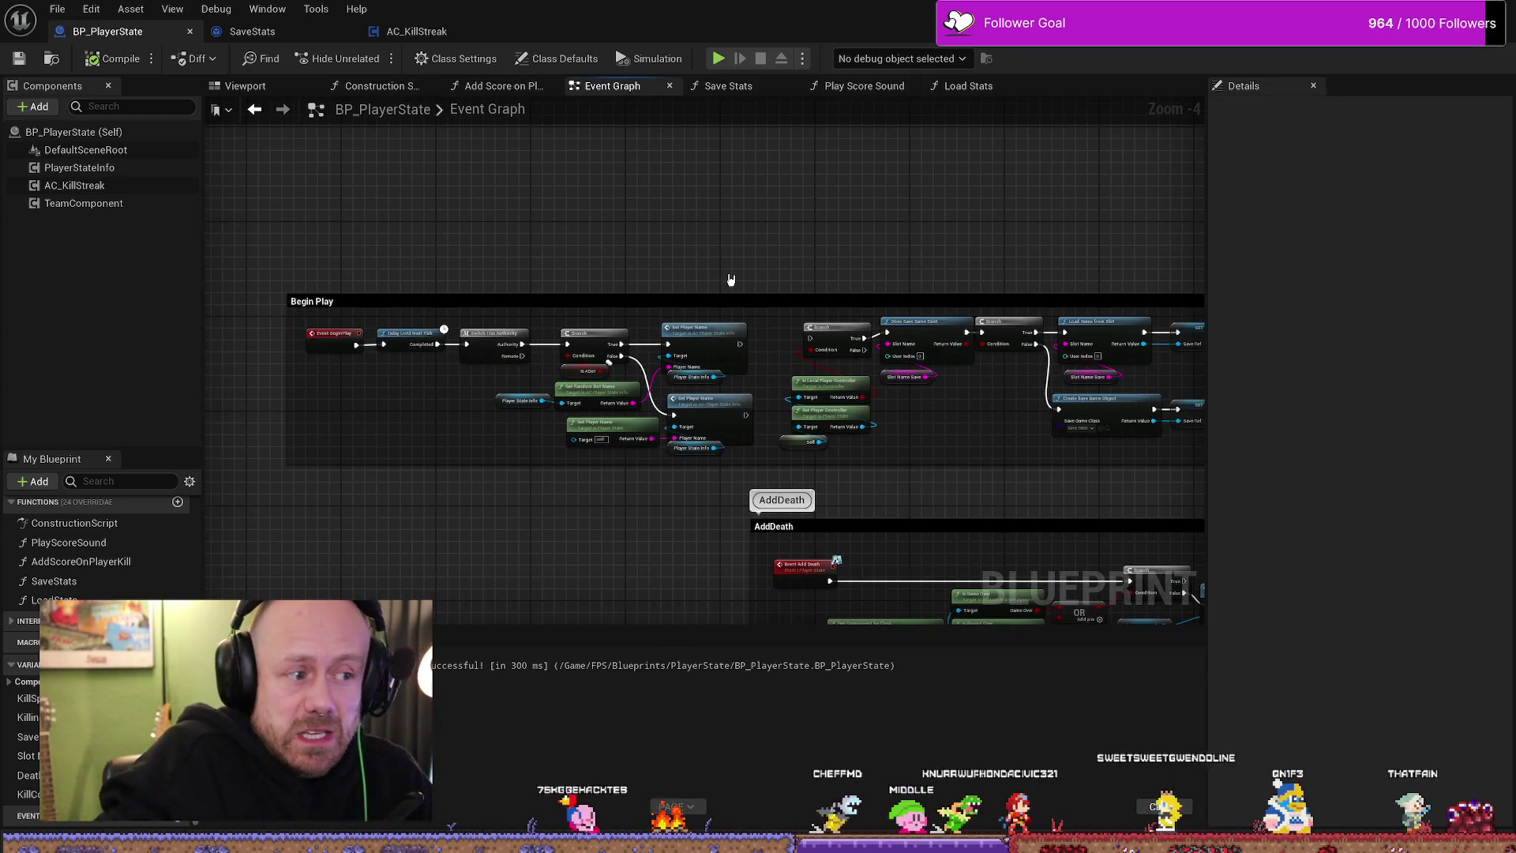
scroll(738, 237, "up", 1)
scroll(782, 237, "up", 1)
scroll(768, 167, "up", 1)
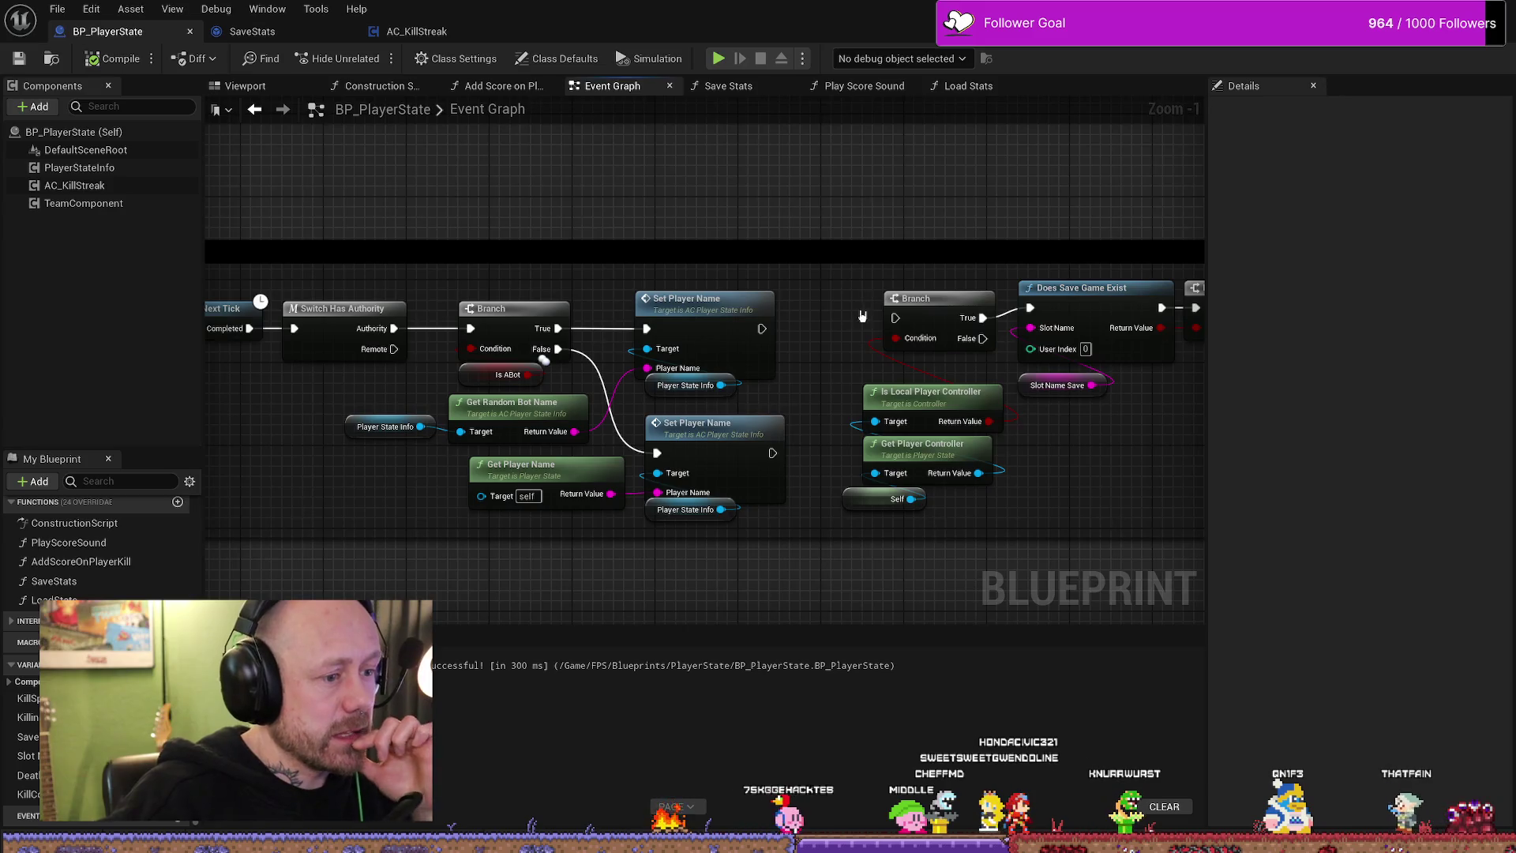
scroll(836, 302, "down", 2)
left_click_drag(836, 302, 629, 379)
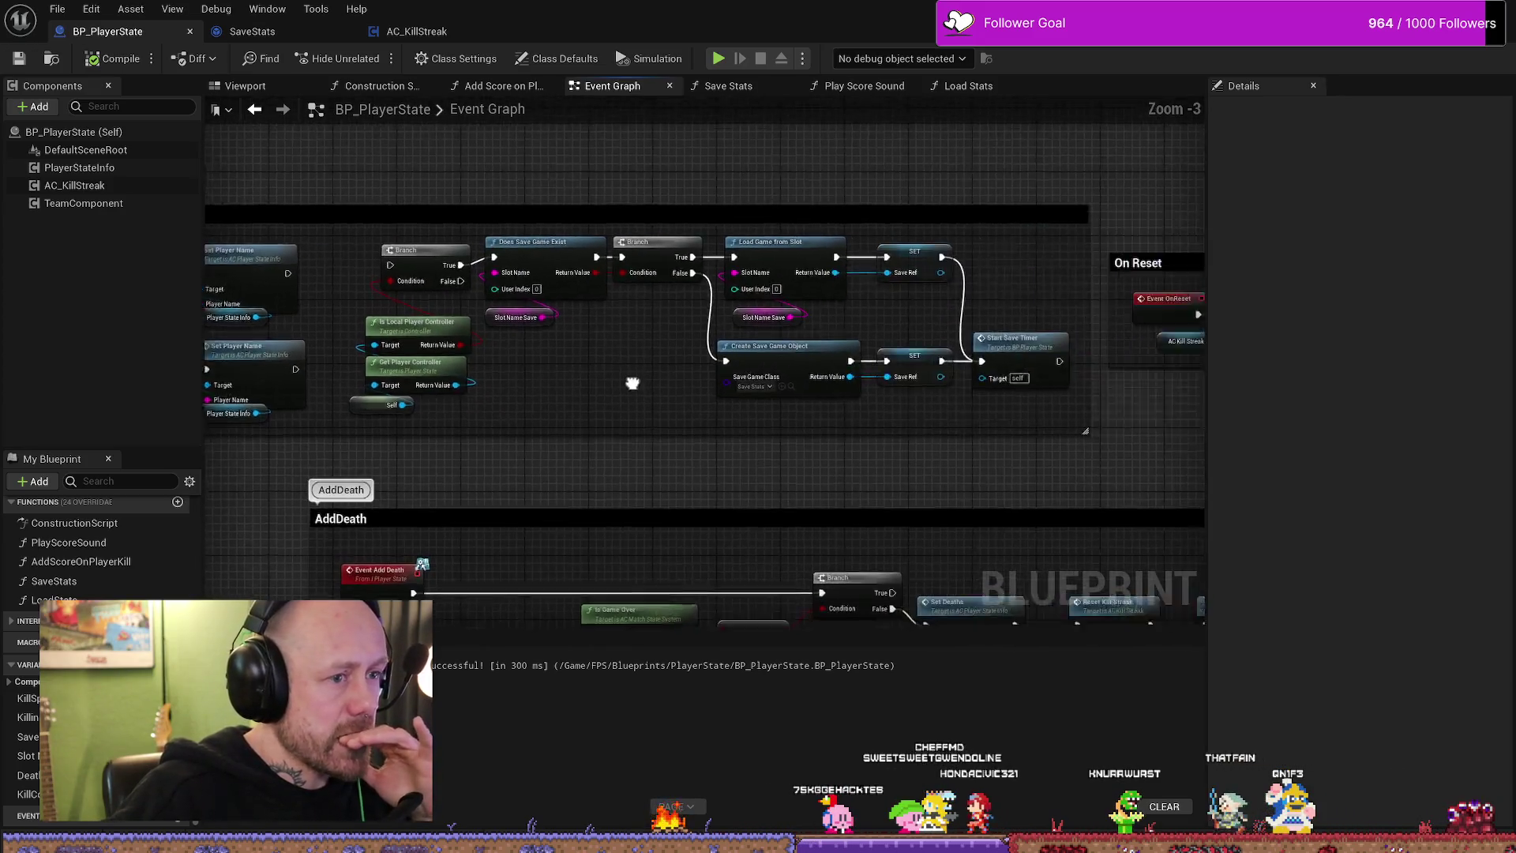
mouse_move(988, 380)
left_mouse_down()
mouse_move(788, 399)
mouse_move(511, 472)
left_mouse_up()
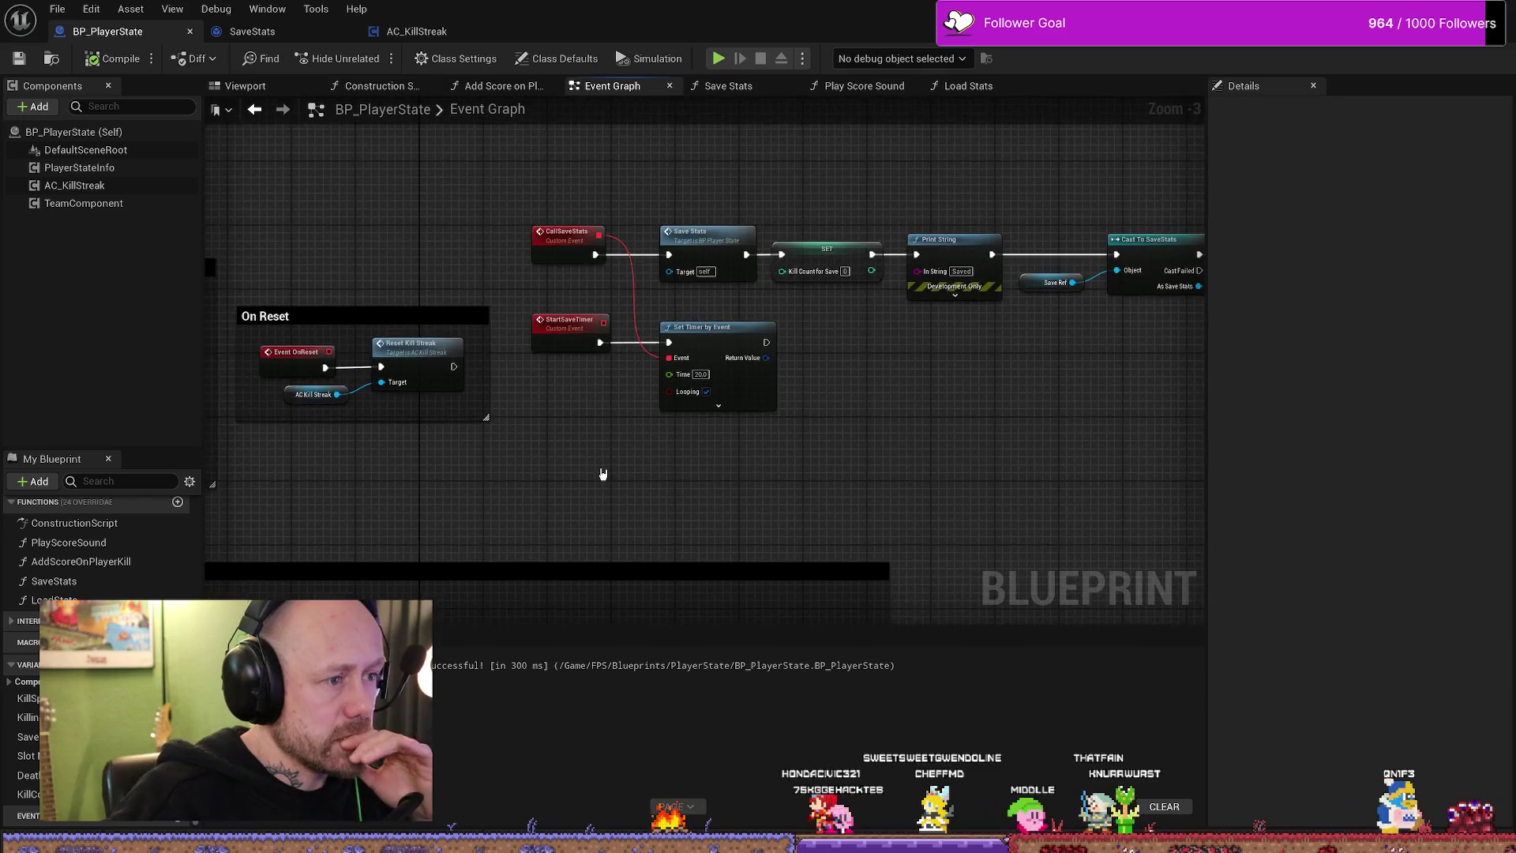
left_click(570, 324)
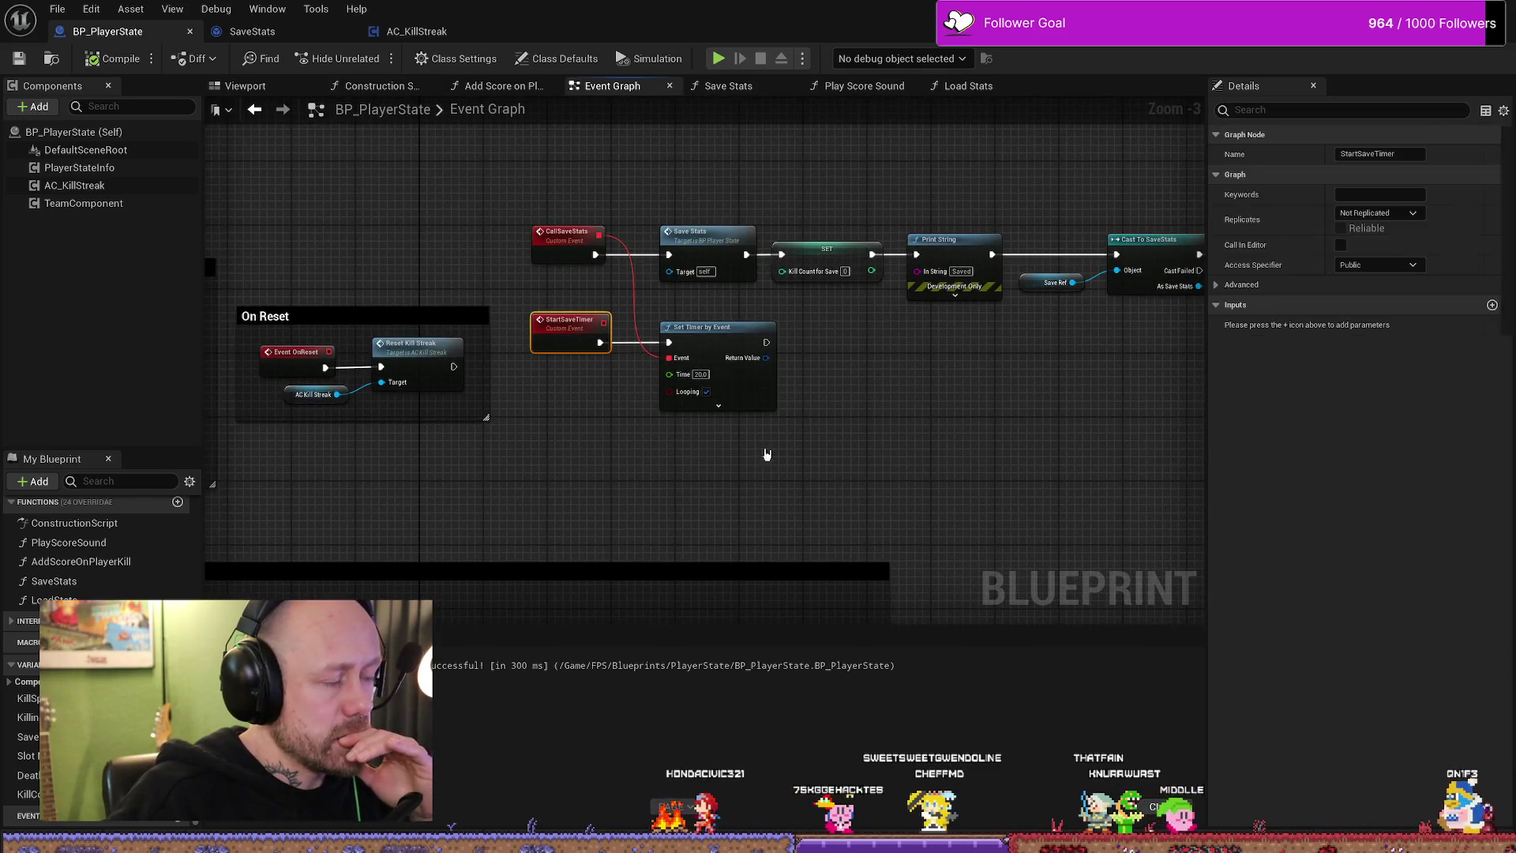
left_click(716, 367)
left_click_drag(1014, 409, 837, 425)
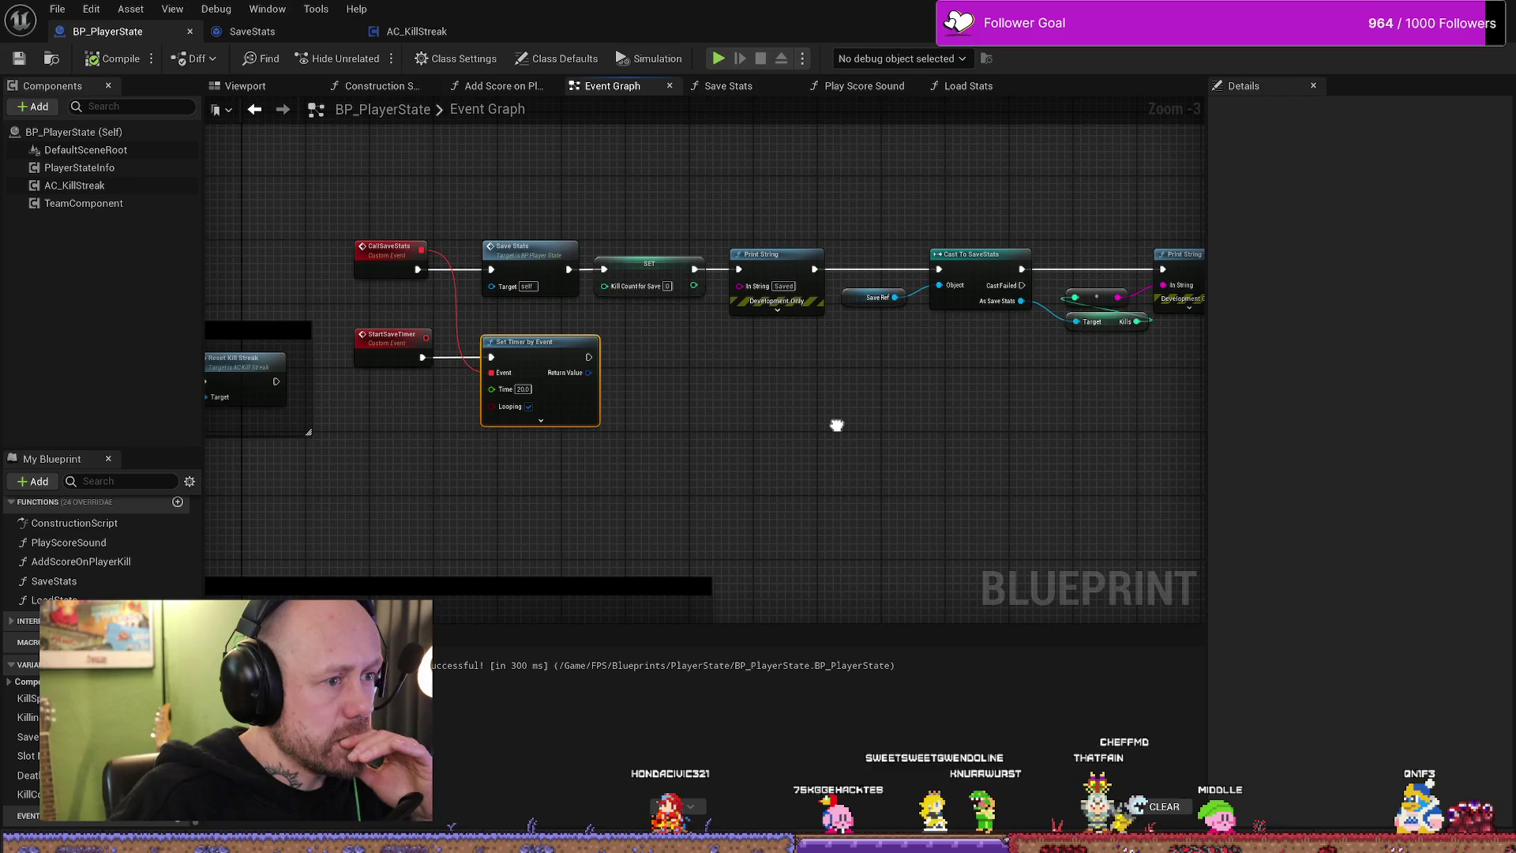
left_click_drag(987, 440, 731, 429)
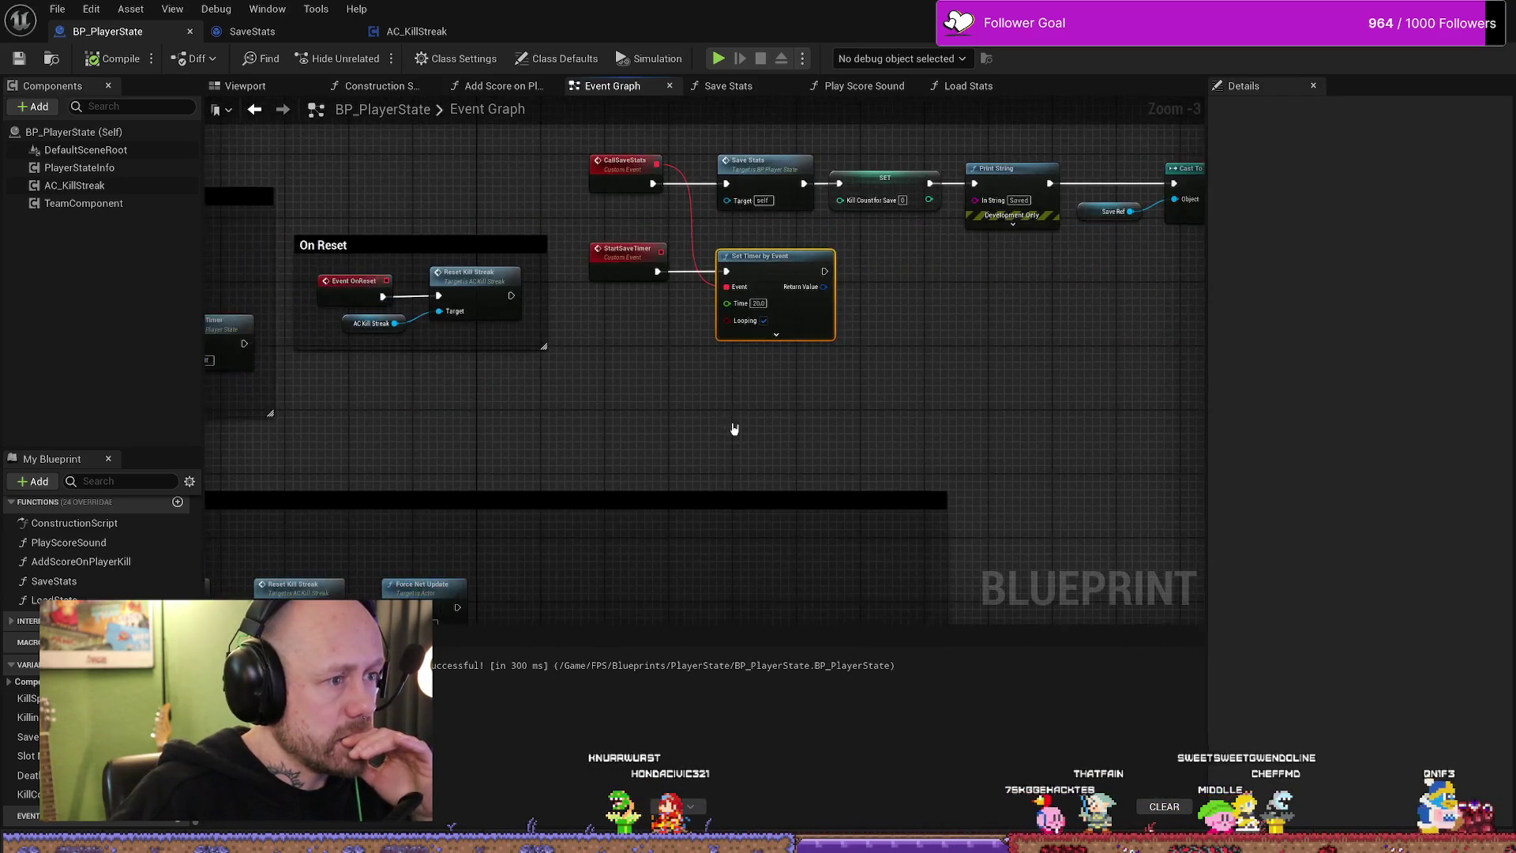
scroll(592, 416, "down", 2)
scroll(796, 328, "up", 5)
mouse_move(260, 291)
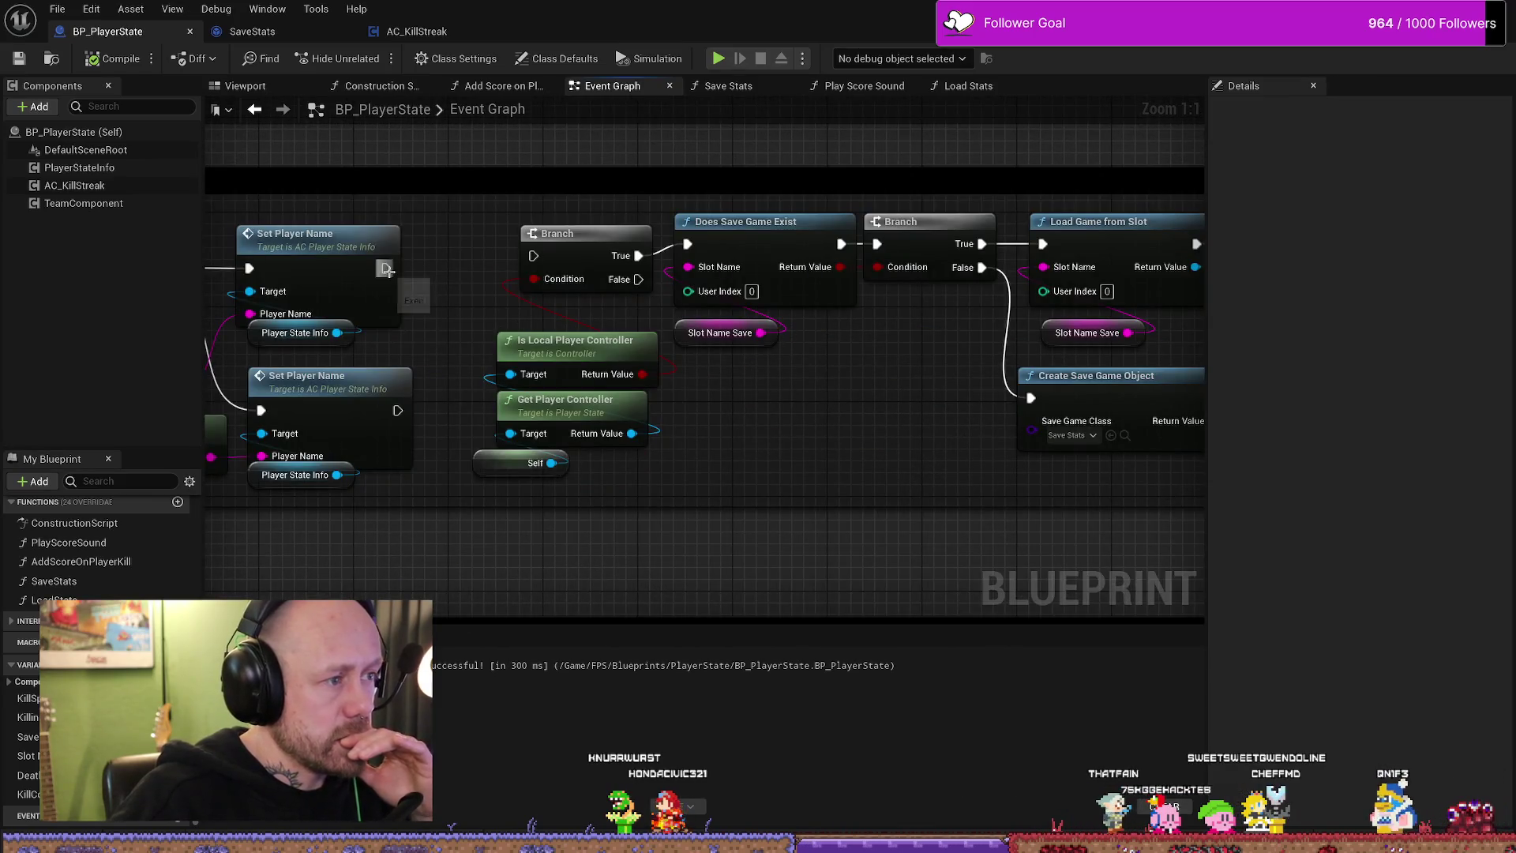
- Connect the lower Set Player Name exec output to the Branch, then compile and save BP_PlayerState
mouse_move(397, 411)
left_mouse_down()
mouse_move(530, 256)
mouse_move(791, 342)
left_mouse_up()
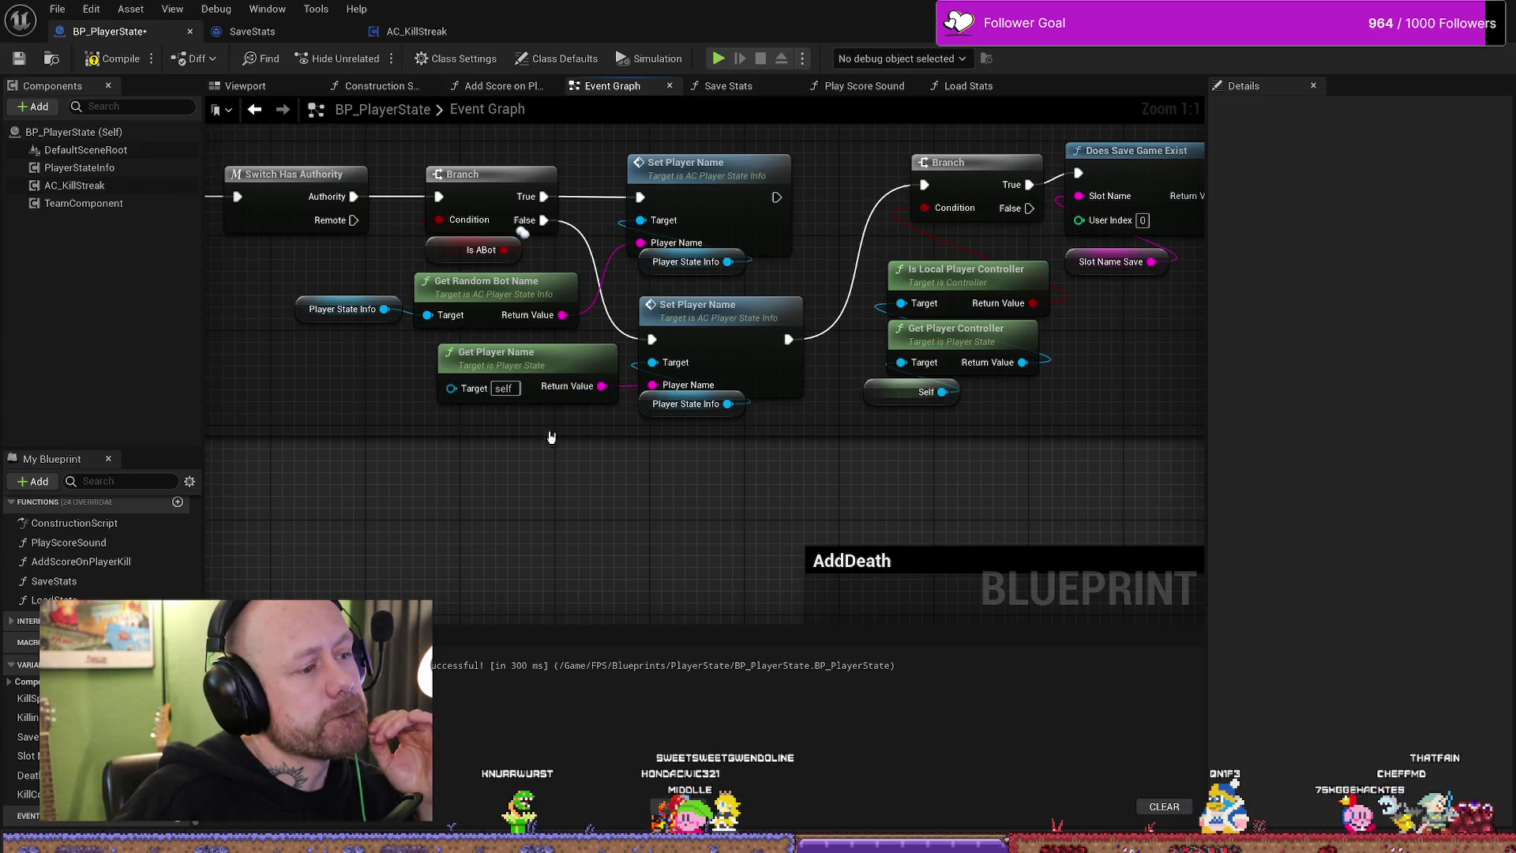
left_click_drag(915, 474, 855, 470)
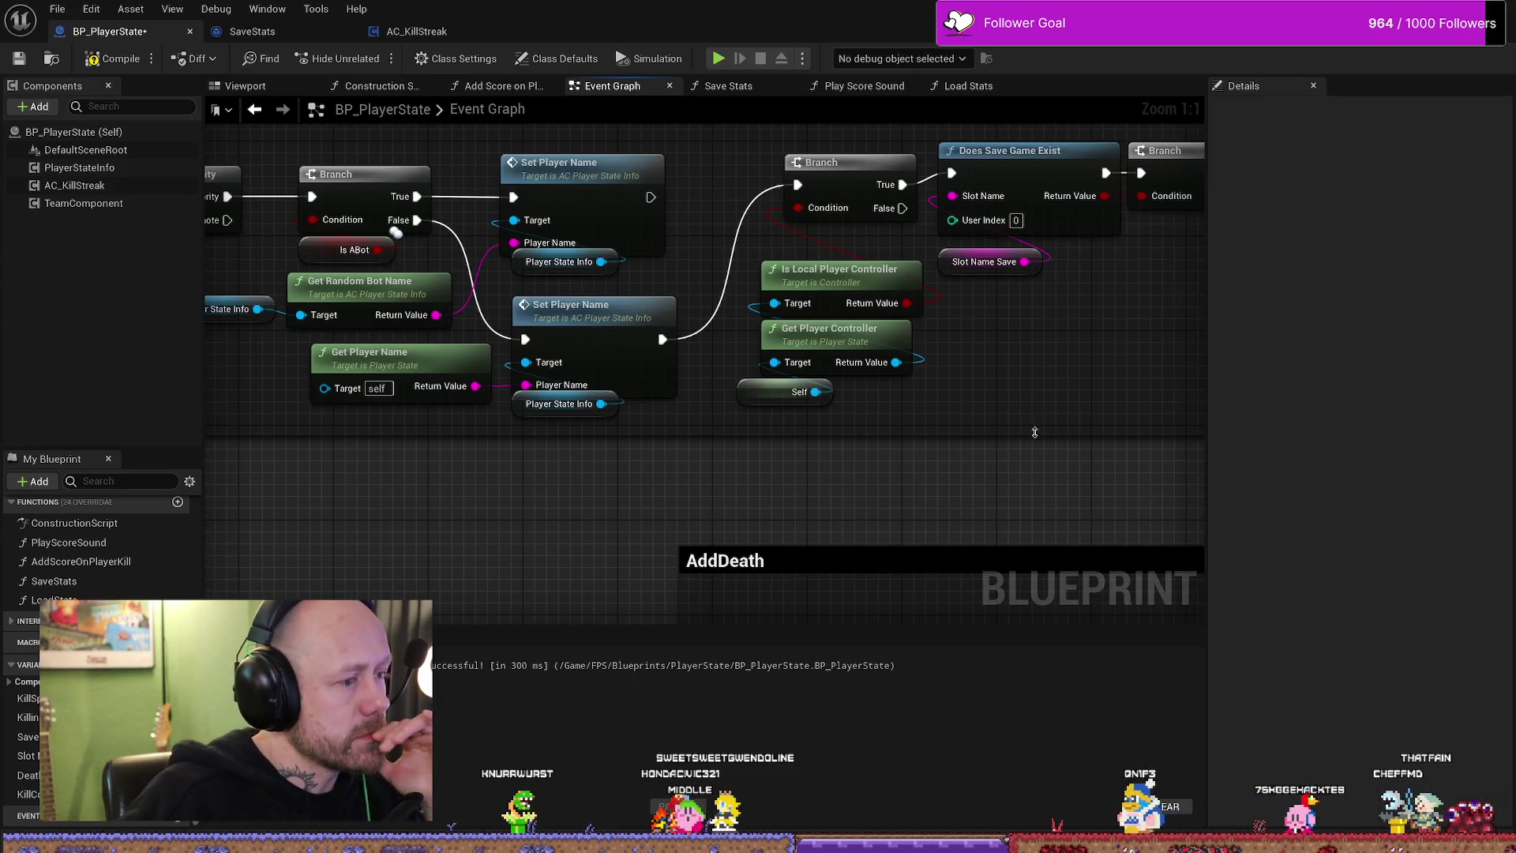
left_click_drag(1034, 432, 904, 468)
left_click(112, 57)
left_click(17, 58)
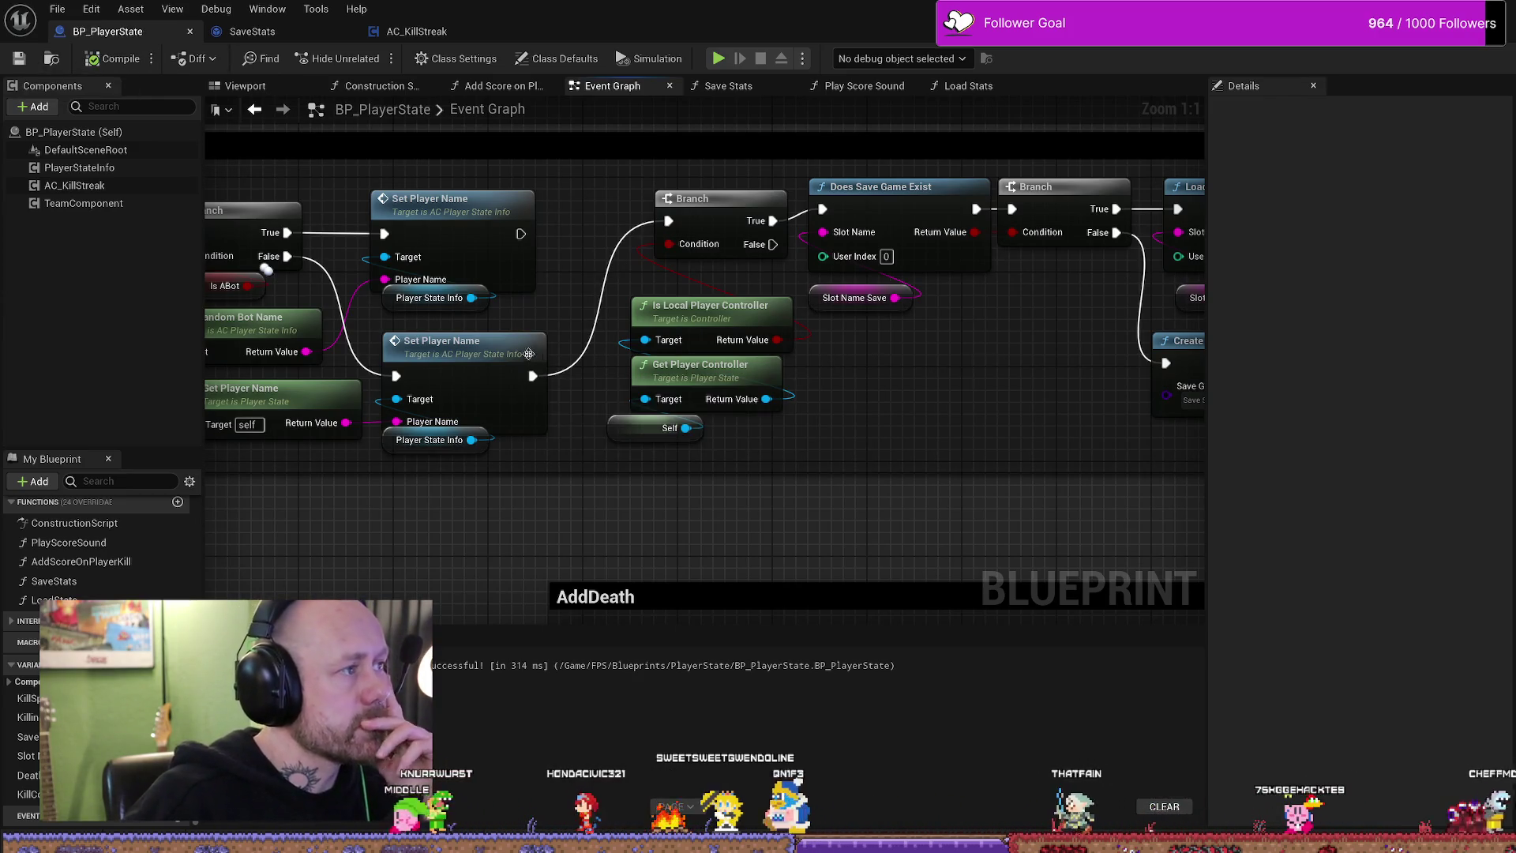
- Look over the On Reset and AddDeath sections and the Is Local Player Controller node, then switch to AC_KillStreak
left_click_drag(944, 521, 770, 372)
scroll(772, 373, "down", 3)
scroll(699, 409, "down", 3)
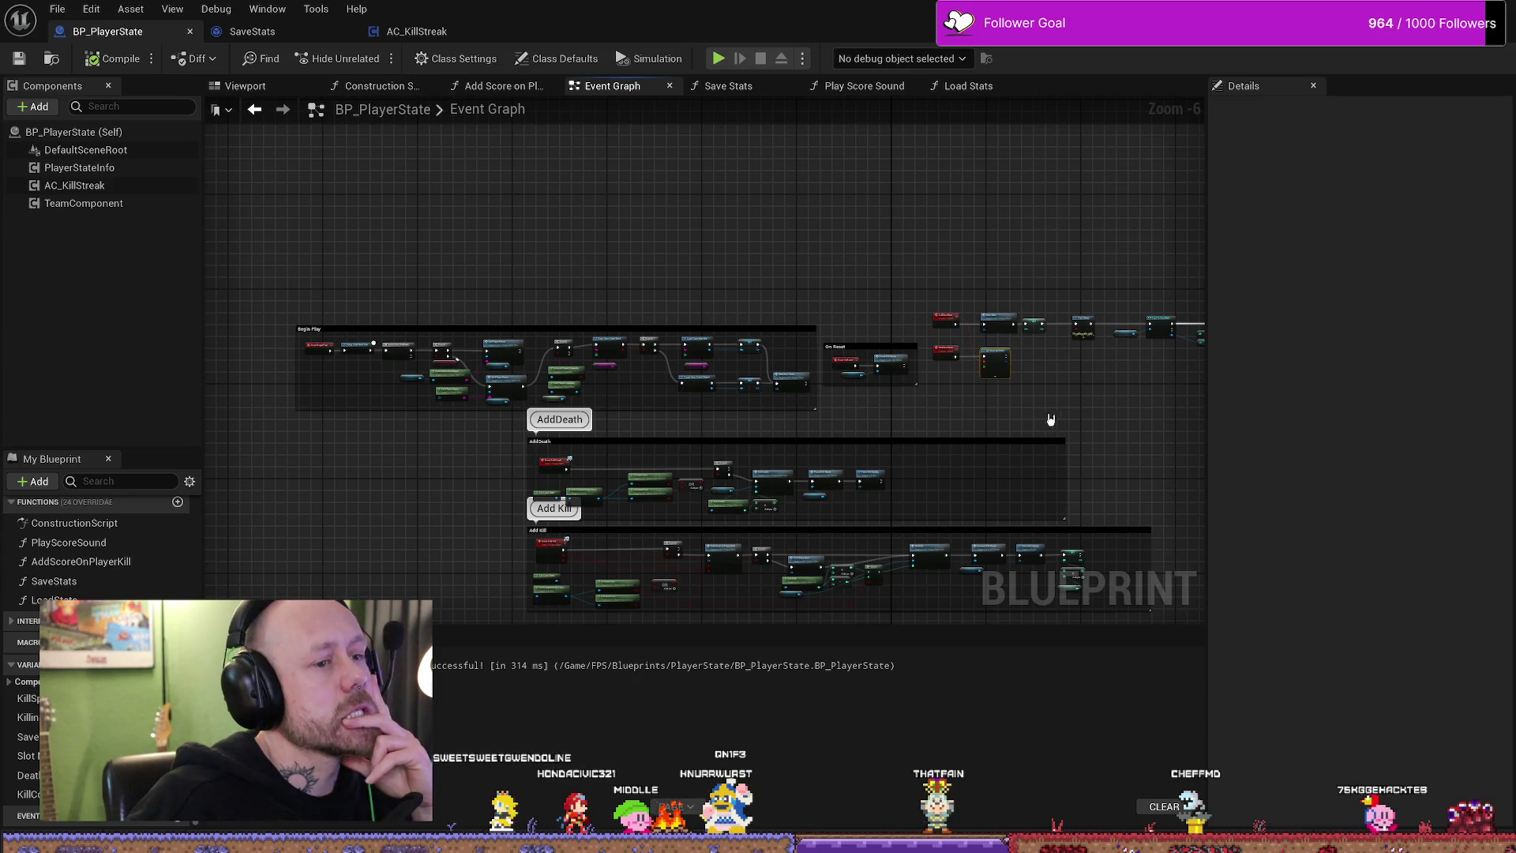
scroll(864, 402, "up", 2)
scroll(844, 288, "up", 1)
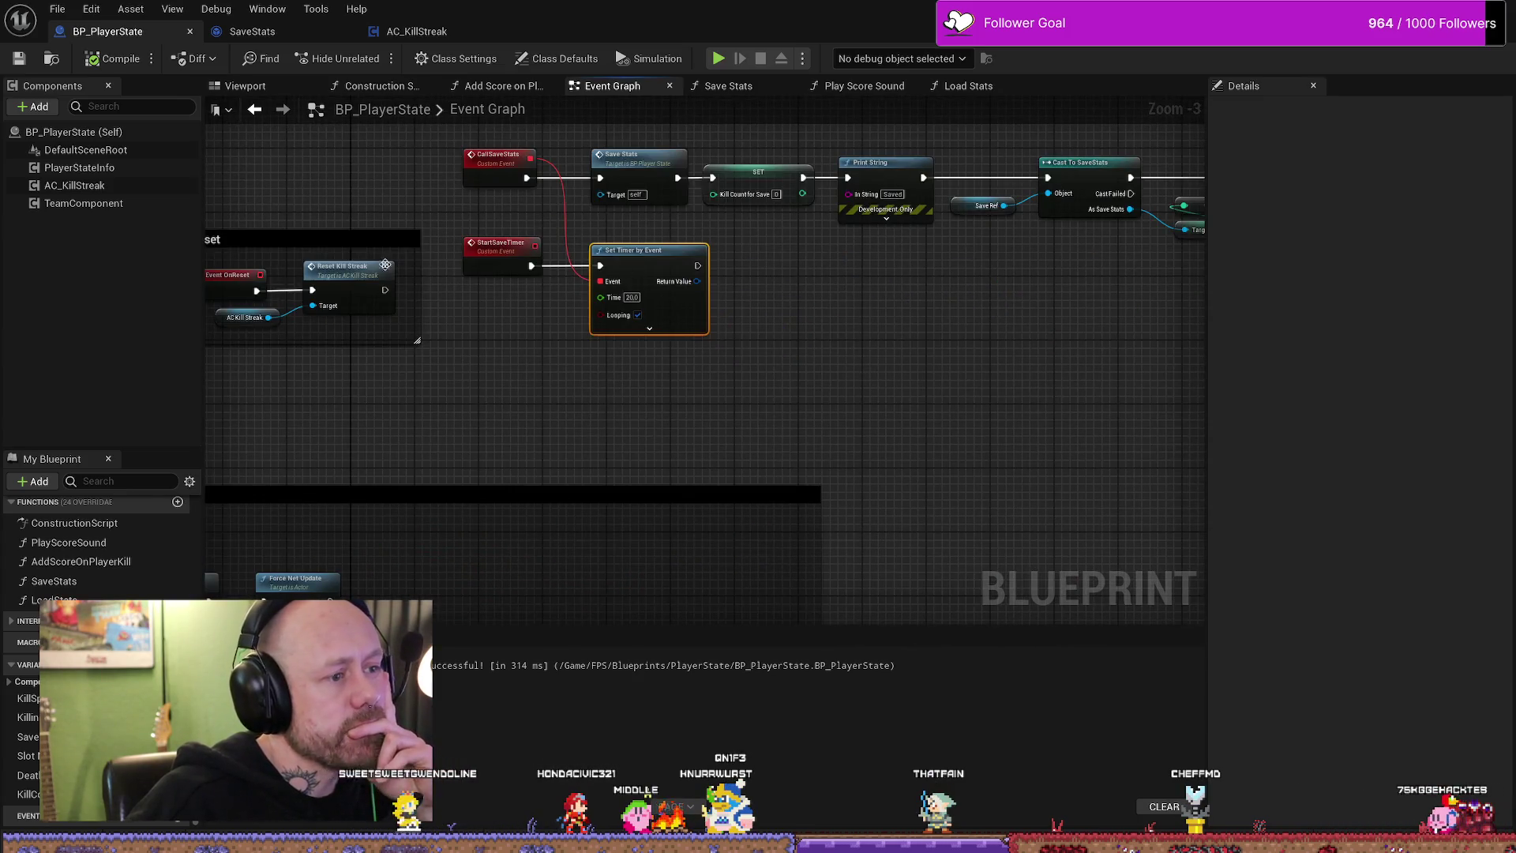
left_click_drag(385, 266, 675, 305)
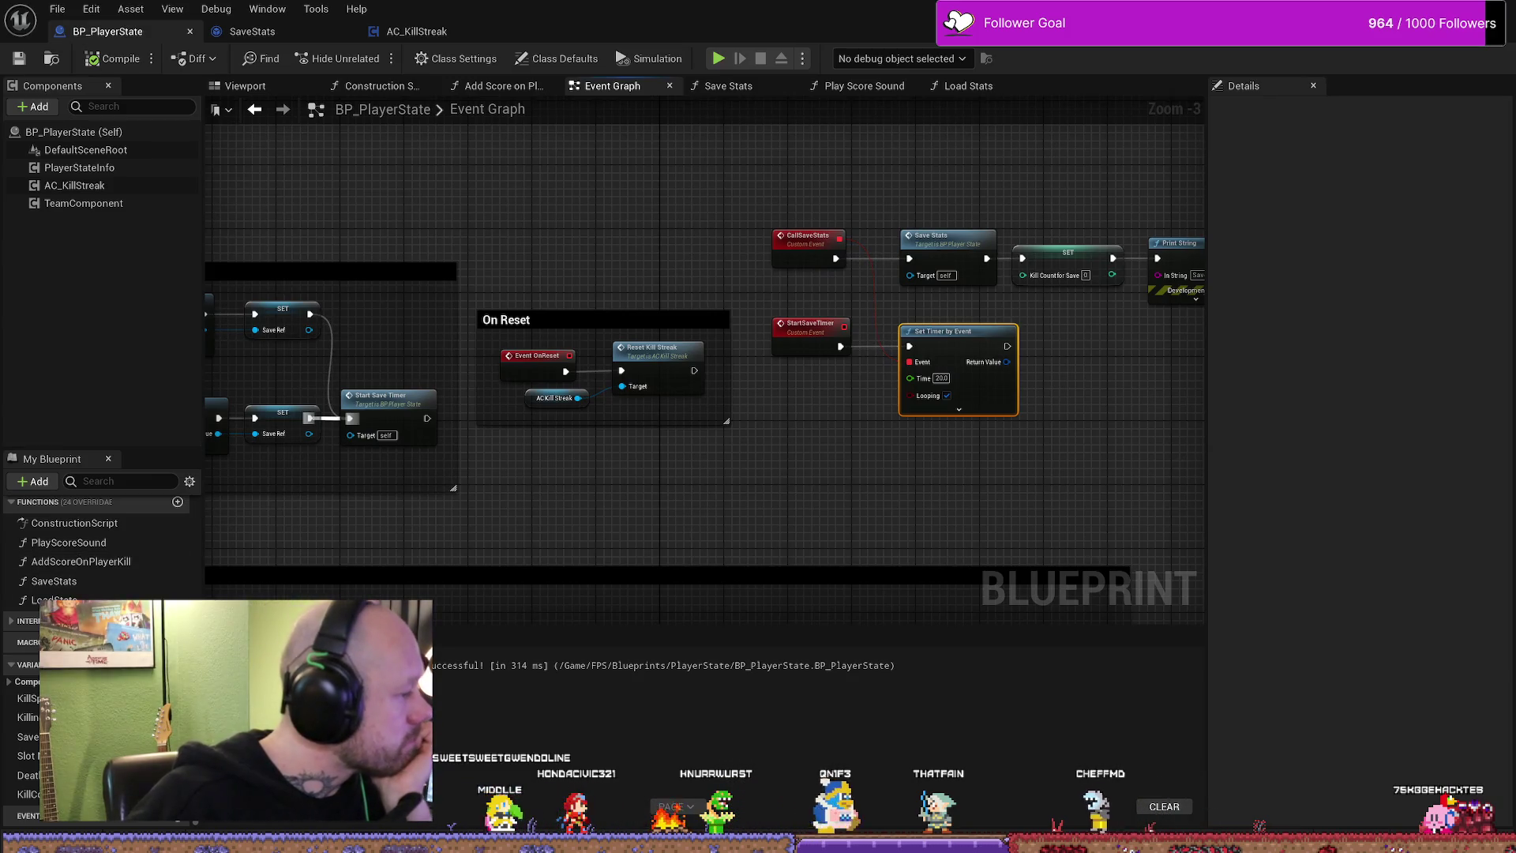
mouse_move(799, 542)
left_mouse_down()
mouse_move(460, 457)
mouse_move(1136, 427)
left_mouse_up()
mouse_move(221, 494)
left_mouse_down()
mouse_move(714, 417)
mouse_move(648, 437)
mouse_move(836, 416)
mouse_move(639, 415)
mouse_move(1127, 423)
mouse_move(675, 423)
left_mouse_up()
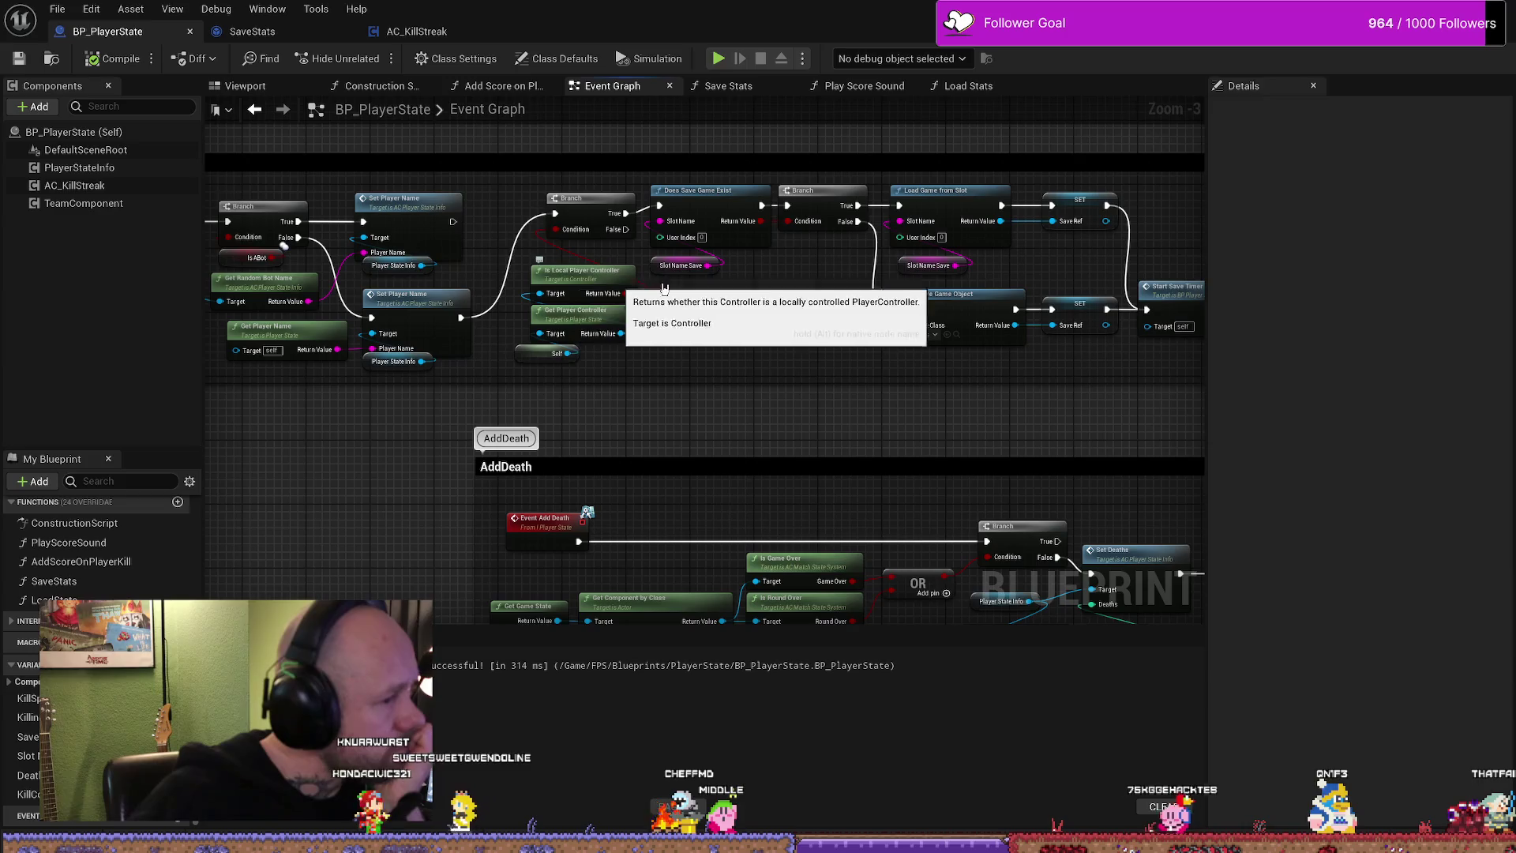
left_click(579, 275)
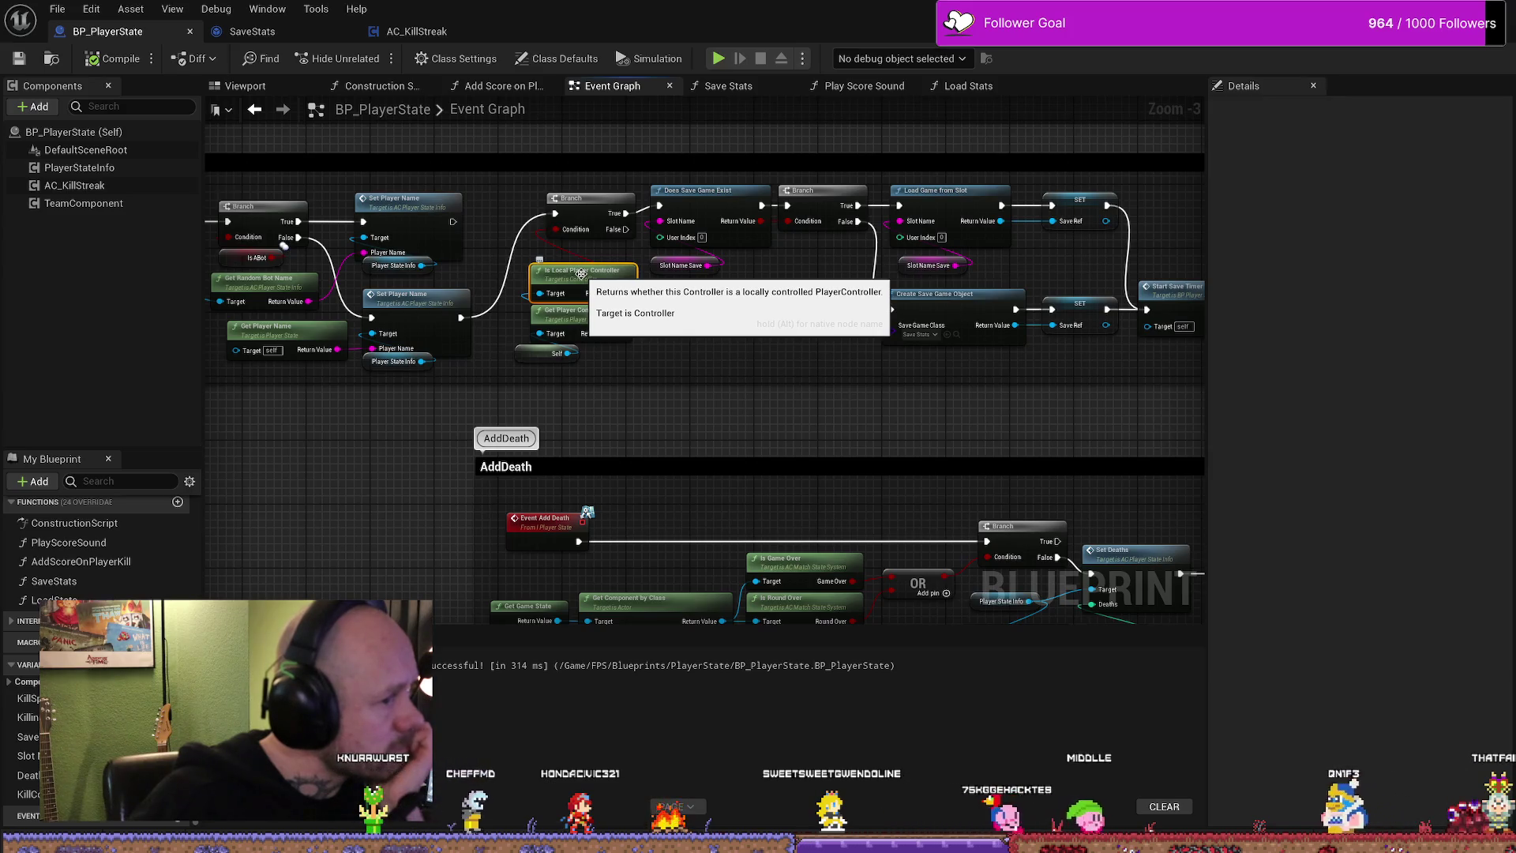
left_click_drag(712, 338, 646, 332)
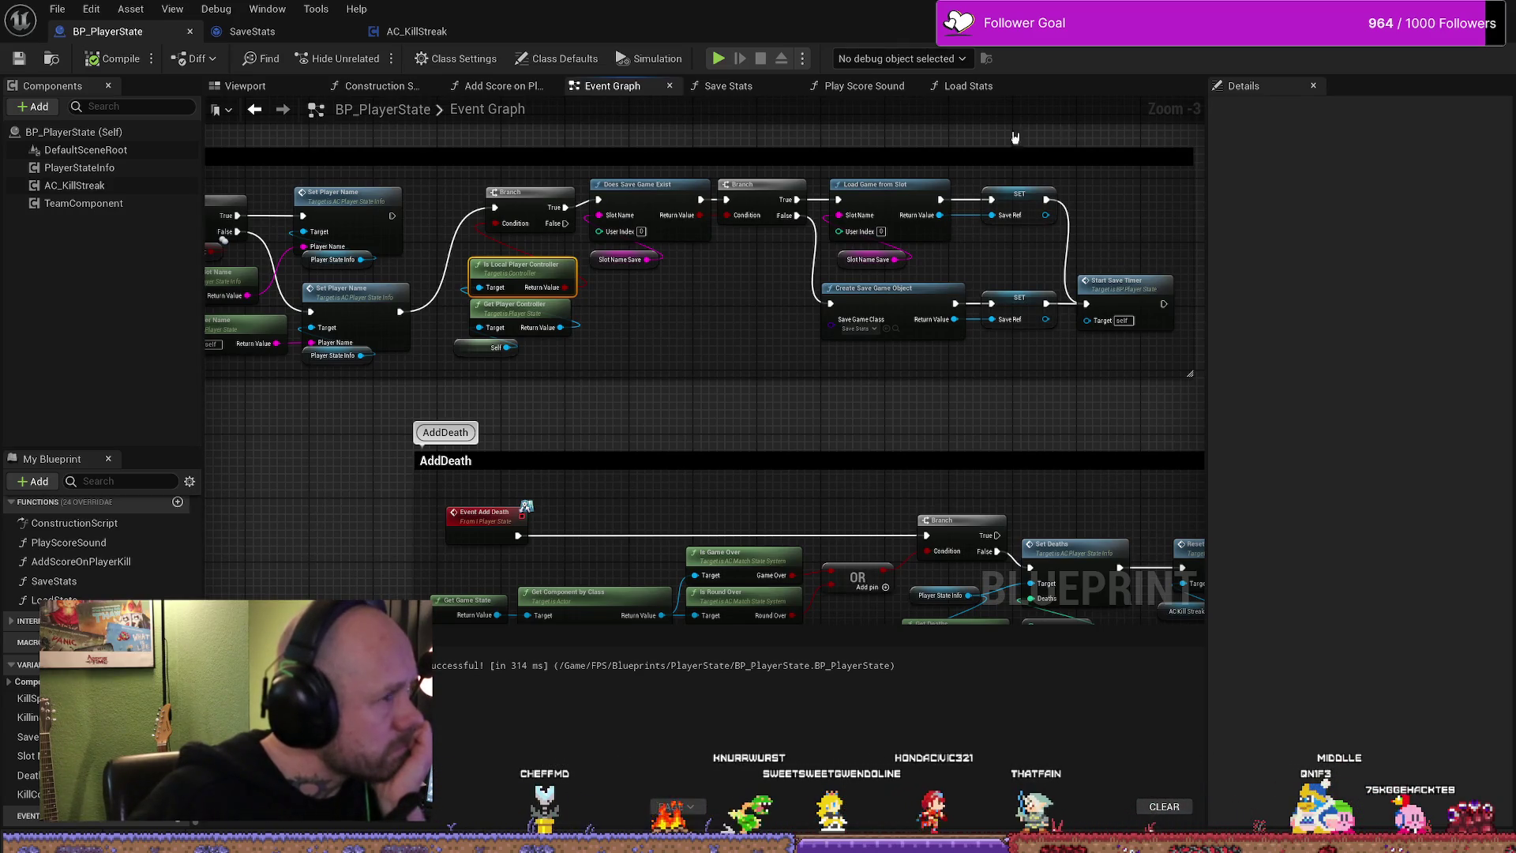
left_click(417, 31)
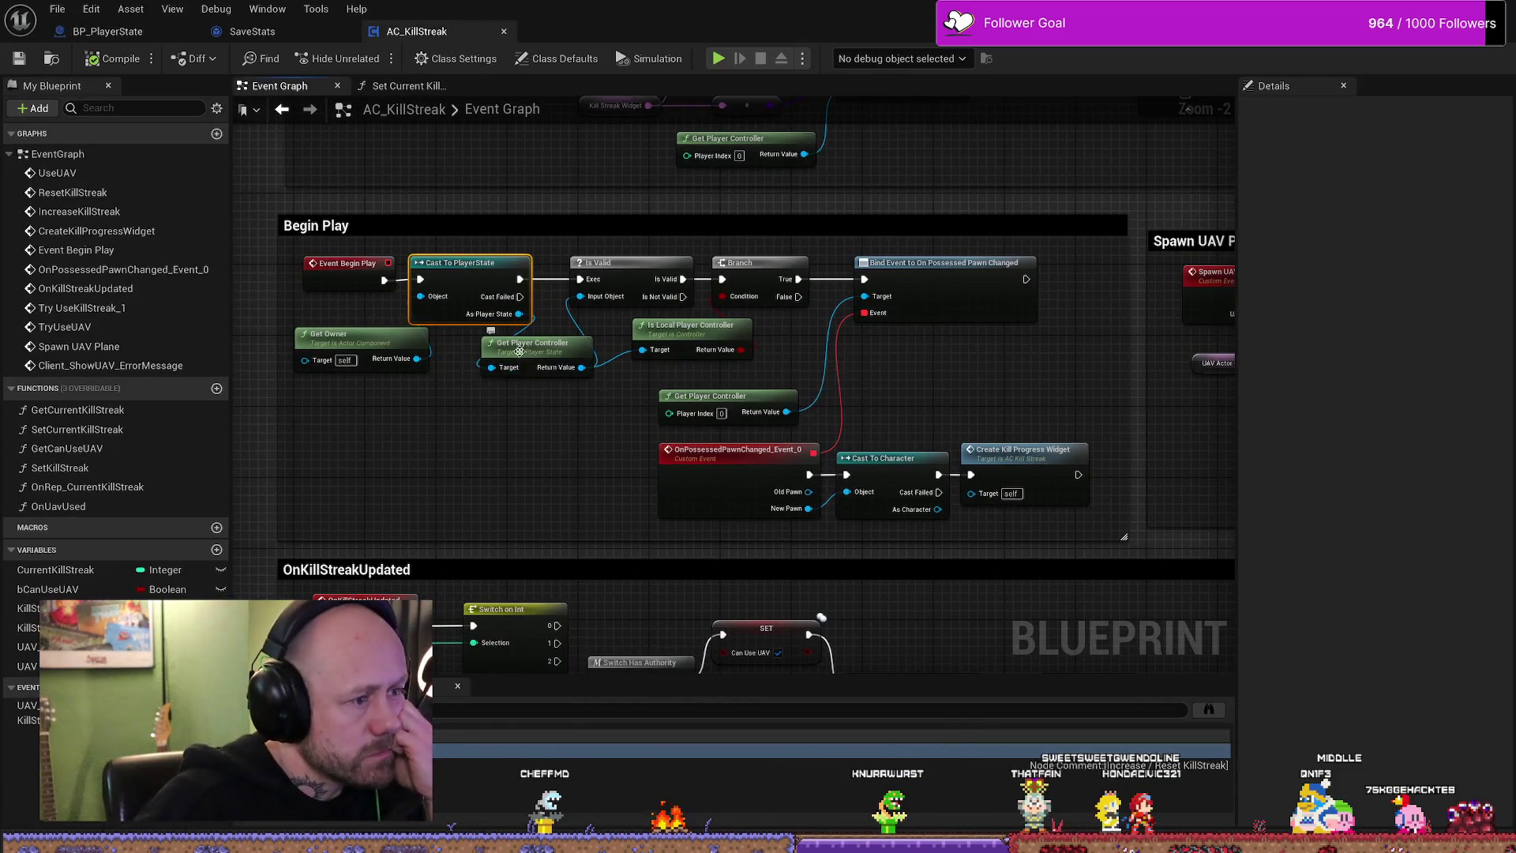
- Nudge the Get Owner node lower, look through the Begin Play graph and bring up the File menu
left_click_drag(344, 335, 333, 332)
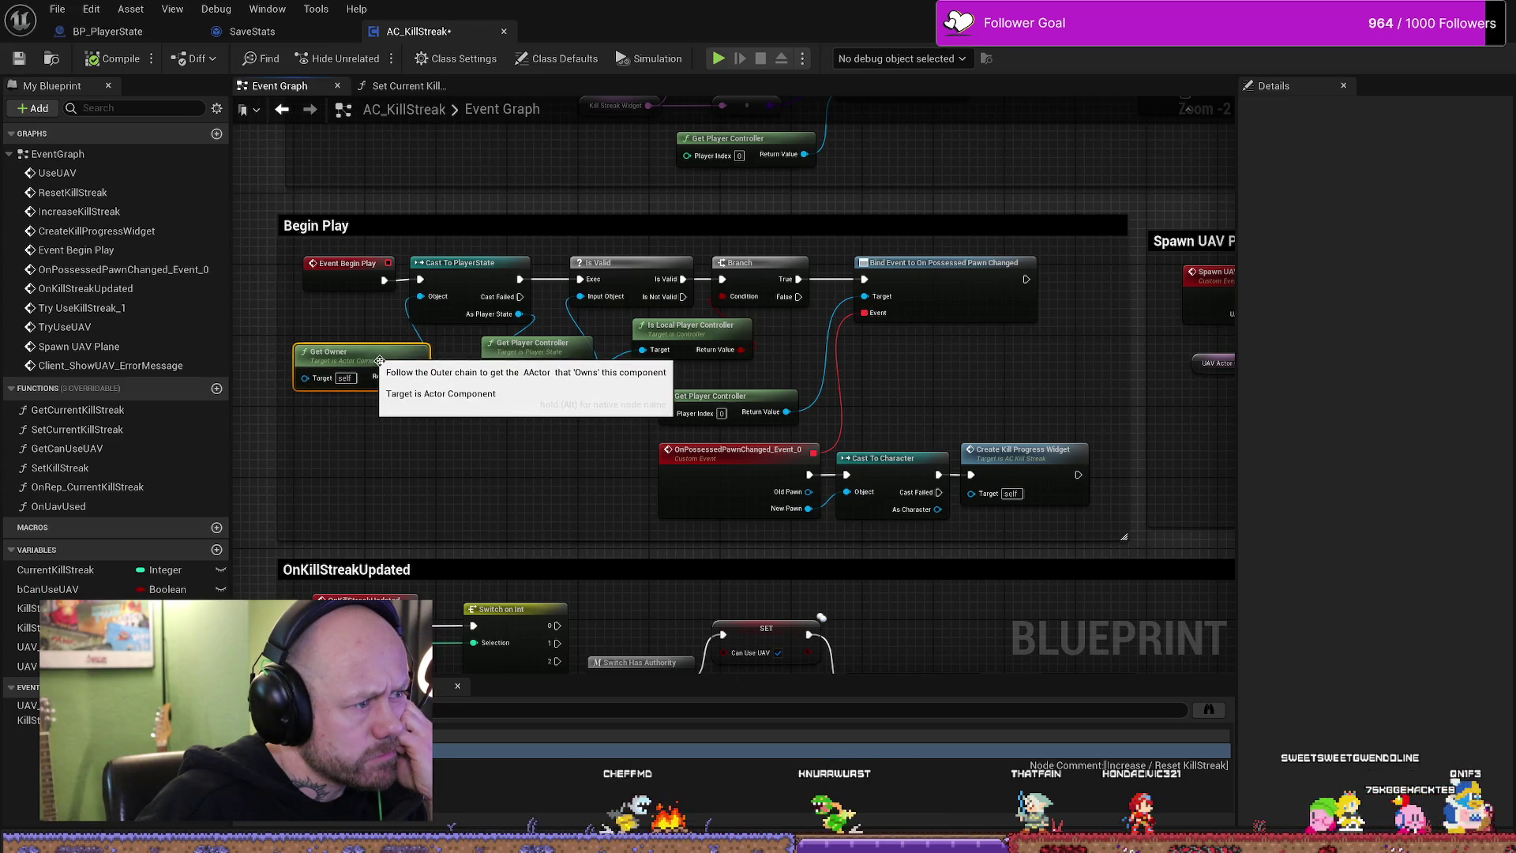
left_click_drag(419, 296, 415, 376)
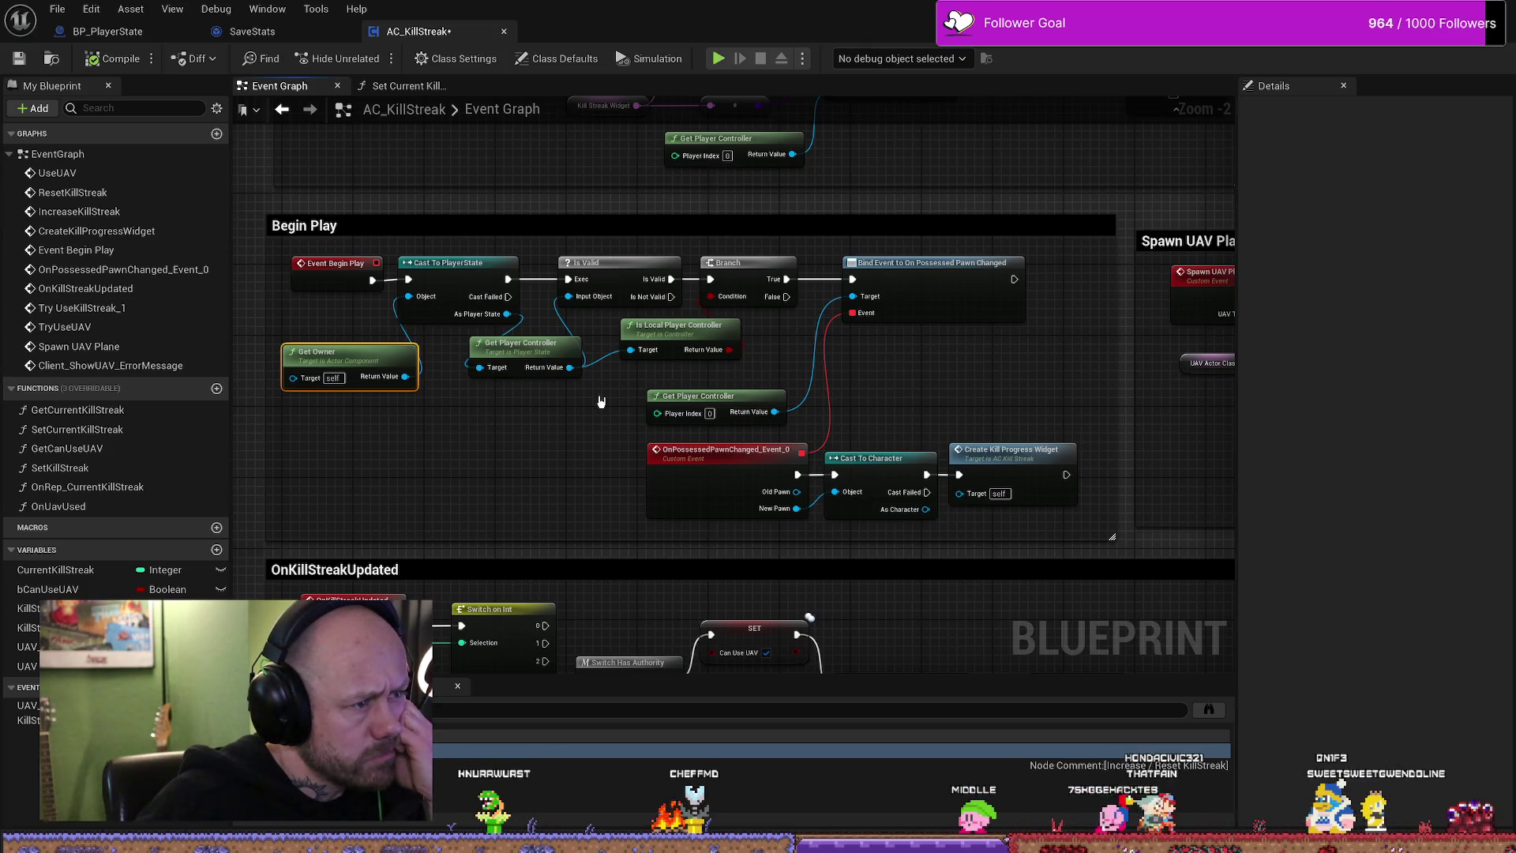
left_click_drag(513, 430, 467, 443)
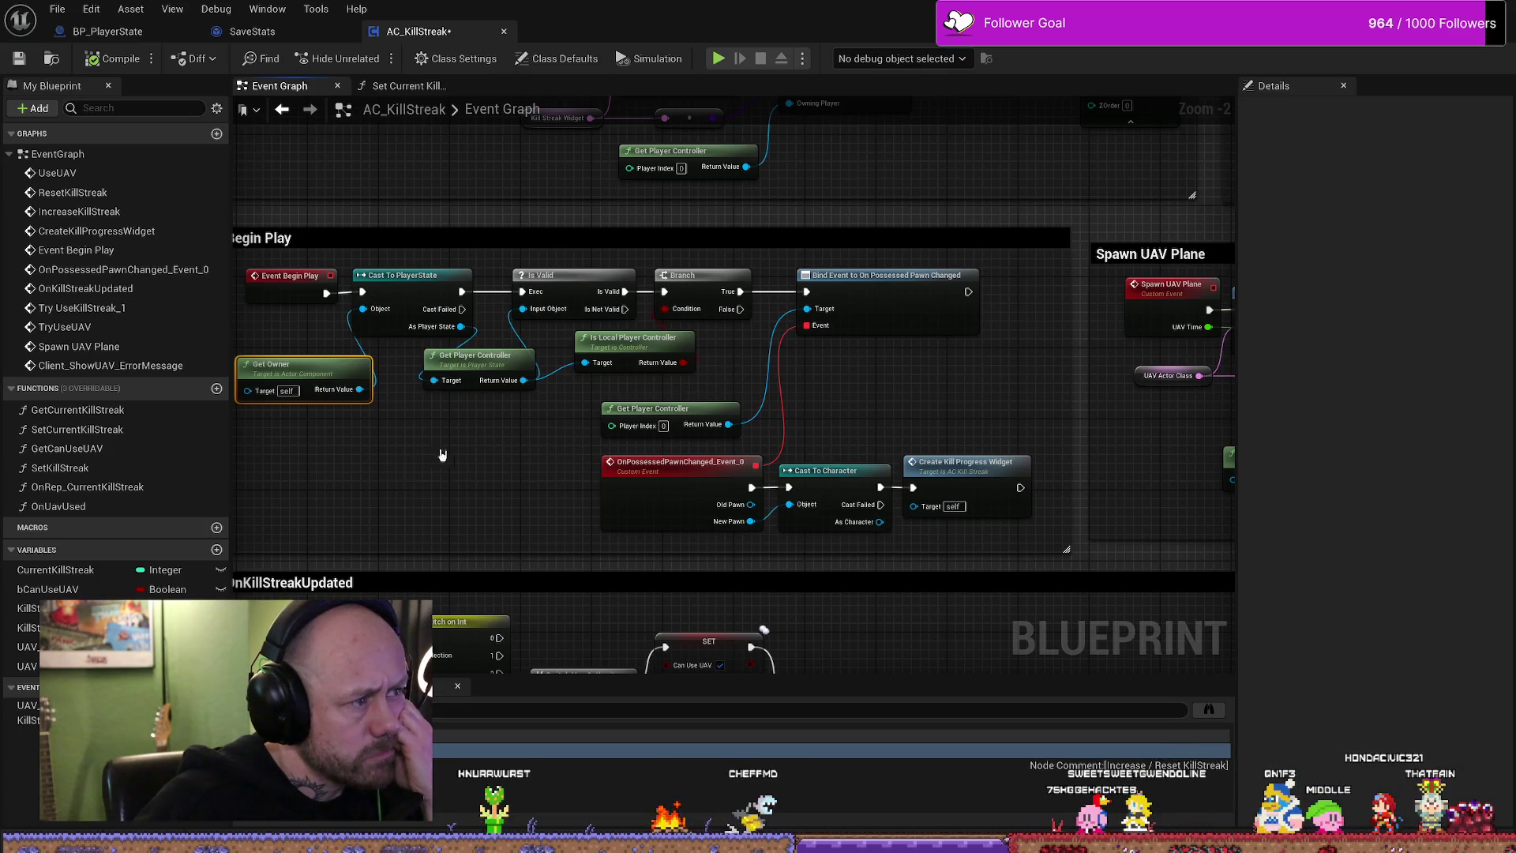
left_click_drag(438, 465, 464, 463)
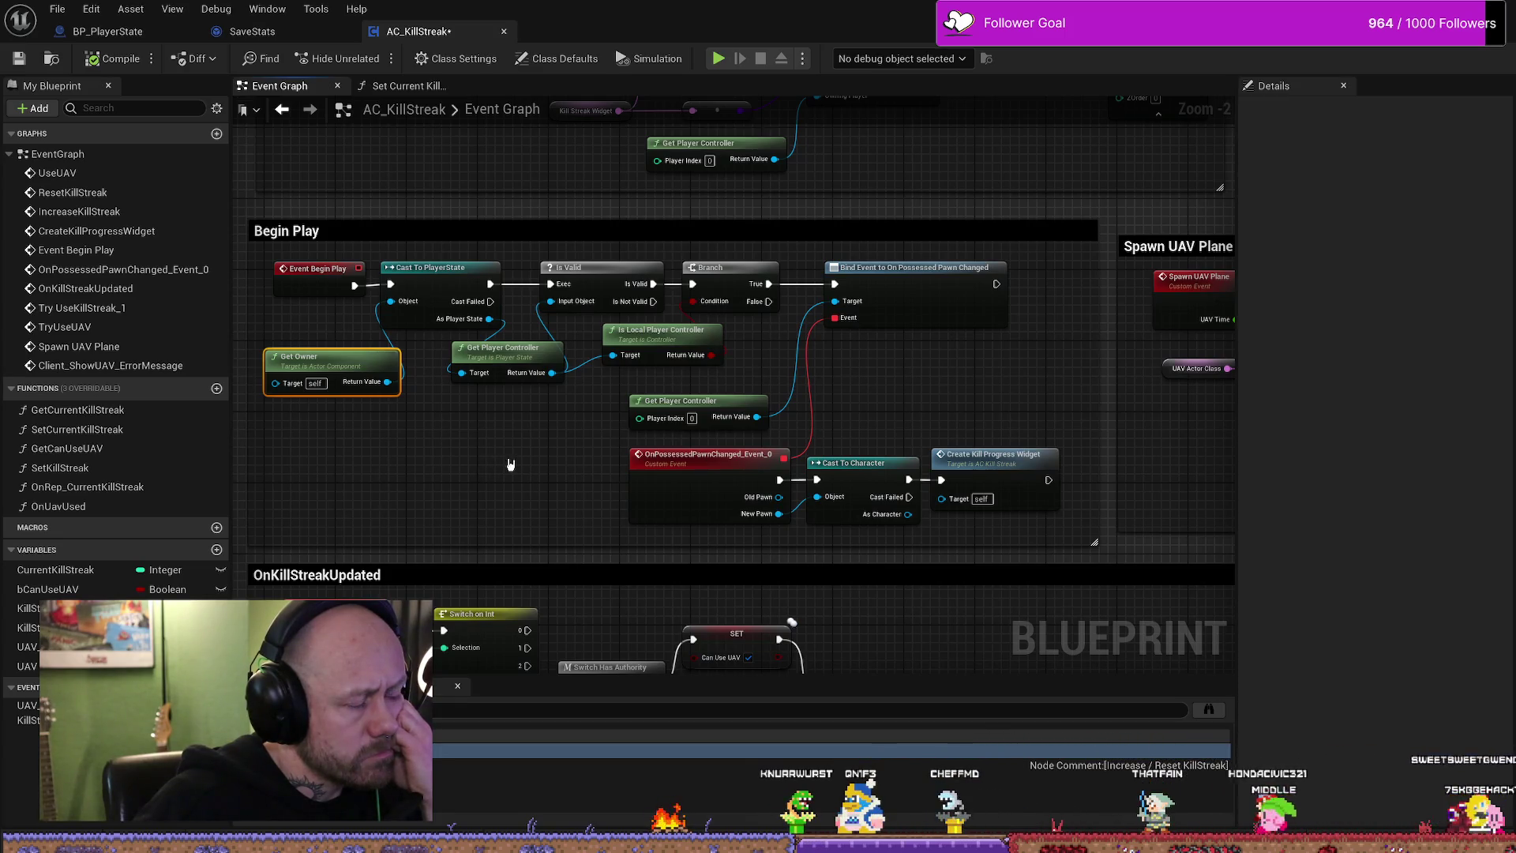
scroll(511, 465, "down", 2)
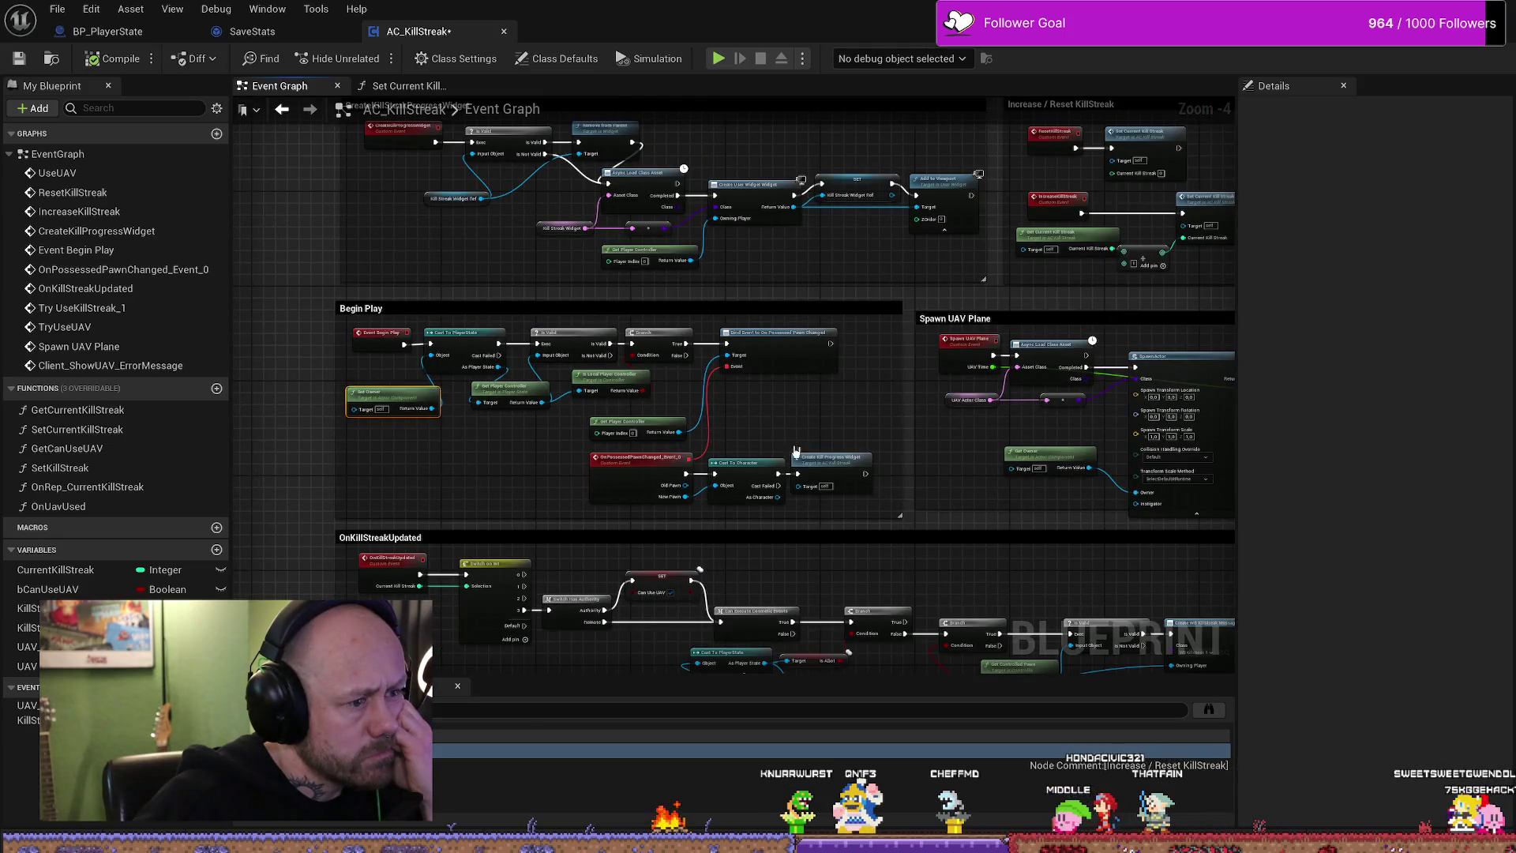
scroll(694, 423, "up", 1)
scroll(613, 422, "up", 1)
scroll(700, 430, "up", 1)
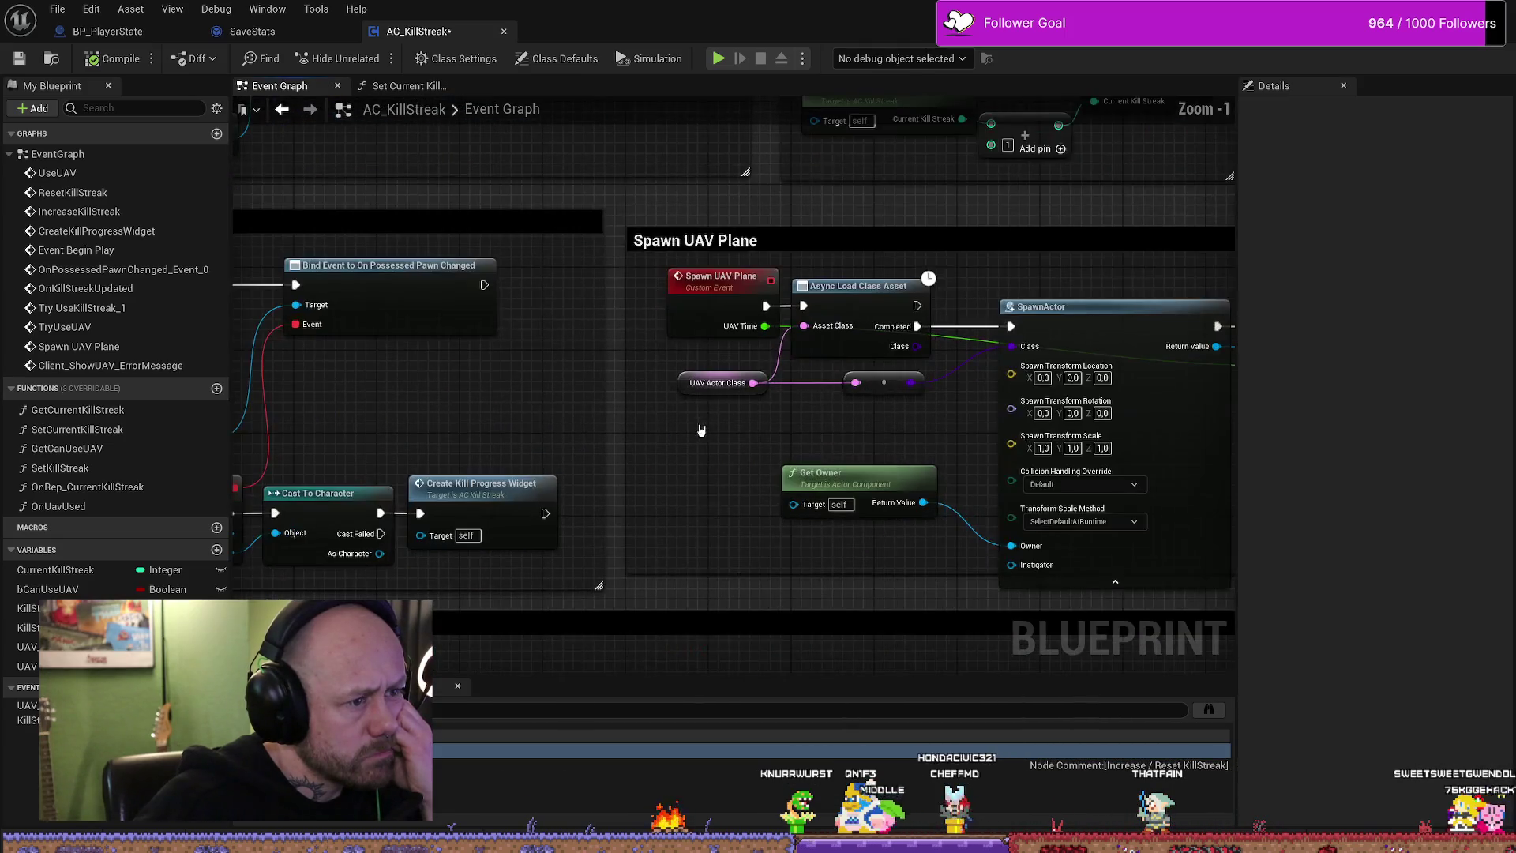
scroll(734, 482, "down", 1)
scroll(650, 535, "down", 1)
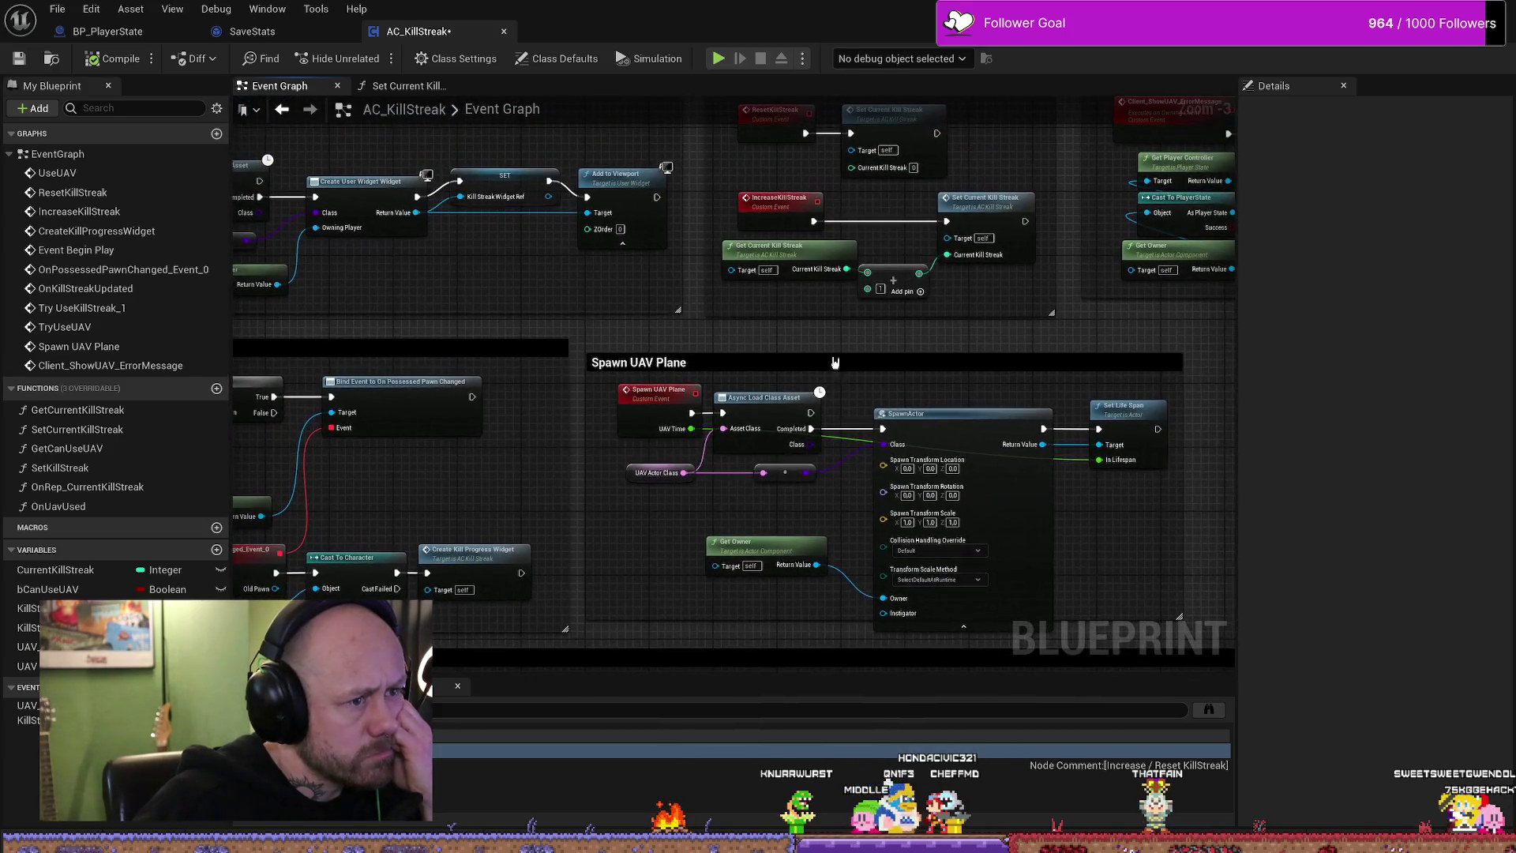
left_click_drag(791, 405, 783, 416)
scroll(788, 414, "down", 3)
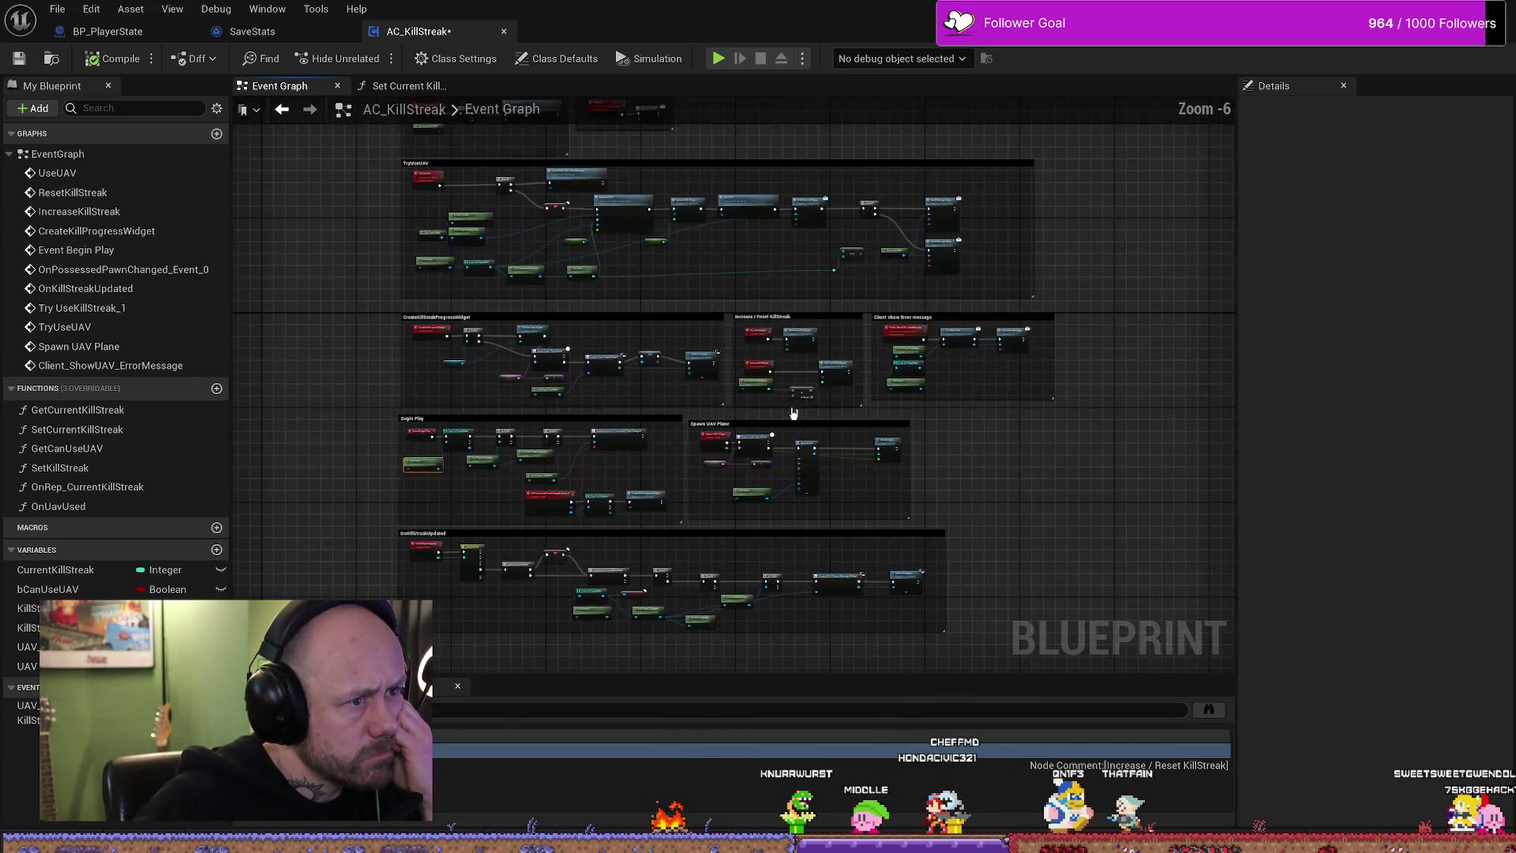
left_click(57, 8)
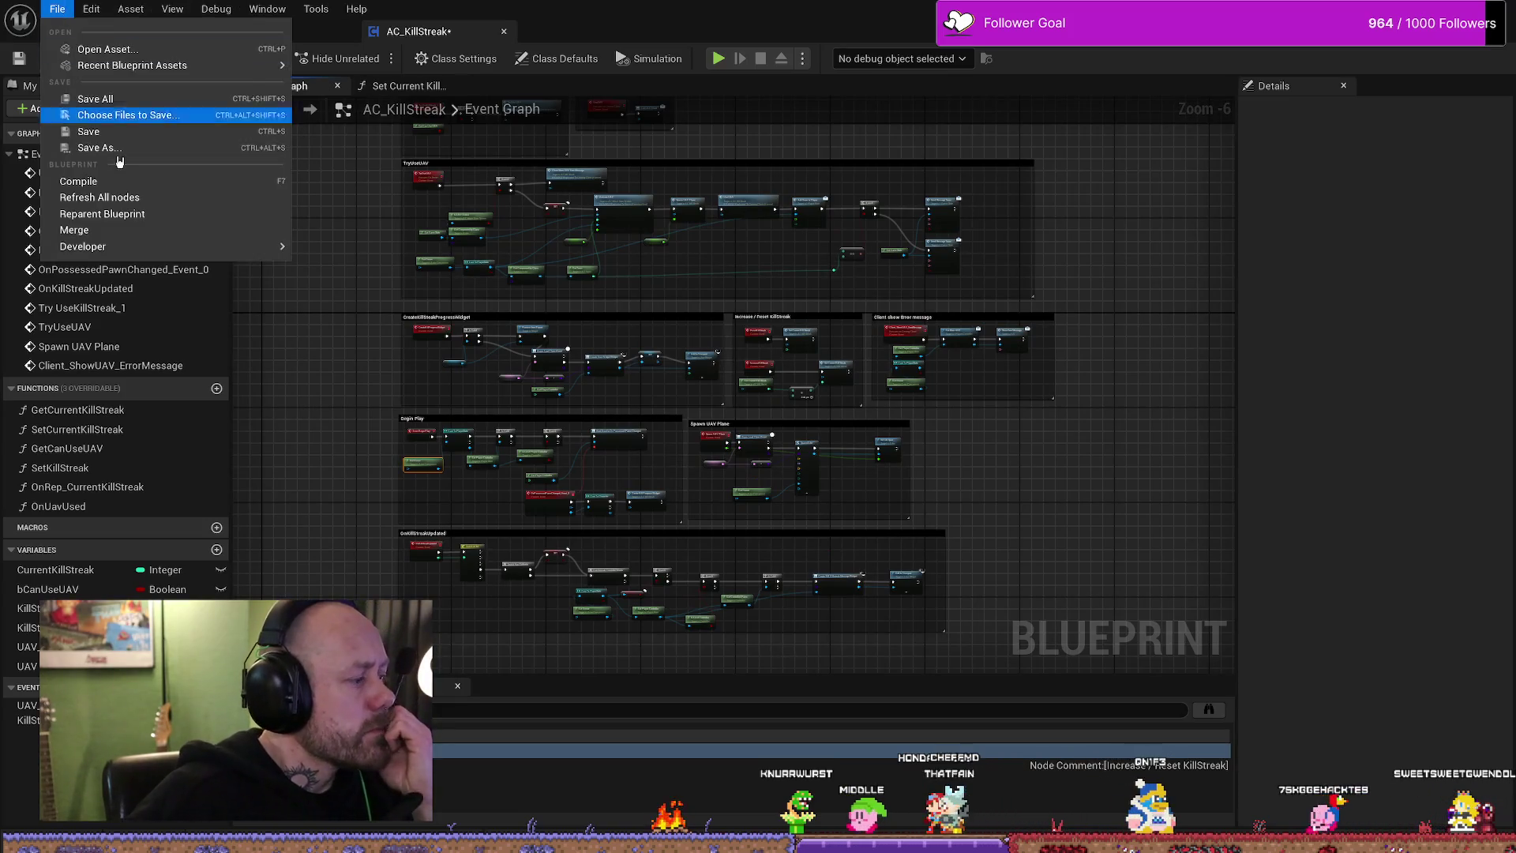
- Save the AC_KillStreak blueprint via File > Save
left_click(95, 130)
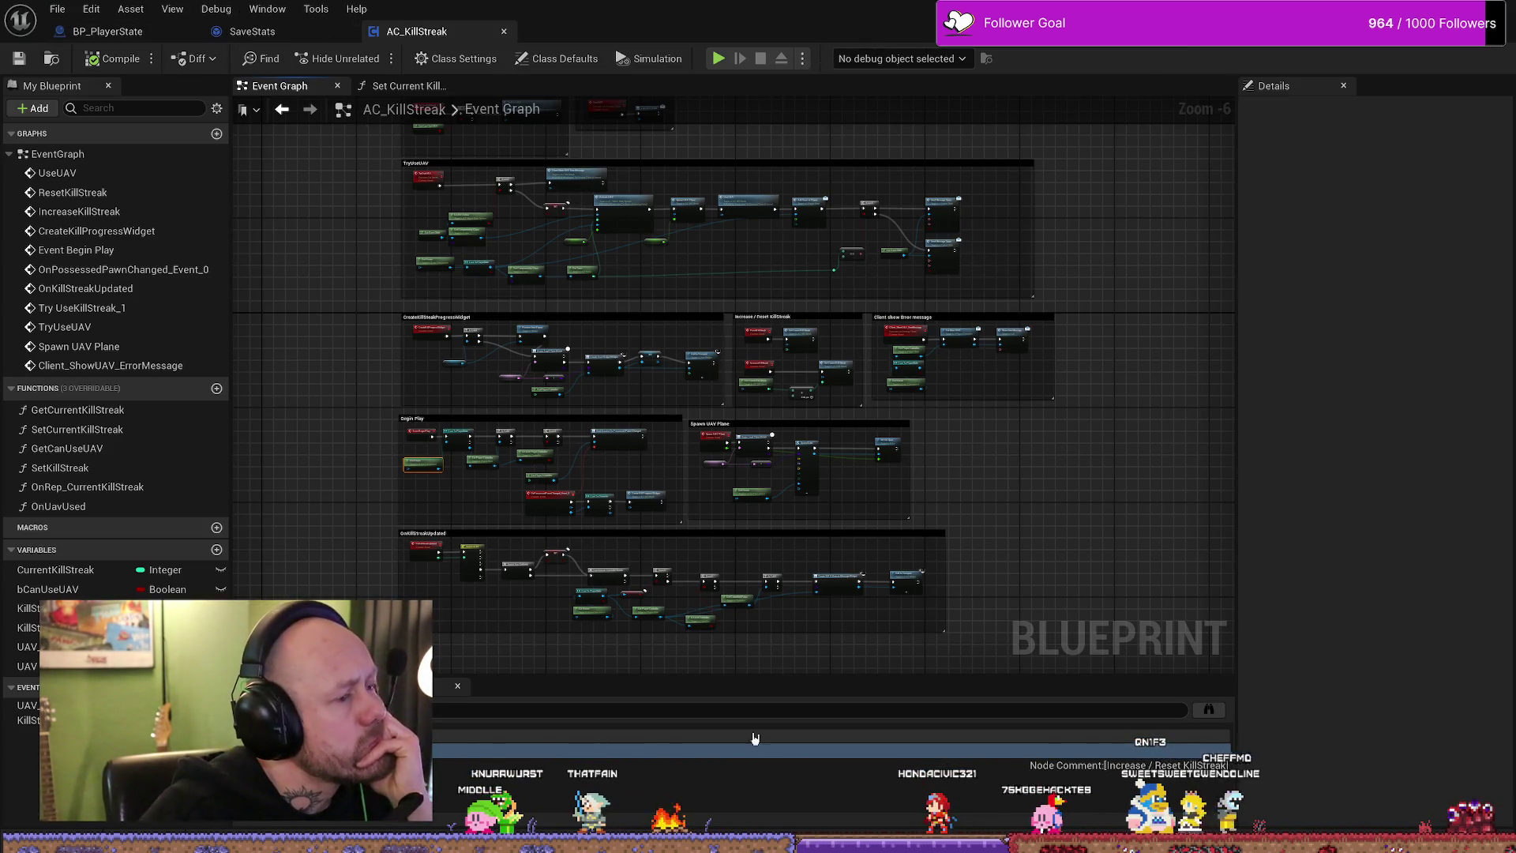
left_click(57, 9)
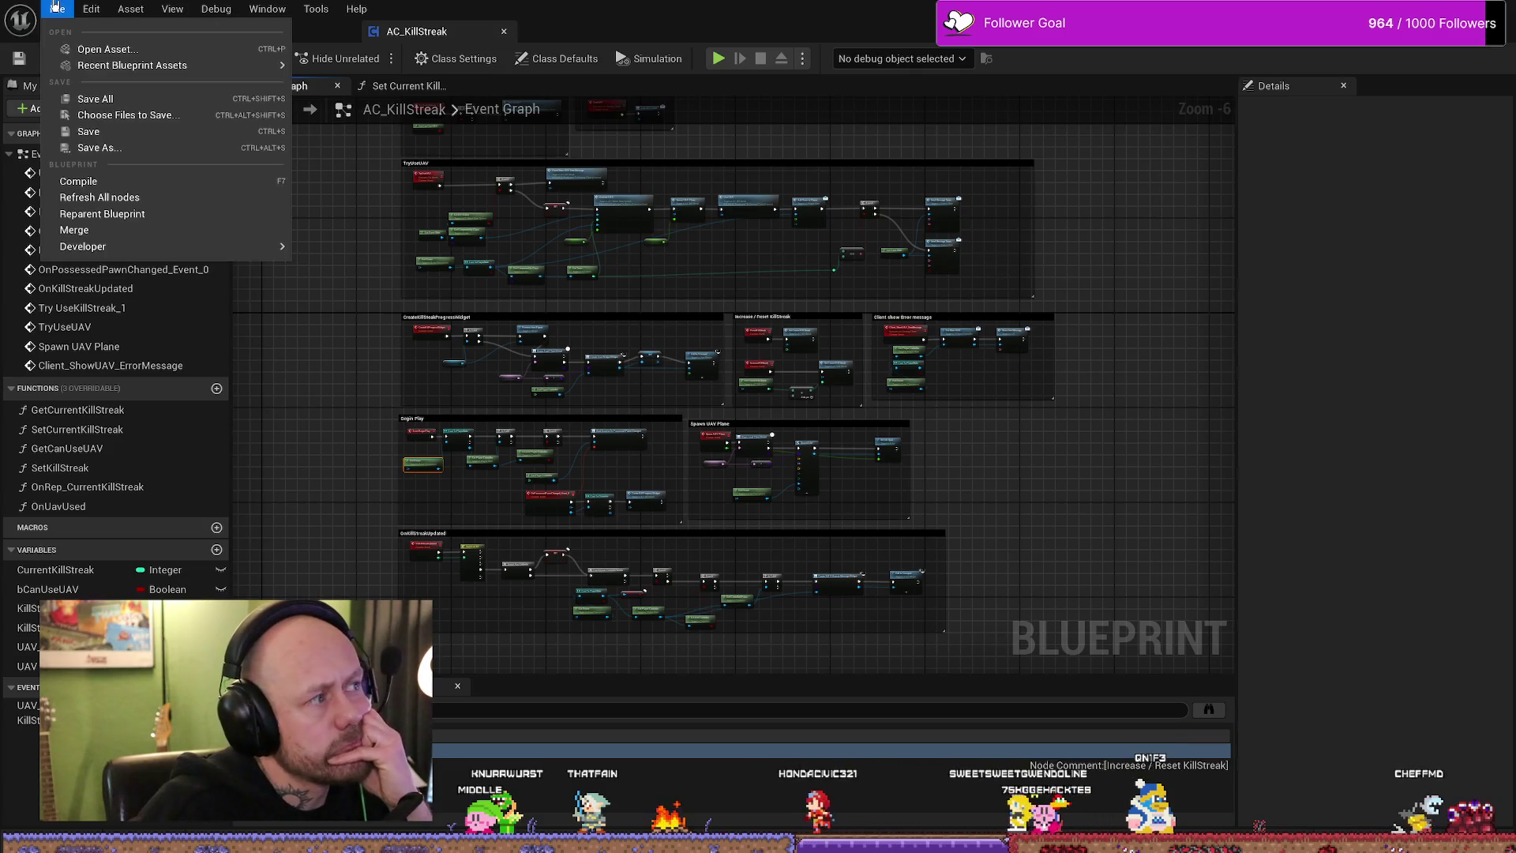
left_click(57, 7)
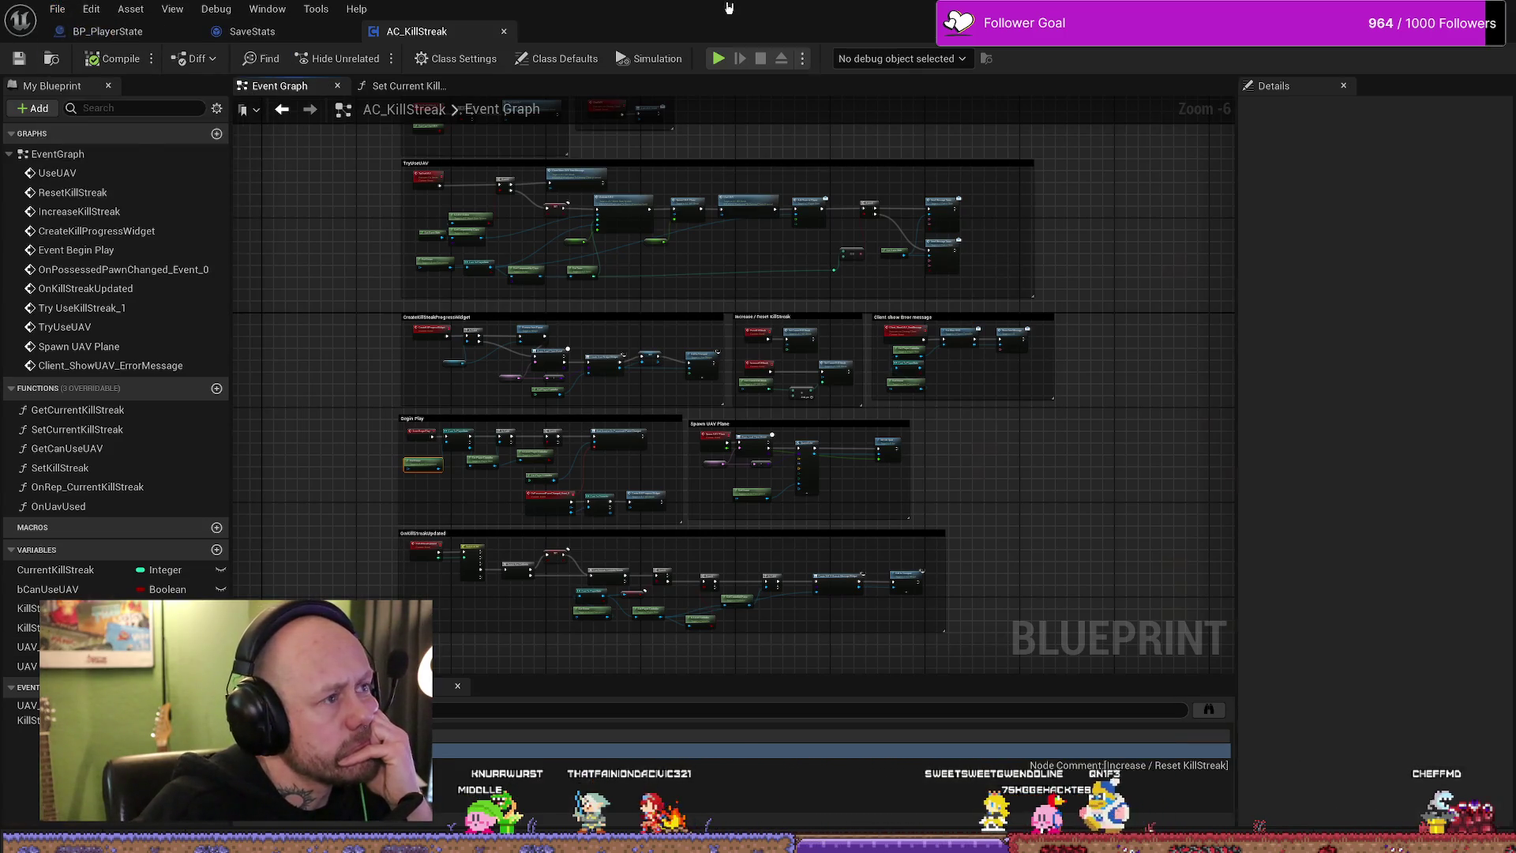
- Close the blueprint editor window and bring up the level editor's File menu
left_click_drag(758, 14, 754, 131)
left_click(842, 131)
left_click(57, 9)
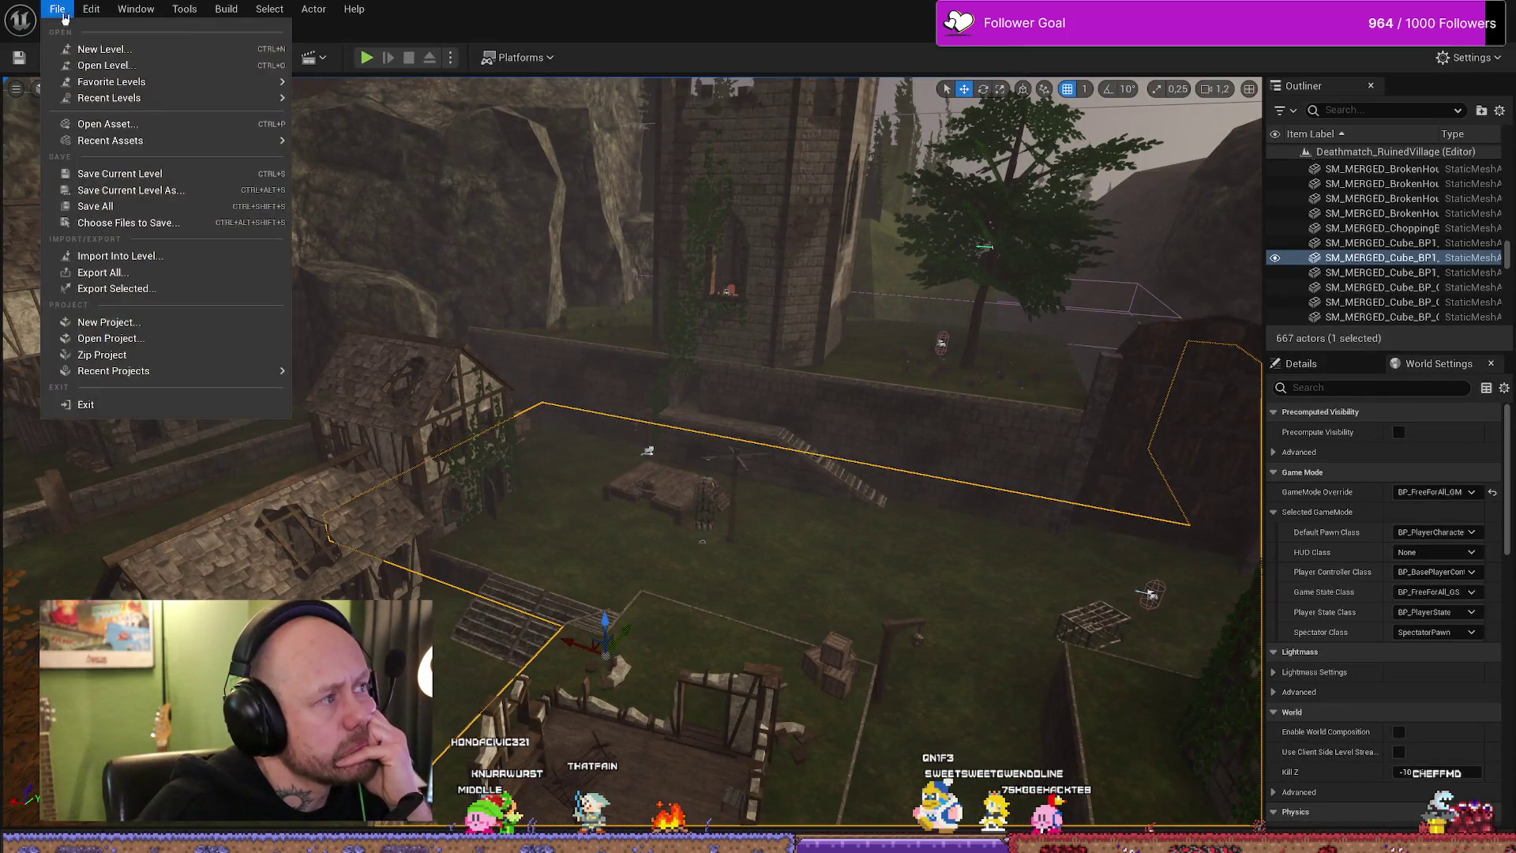
- Close the File menu, adjust the village camera and glance at the Build menu
left_click(566, 6)
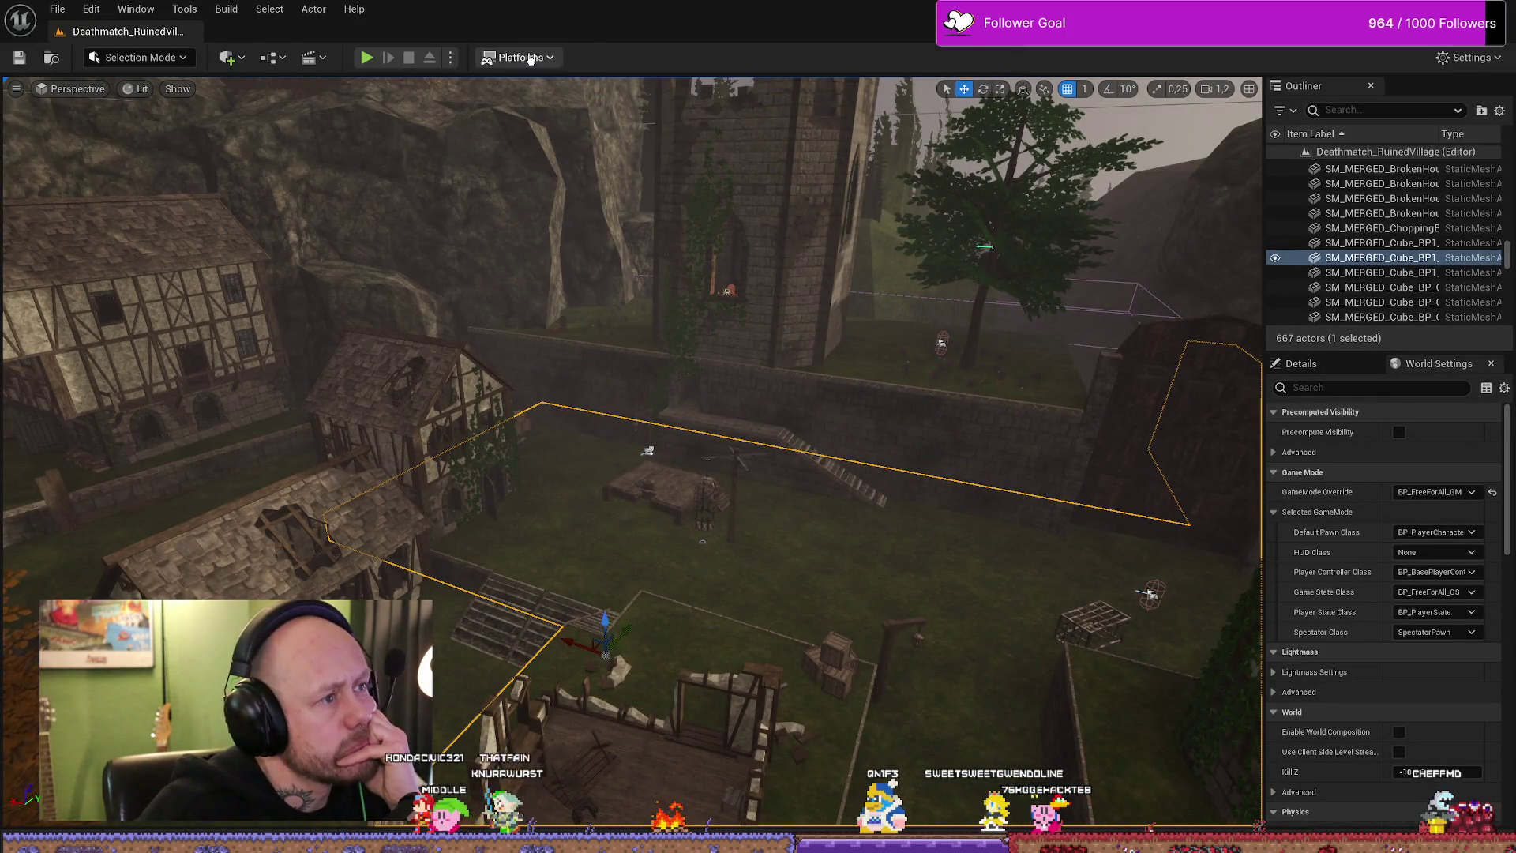
left_click_drag(693, 526, 617, 473)
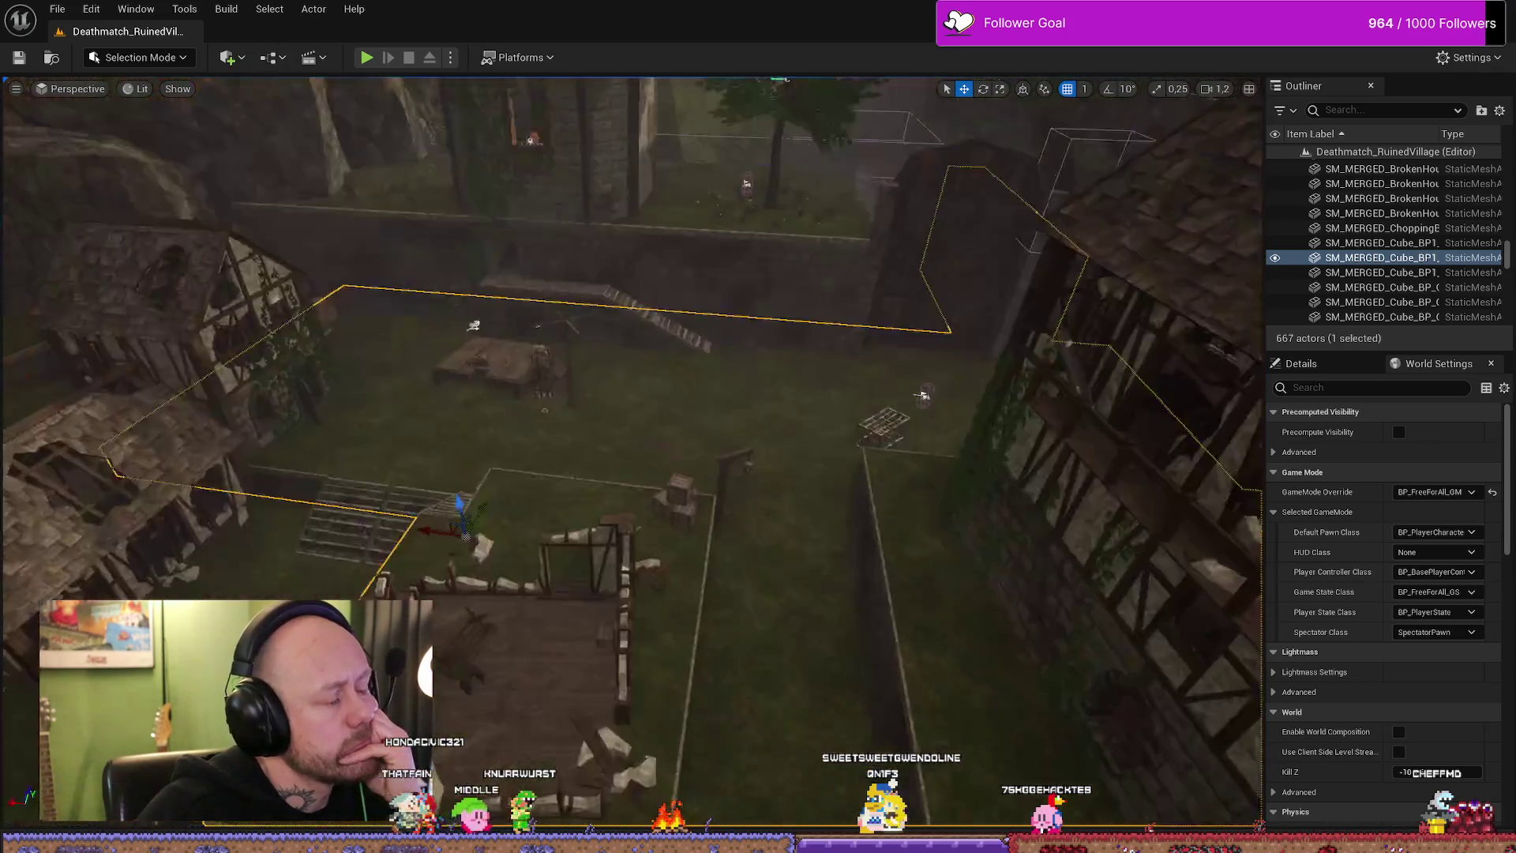
left_click(225, 8)
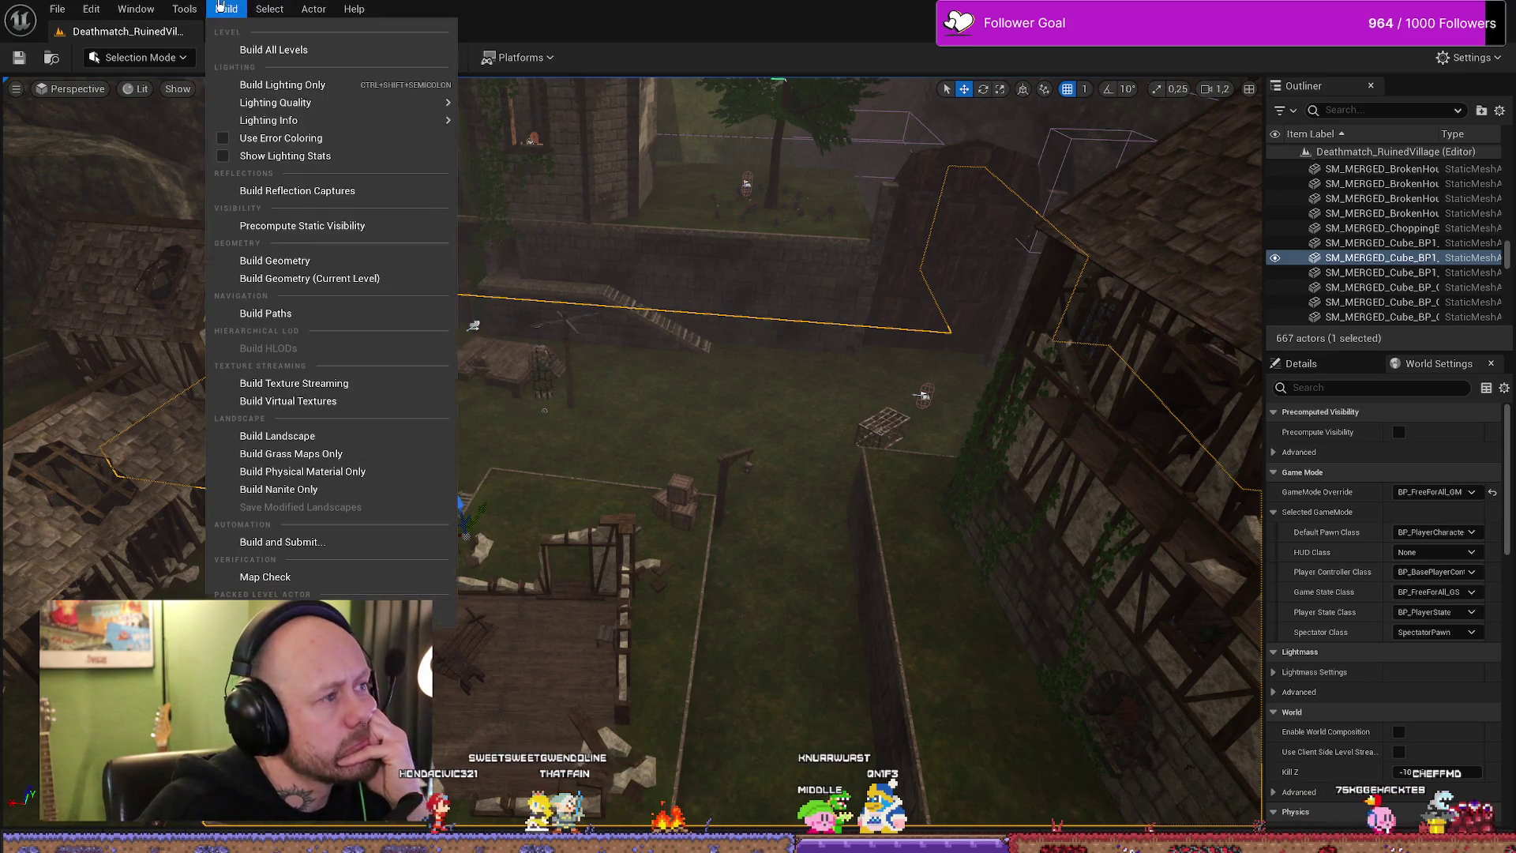
left_click(269, 8)
- Choose Platforms > Windows > Package Project to bring up the folder picker
left_click(521, 57)
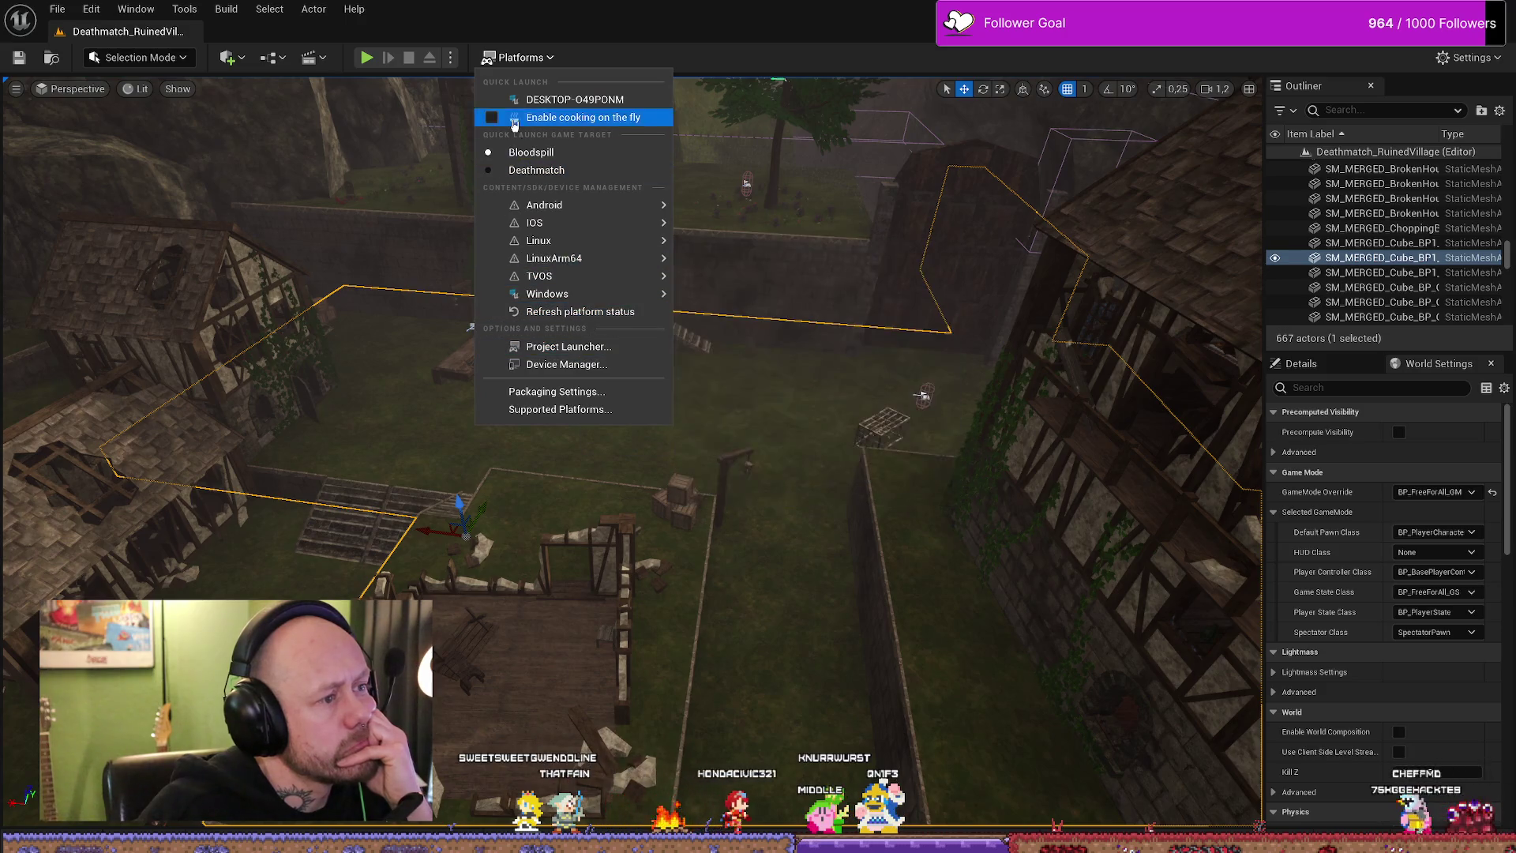
mouse_move(547, 294)
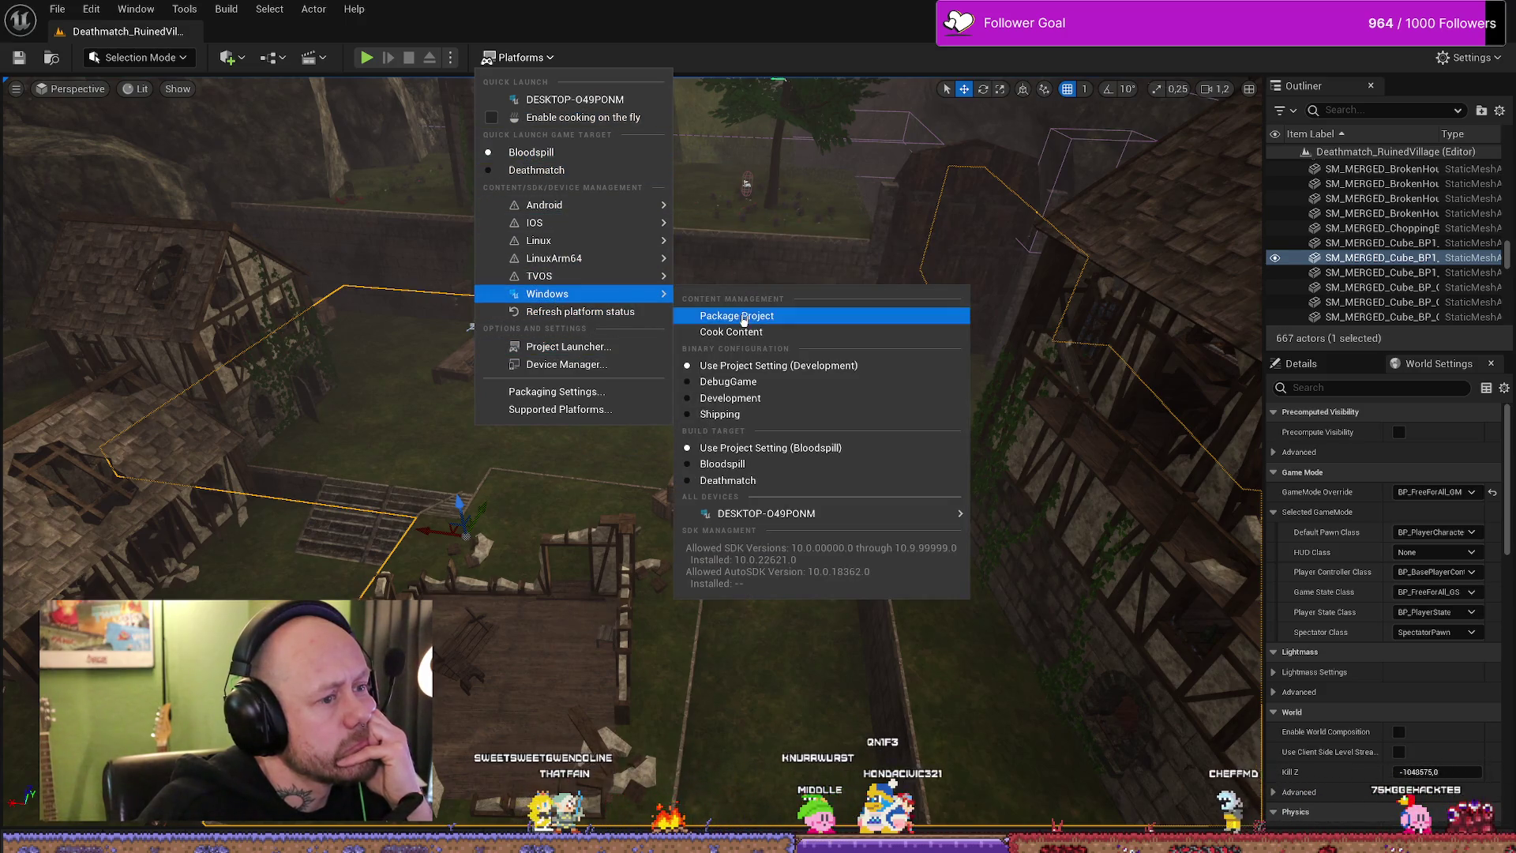
left_click(740, 318)
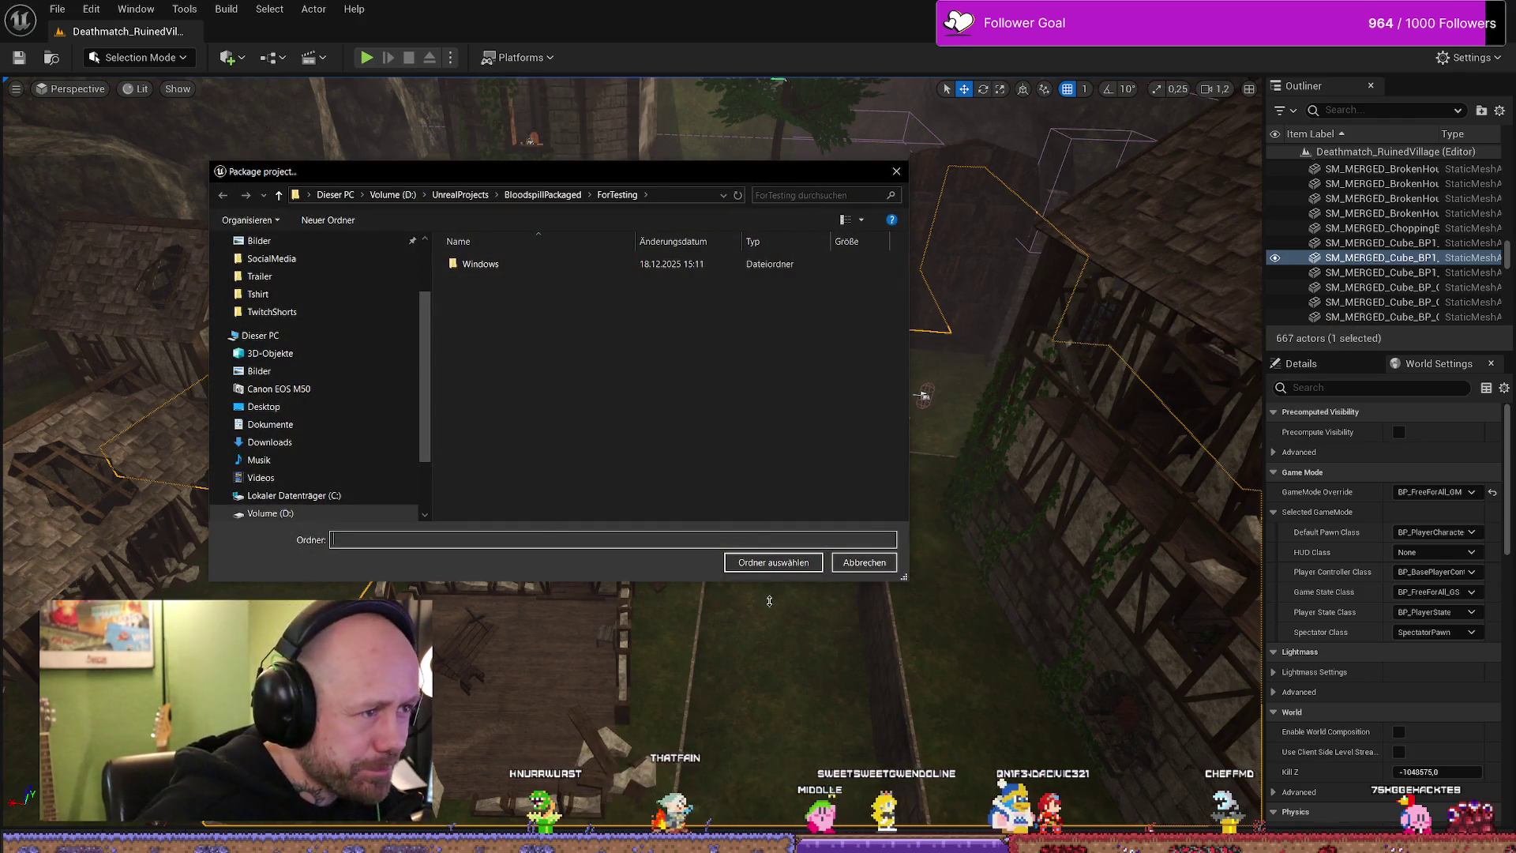
- Confirm ForTesting as the package folder, wait for packaging, then switch to the File Explorer output folder
left_click(801, 563)
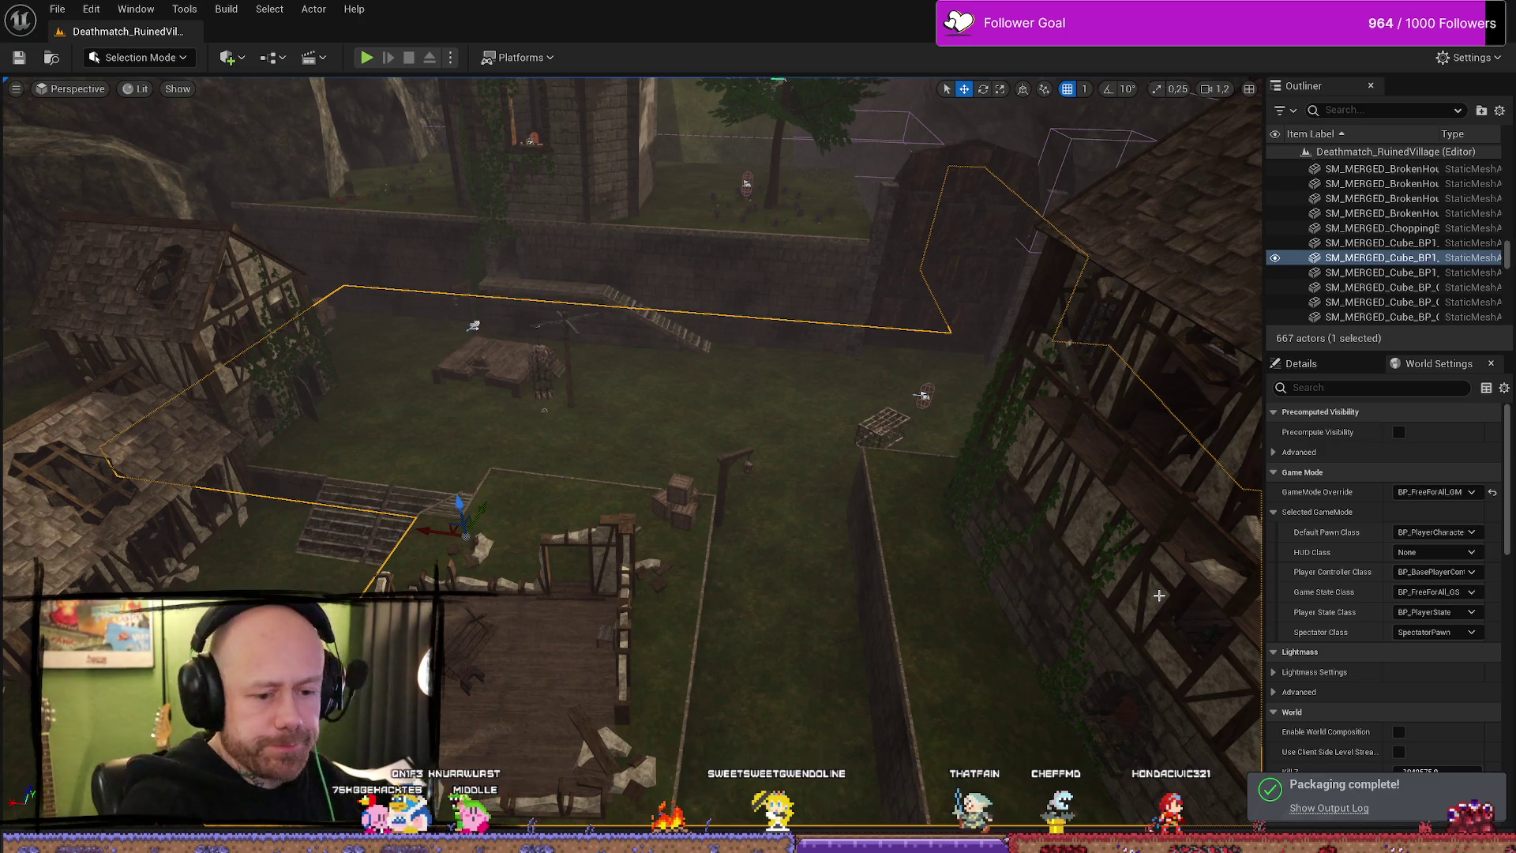
key("alt+Tab")
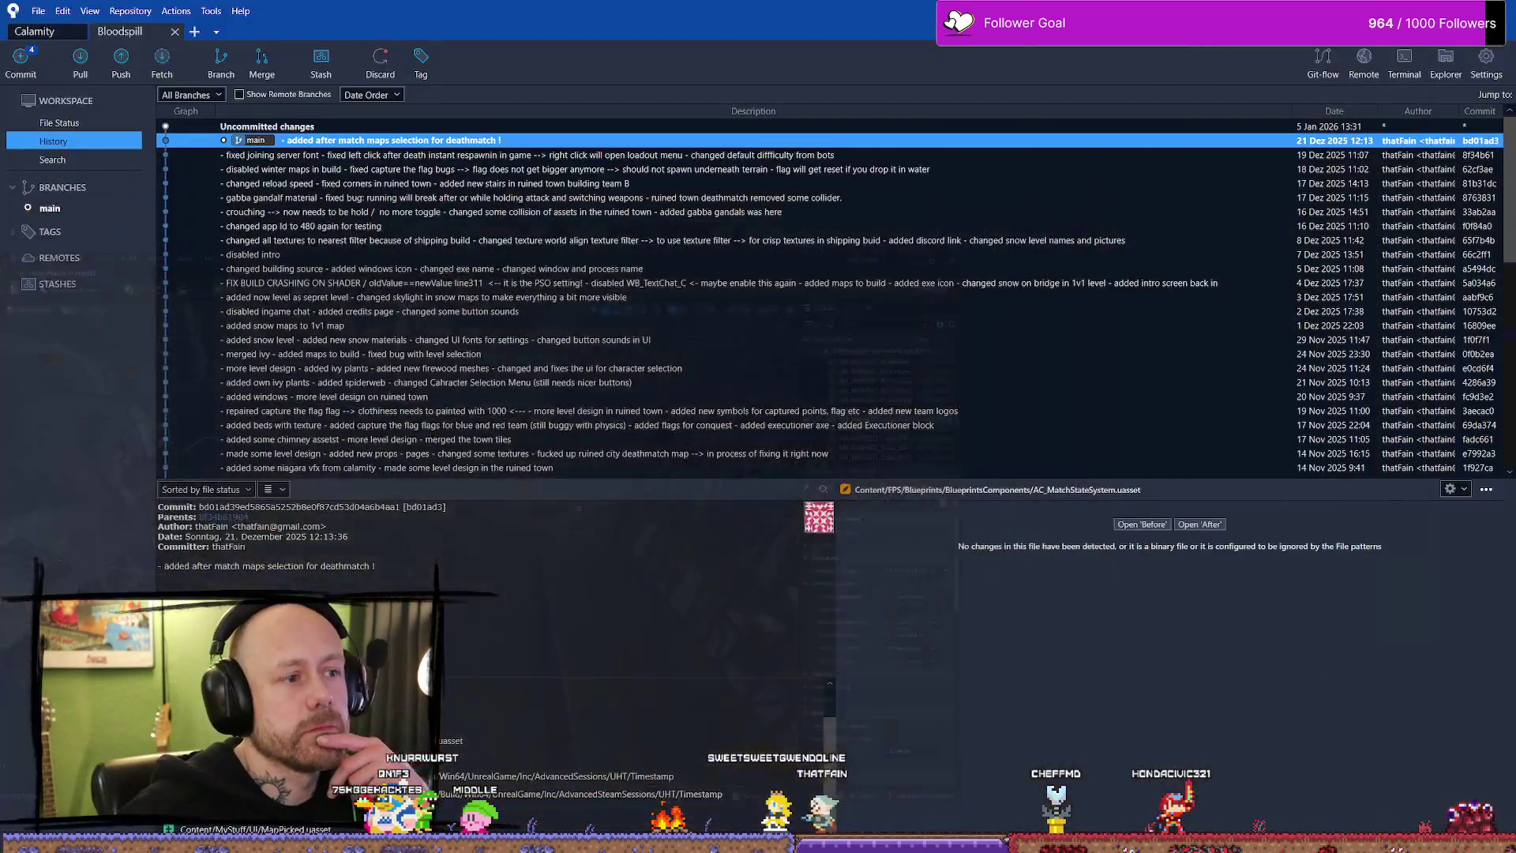
key("alt+Tab")
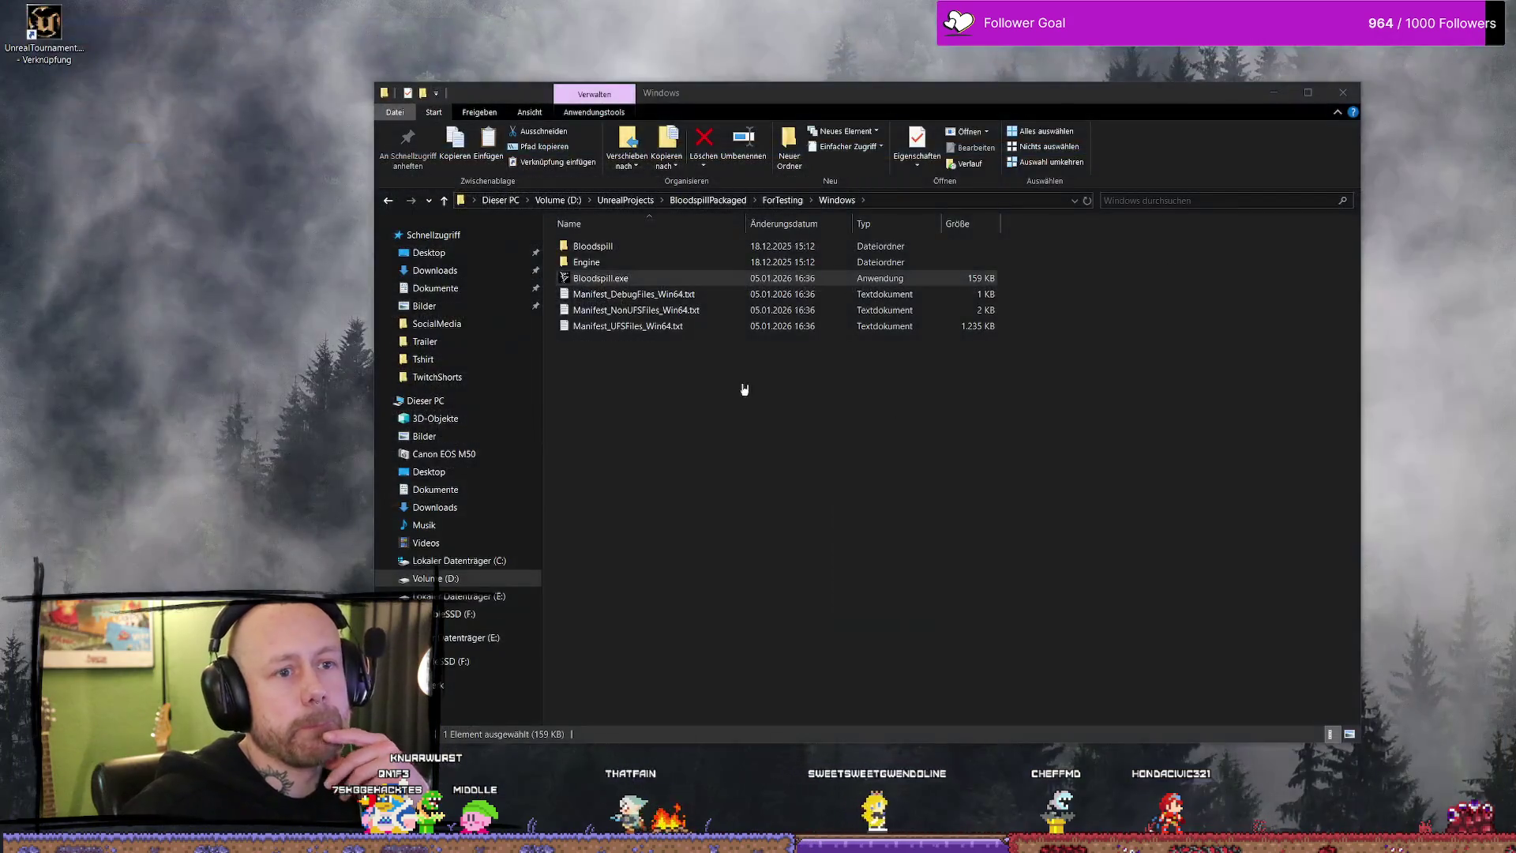
- Navigate from ForTesting into the packaged Windows > Bloodspill > Saved folder
key("BackSpace")
key("F5")
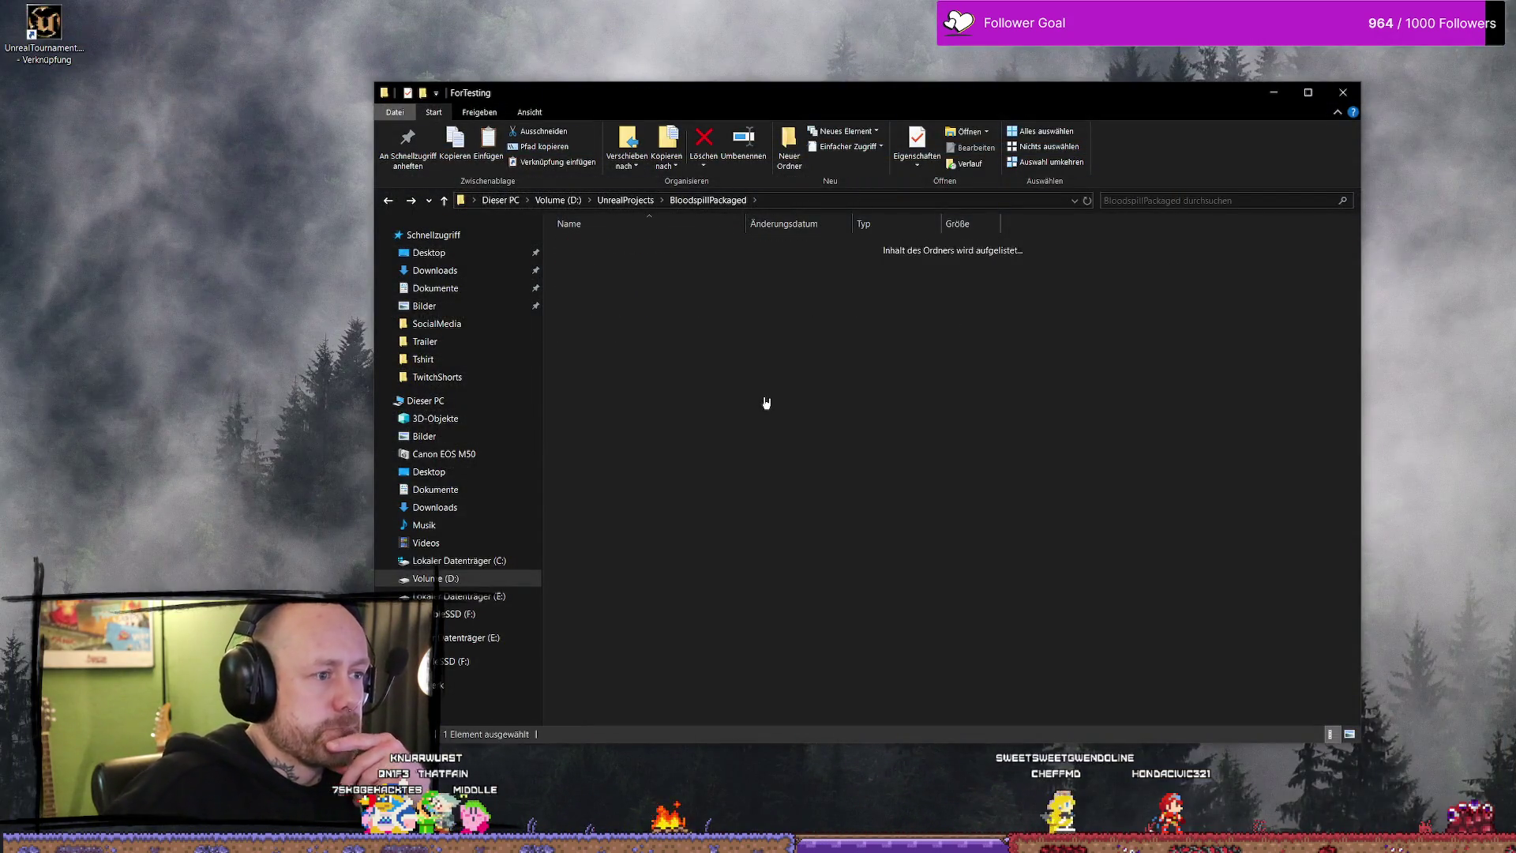
key("Return")
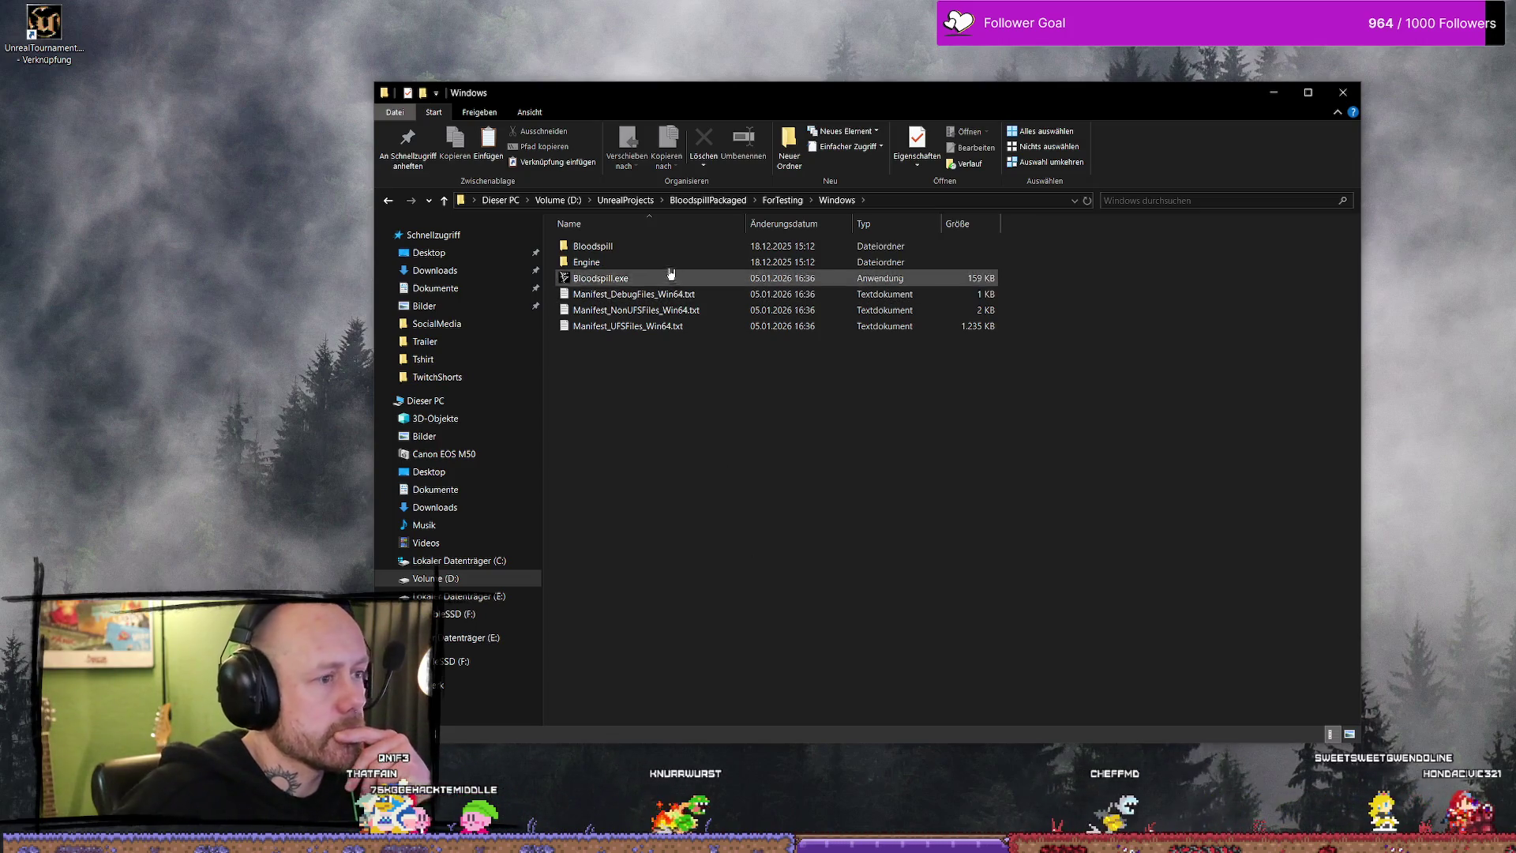
double_click(610, 246)
double_click(619, 277)
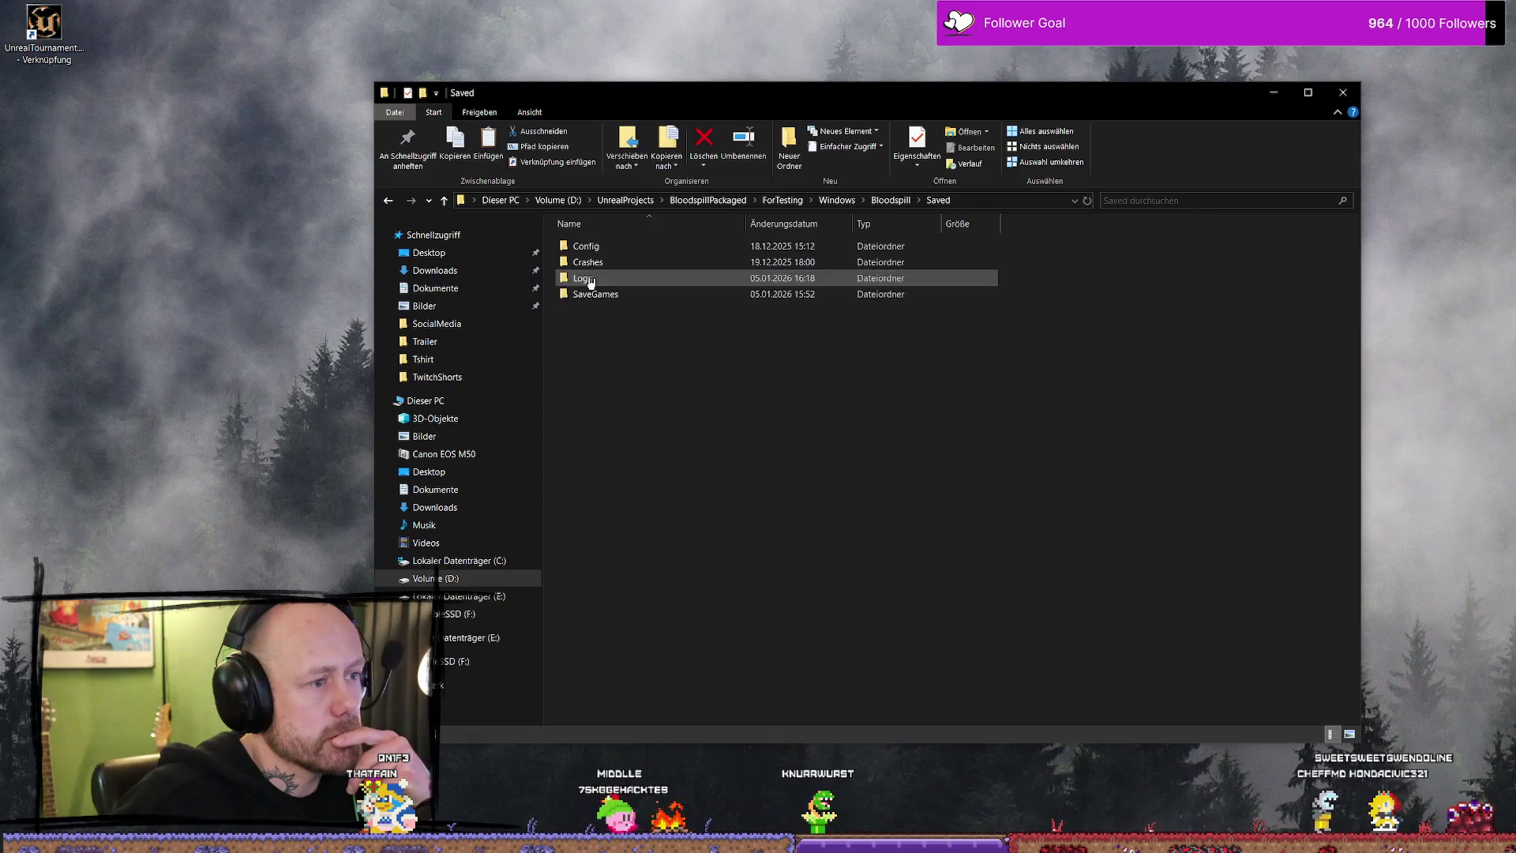
- Delete the SaveGames folder, then go back up to the Windows build folder's actions
left_click(637, 294)
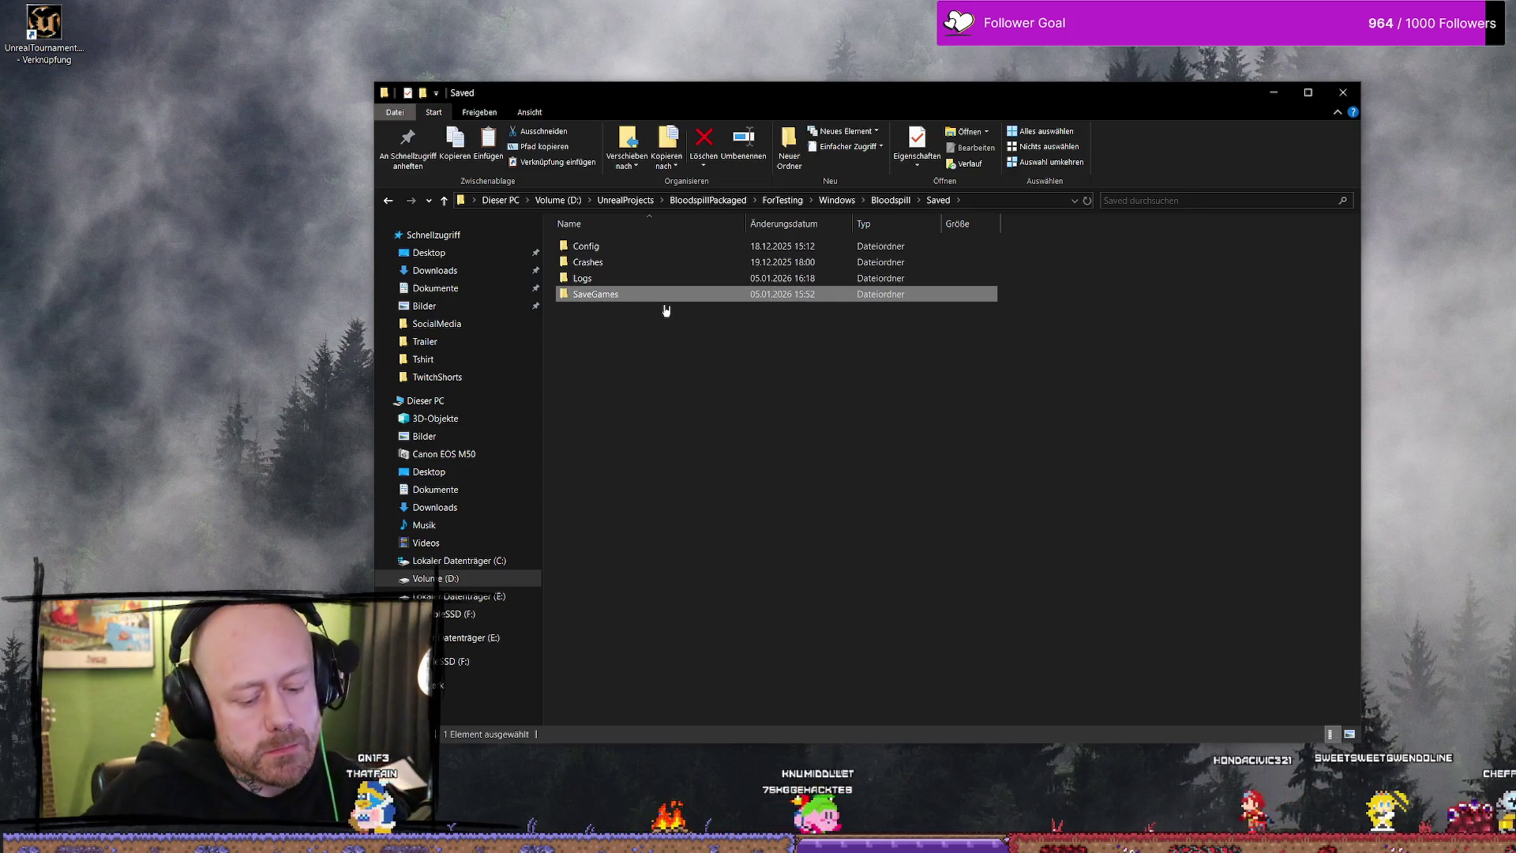
key("Delete")
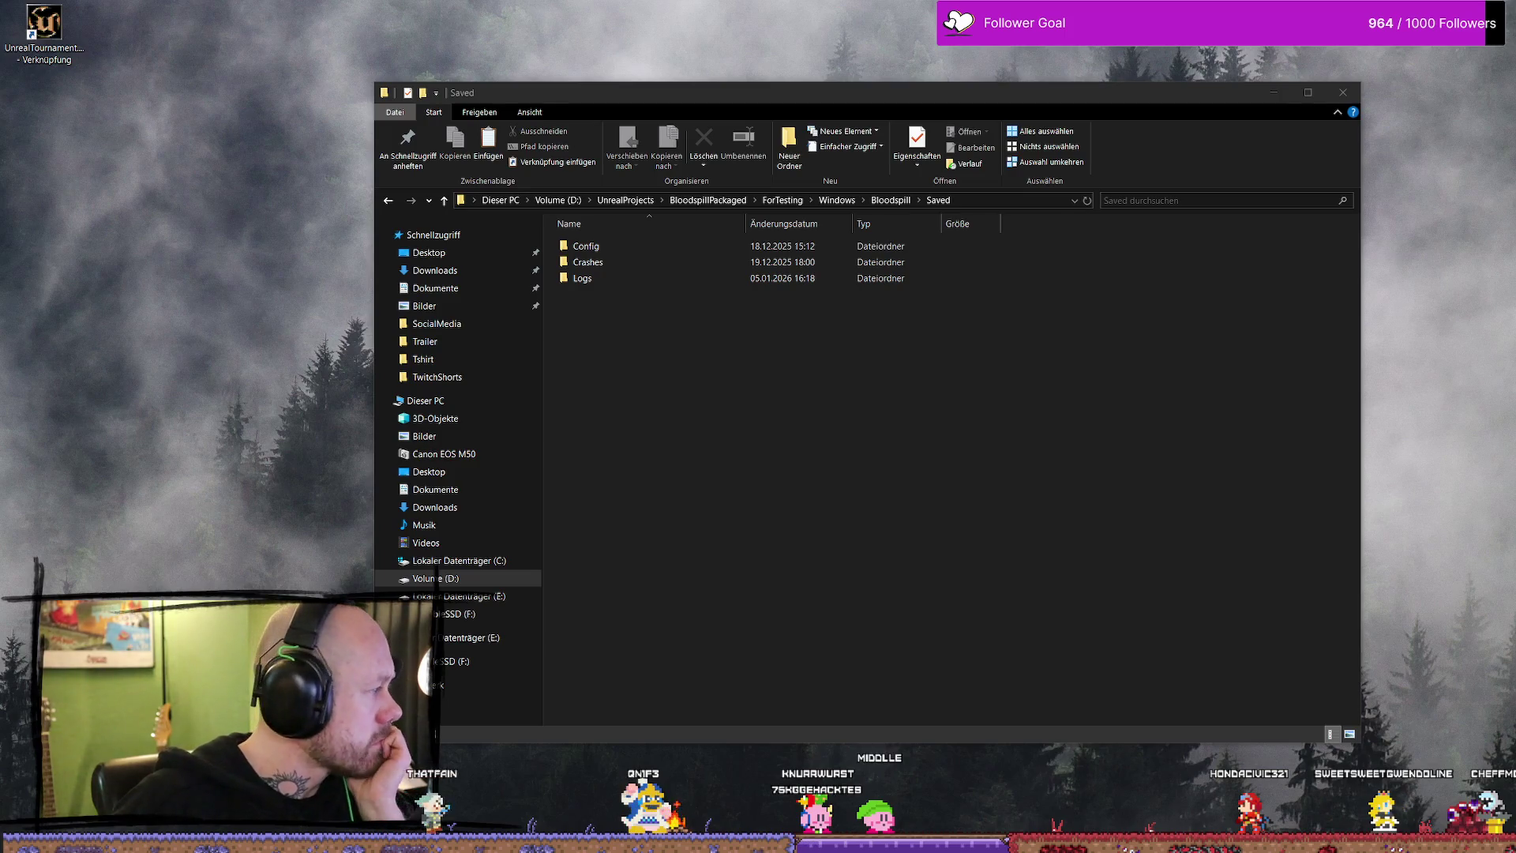
left_click(791, 399)
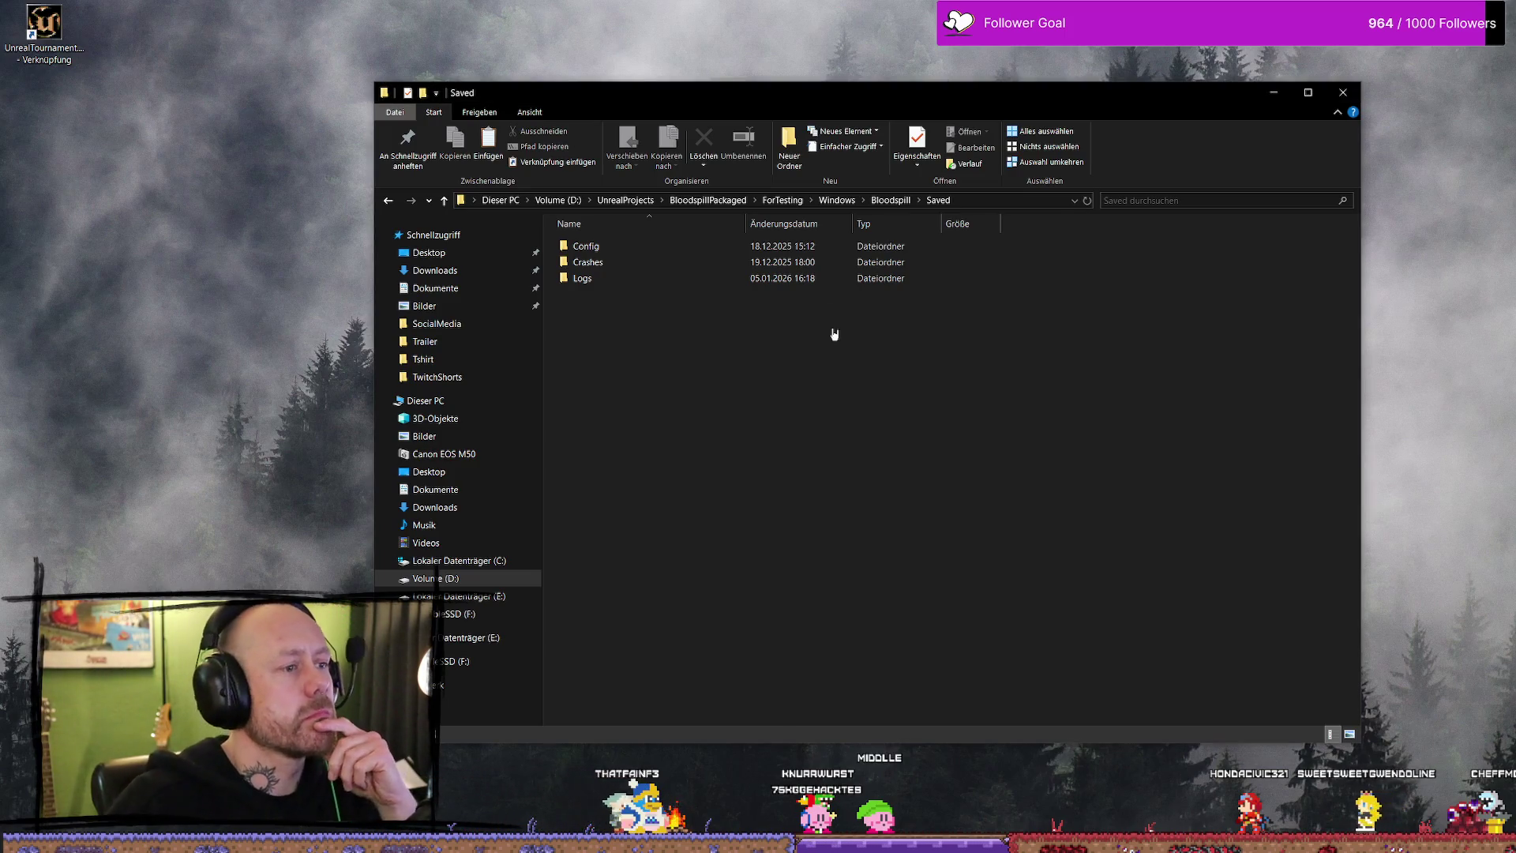
key("alt+Up")
key("alt+Up")
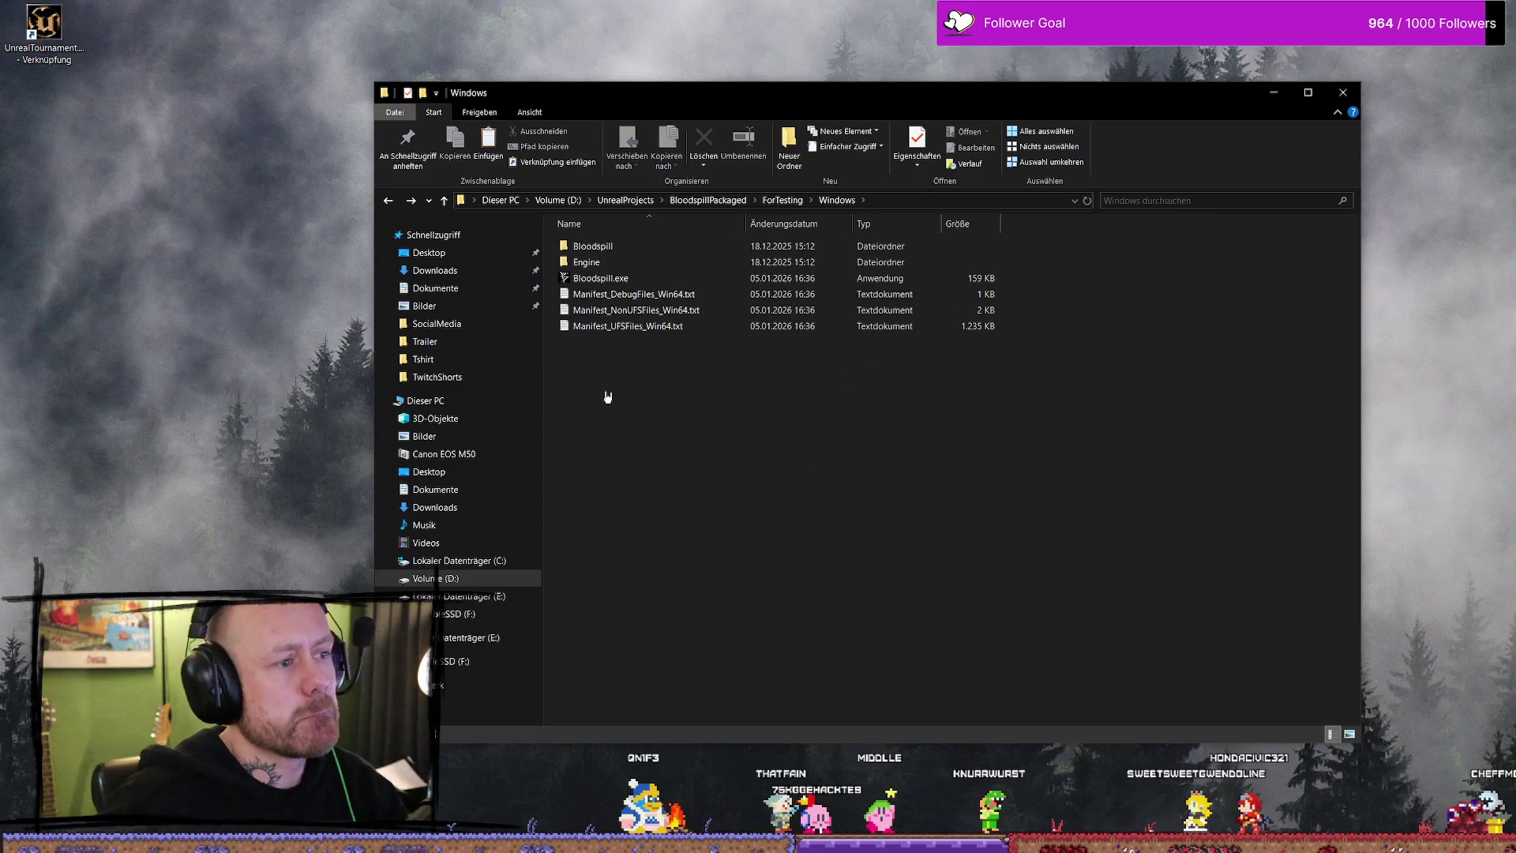
key("alt+Up")
right_click(624, 244)
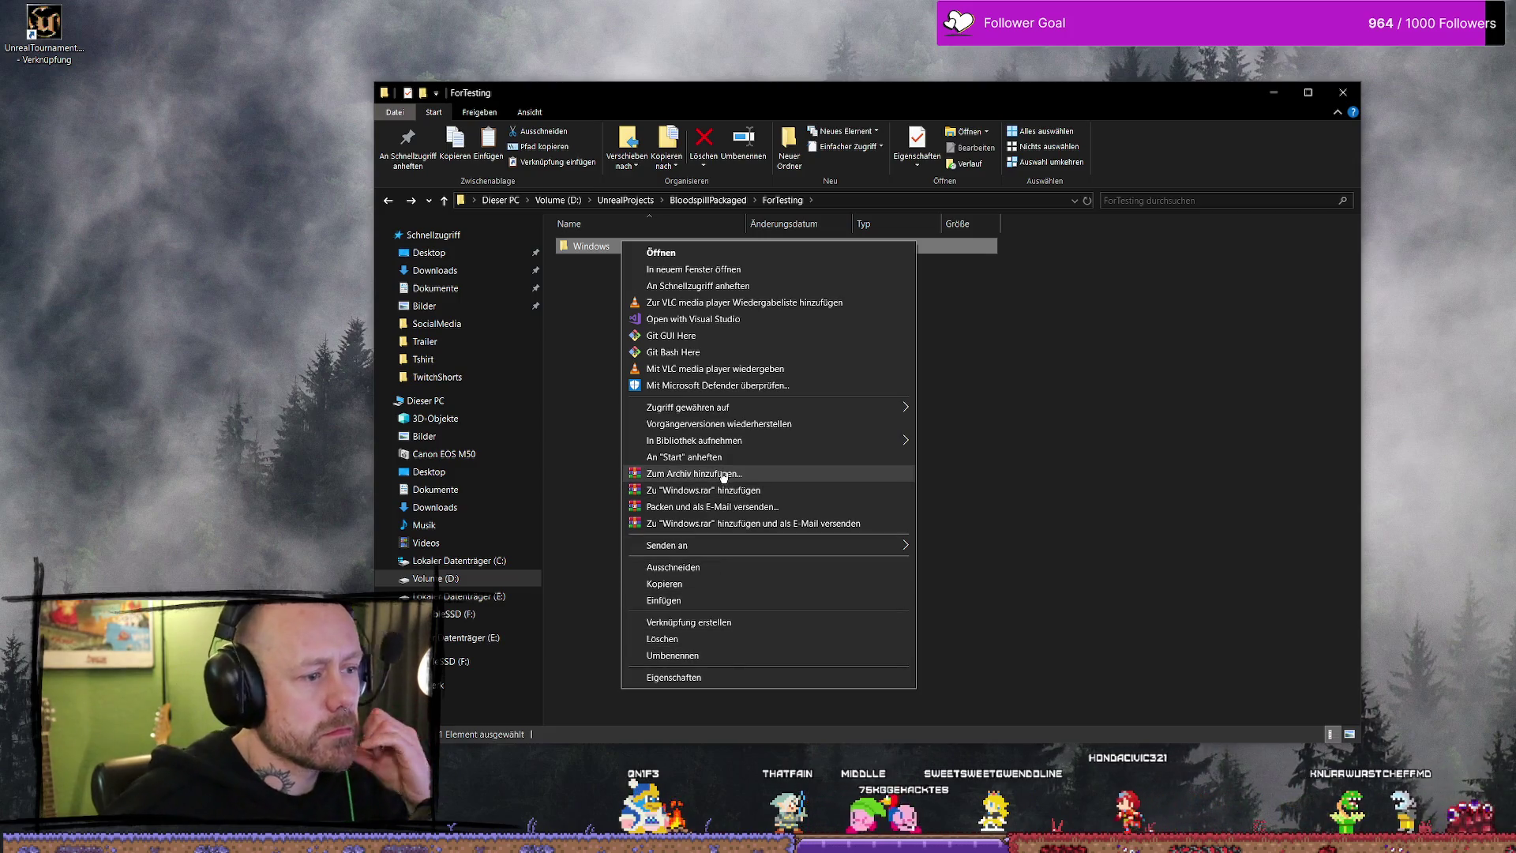
- Add the Windows folder to a WinRAR archive named Bloodspilltest.rar and start compressing
left_click(888, 475)
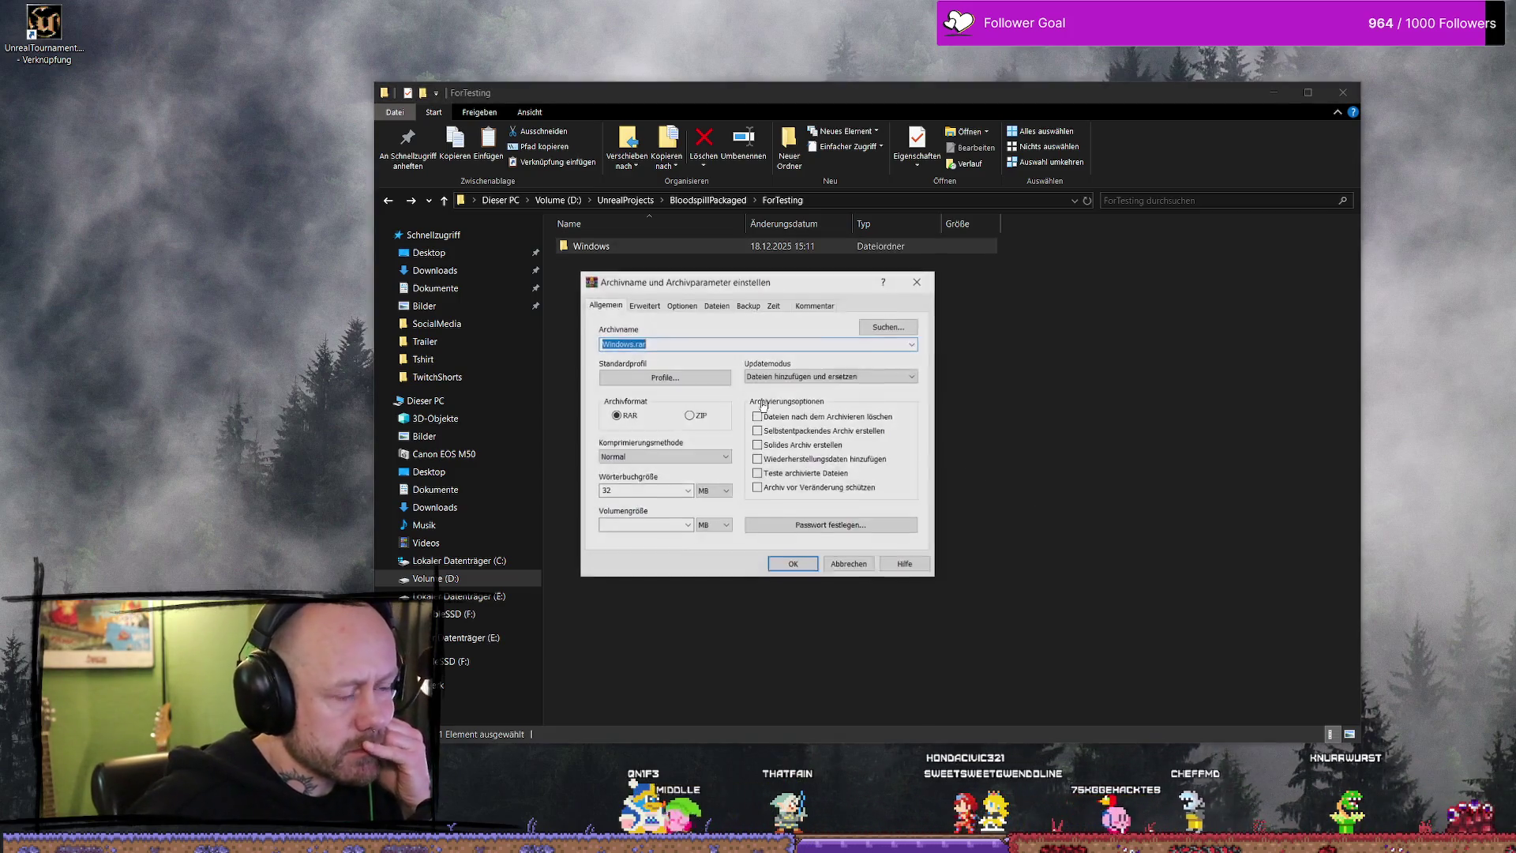
left_click(630, 343)
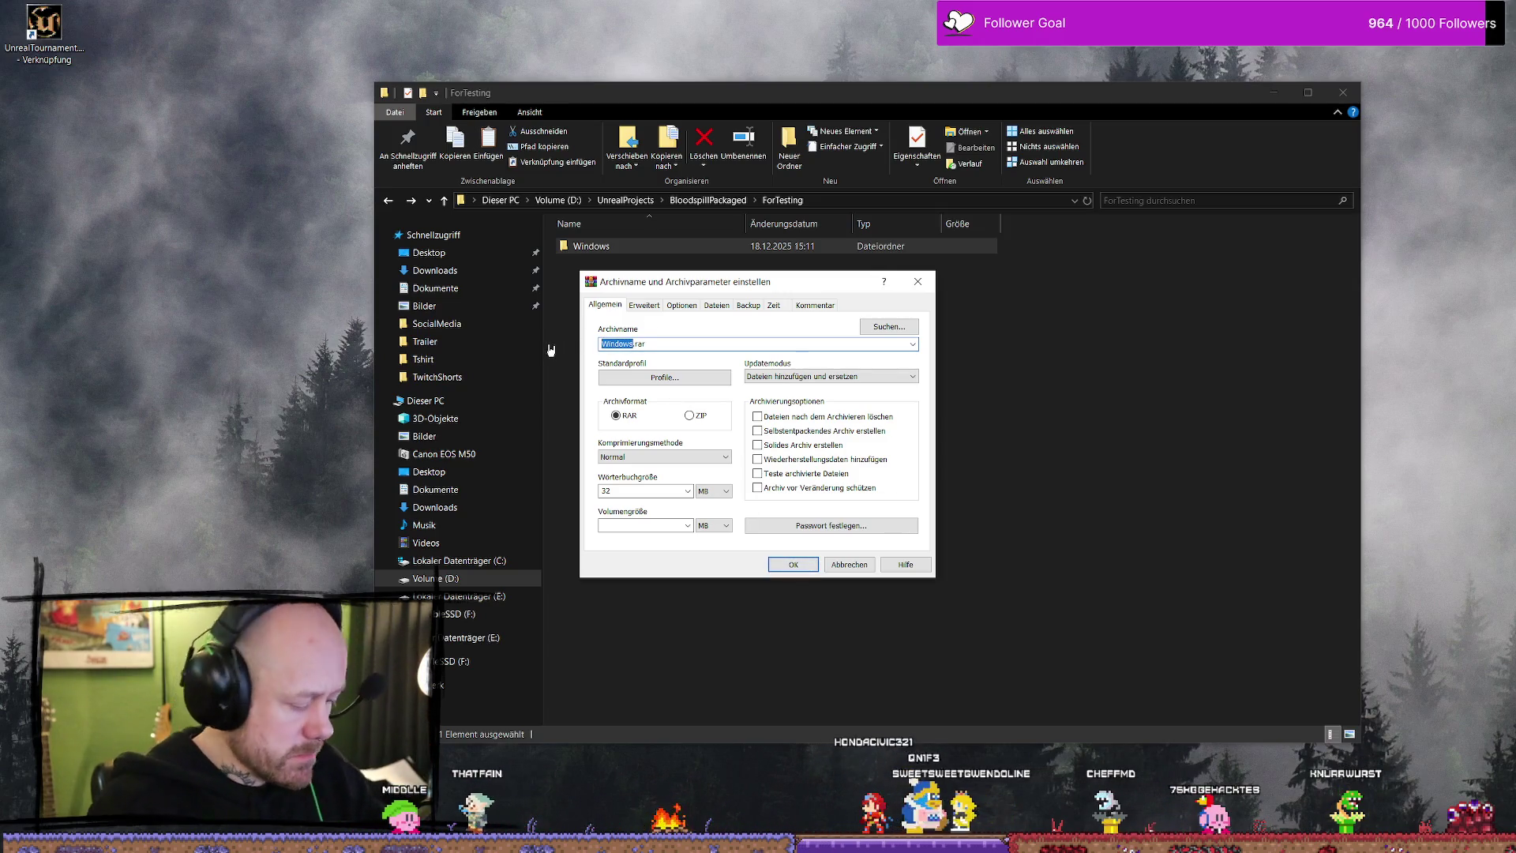
type("Bloodspill")
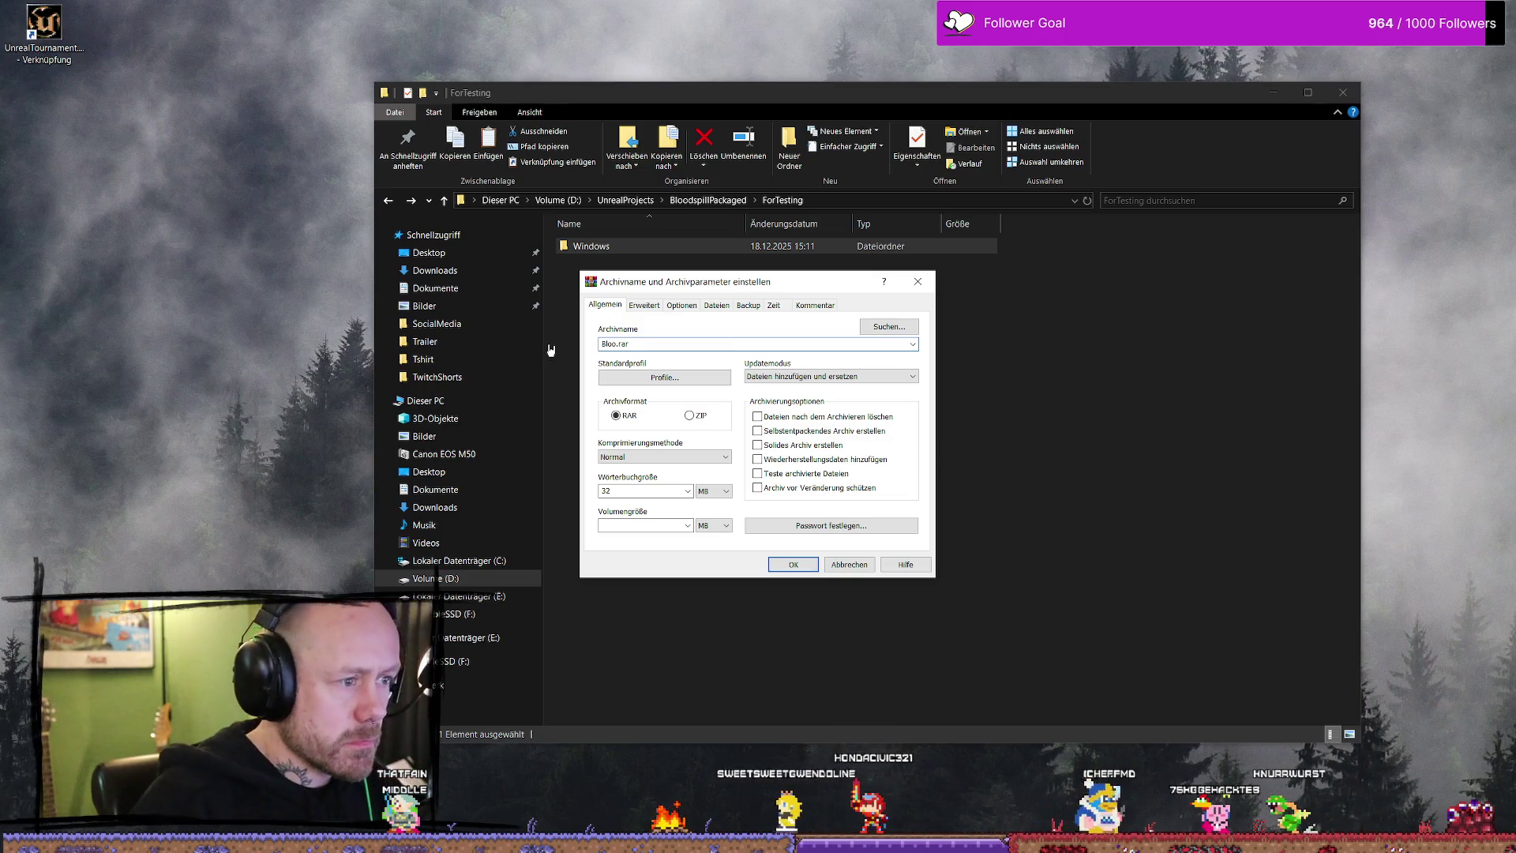
type("test")
key("Return")
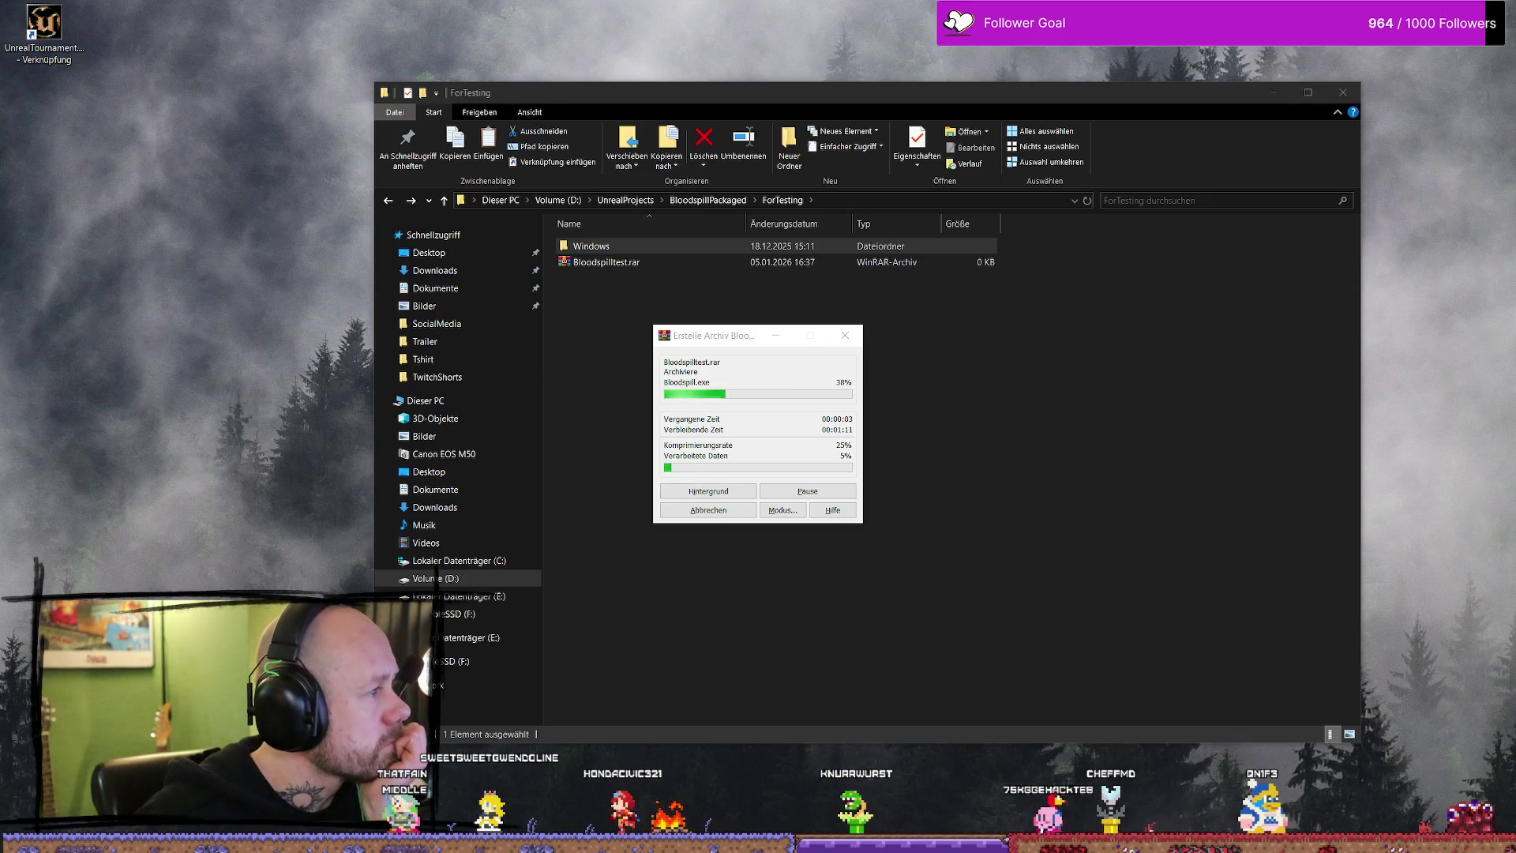
key("alt+Tab")
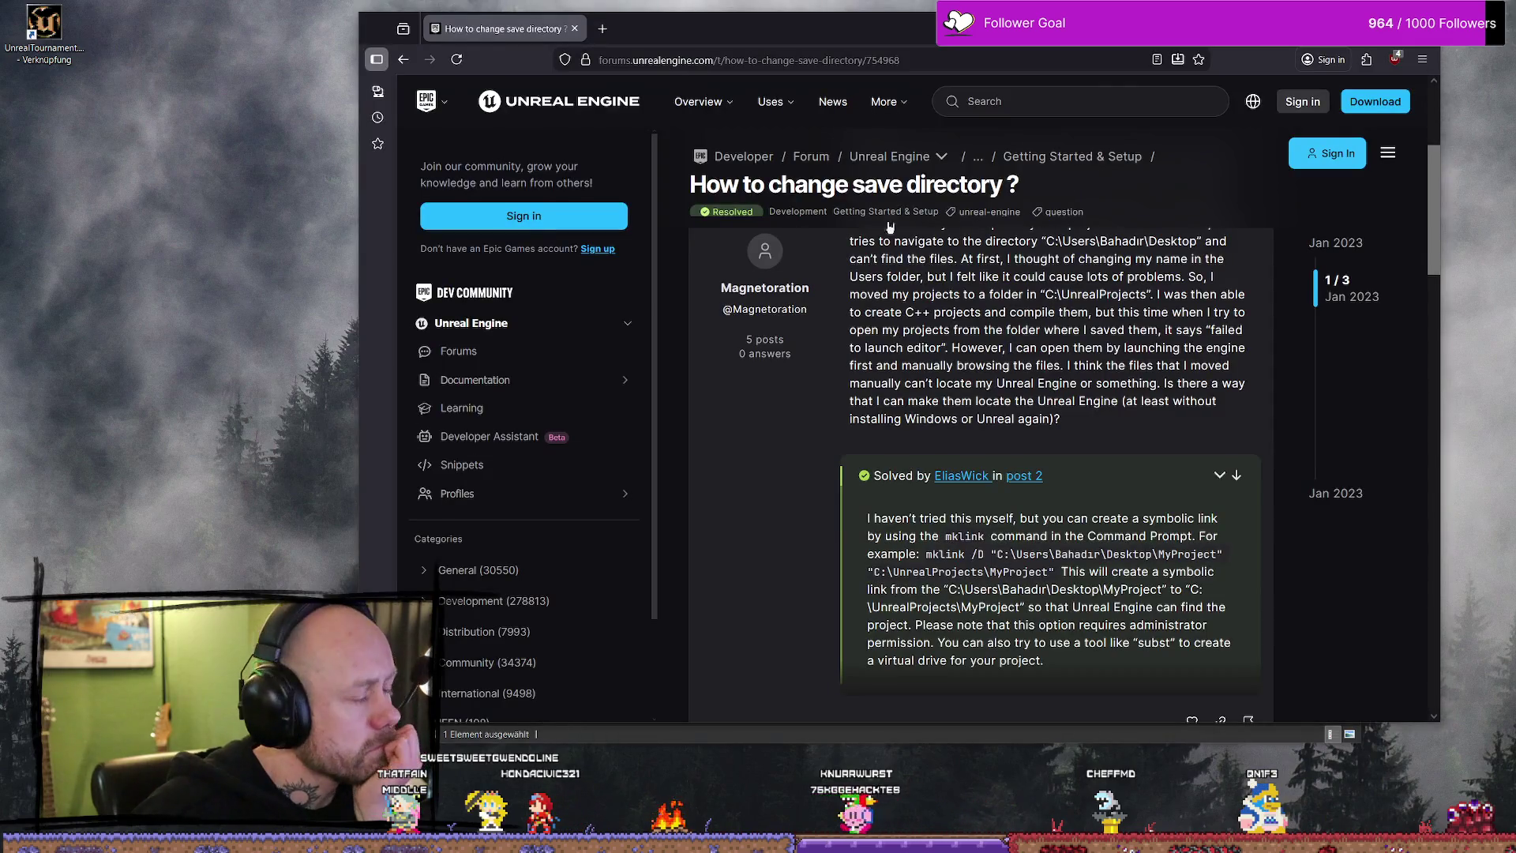
- Watch the WinRAR progress until Bloodspilltest.rar finishes at about 674 MB in ForTesting
key("alt+Tab")
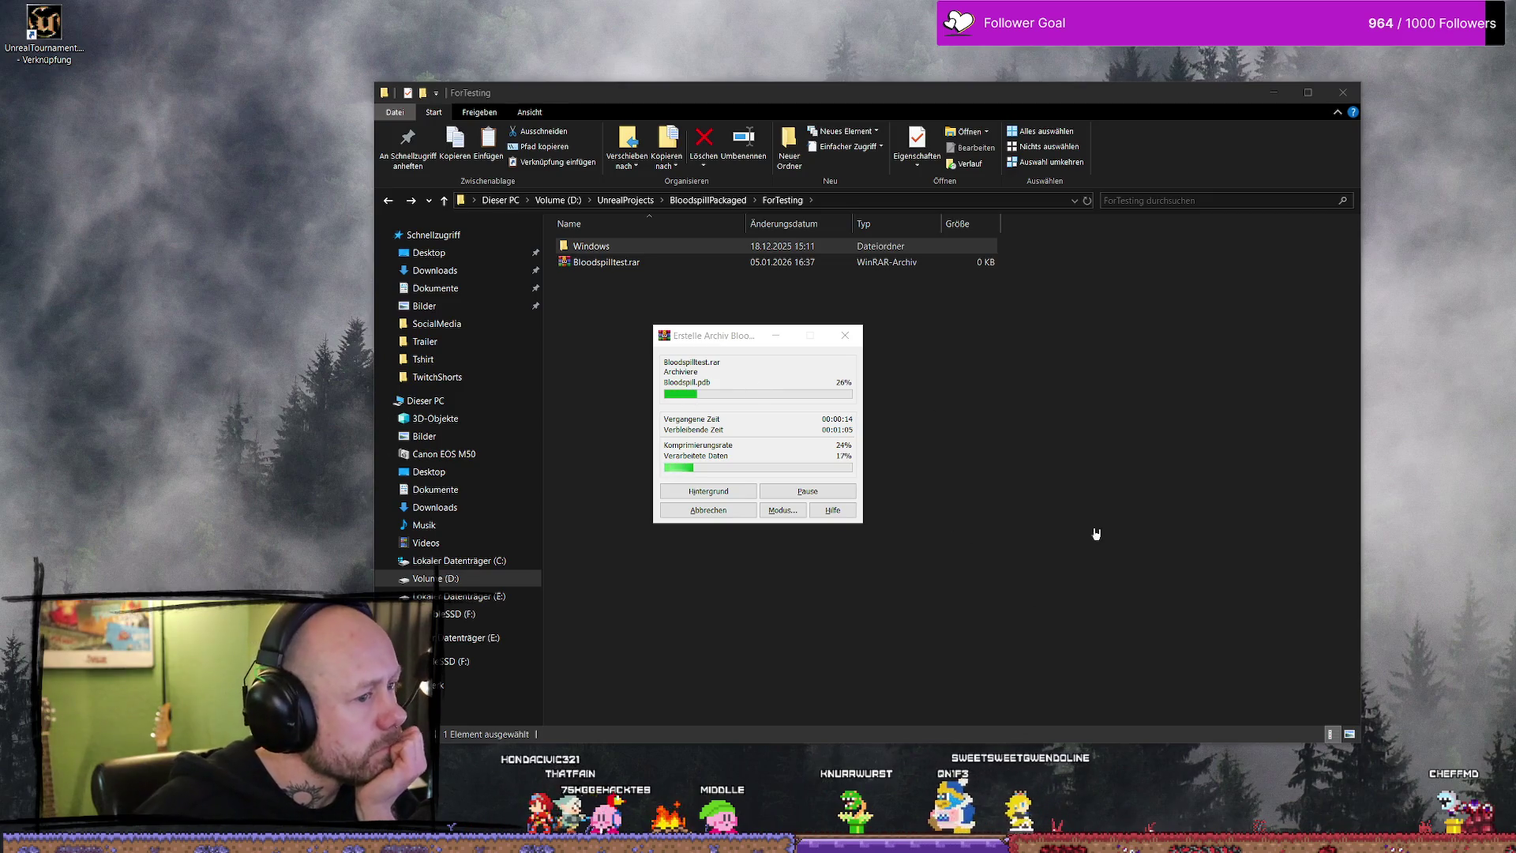
left_click(1160, 462)
mouse_move(834, 109)
left_mouse_down()
mouse_move(737, 113)
mouse_move(754, 79)
left_mouse_up()
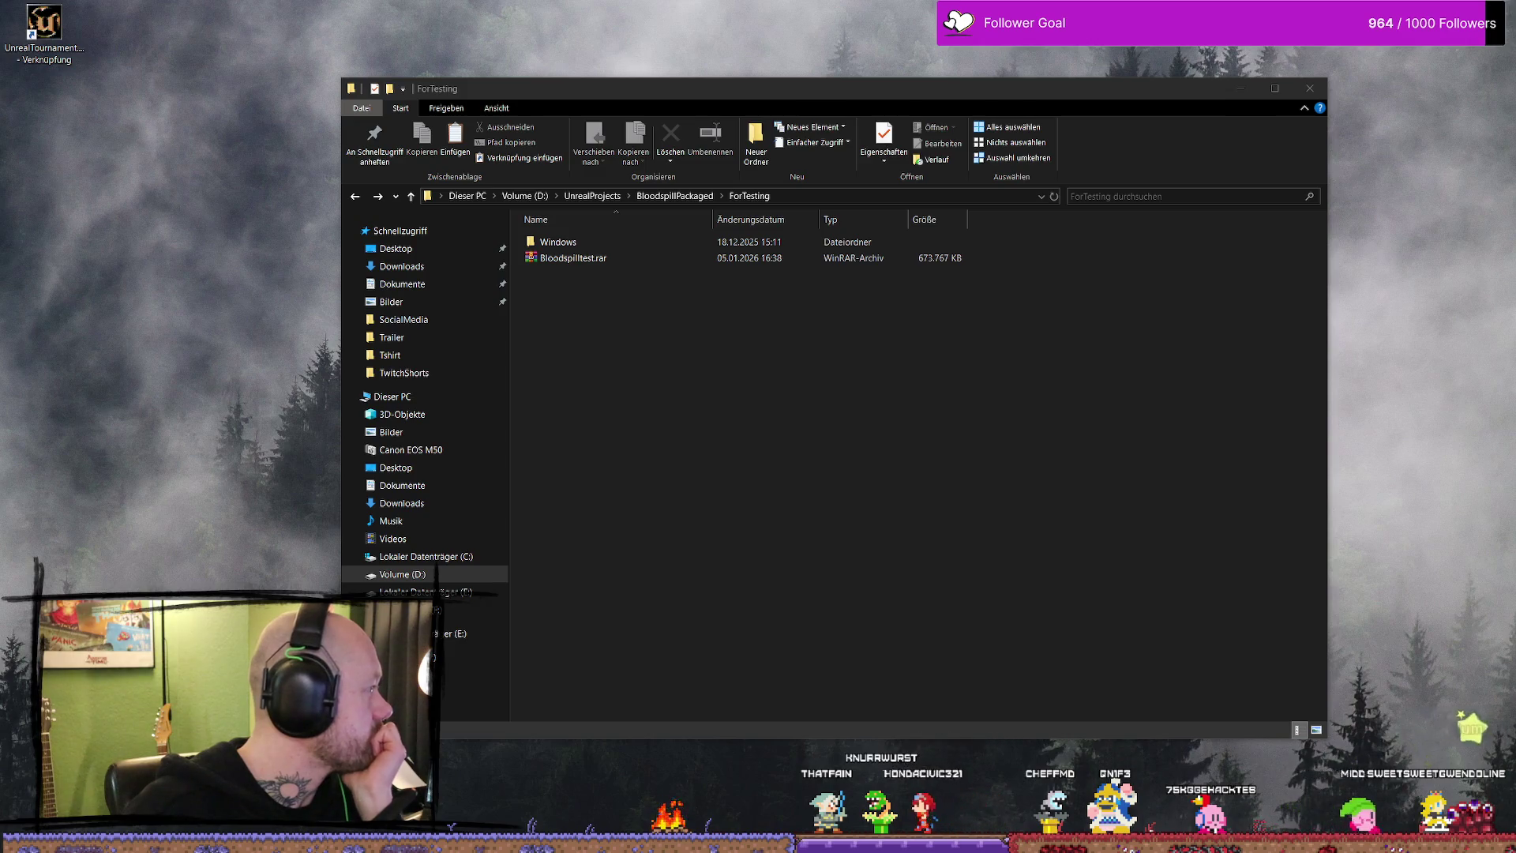
left_click(894, 421)
- Select the finished Bloodspilltest.rar, then return to the Unreal Editor's Ruined Village level
left_click(581, 259)
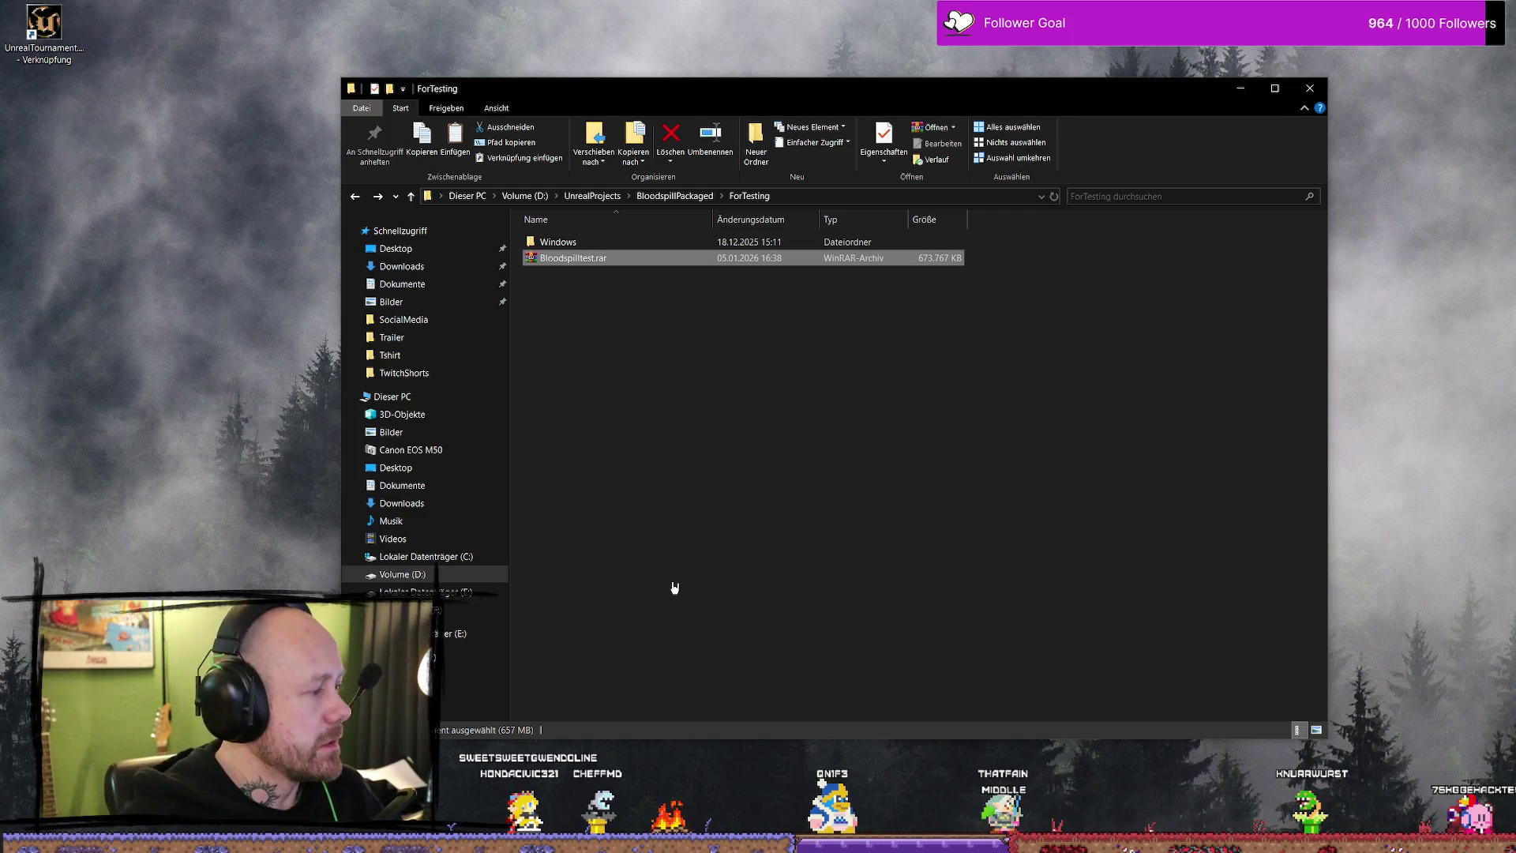
key("alt+Tab")
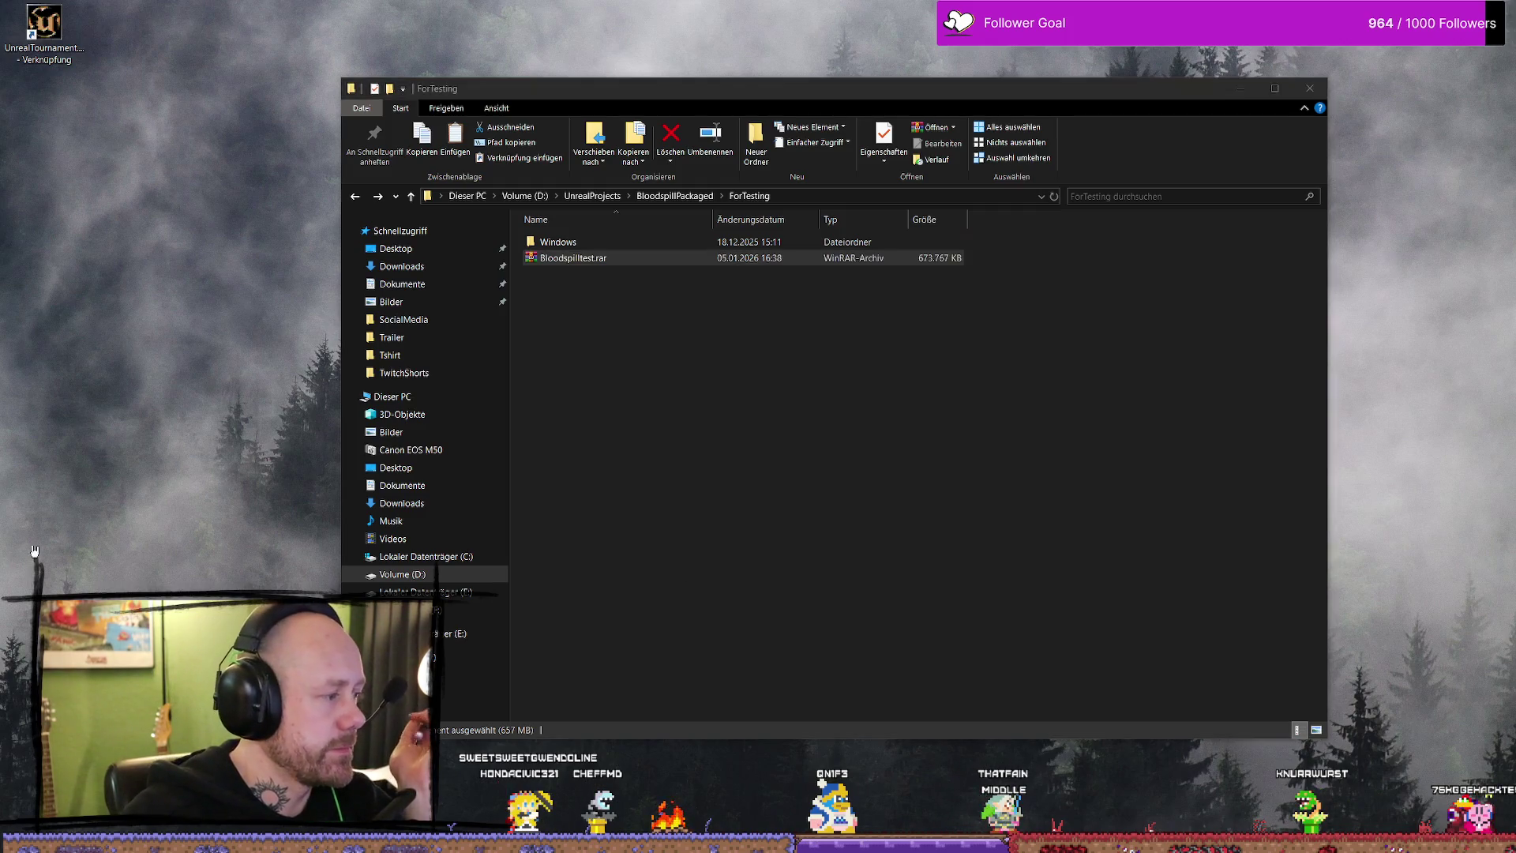
left_click_drag(1075, 358, 1138, 343)
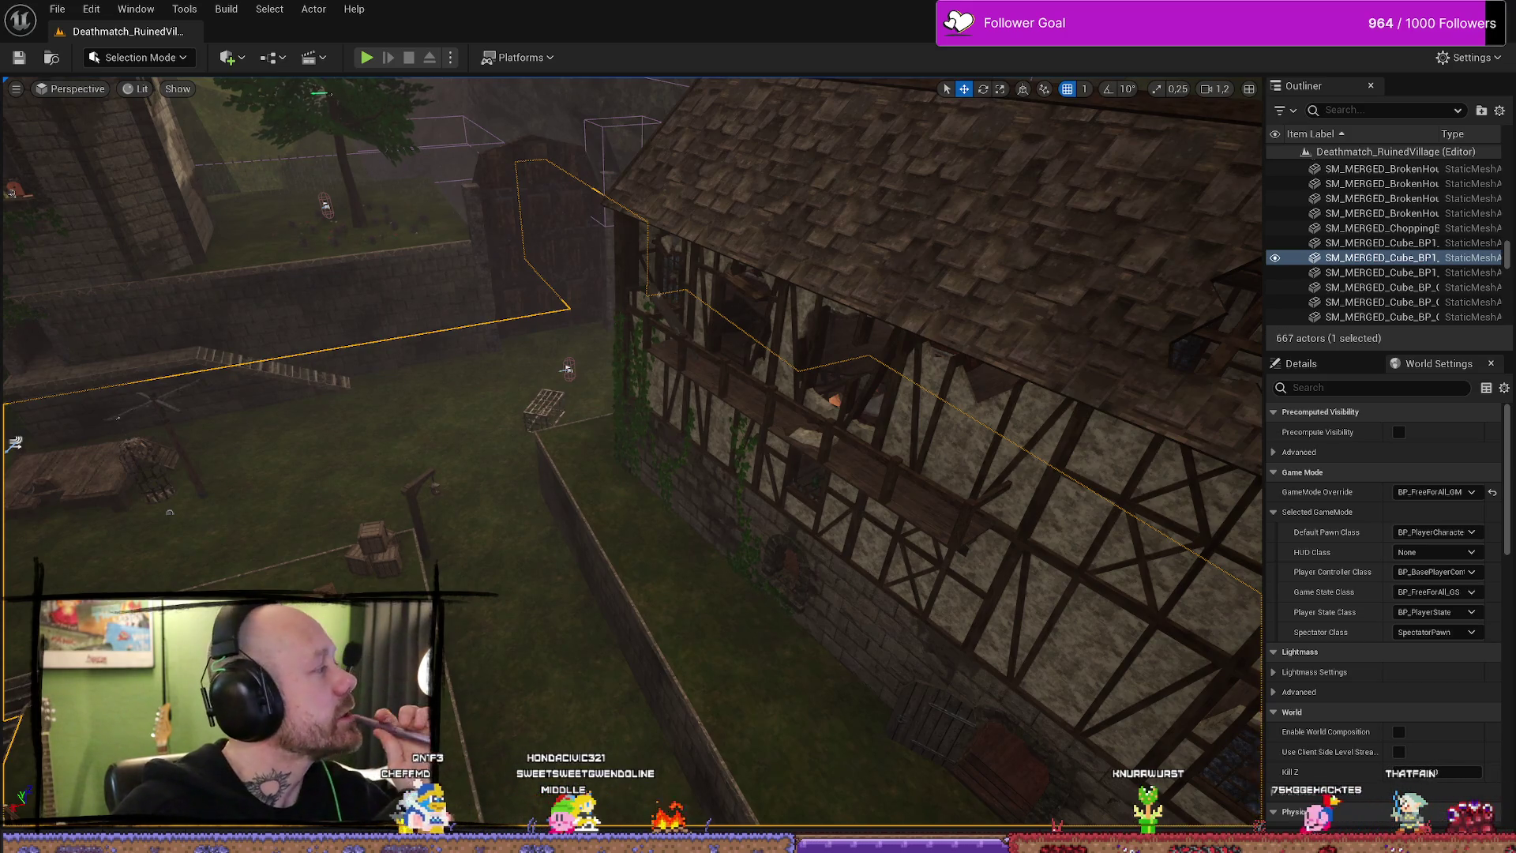
left_click_drag(1081, 567, 934, 367)
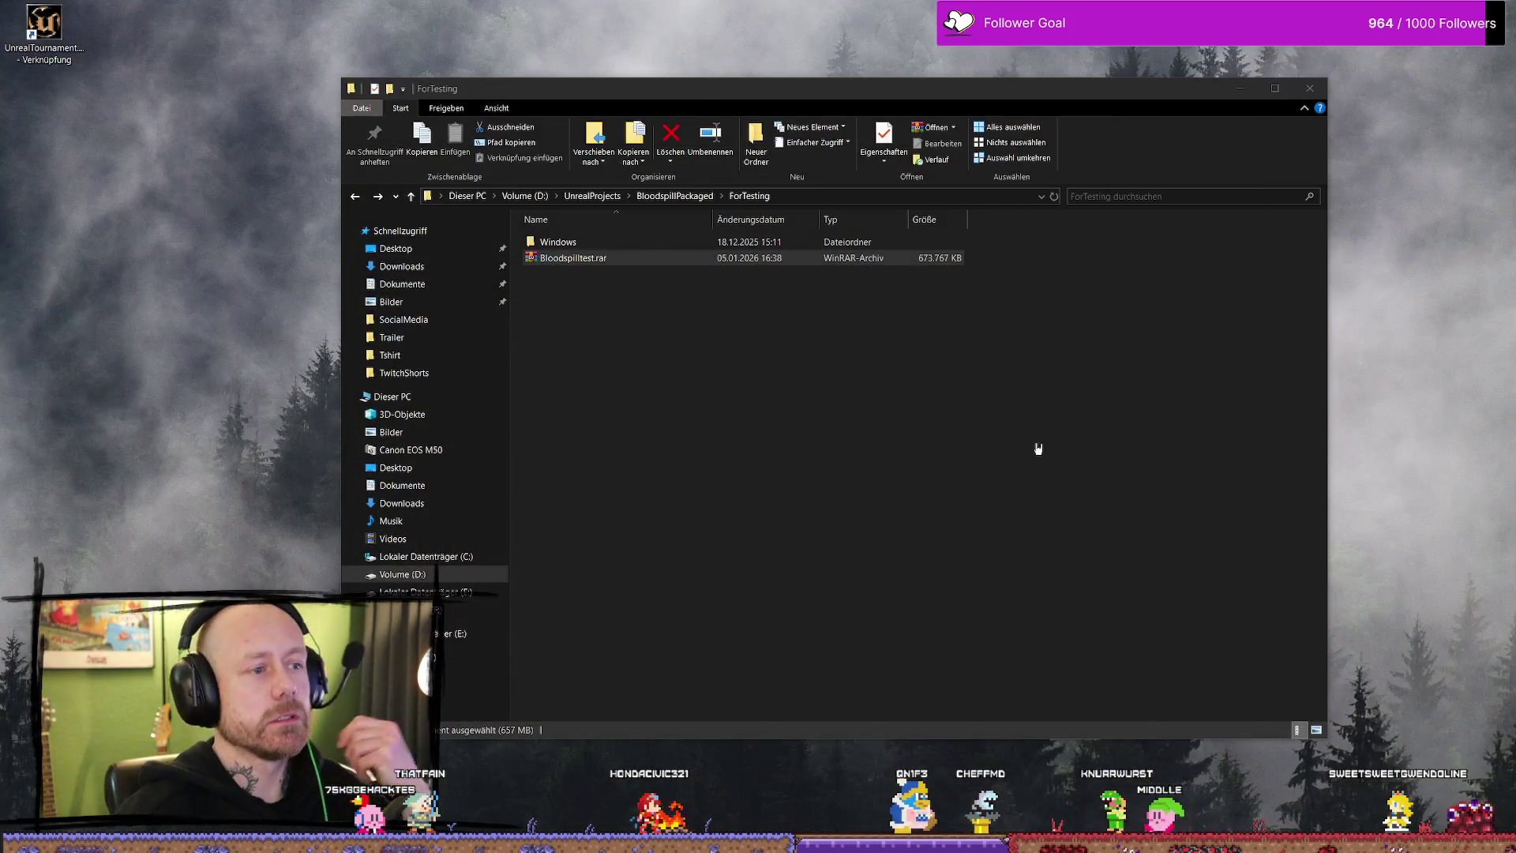
- Launch Bloodspill.exe from the packaged Windows folder to reach the main menu
left_click(993, 396)
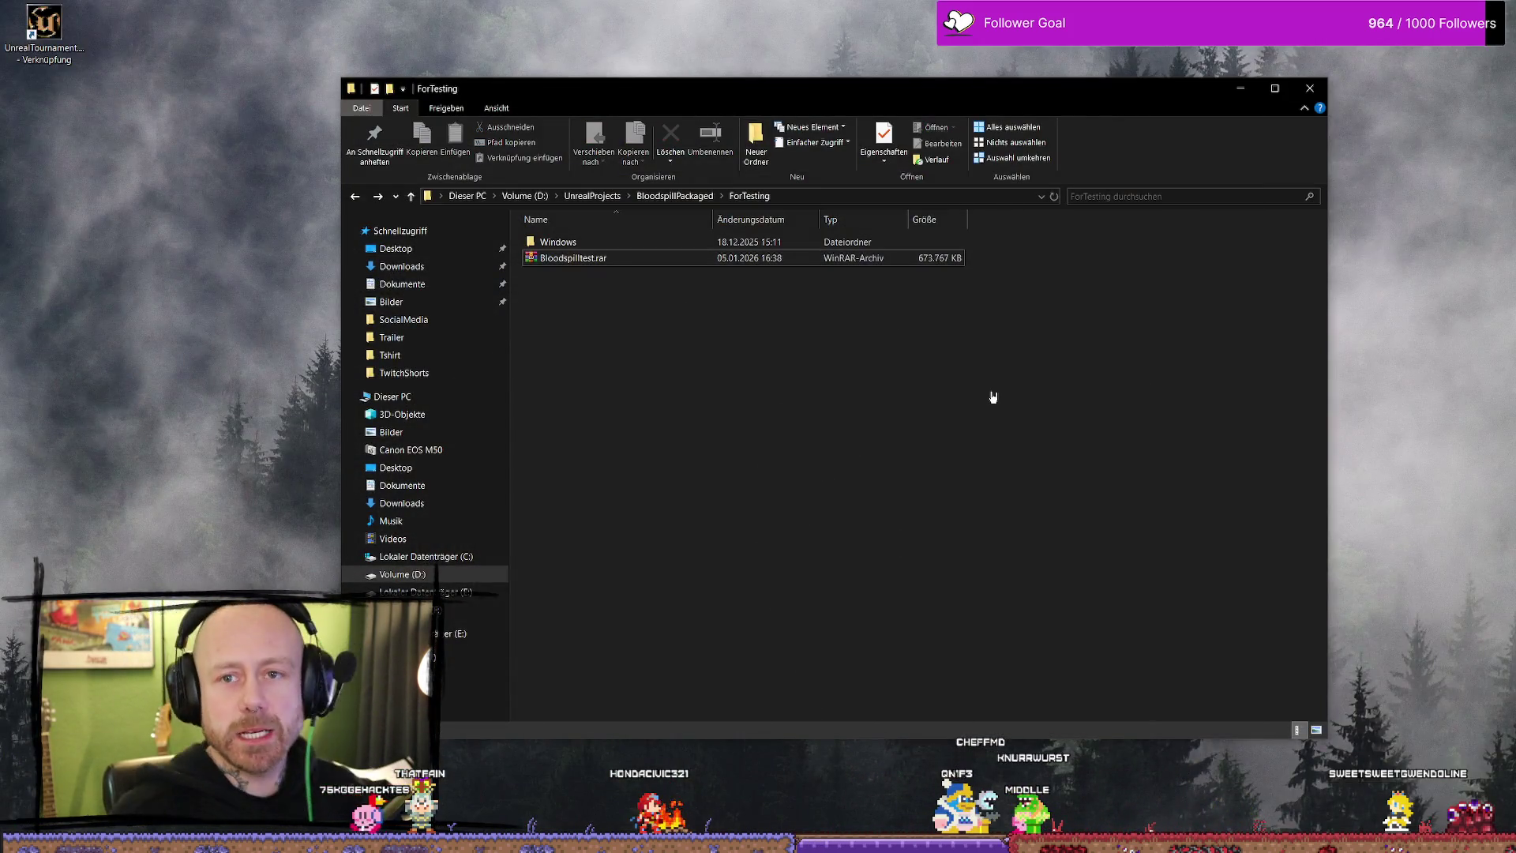
double_click(609, 242)
left_click(707, 275)
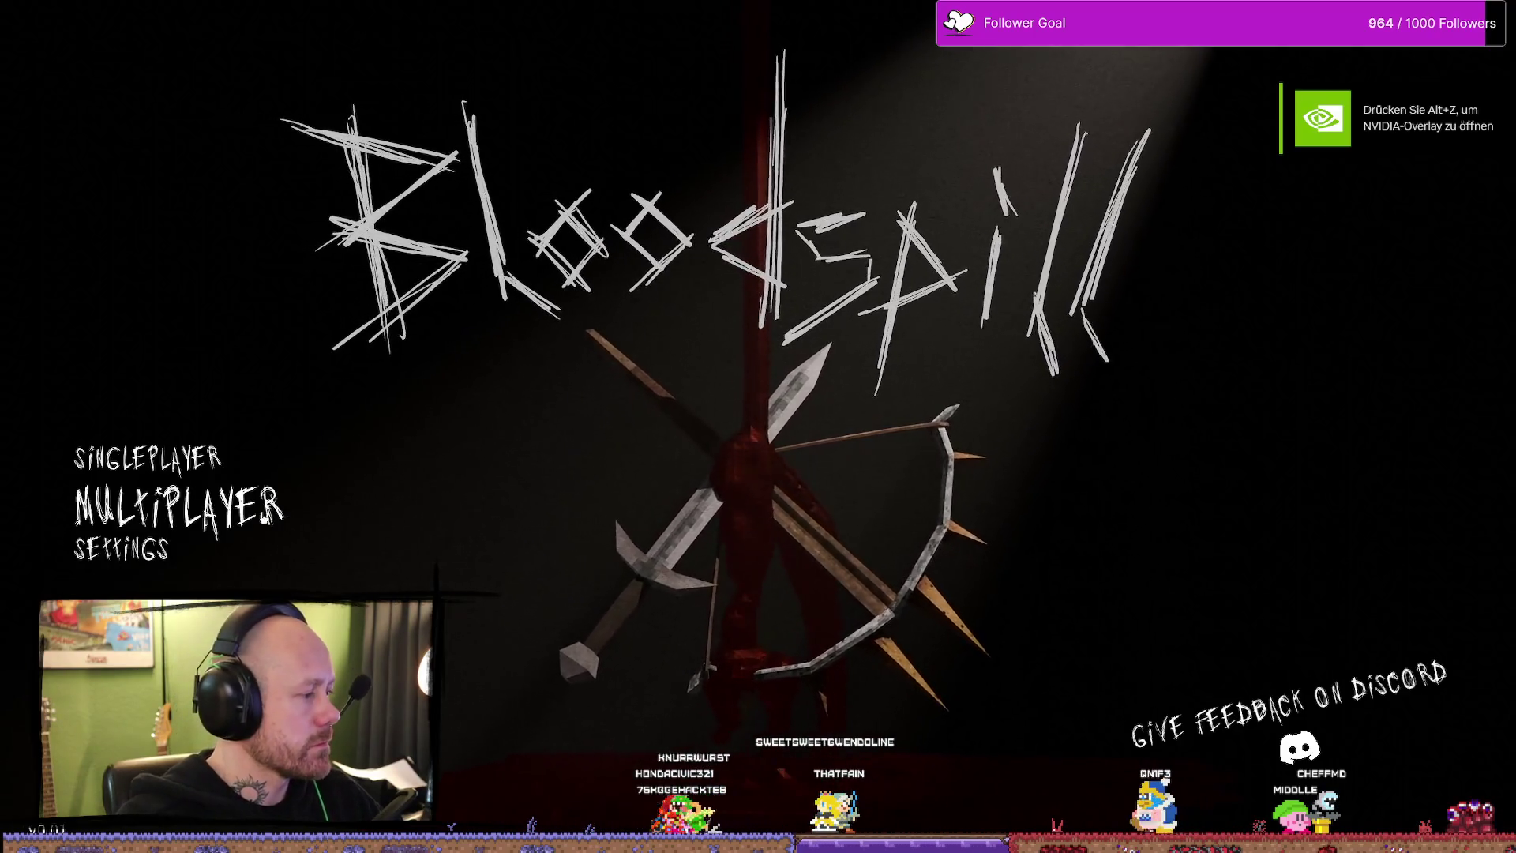
- Host a multiplayer Deathmatch on Ruined Village via Multiplayer > Create Game > Start Game
left_click(291, 499)
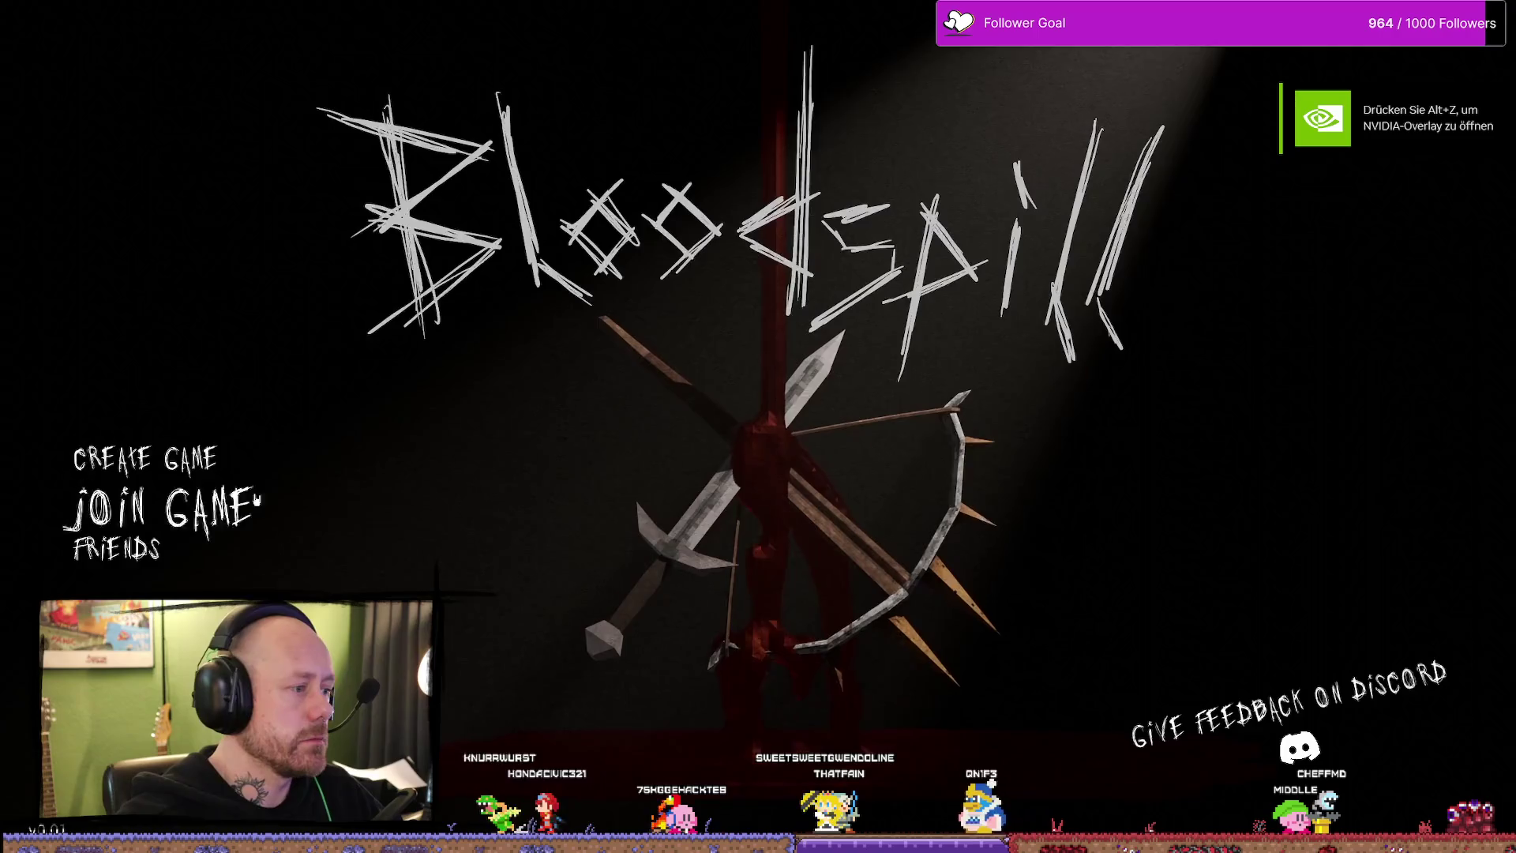
left_click(190, 462)
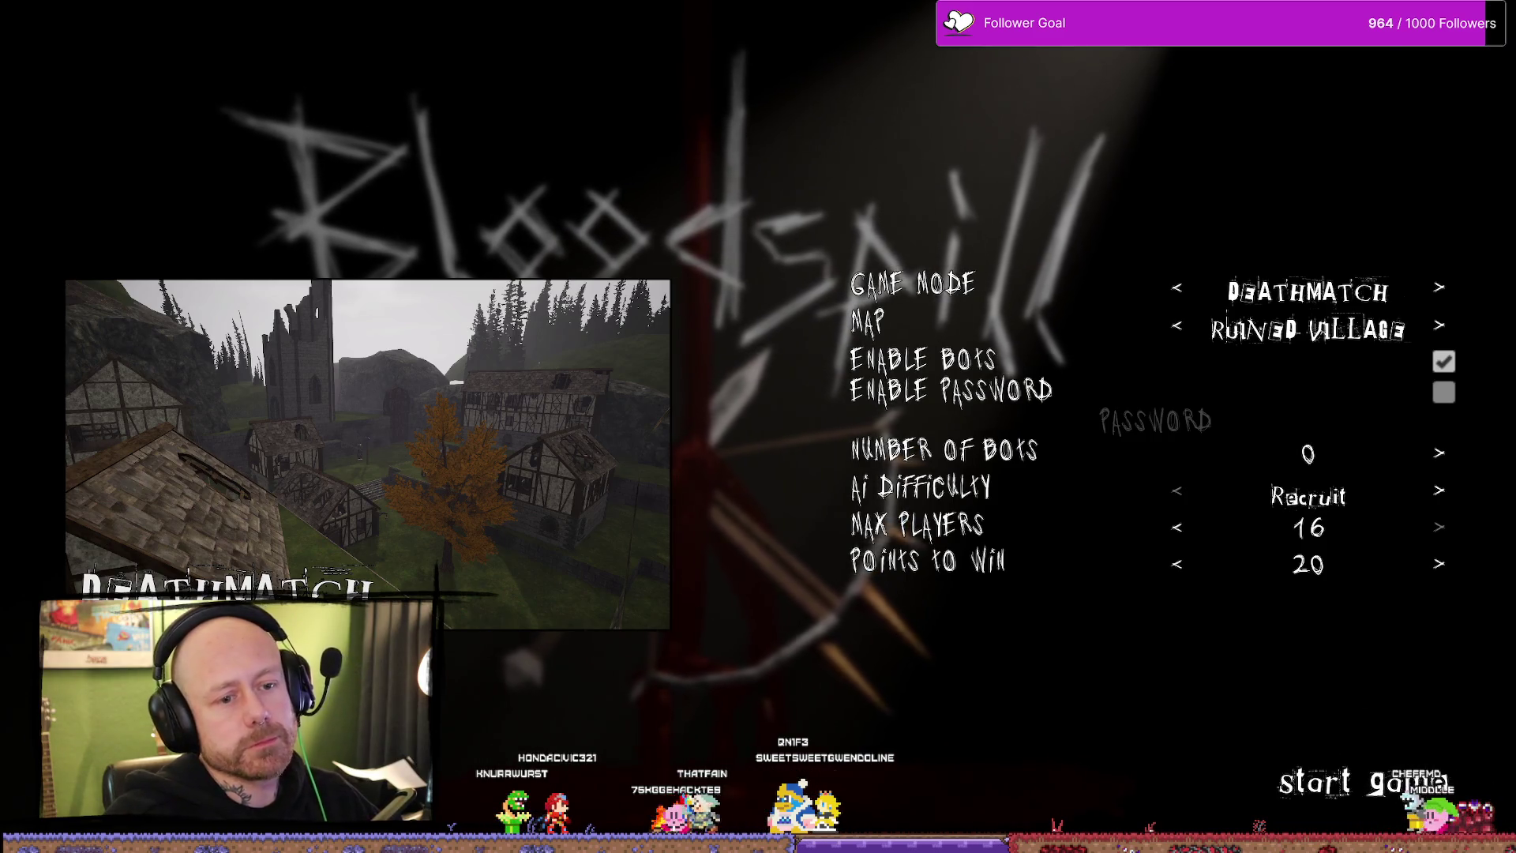
left_click(1412, 787)
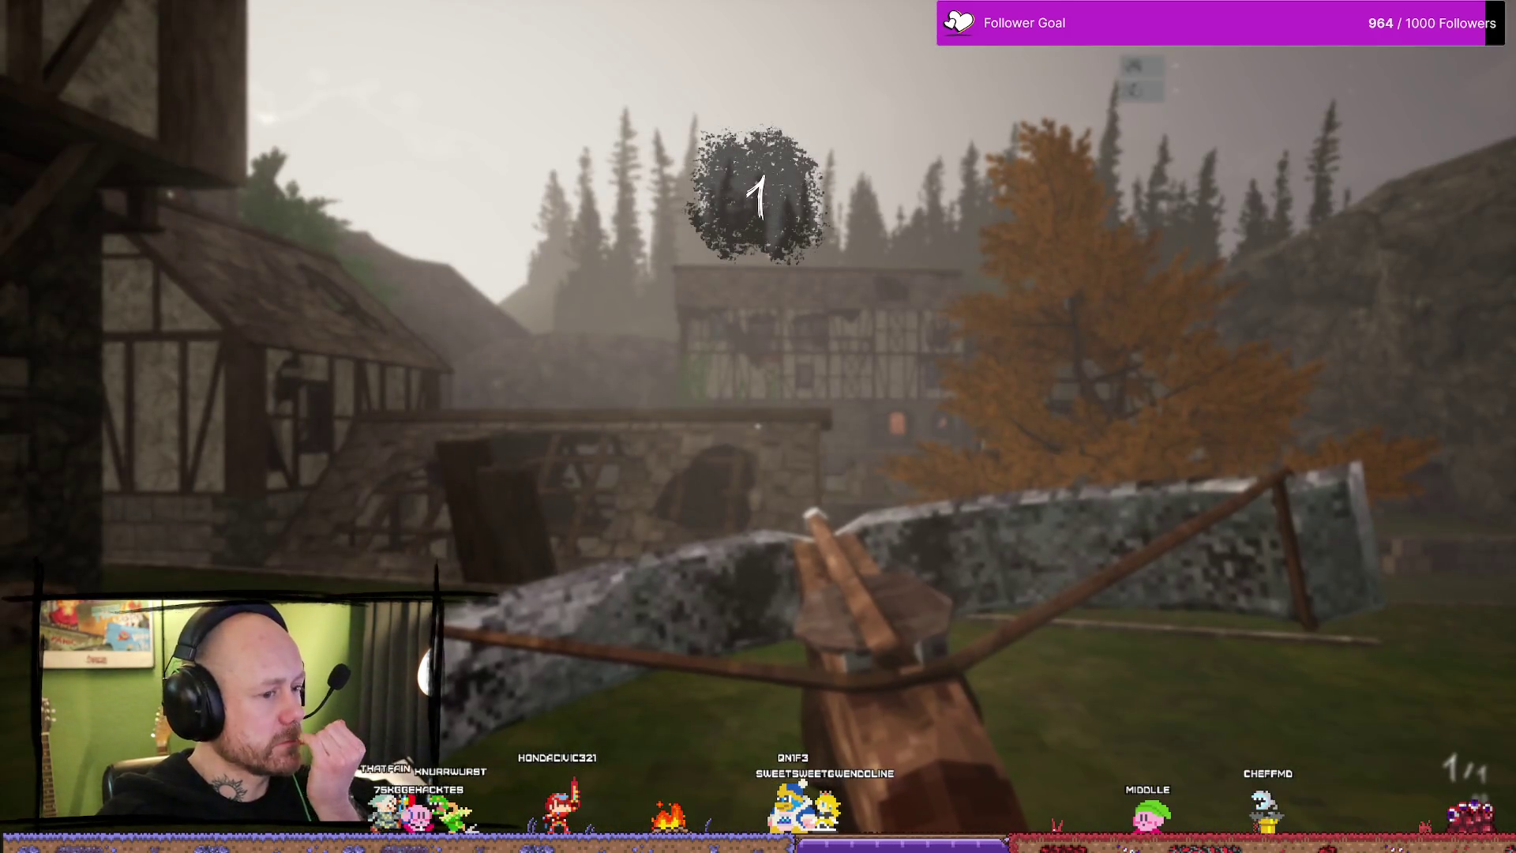
- Run through the village past the staircase and tree, firing and reloading the crossbow once
key("shift+w")
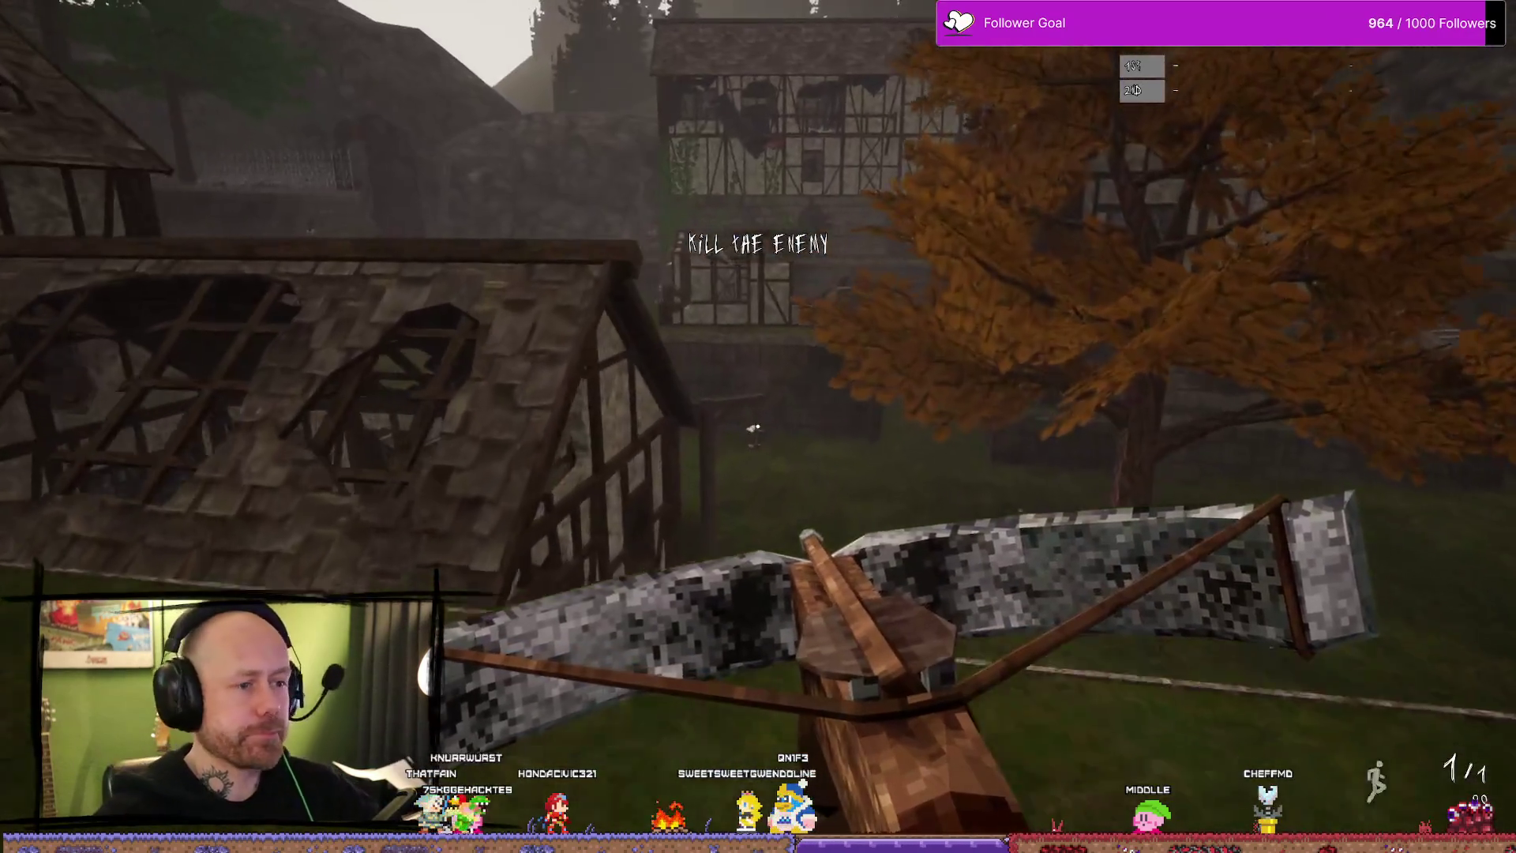
key("w")
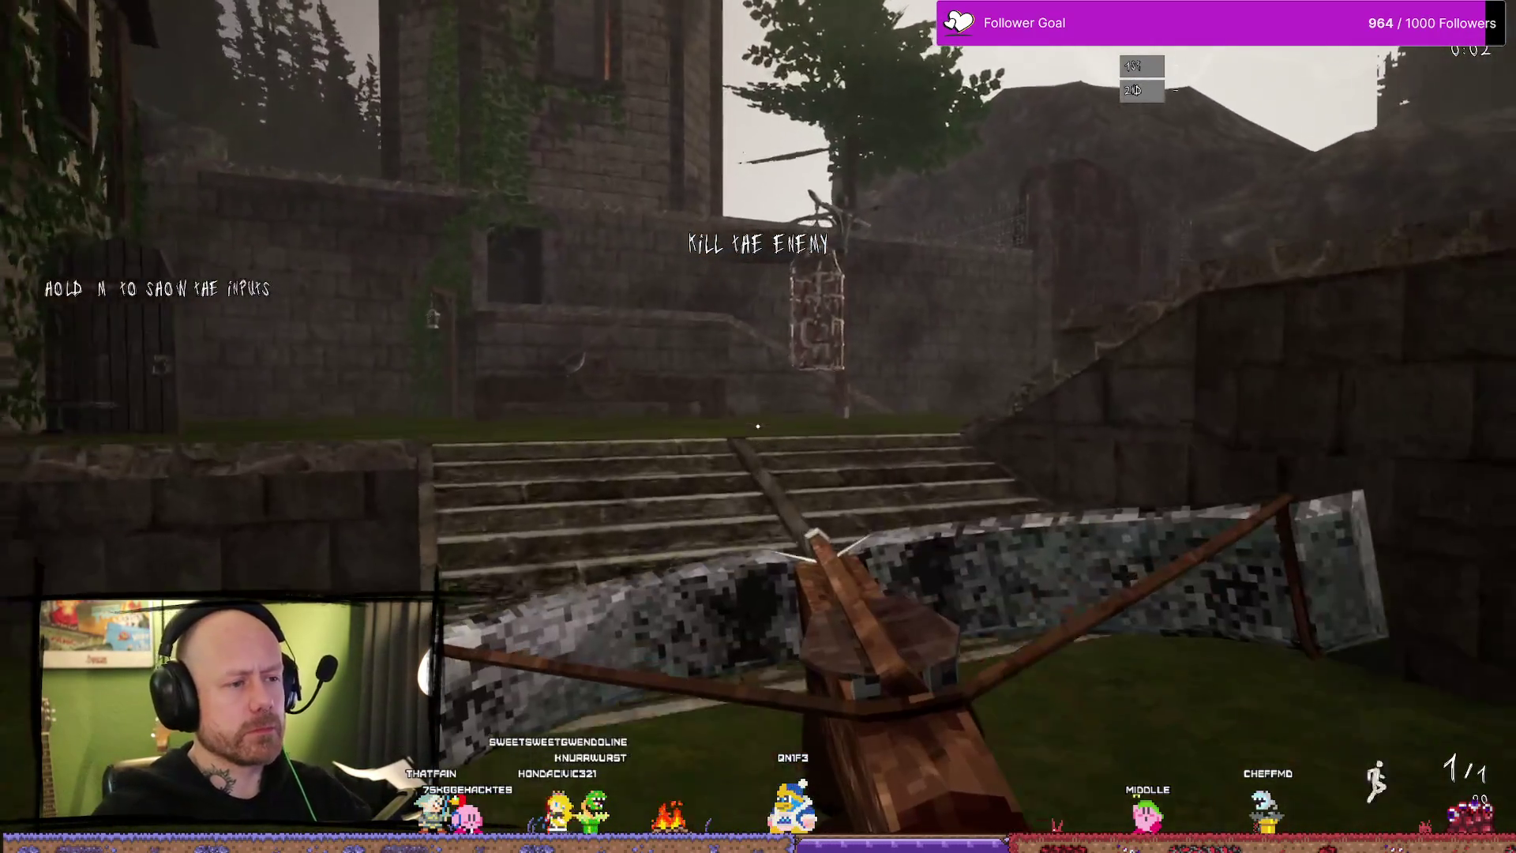
left_click(758, 426)
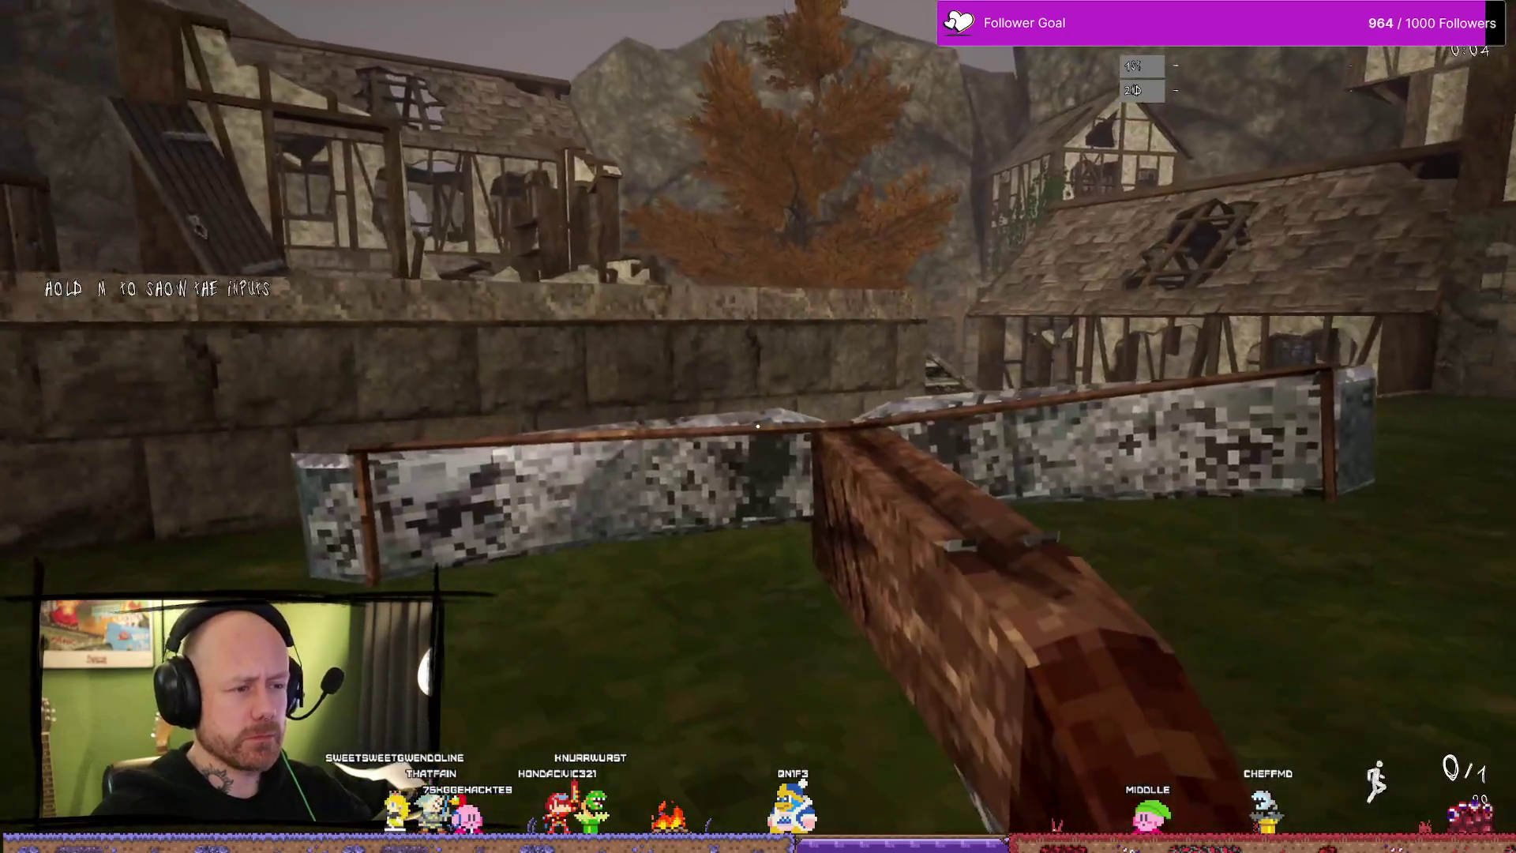
key("r")
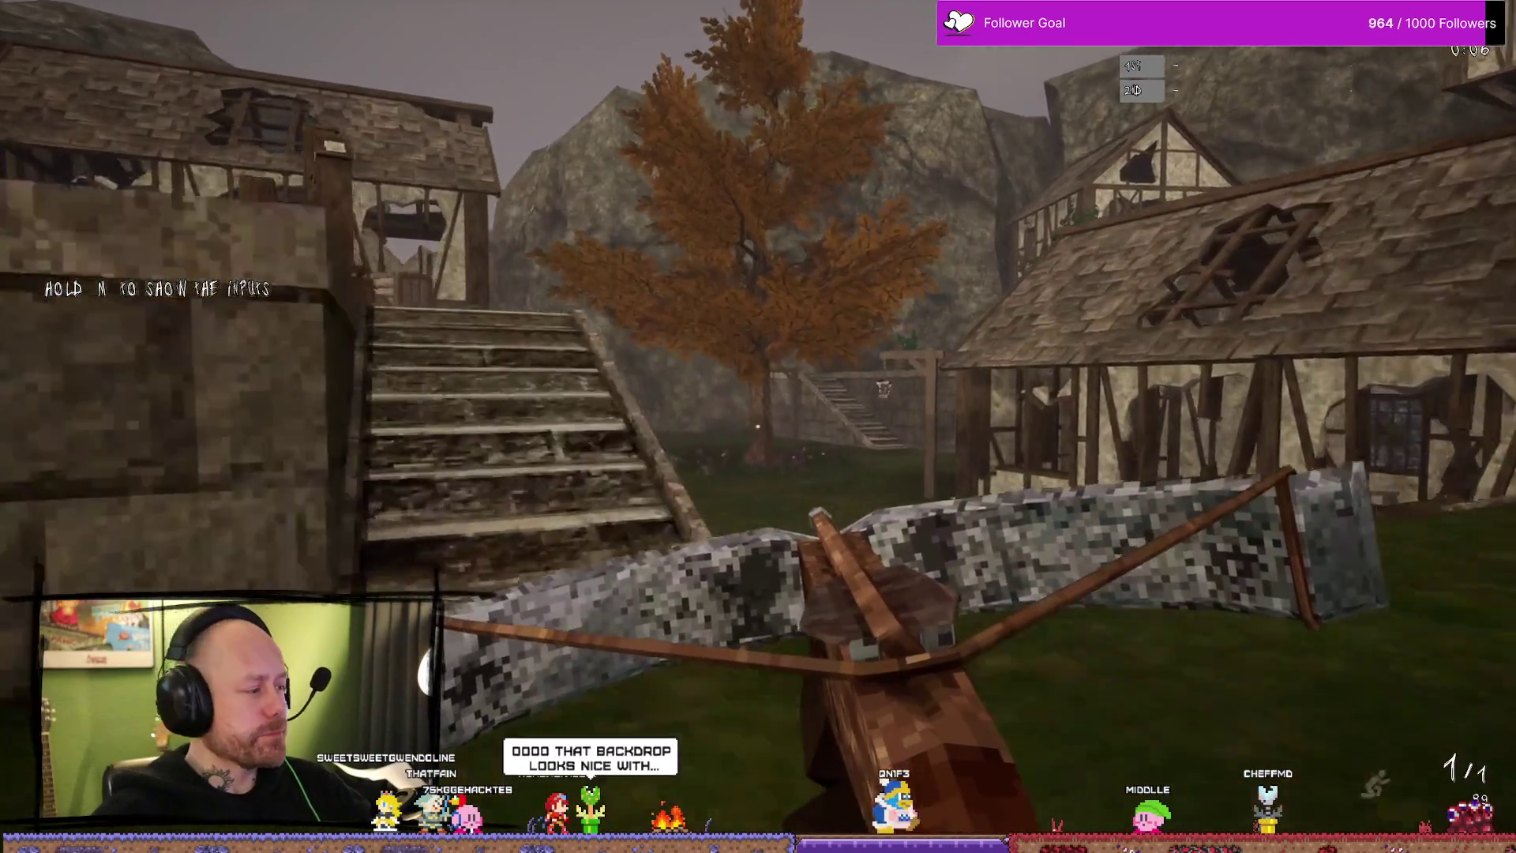
key("w")
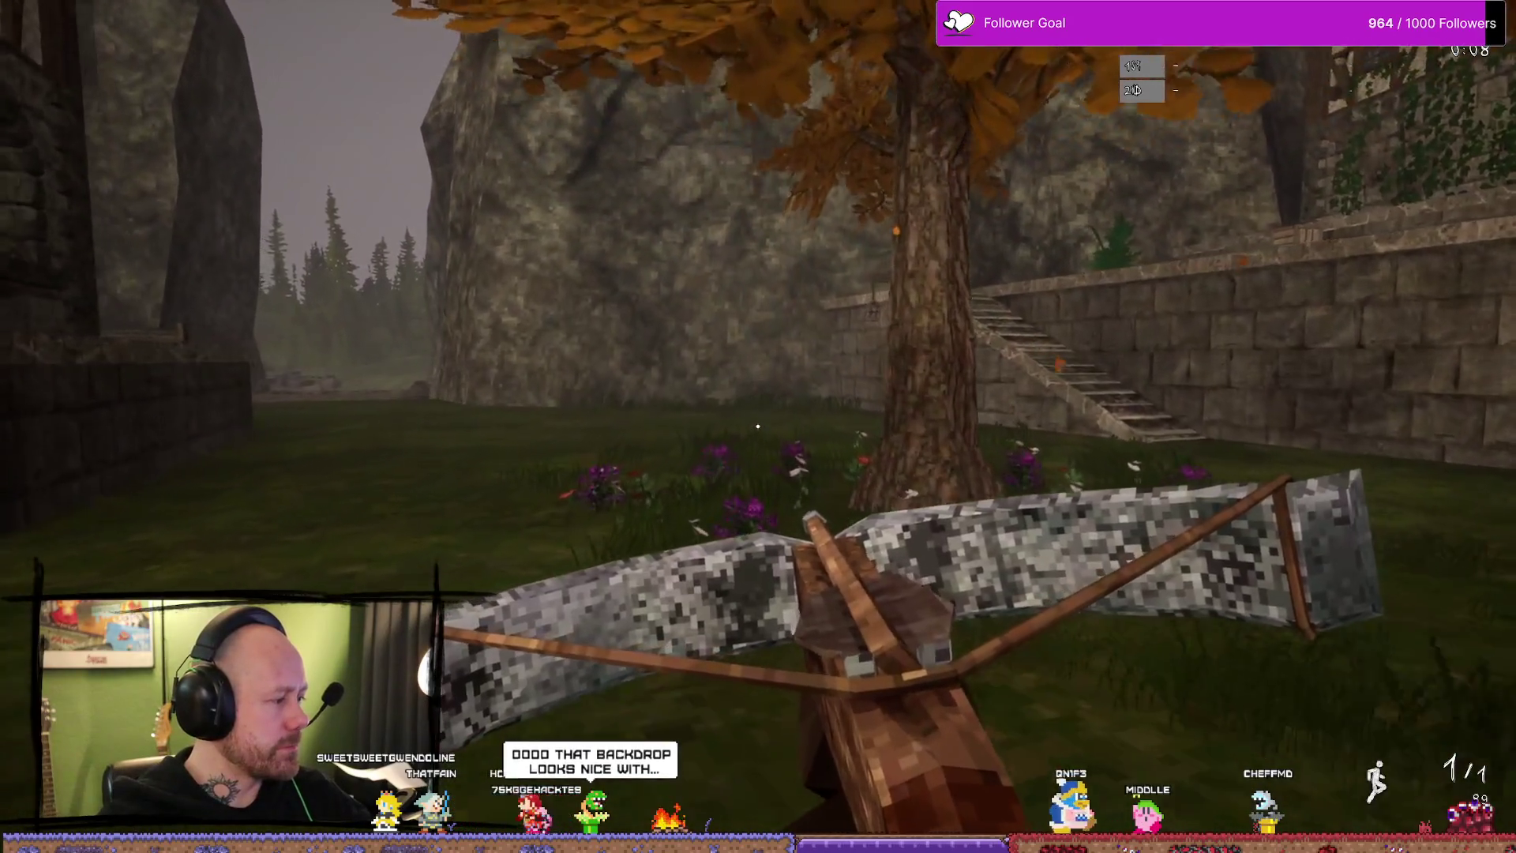
key("w")
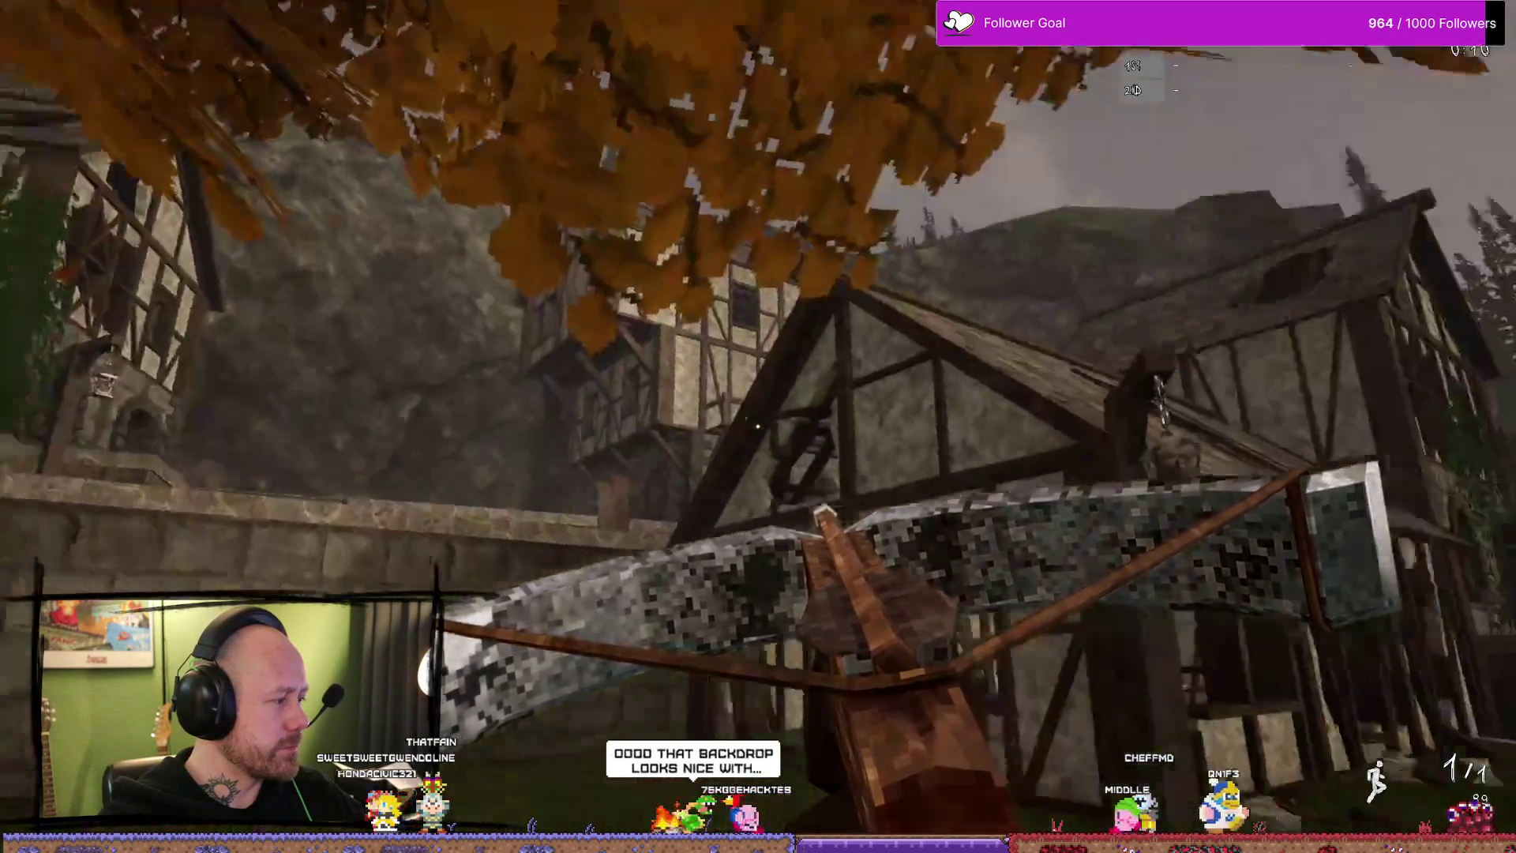
key("w")
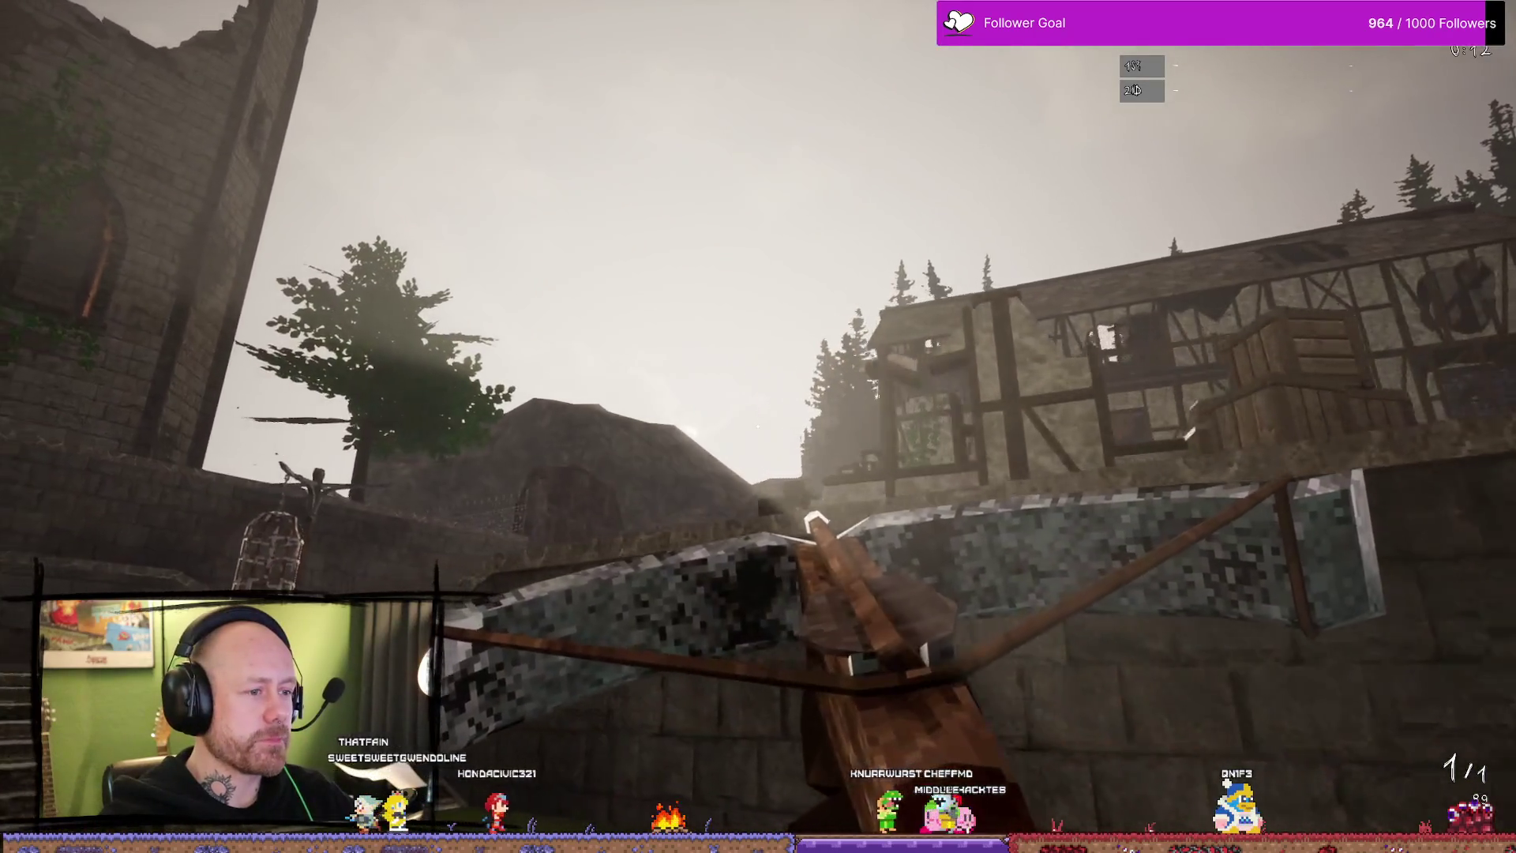
key("w")
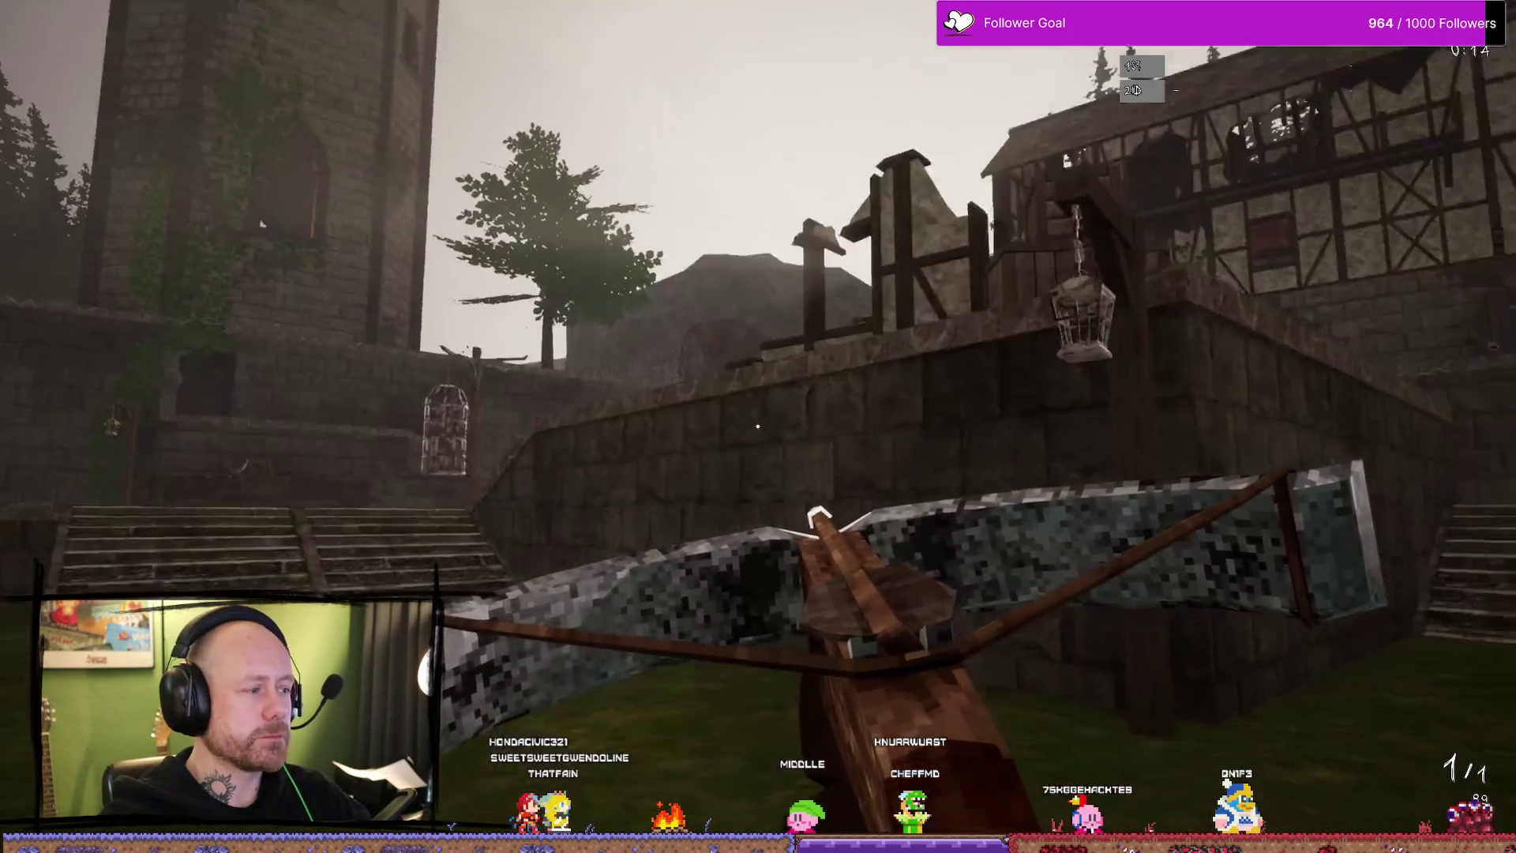
- Pause the match and choose Quit to bring up the leave-match confirmation
key("Escape")
left_click(229, 282)
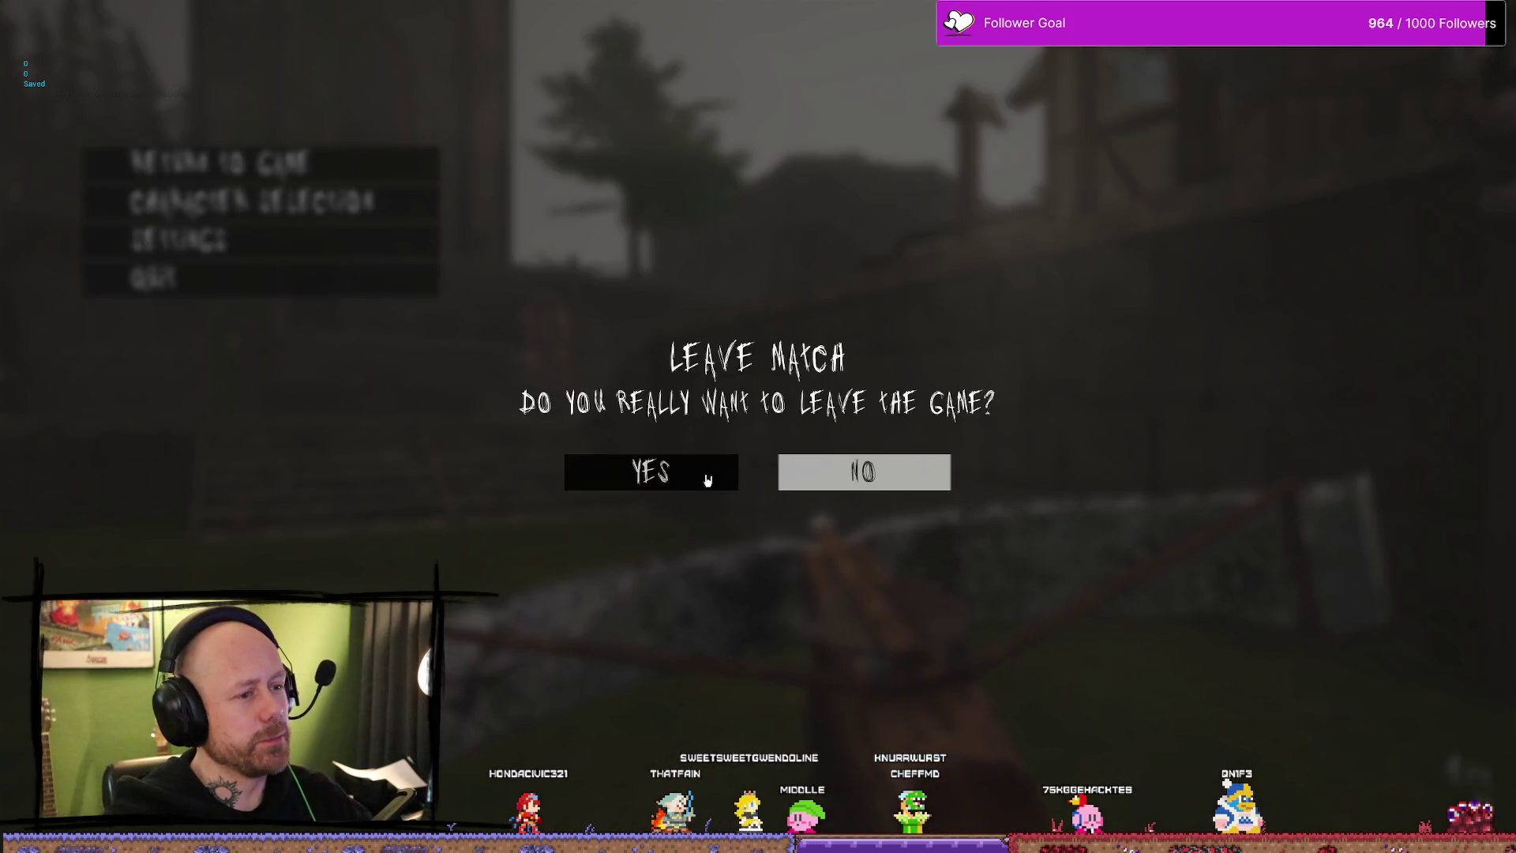
- Confirm Yes in the Leave Match dialog to return to the main menu
left_click(707, 480)
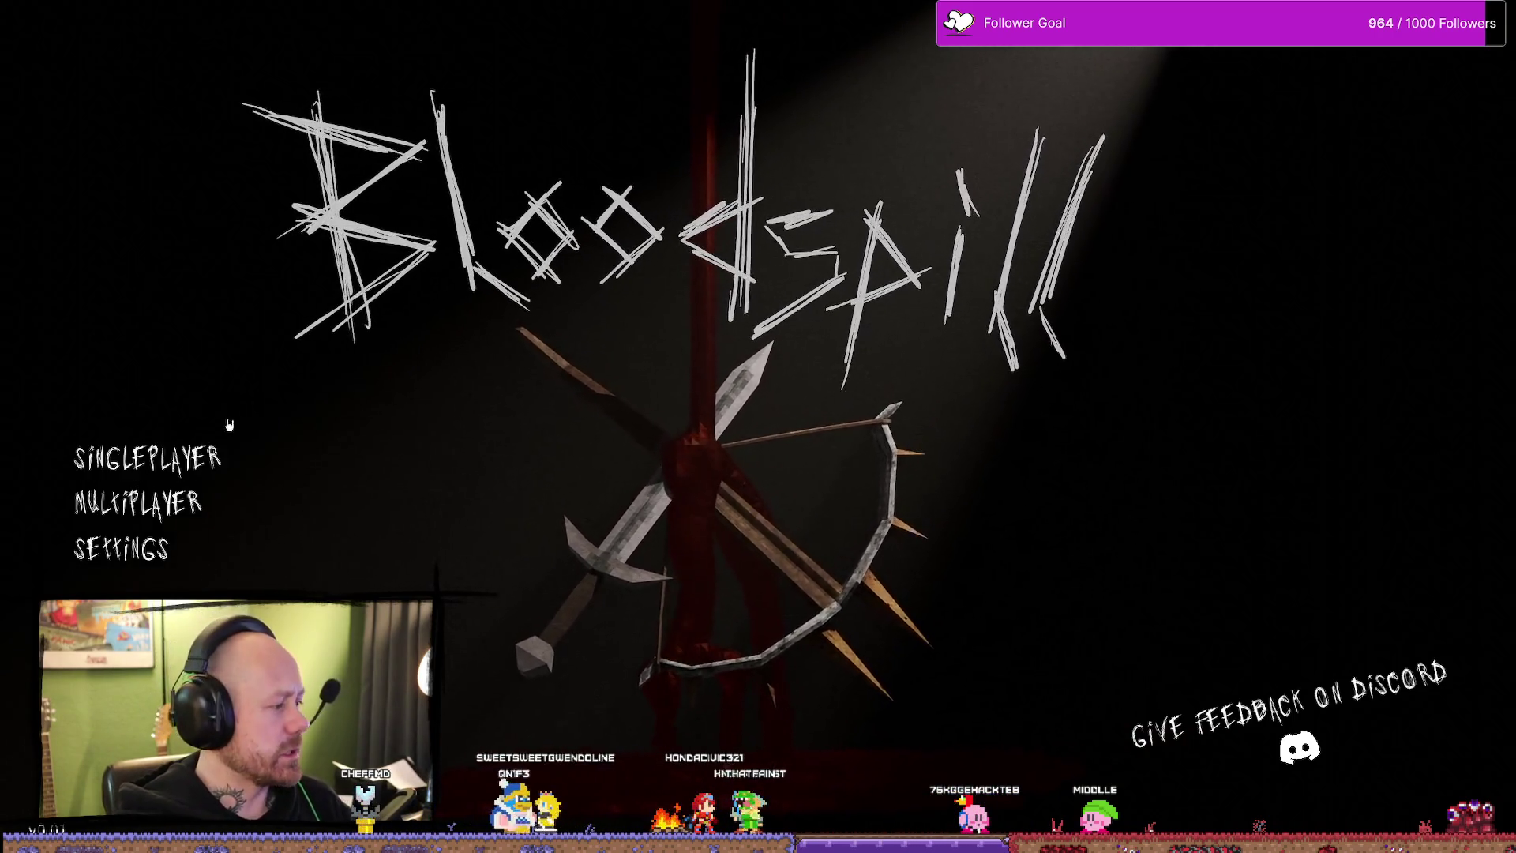
- Choose Multiplayer on the main menu to show the multiplayer options
left_click(142, 502)
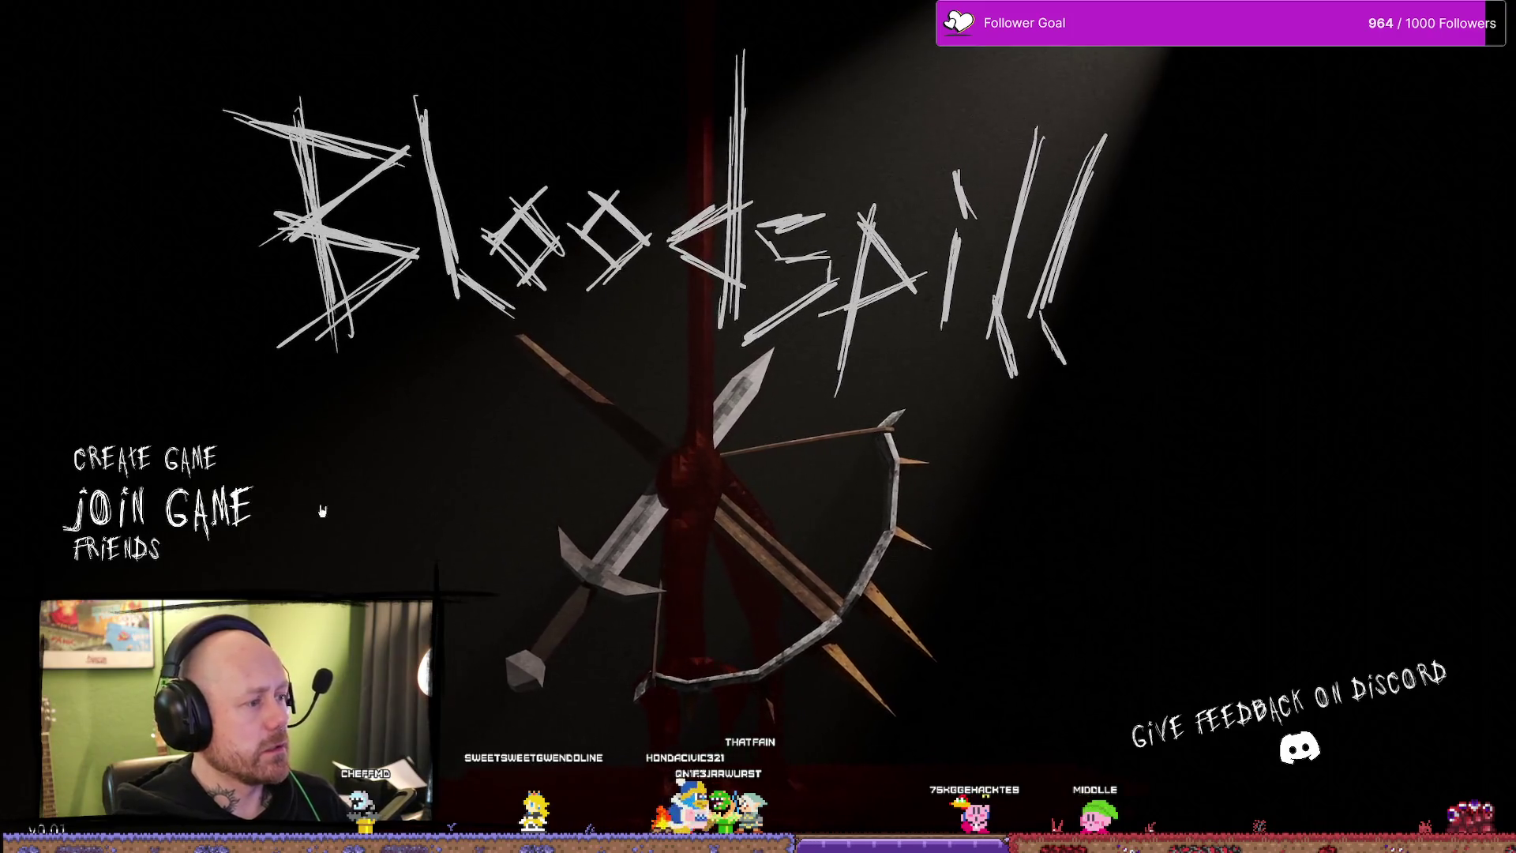
- Create a new Deathmatch on Ruined Village with the bot count set to 2 and start it
left_click(219, 460)
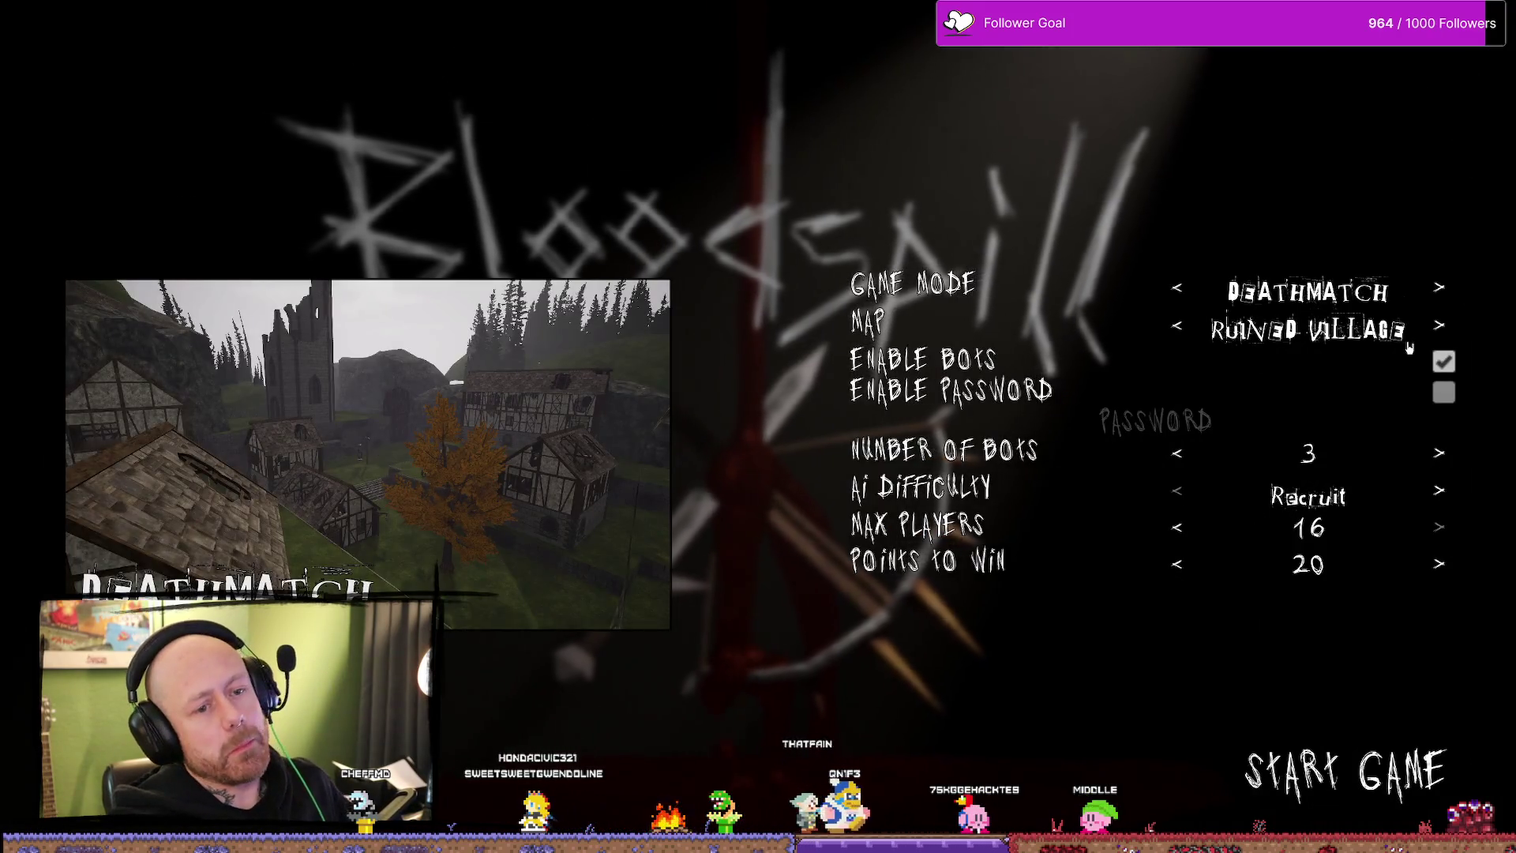
left_click(1178, 453)
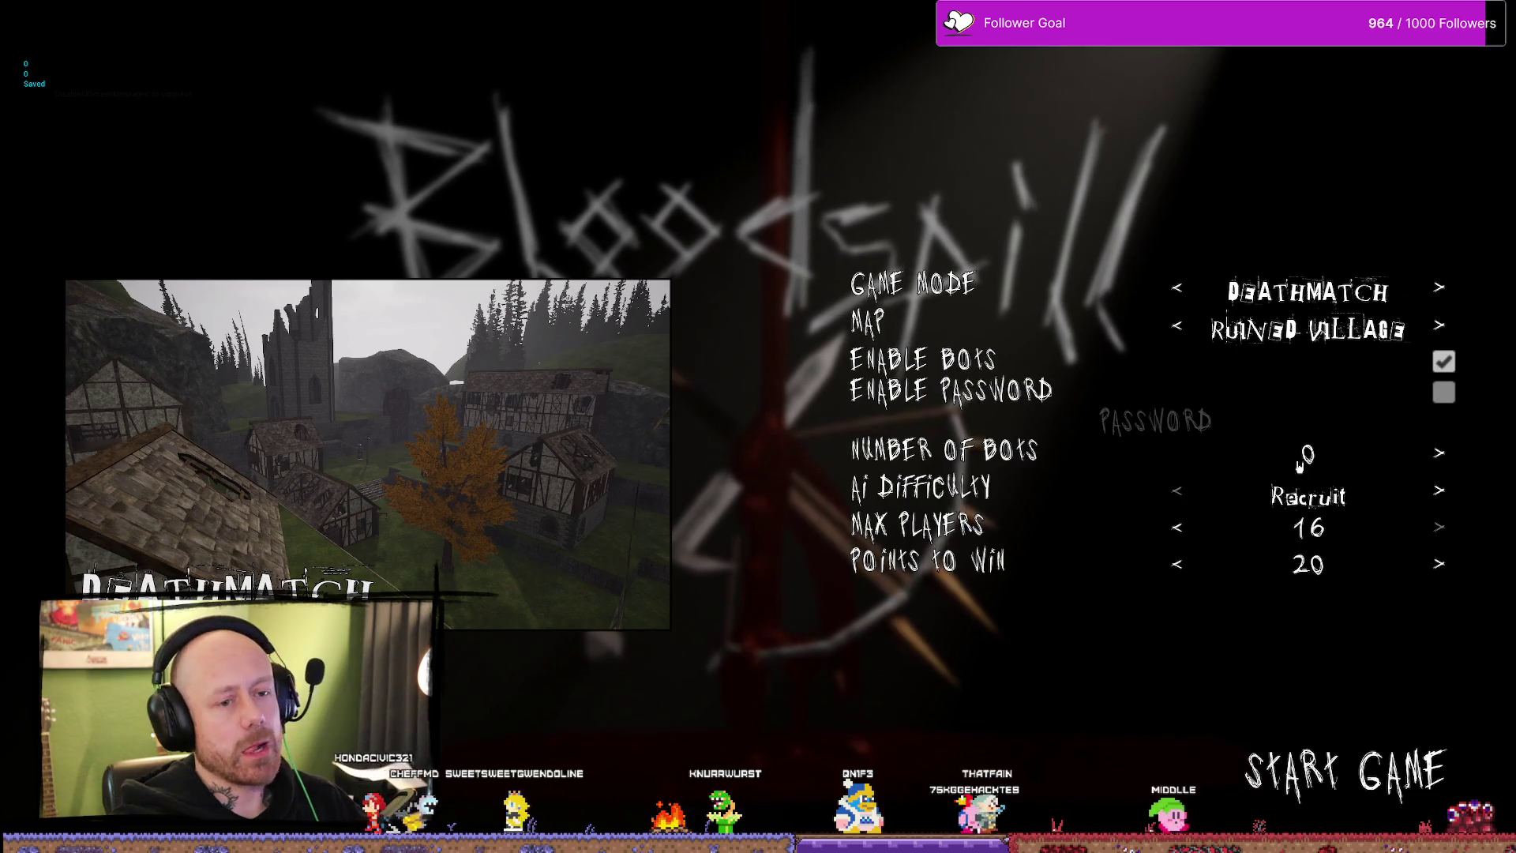
left_click(1439, 453)
left_click(1439, 453)
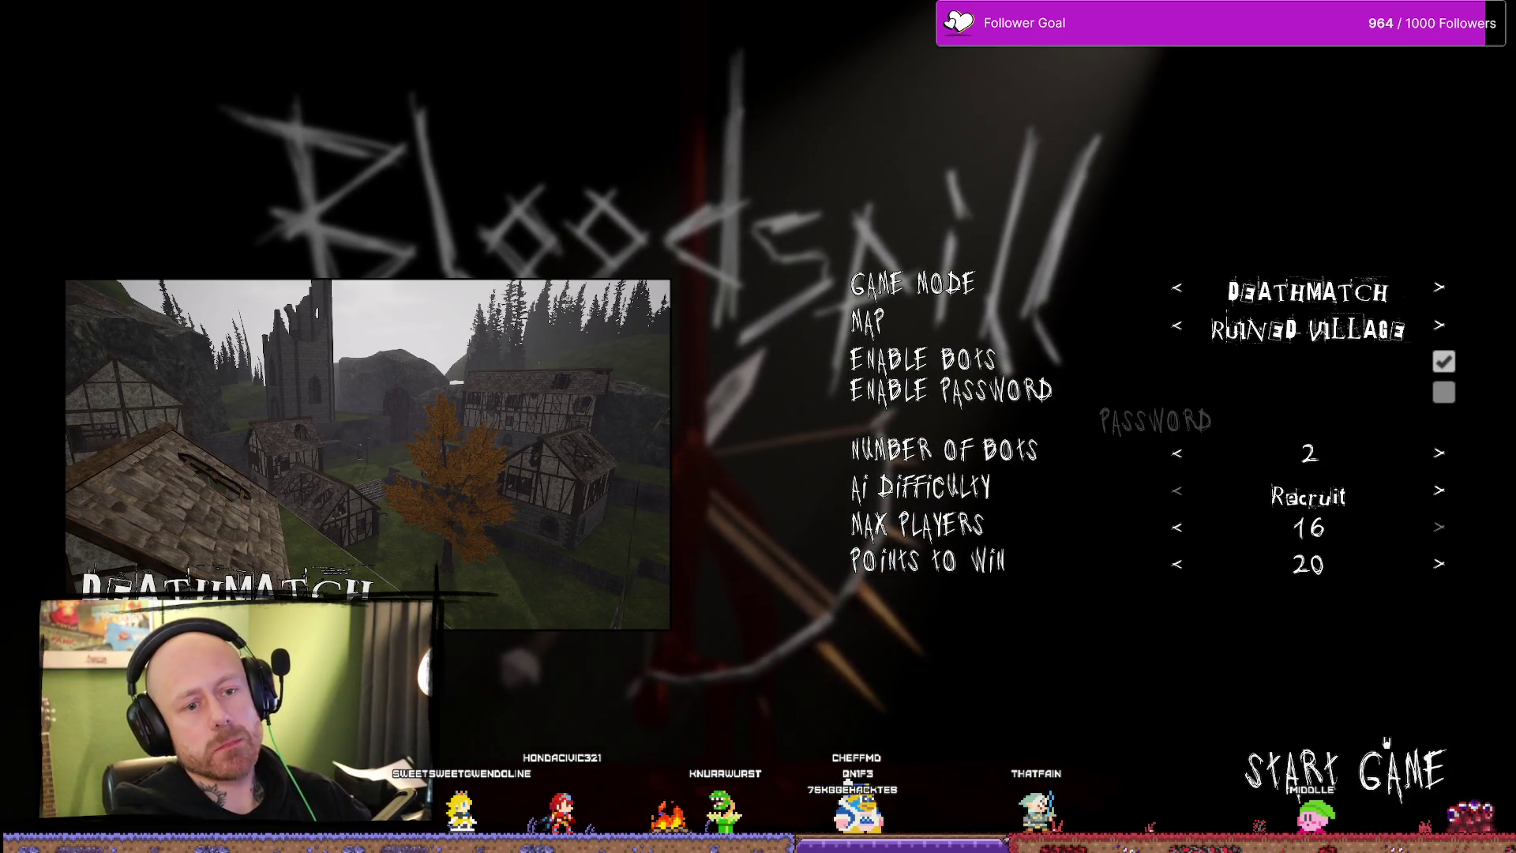
left_click(1412, 791)
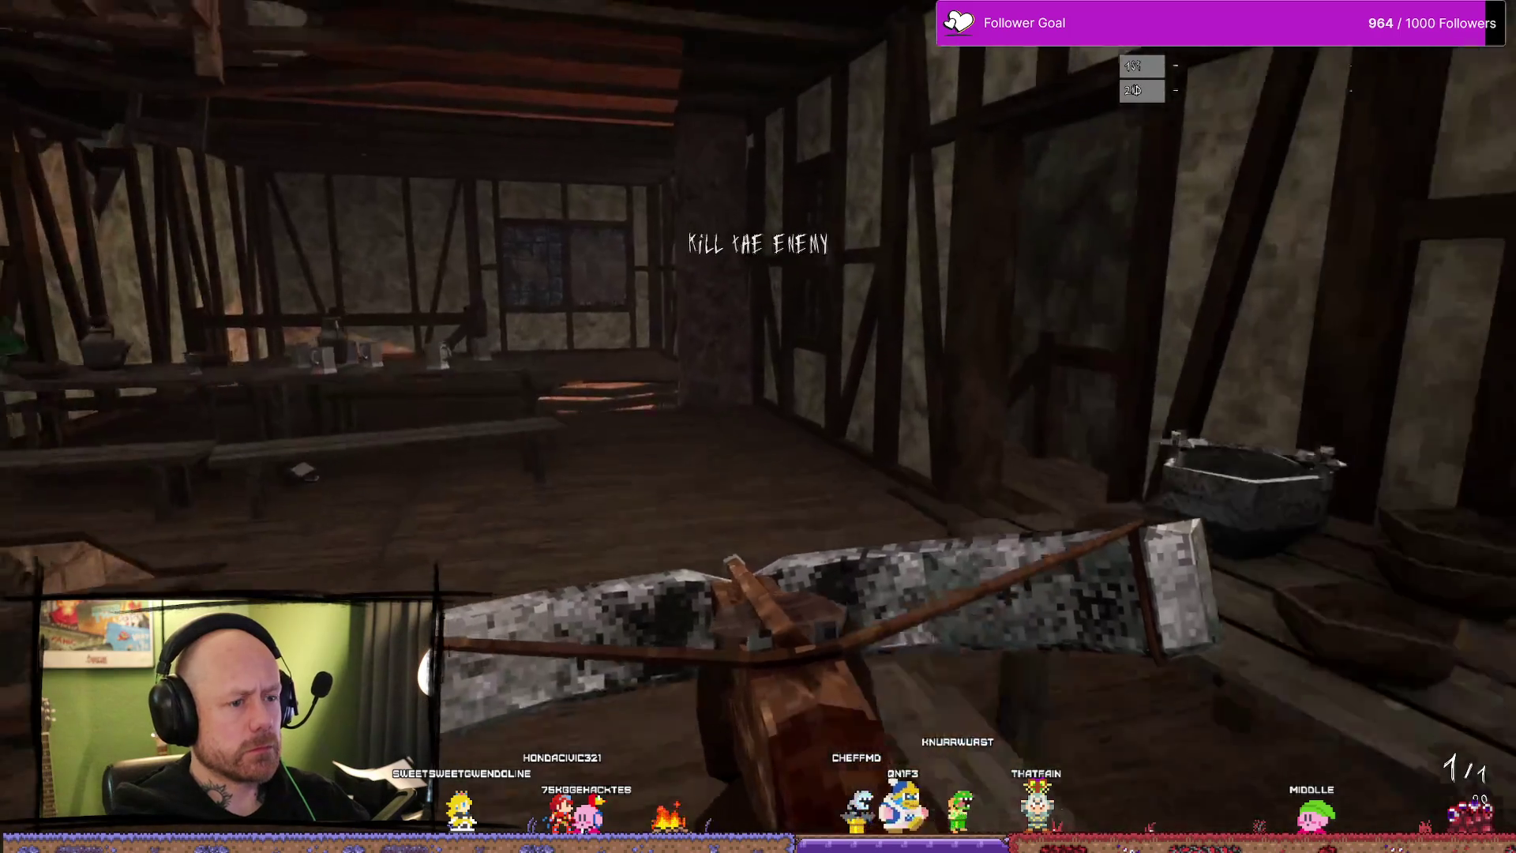
- Sprint through the courtyard to the timbered house and shoot the bot with the crossbow
key("w")
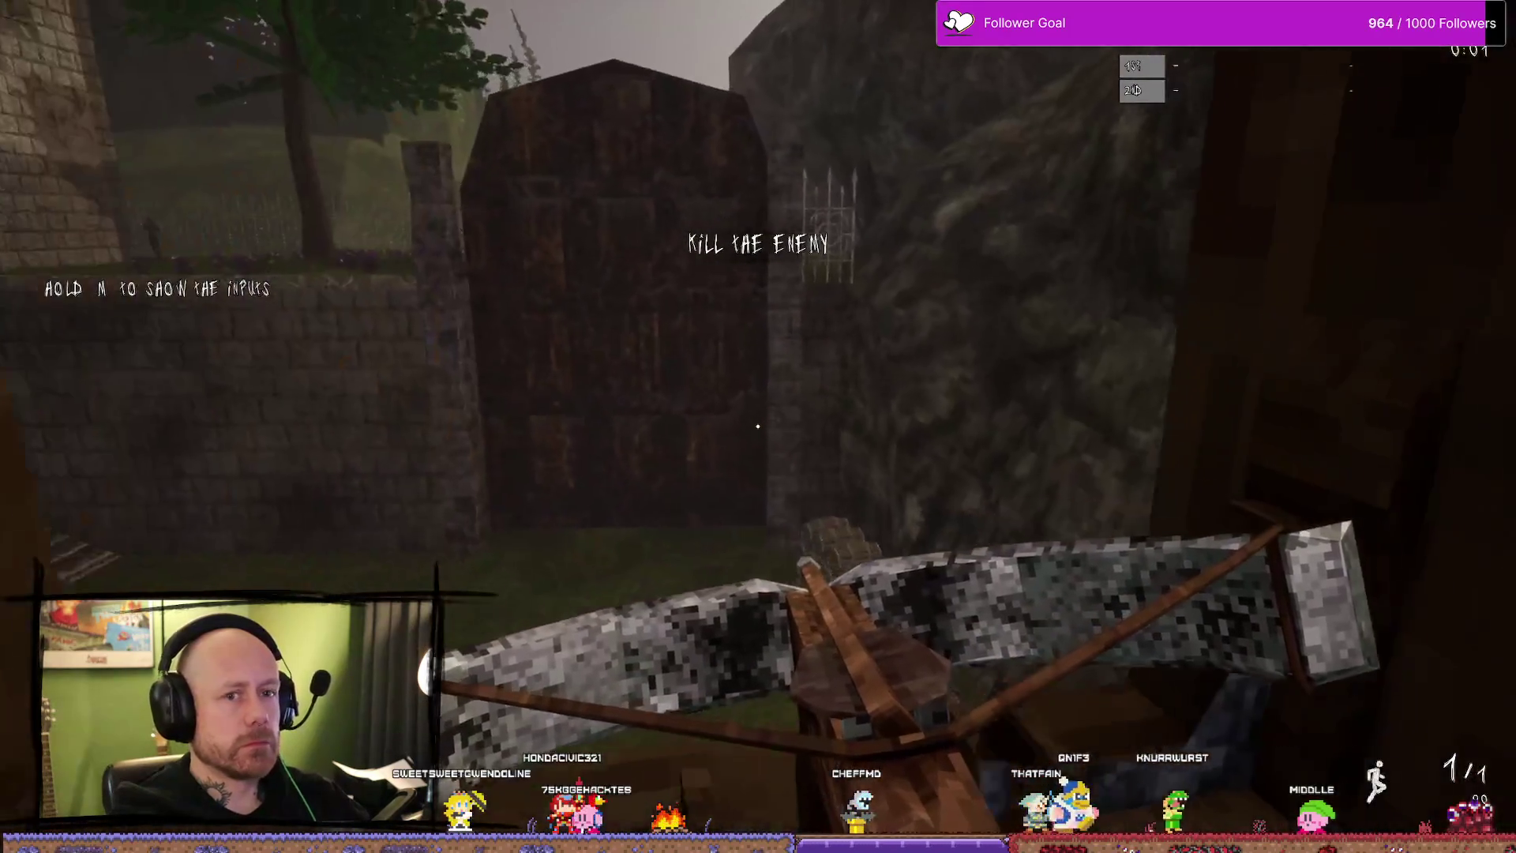
key("shift")
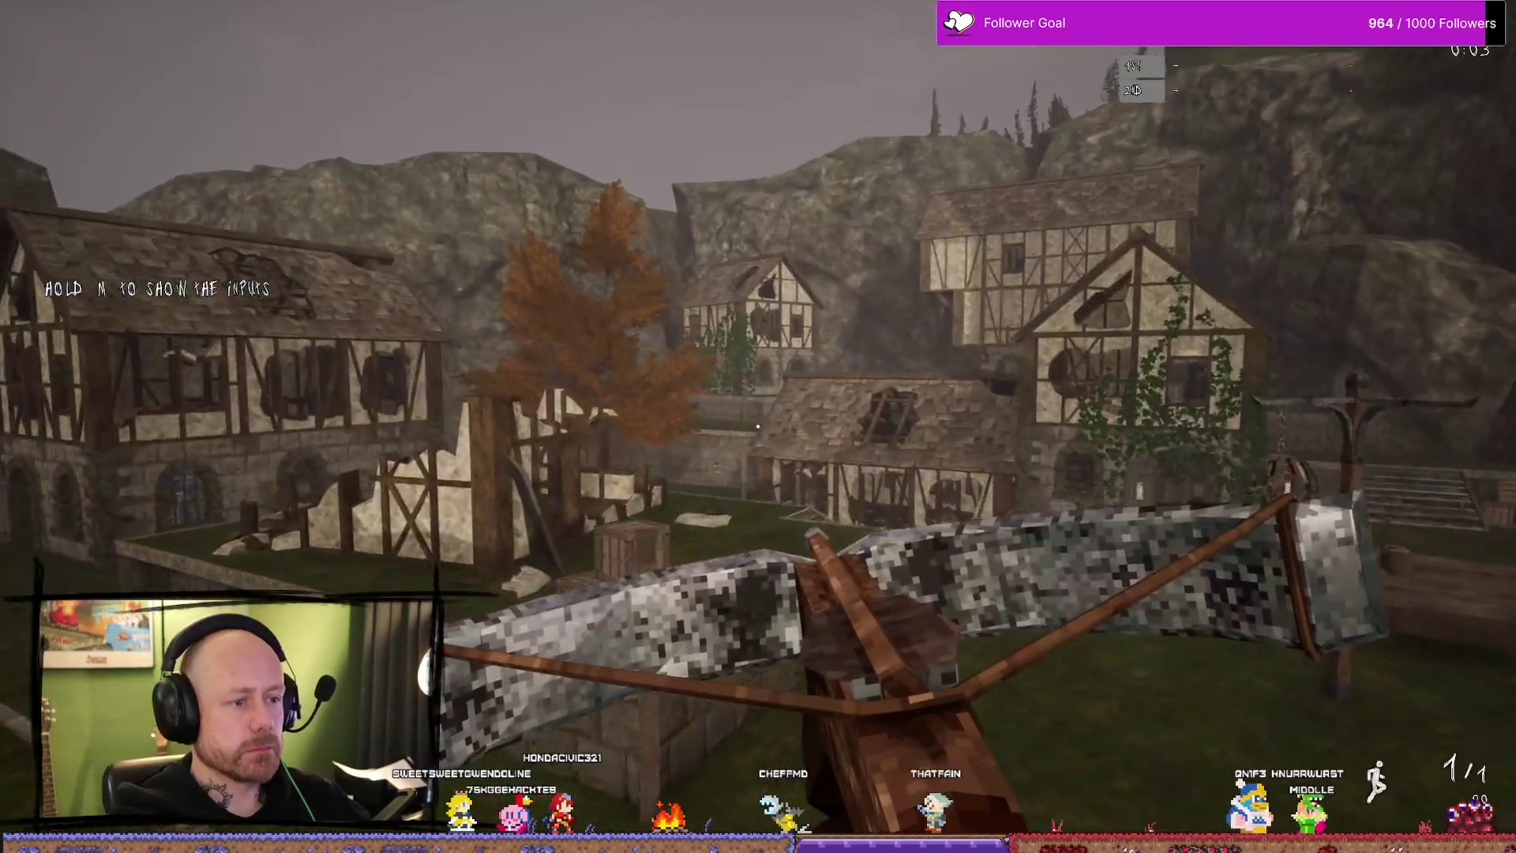
key("w")
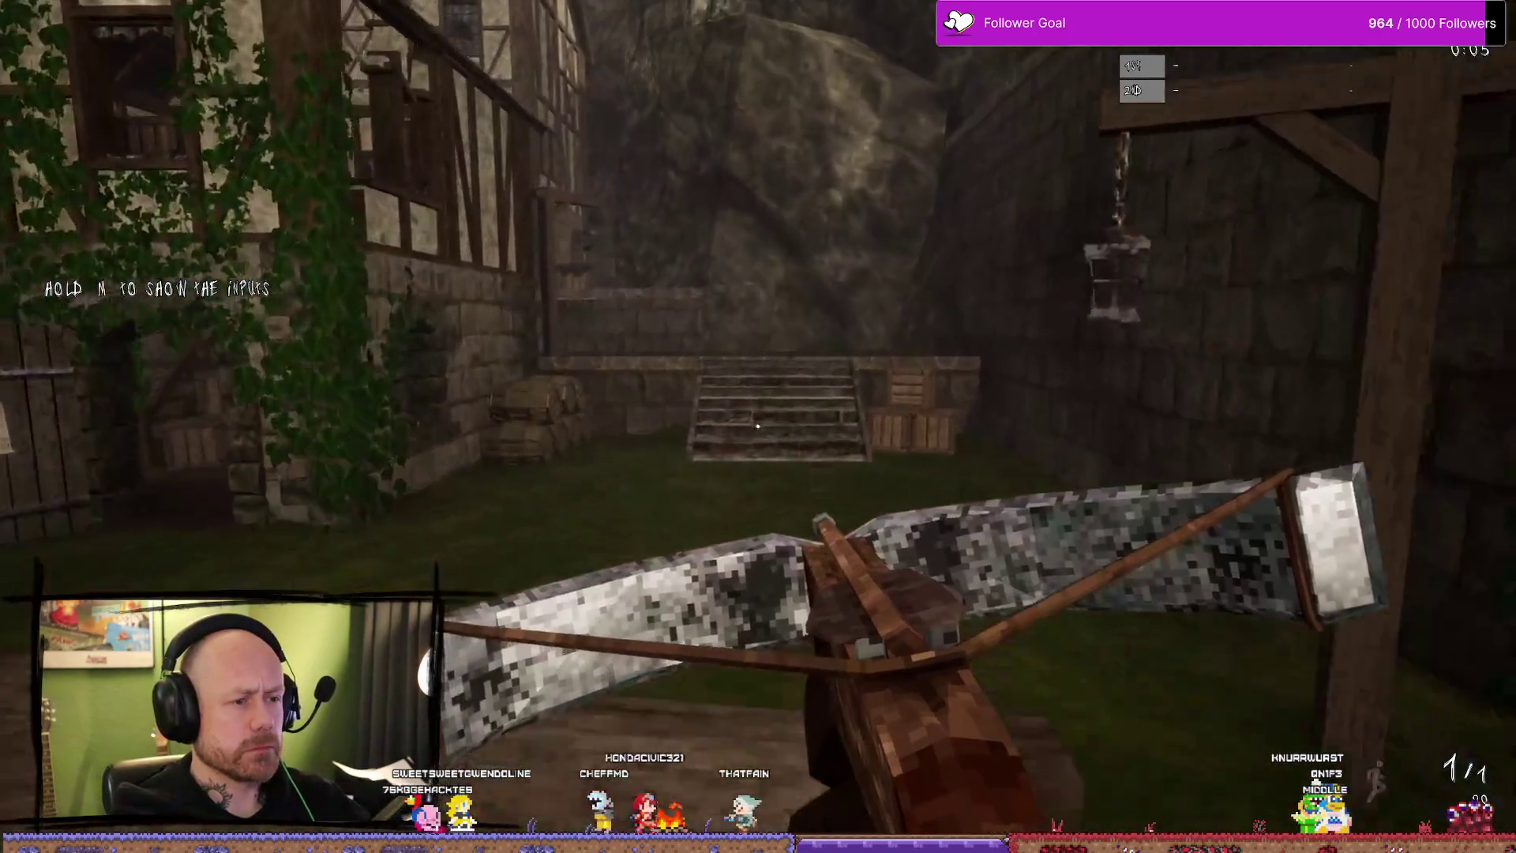
key("w")
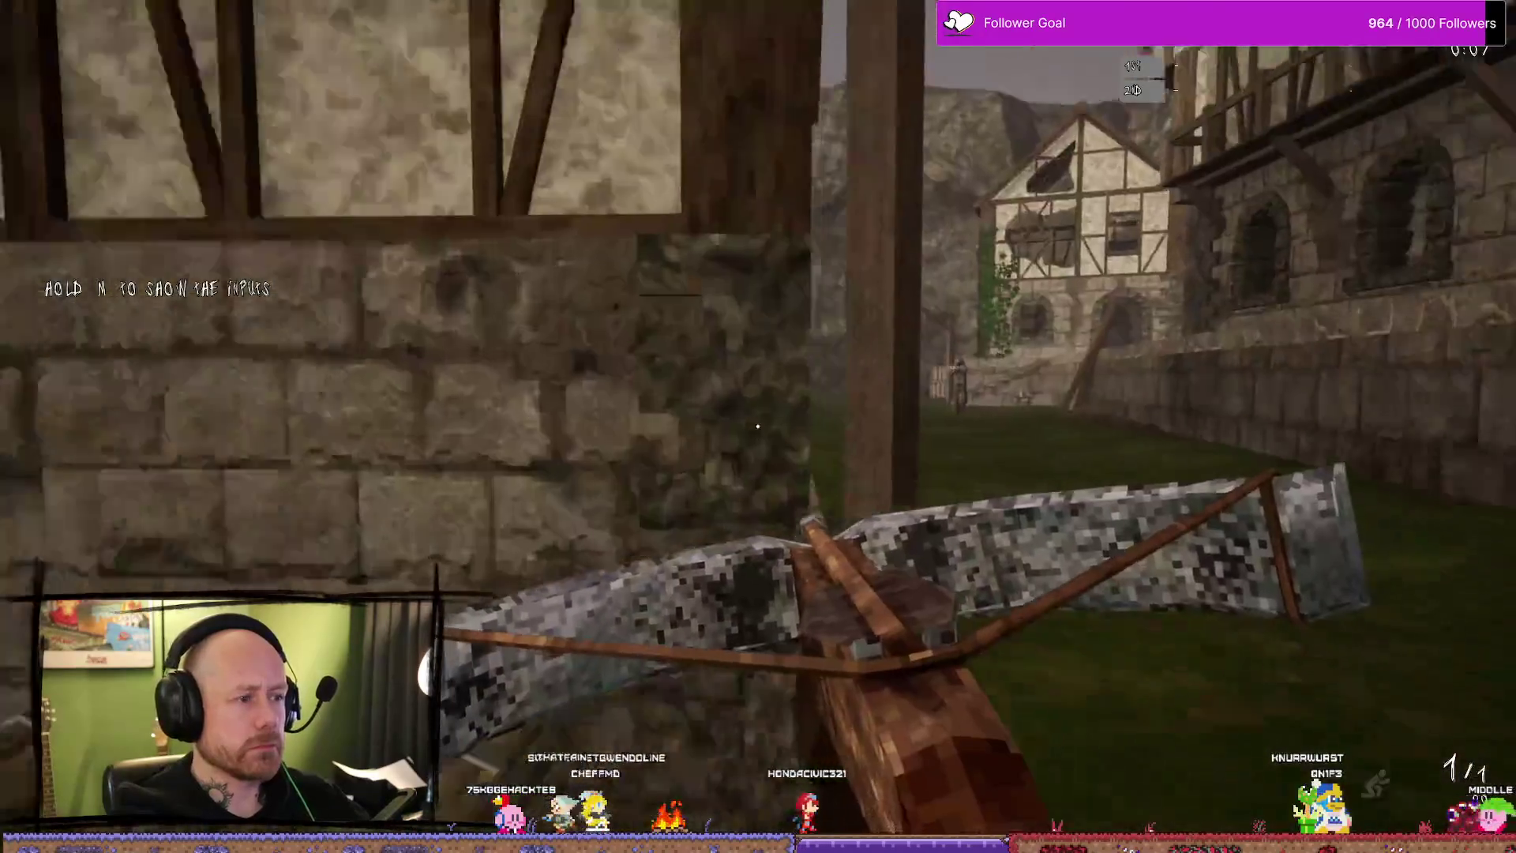
key("w")
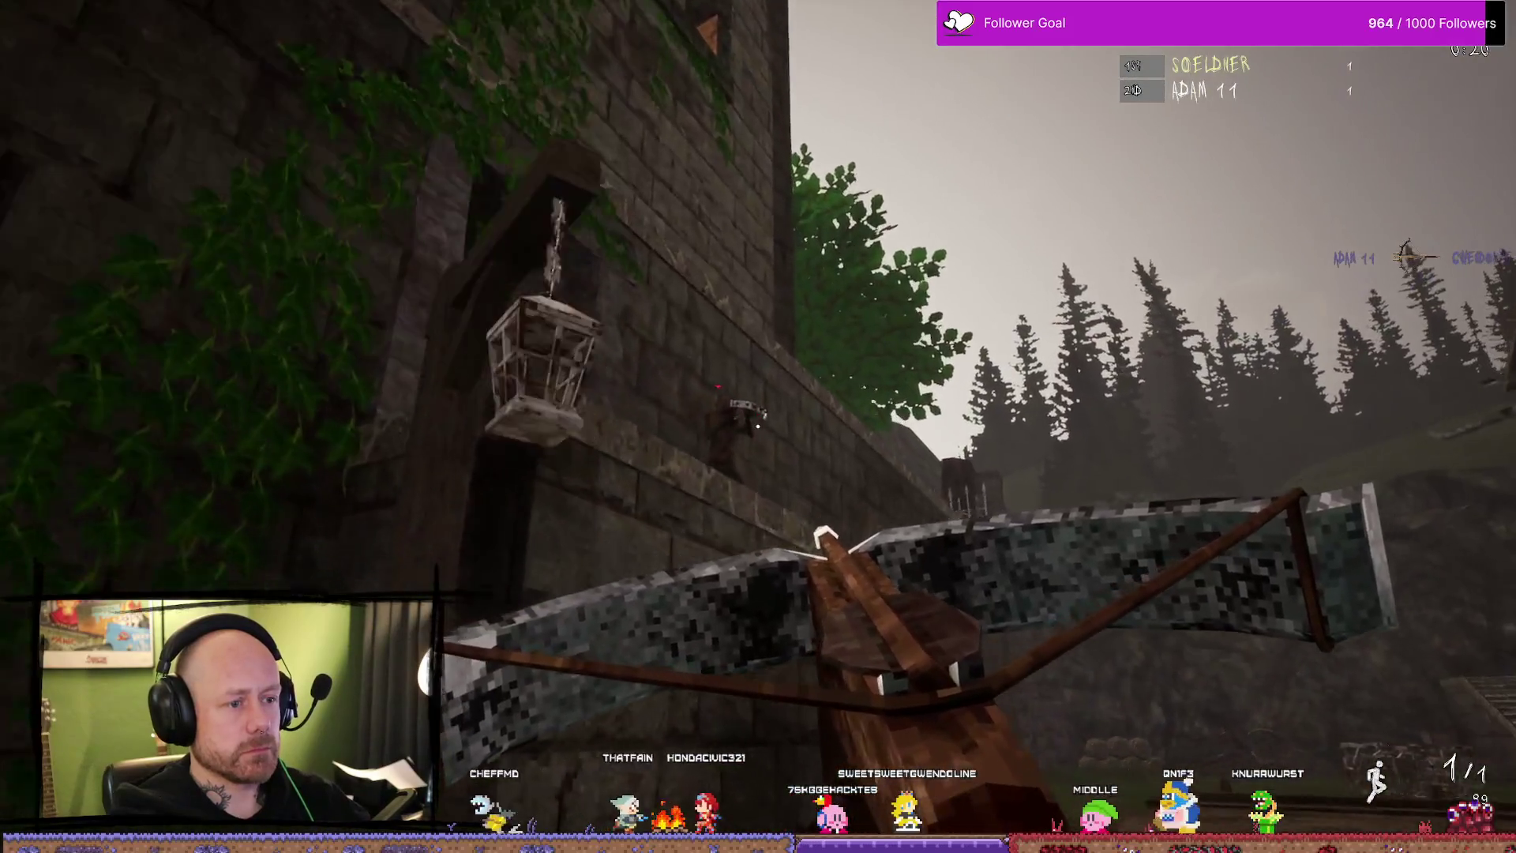
left_click(758, 426)
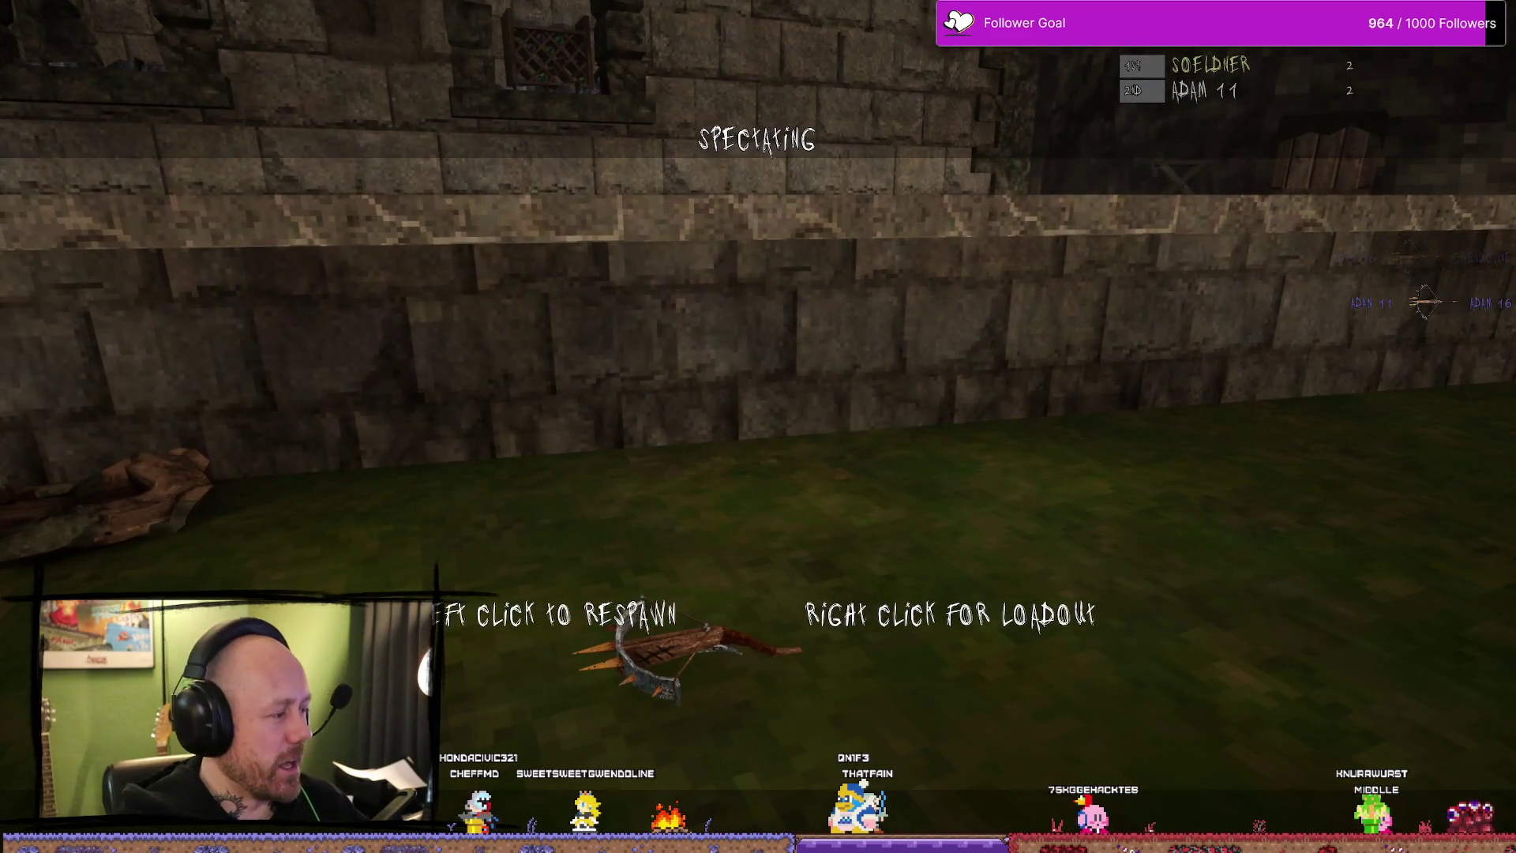
- Respawn, switch to the sword and trade blows with the bot near the stone stairs
left_click(758, 427)
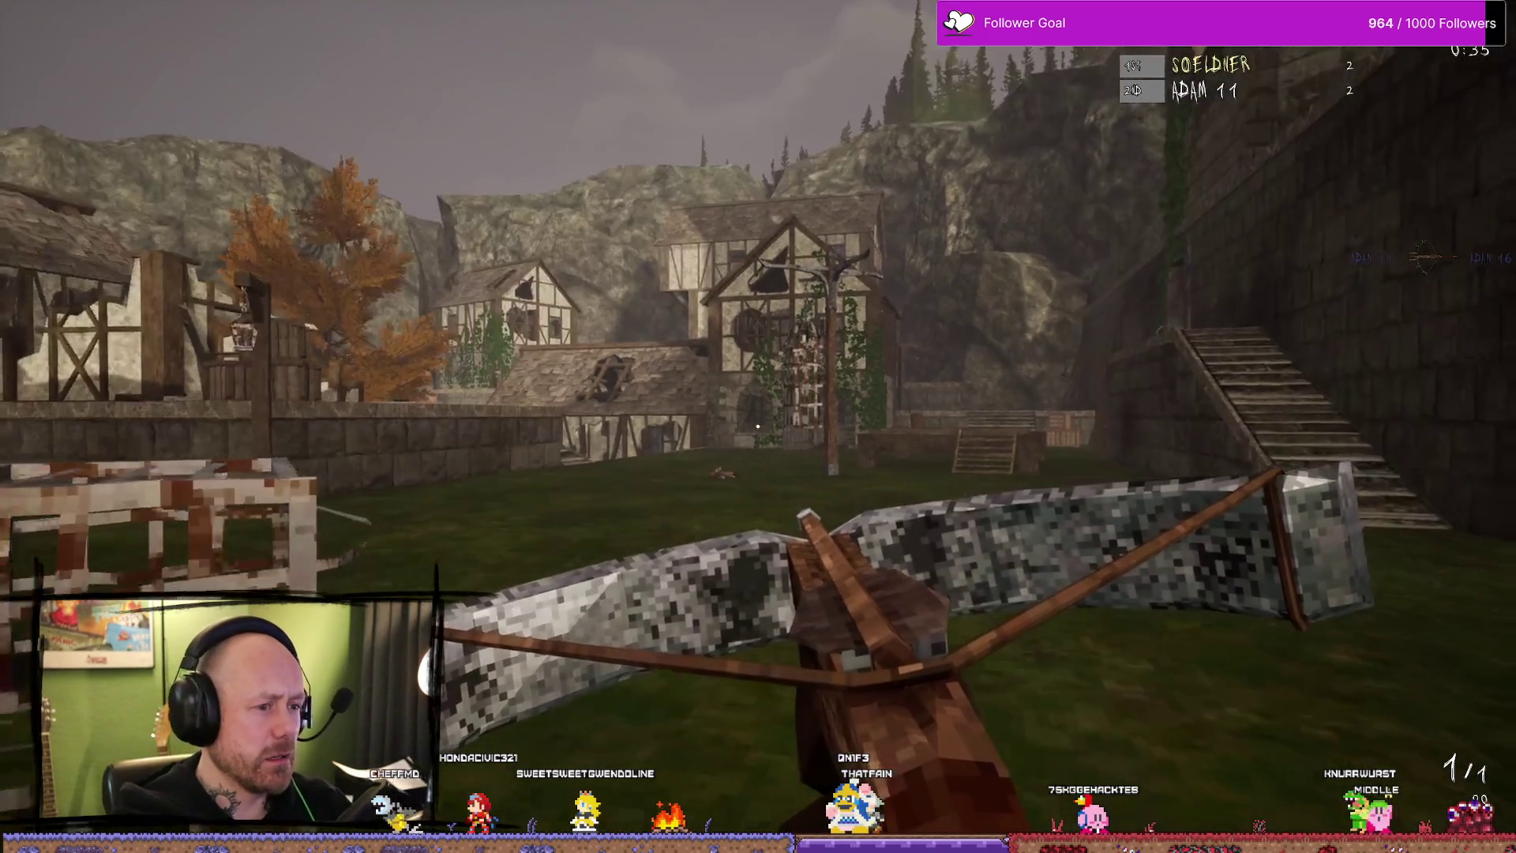
key("1")
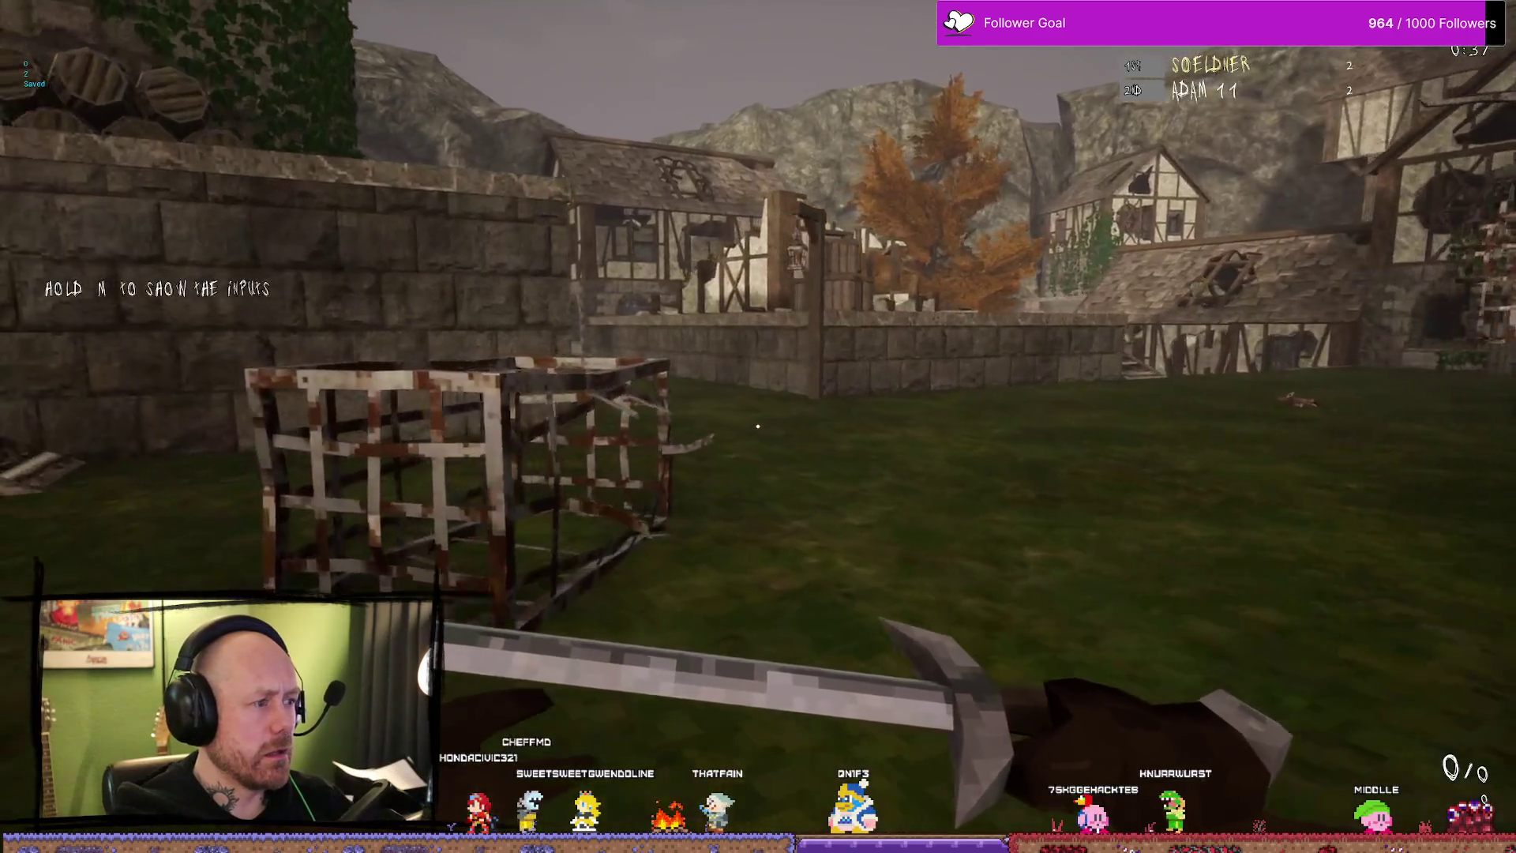
key("w")
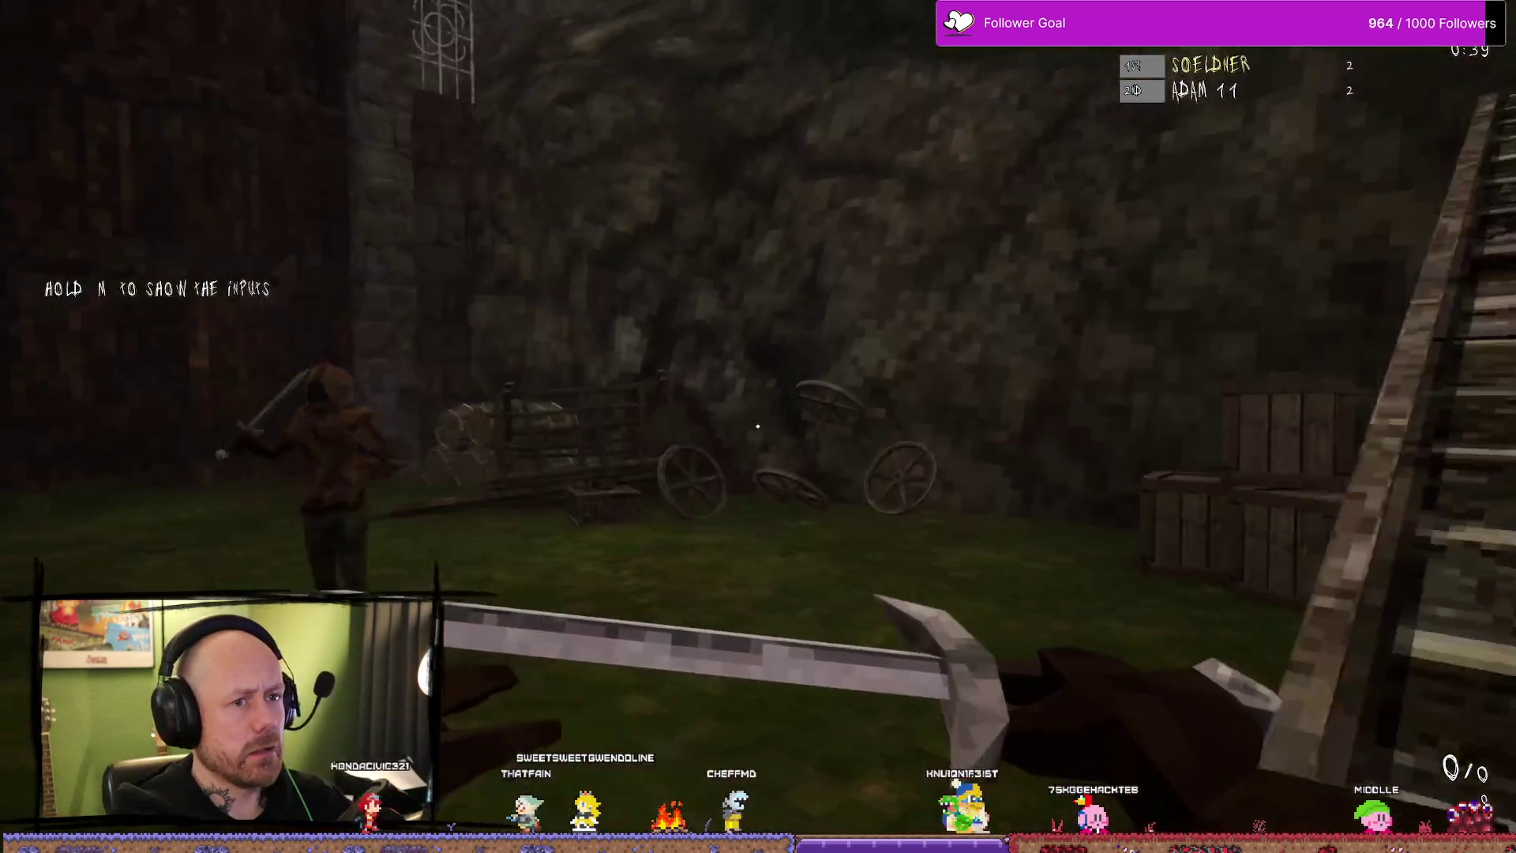
left_click(758, 424)
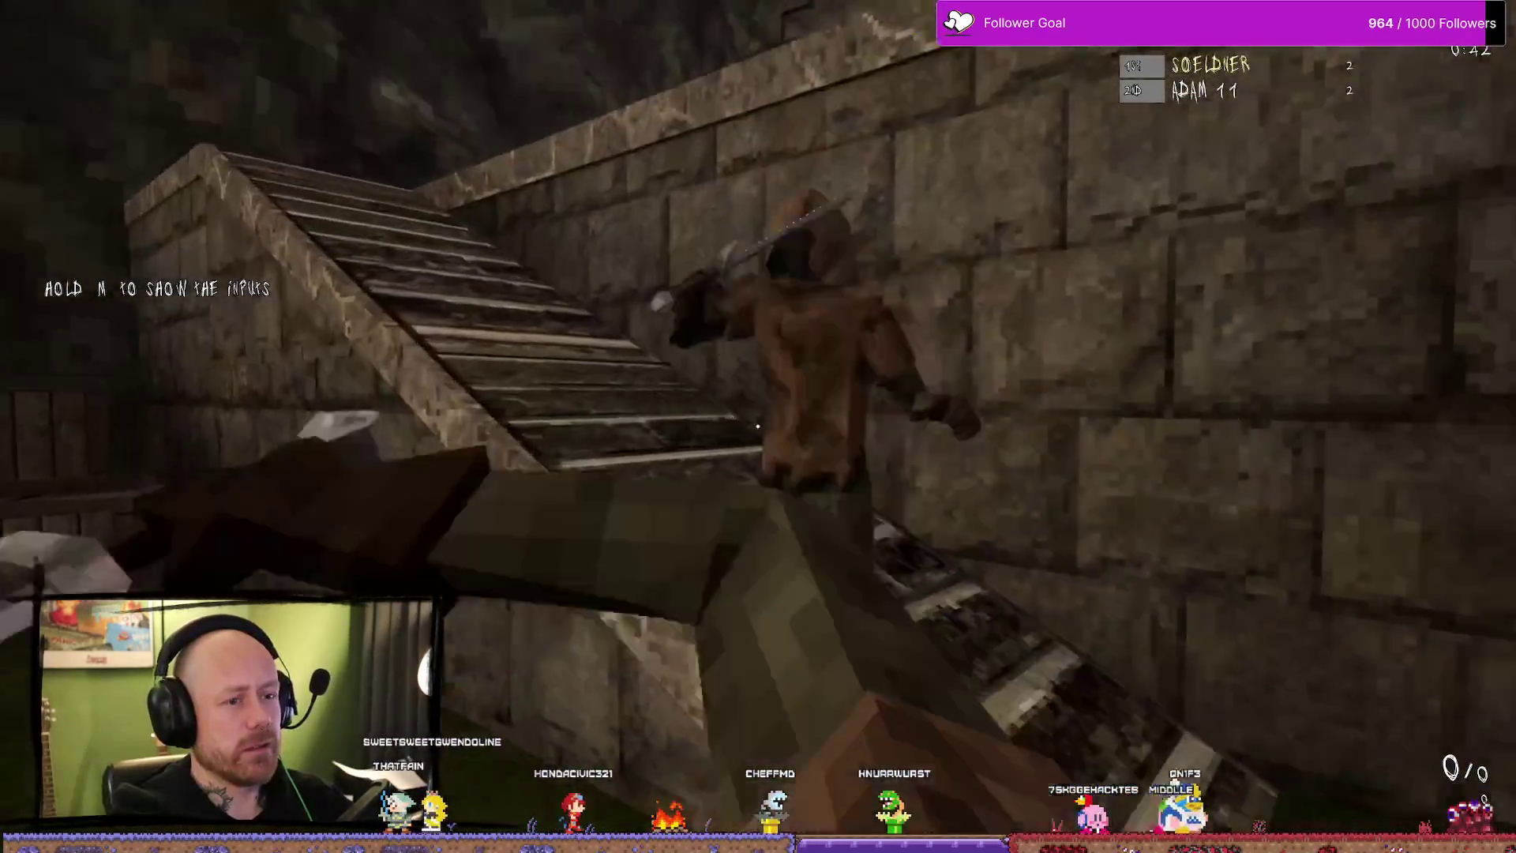
left_click(758, 426)
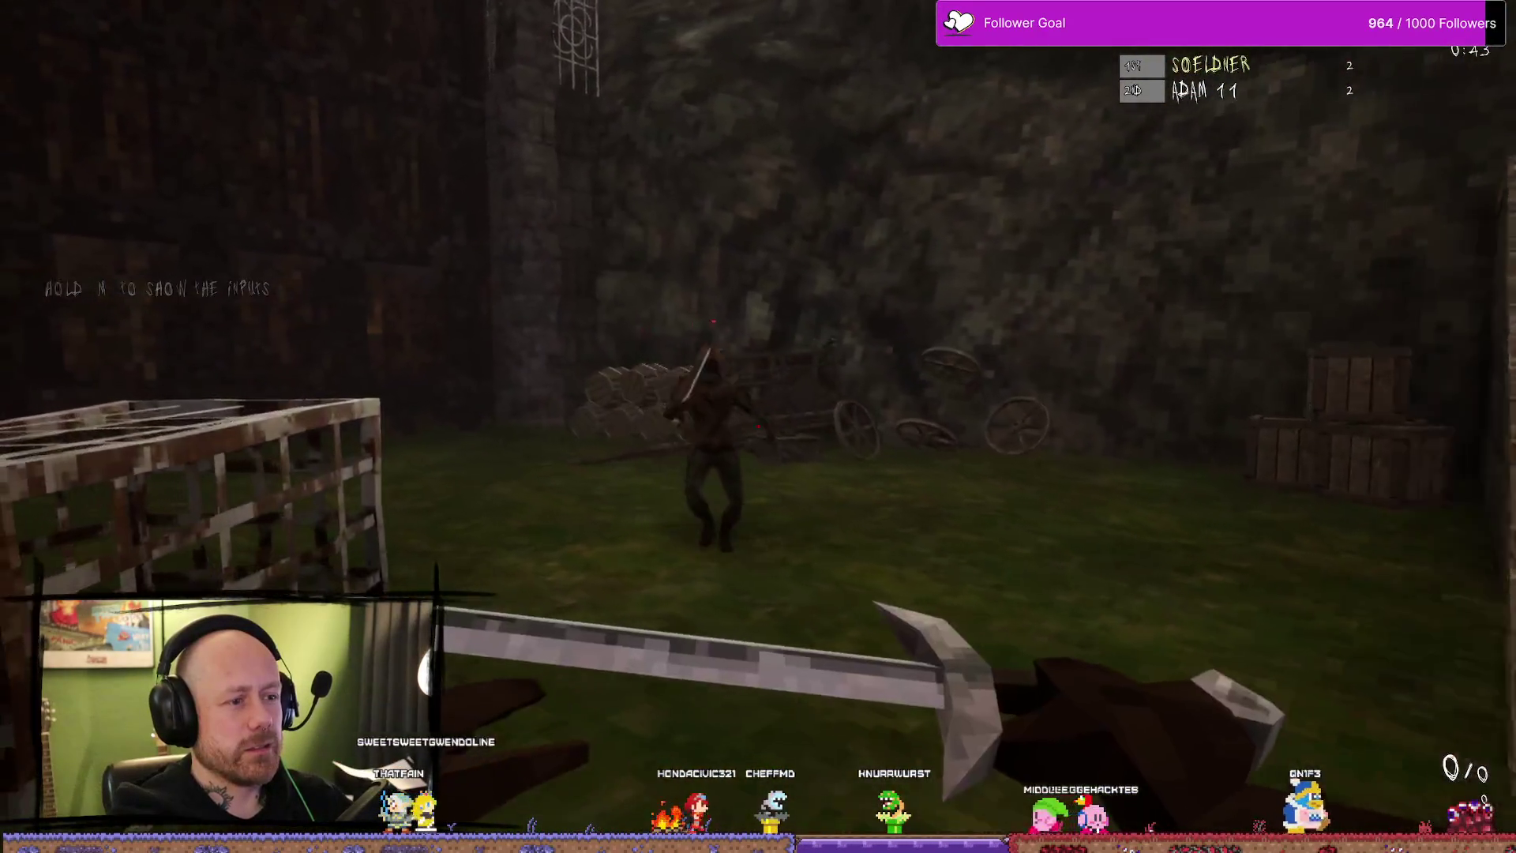
left_click(757, 427)
left_click(758, 427)
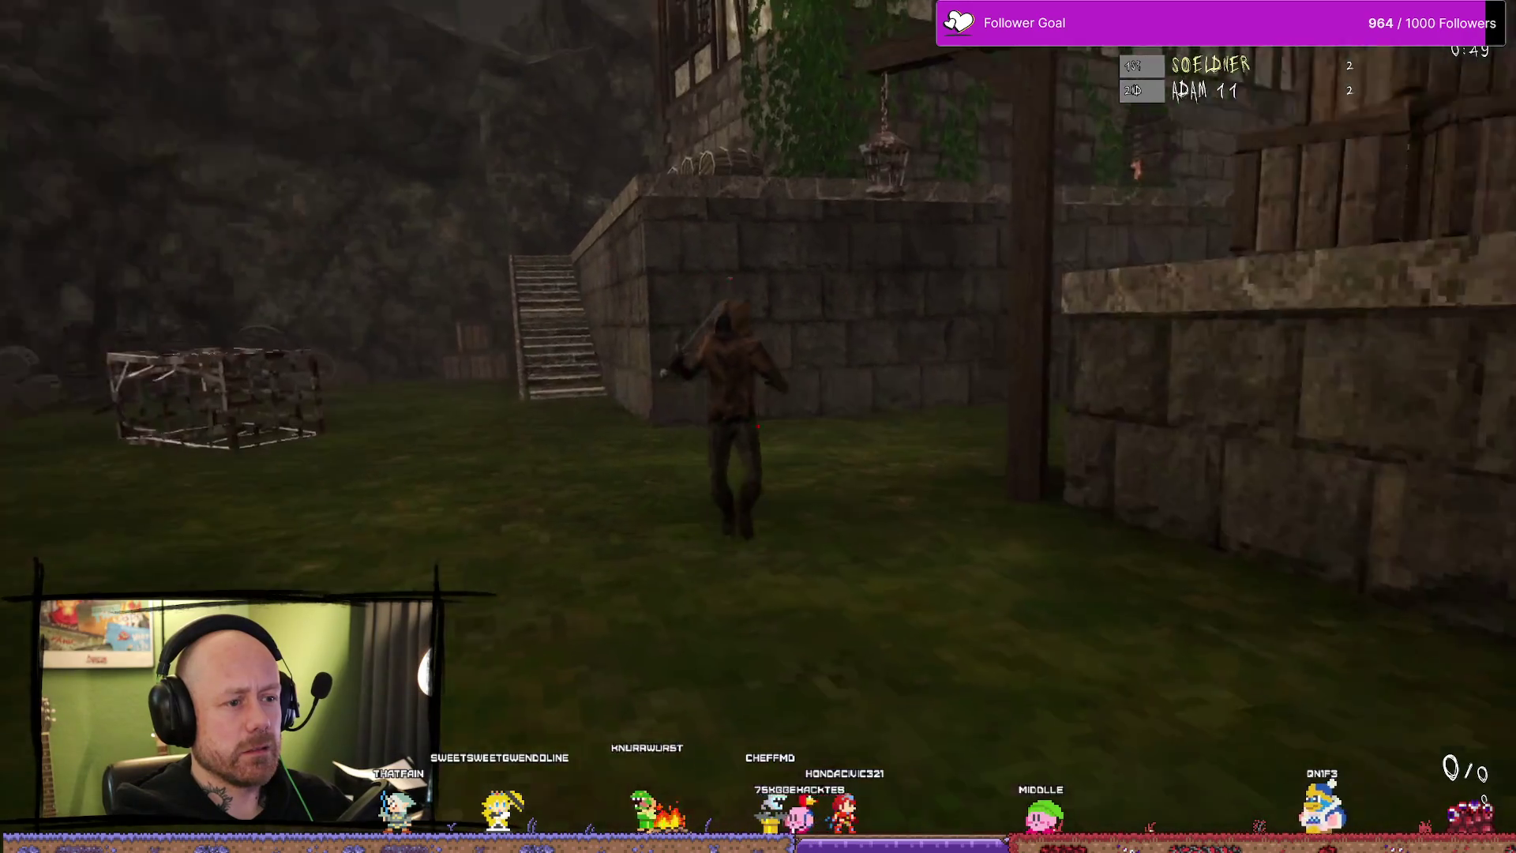
left_click(758, 427)
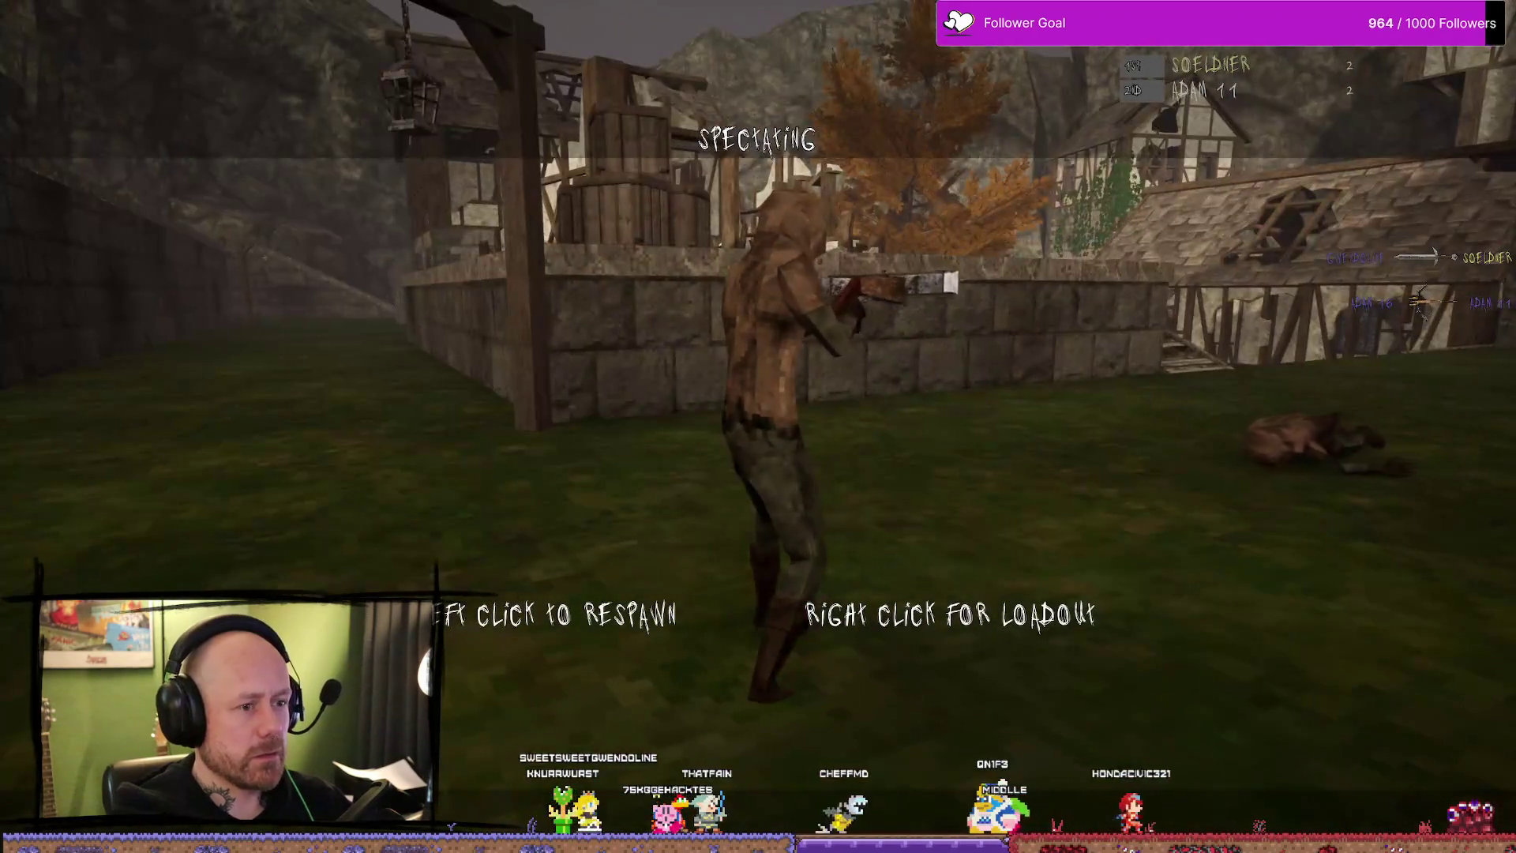
- Respawn again, run to the lower courtyard, shoot the bot with the crossbow and follow with sword swings
left_click(759, 427)
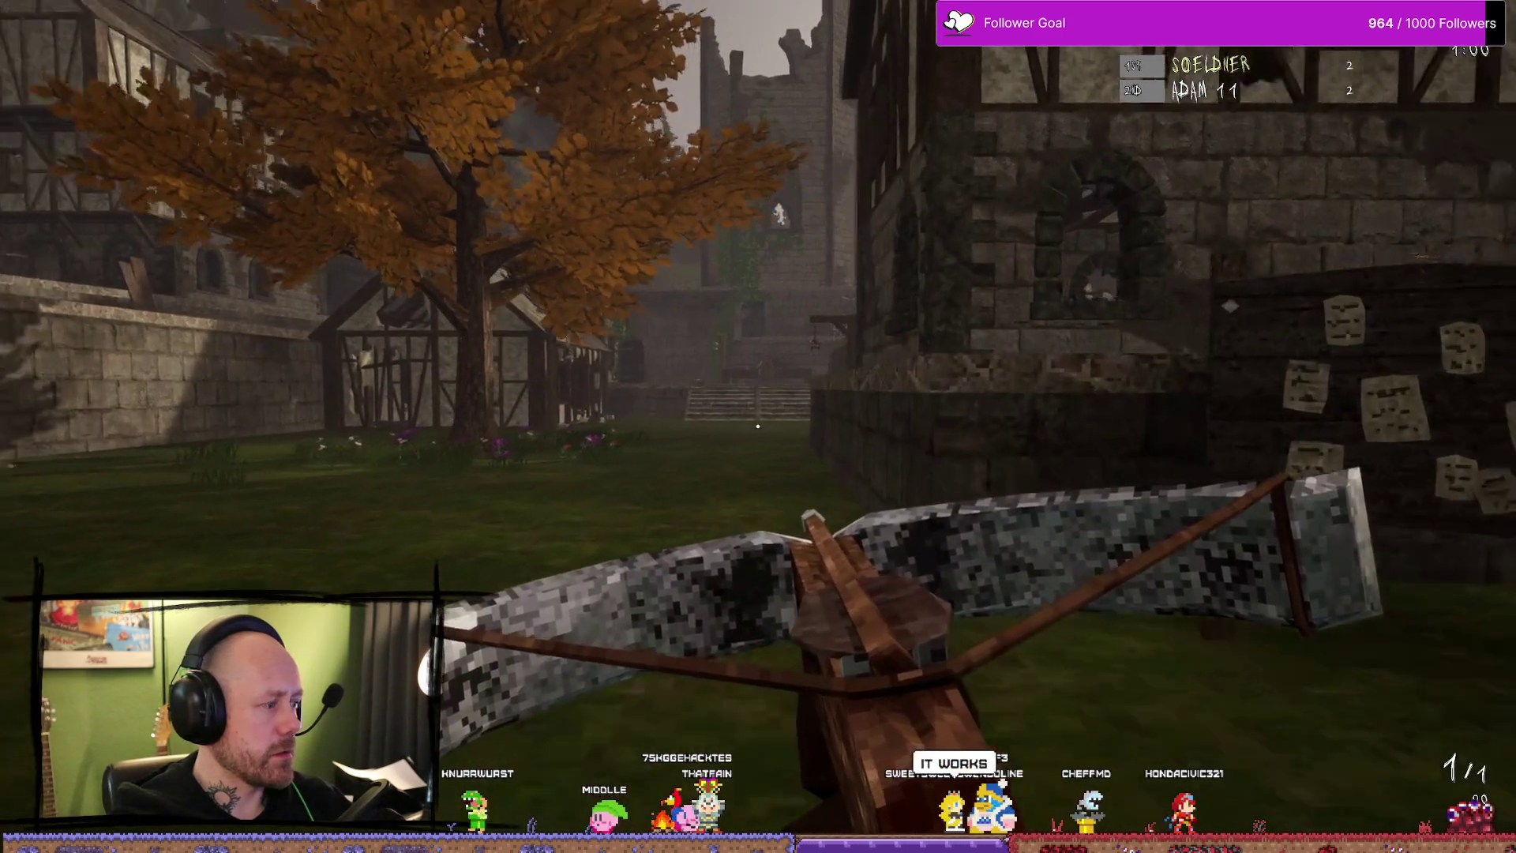
key("w")
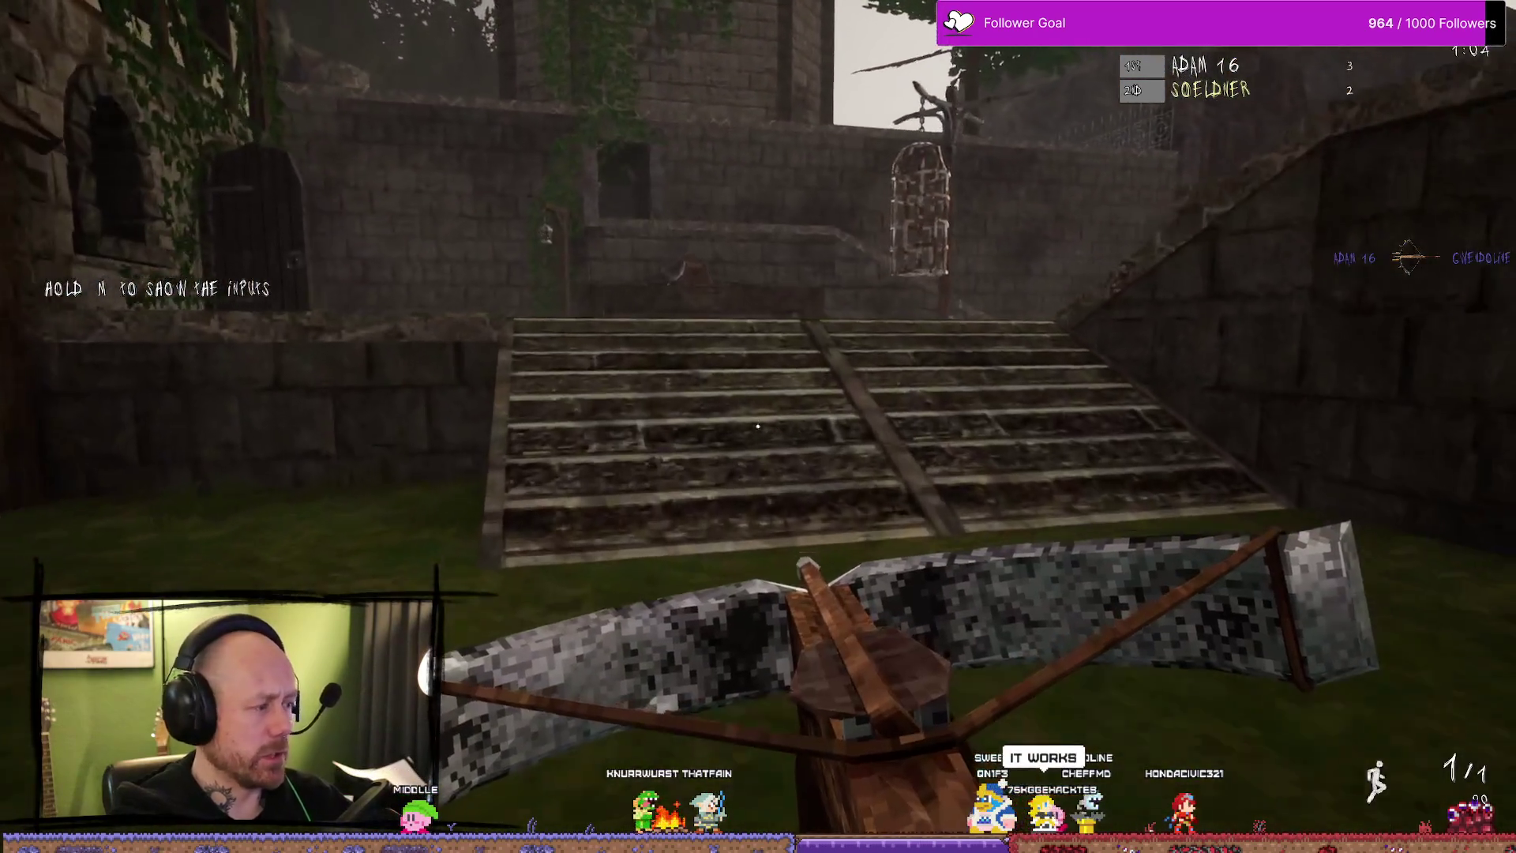
key("w")
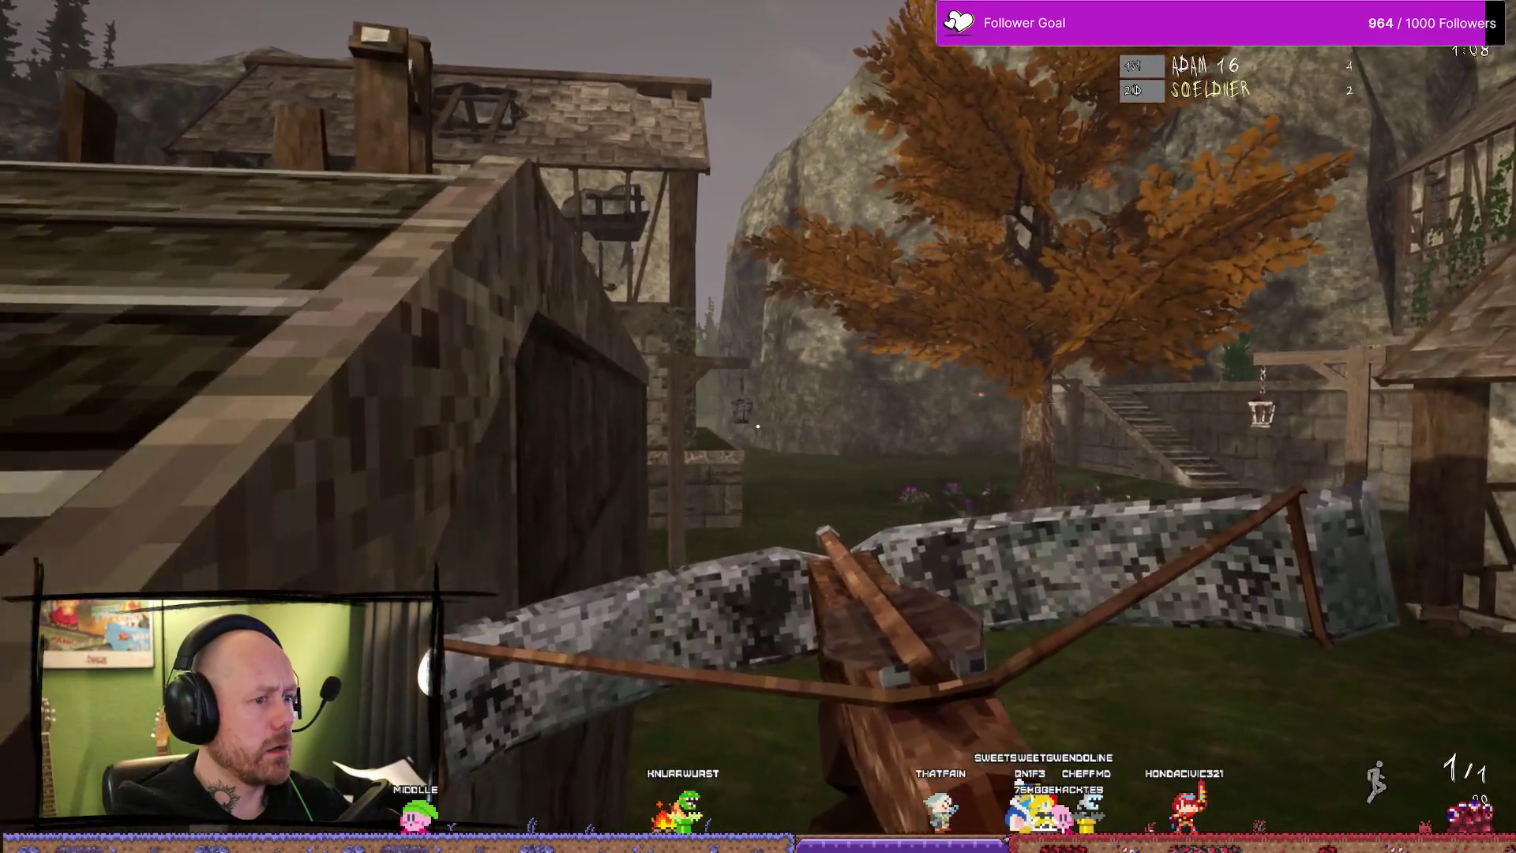
key("w")
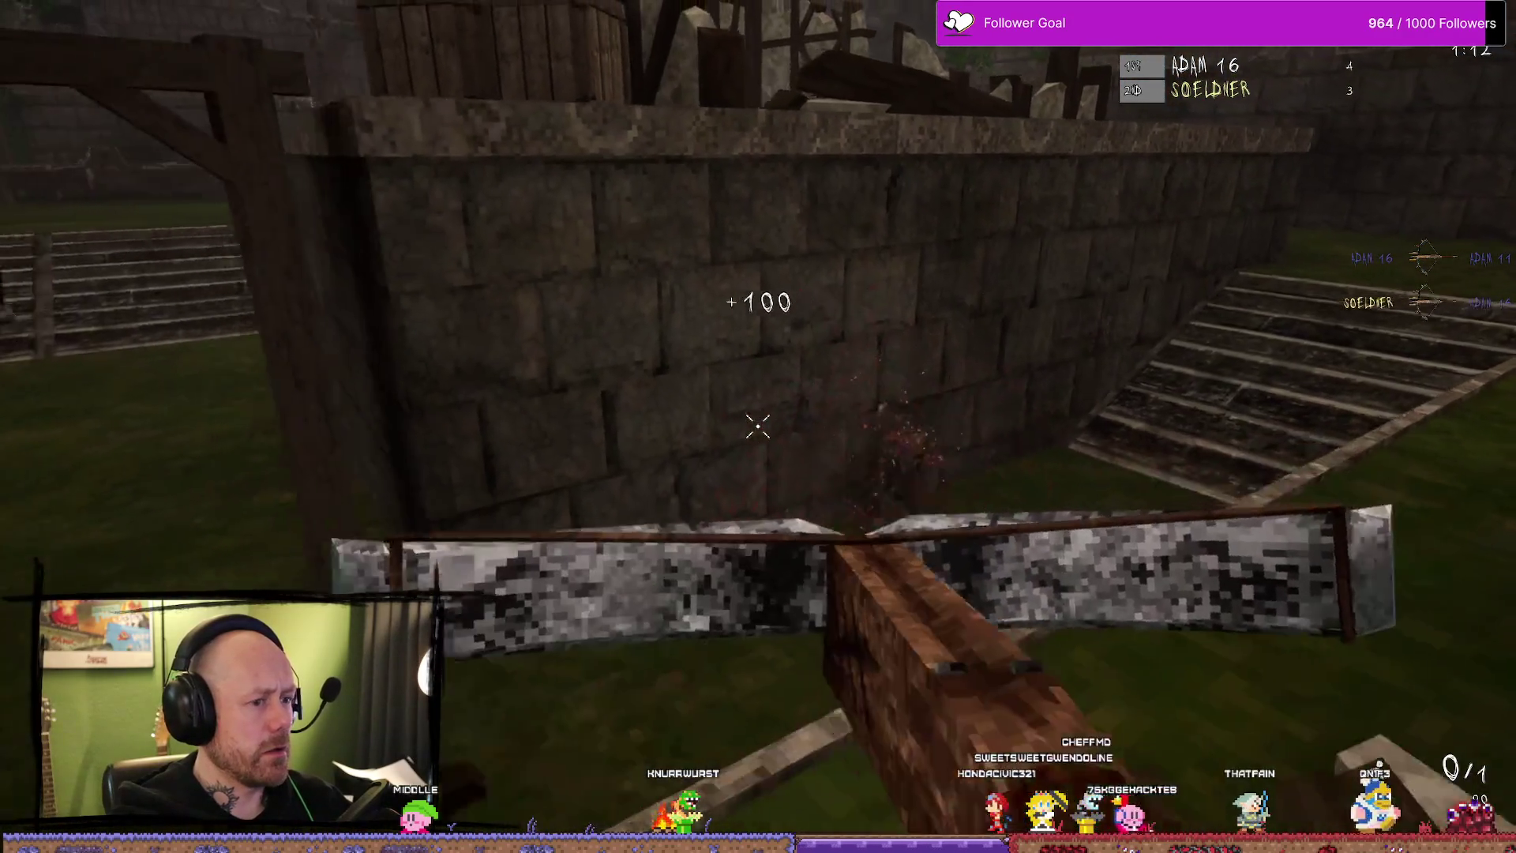
key("w")
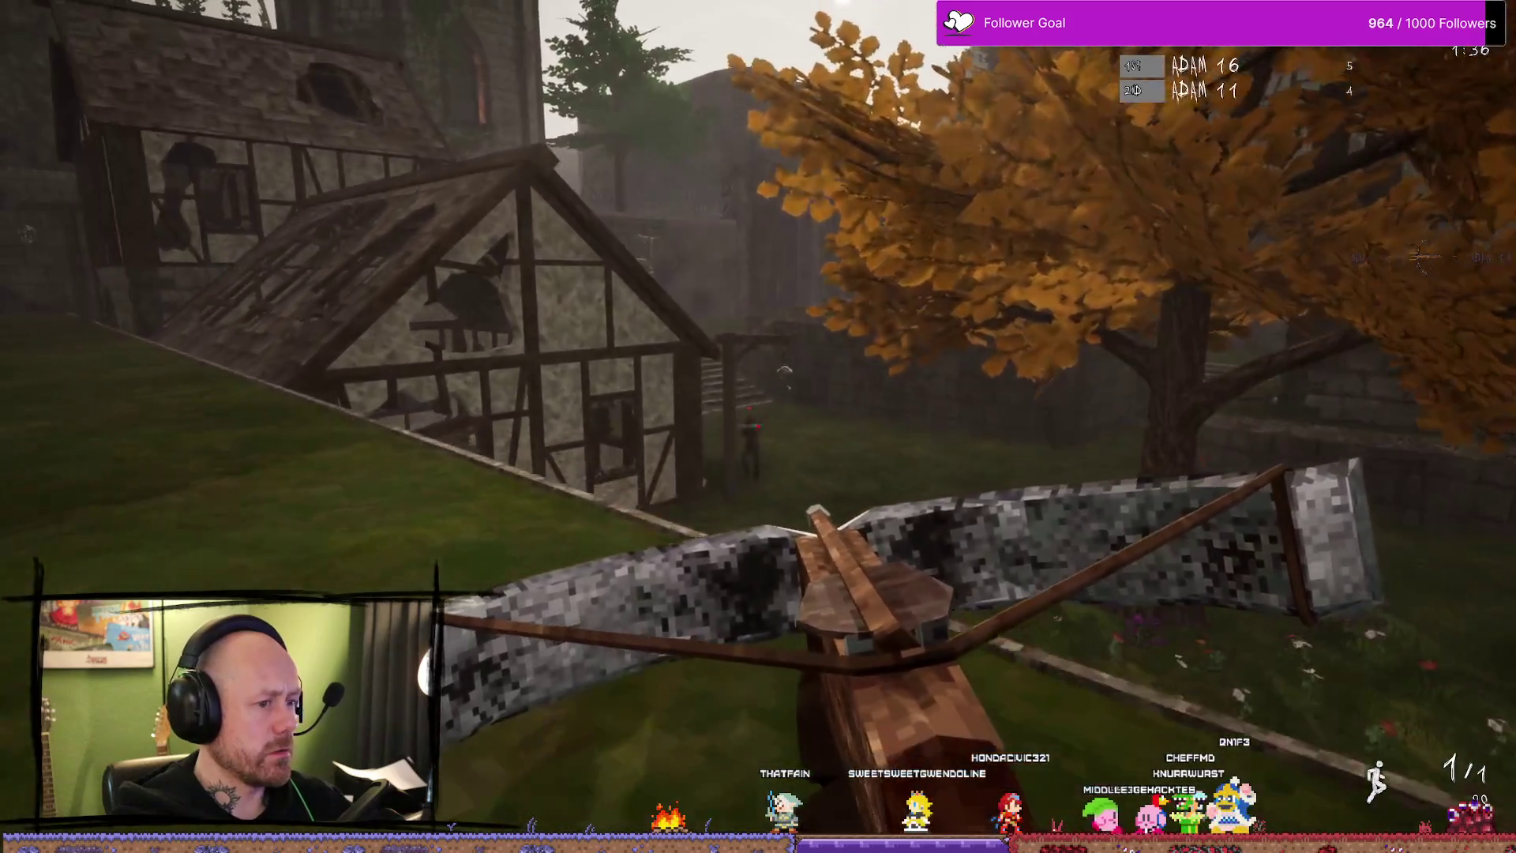
left_click(758, 428)
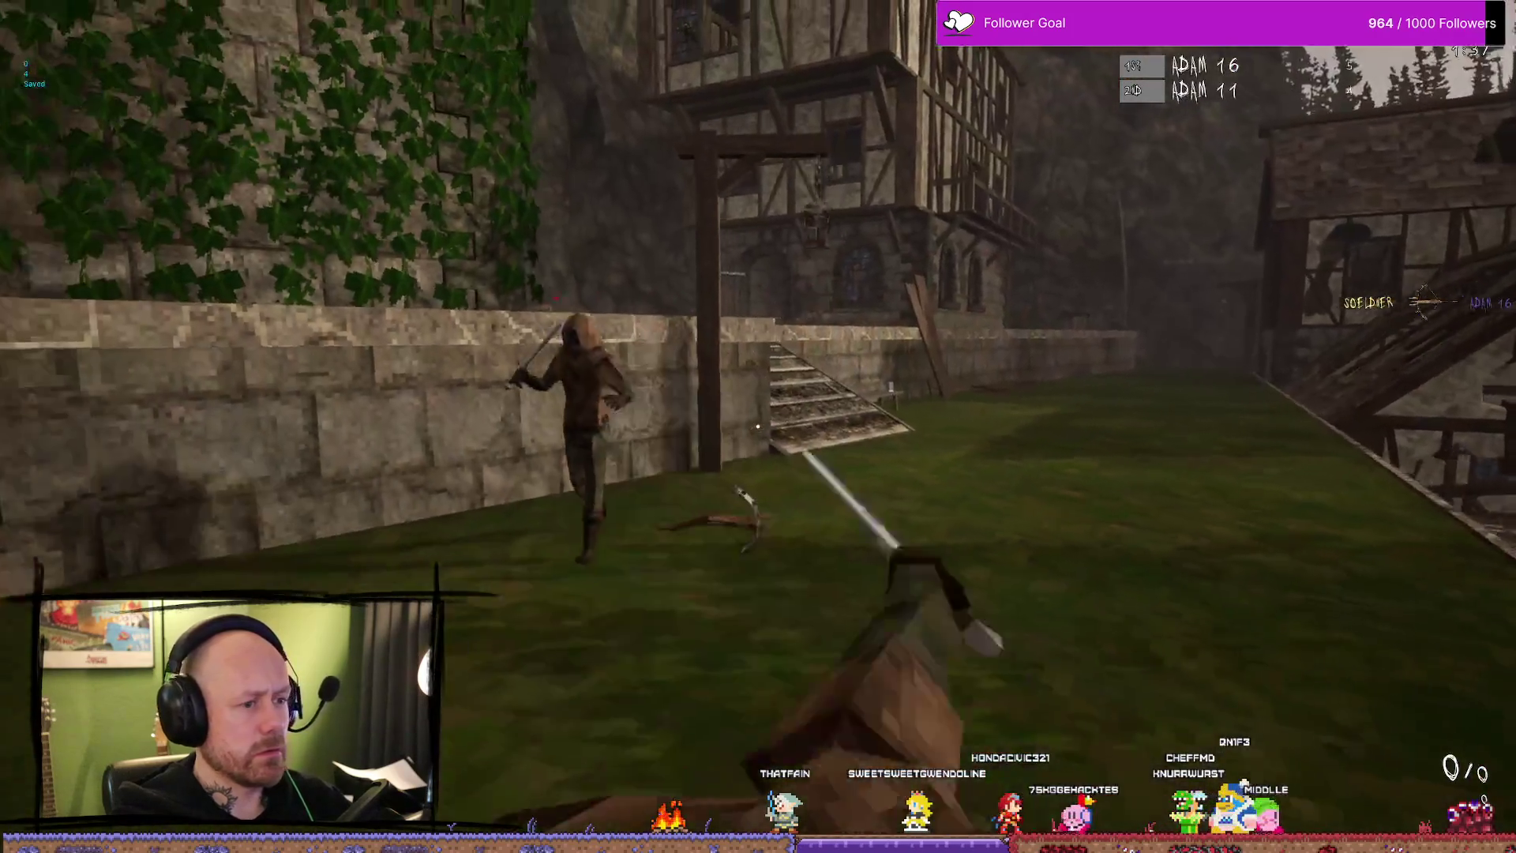
left_click(759, 427)
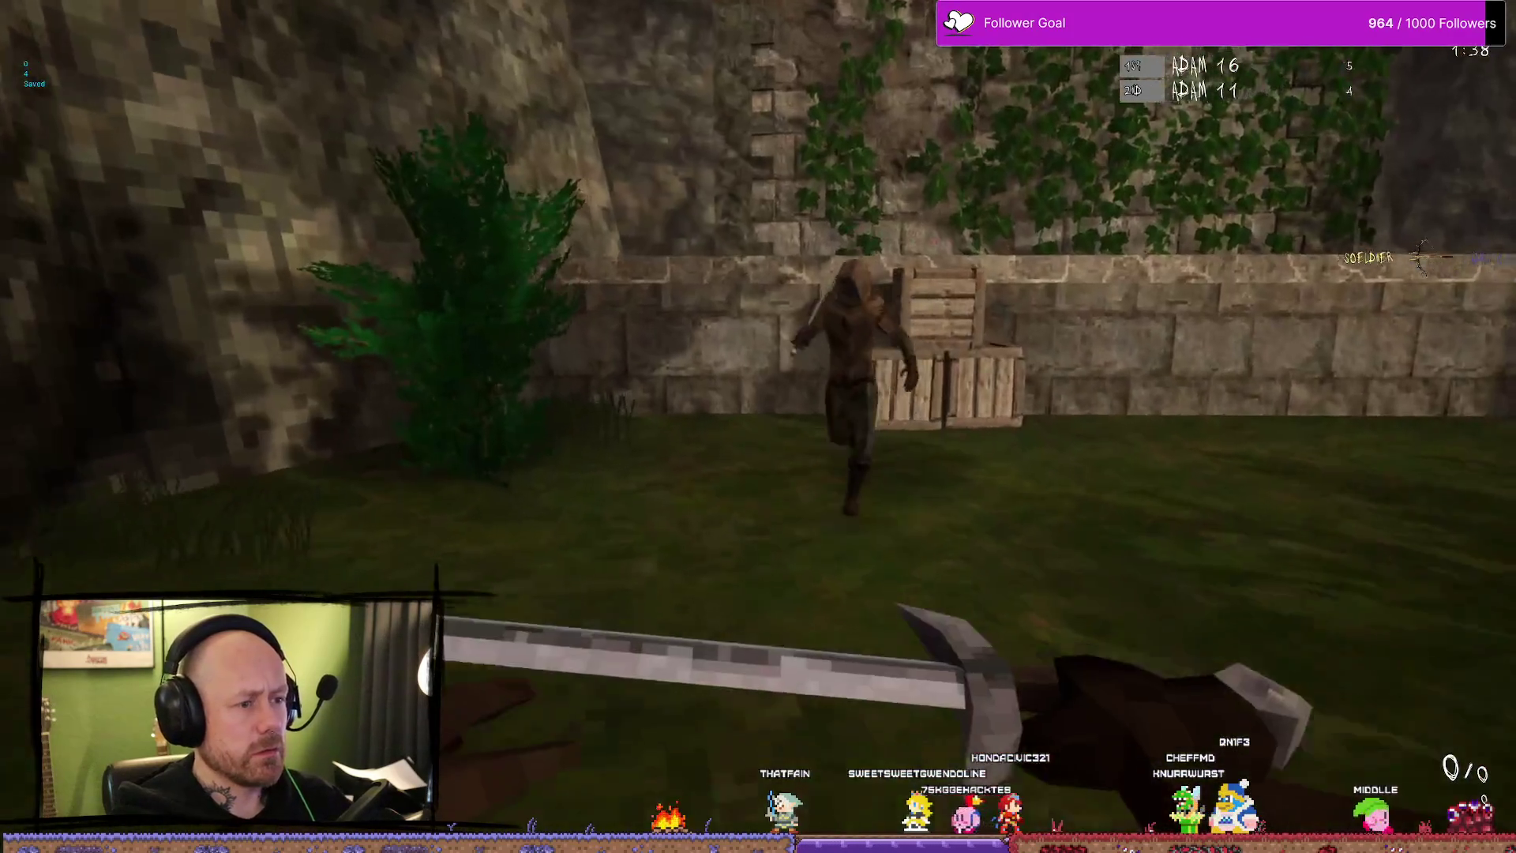
left_click(758, 427)
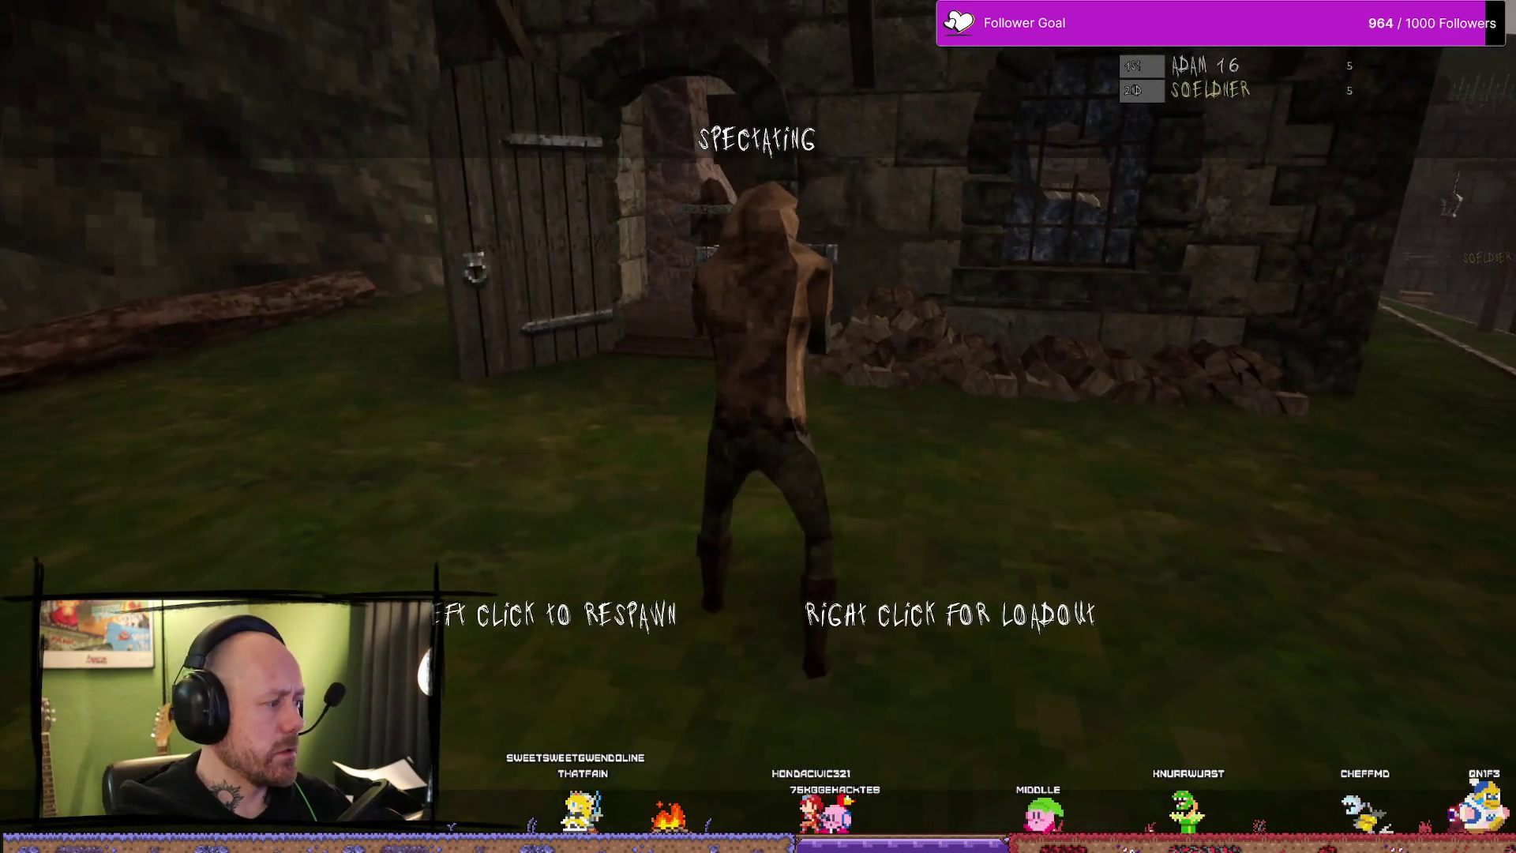
- Respawn into the match and fight with the sword until killed again
left_click(759, 426)
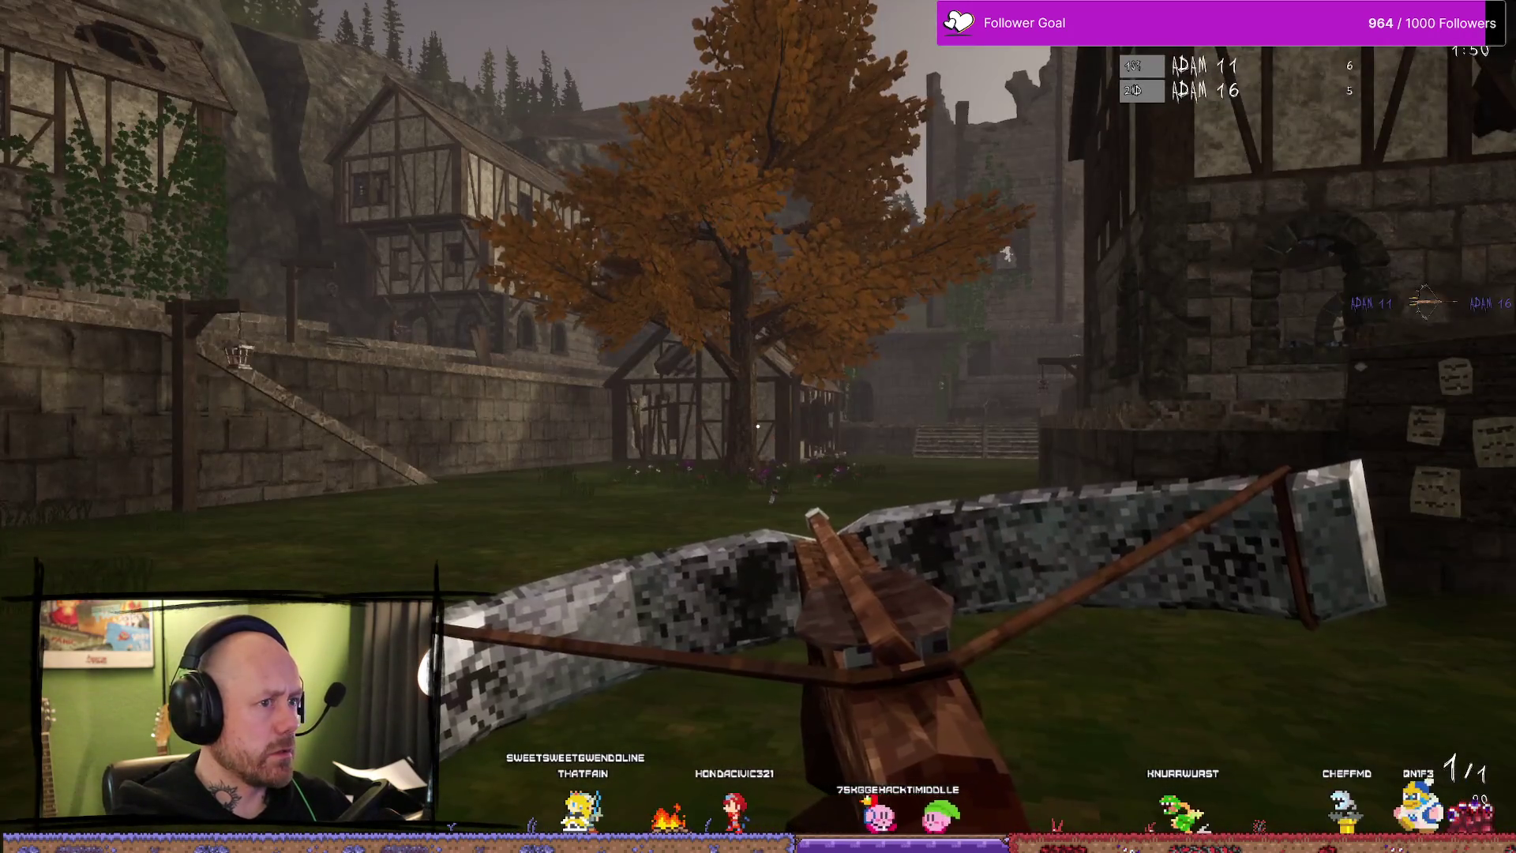
scroll(758, 426, "down", 1)
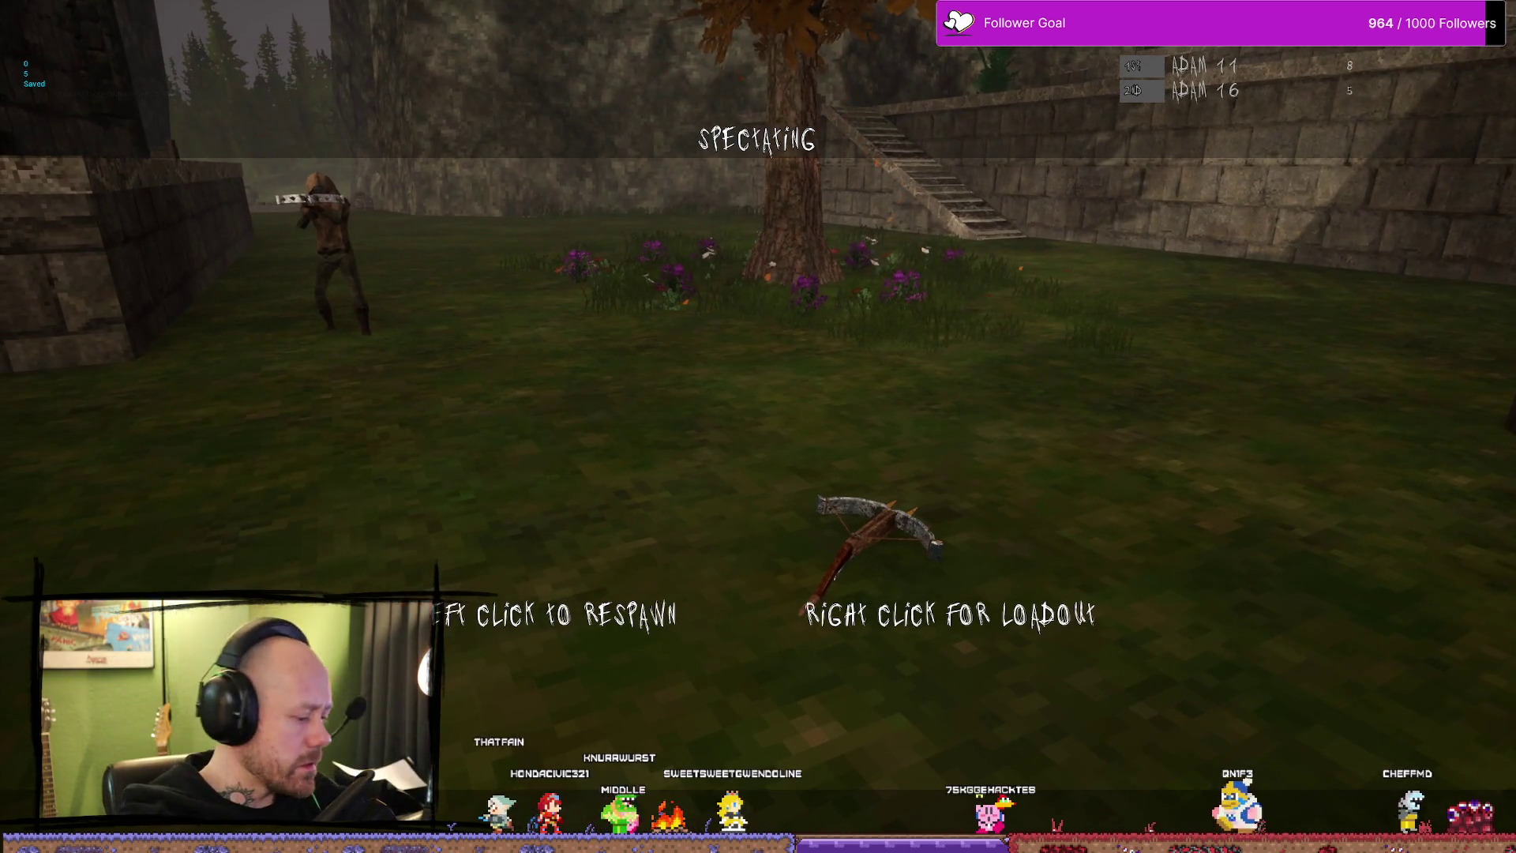
- Check the deathmatch scoreboard, respawn and climb out of the building through the window
key("Tab")
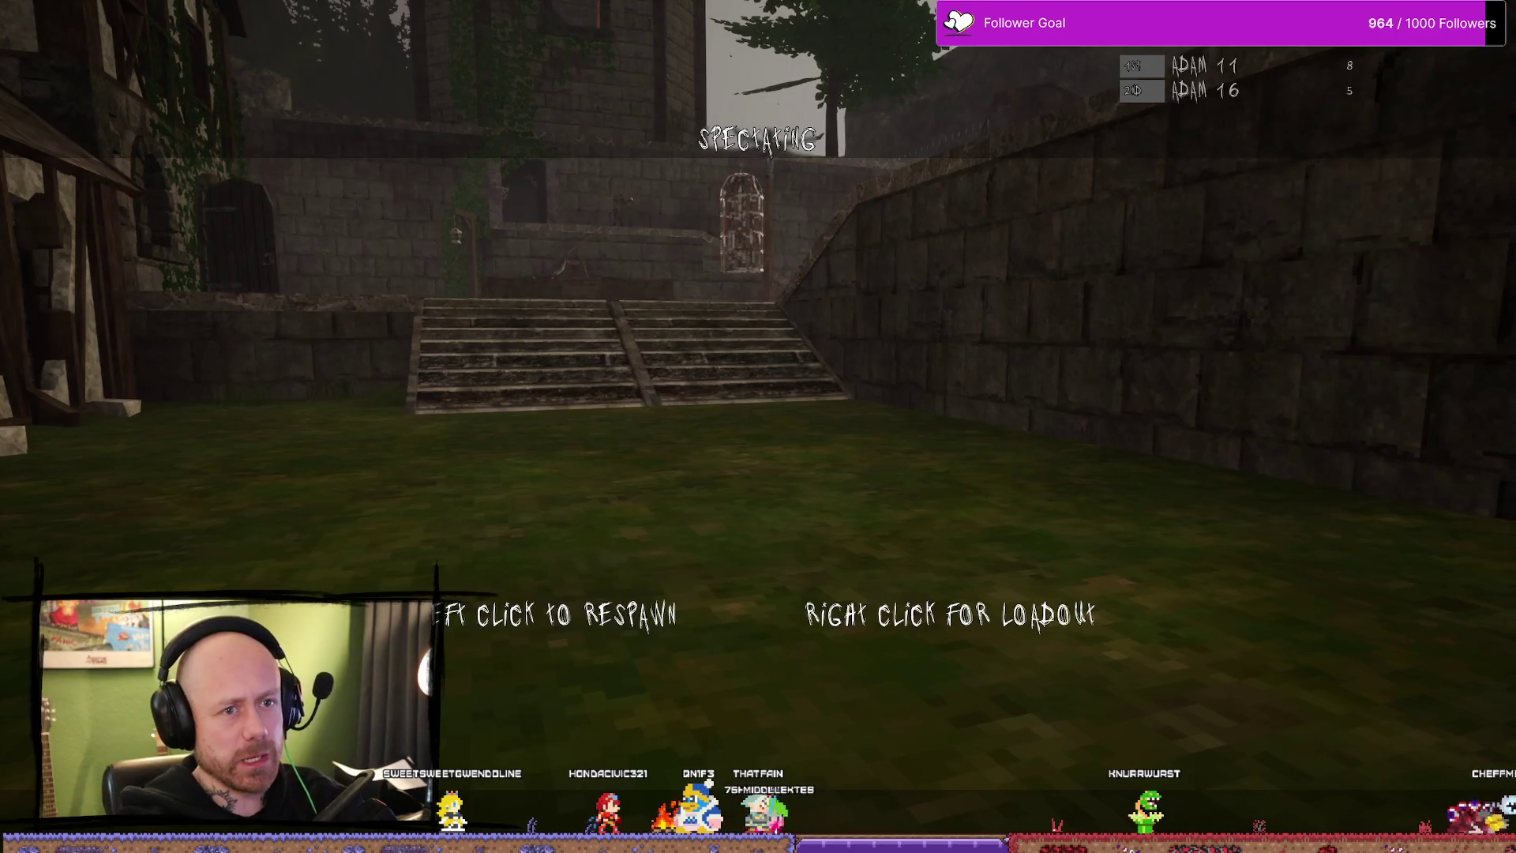
key("Tab")
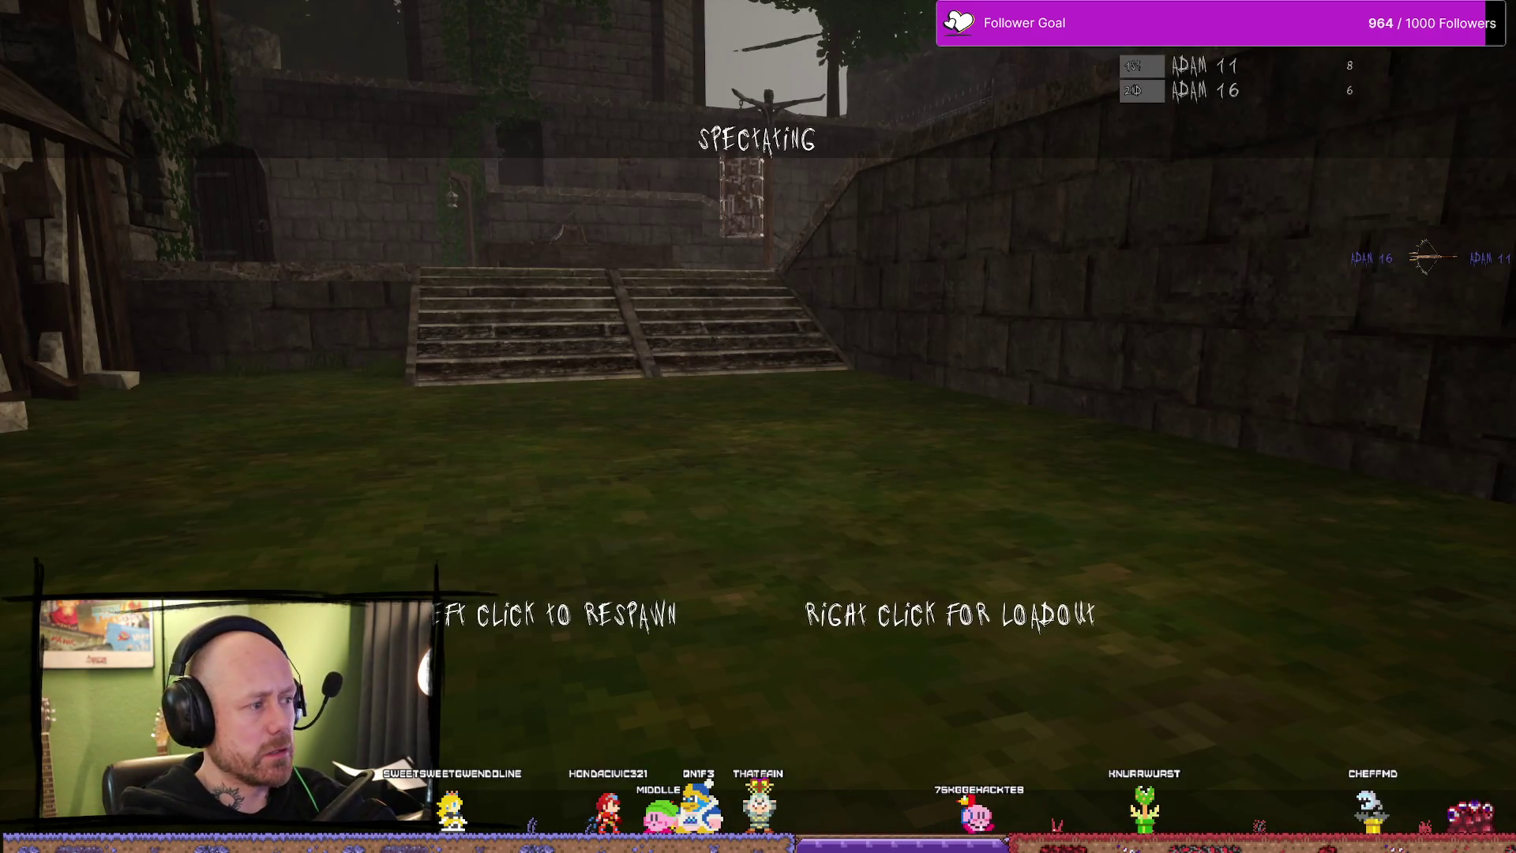
left_click(759, 427)
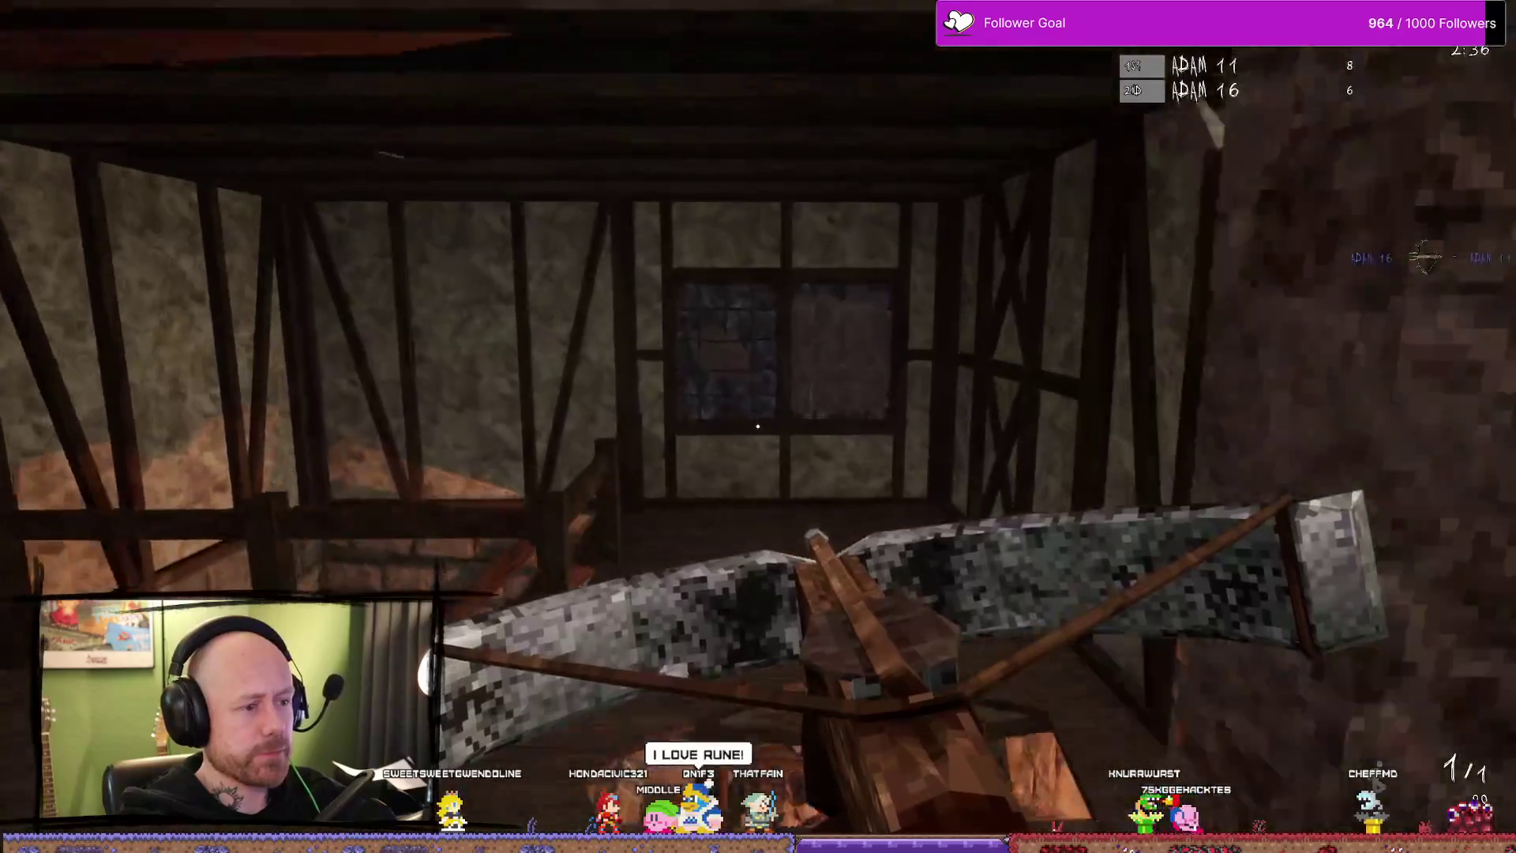
key("w")
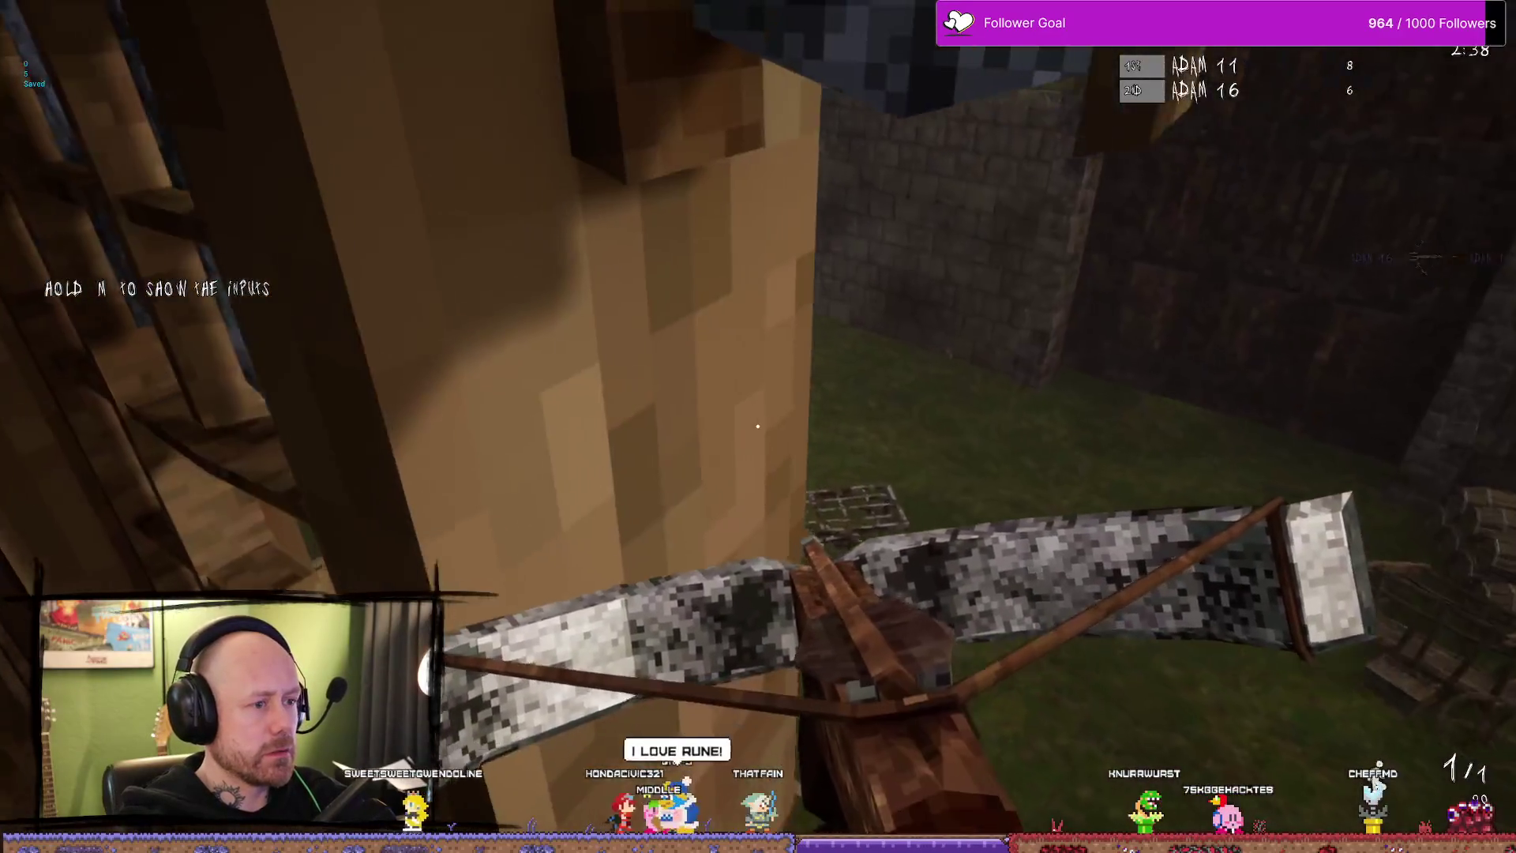
key("d")
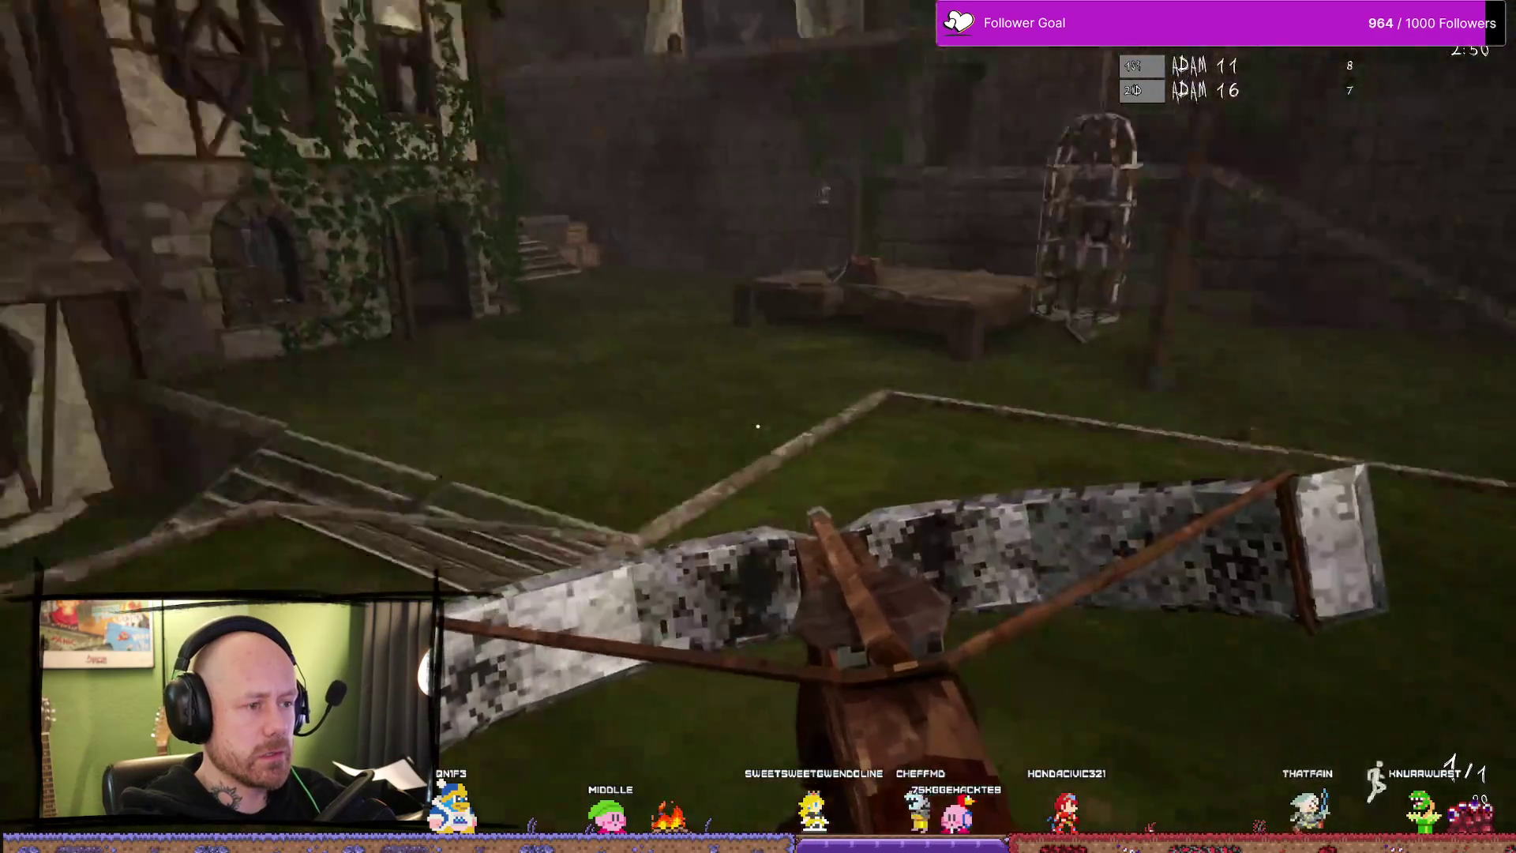
- Switch to the sword and swing at the approaching hooded bot until killed
key("1")
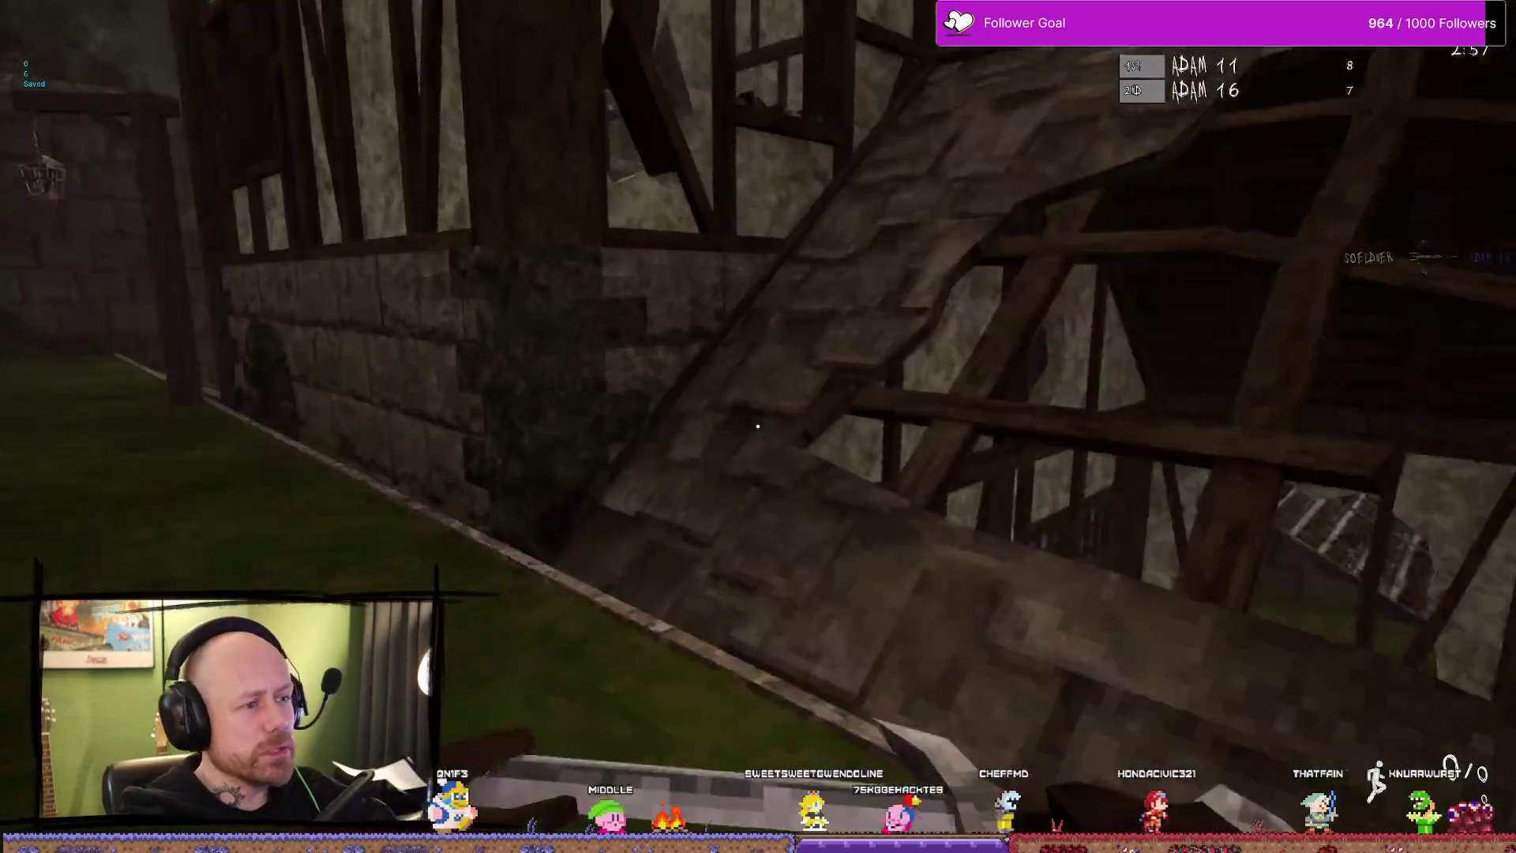
left_click(758, 427)
left_click(759, 427)
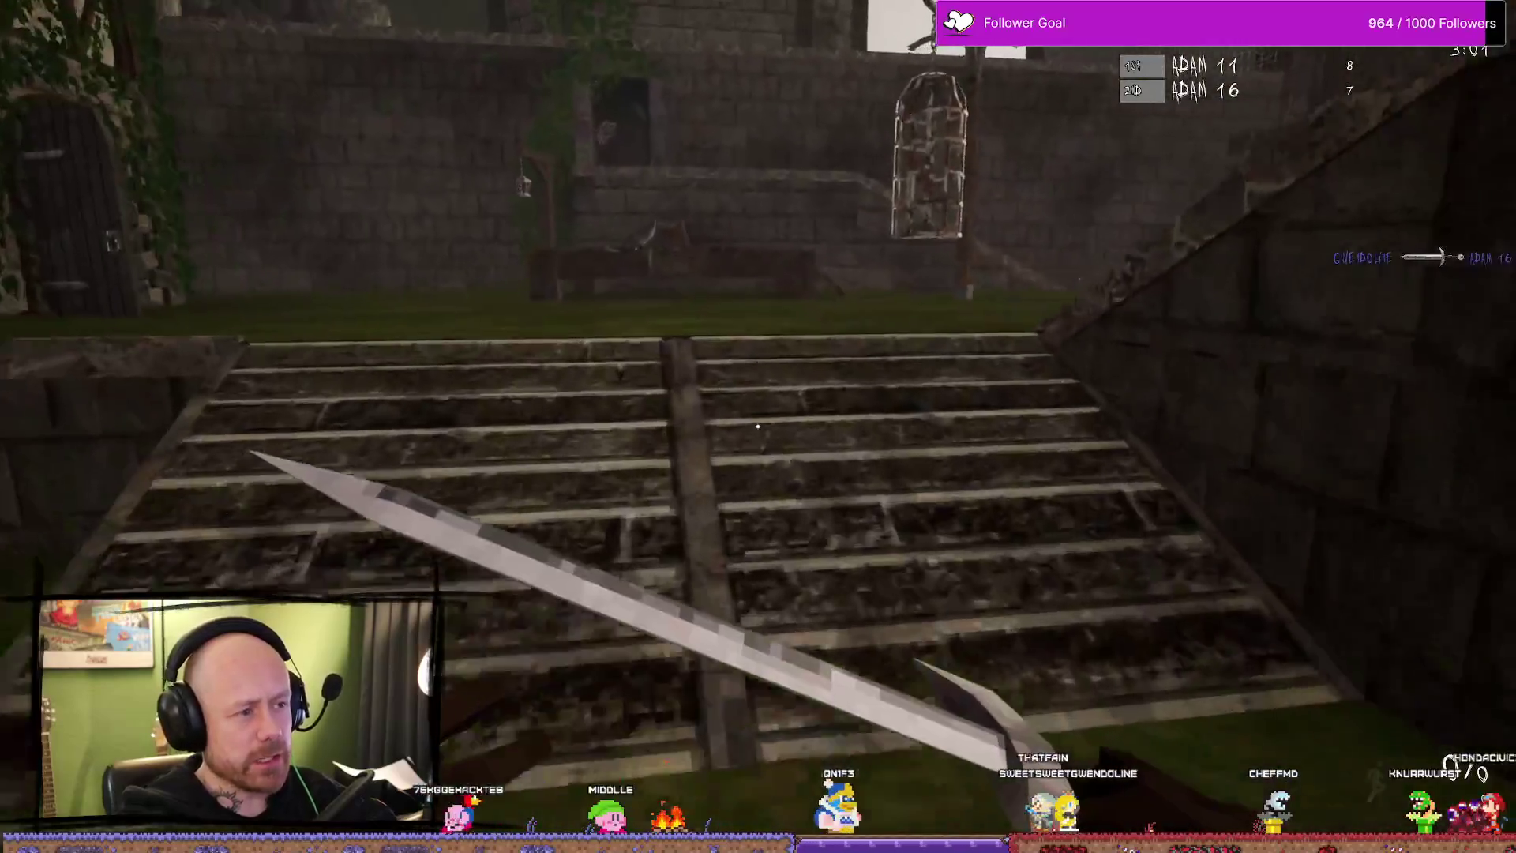
left_click(759, 427)
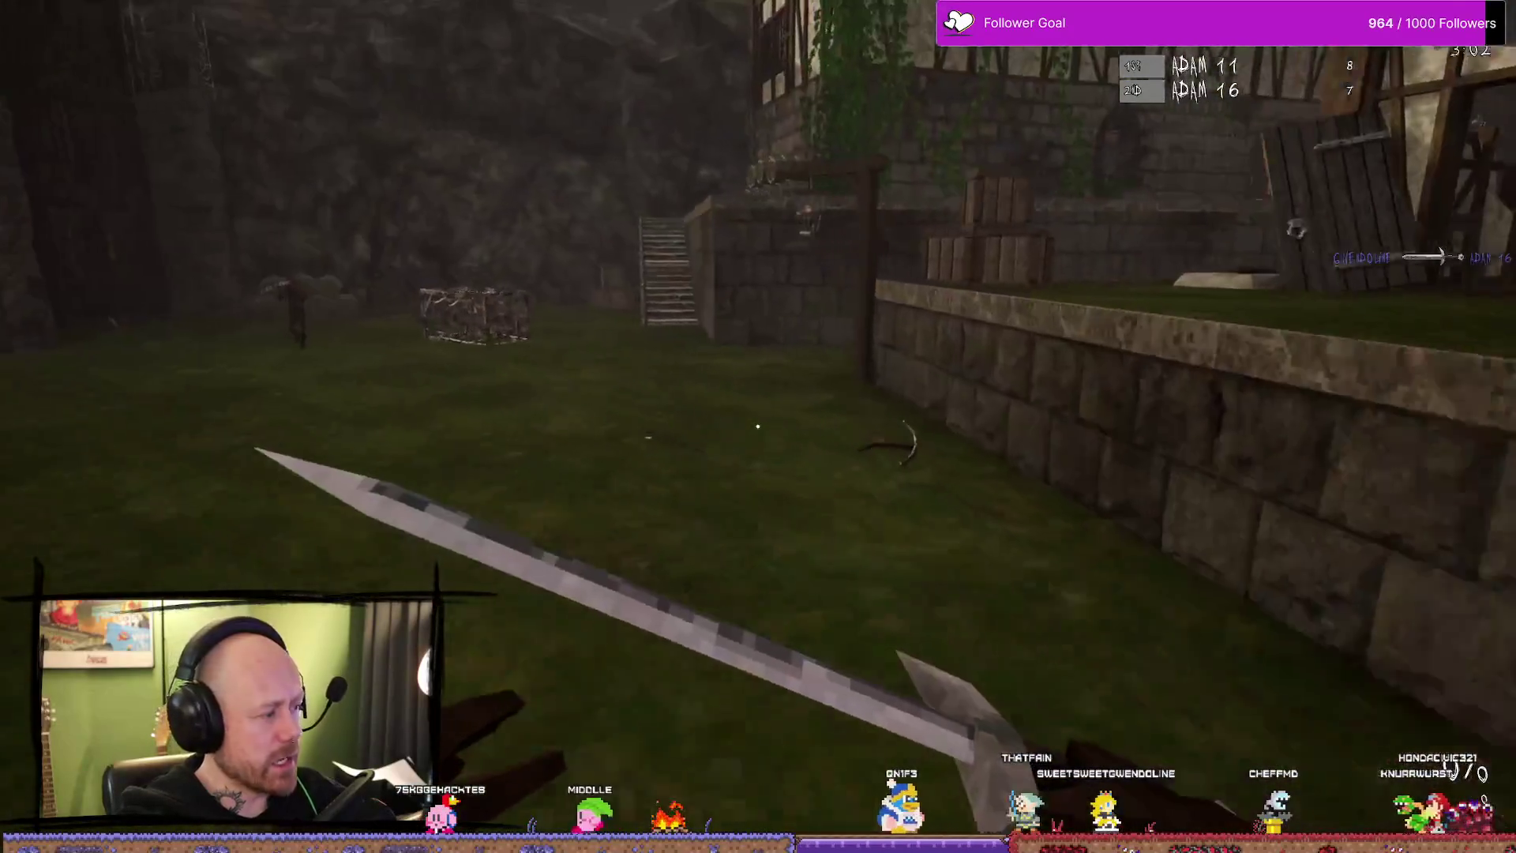
left_click(758, 426)
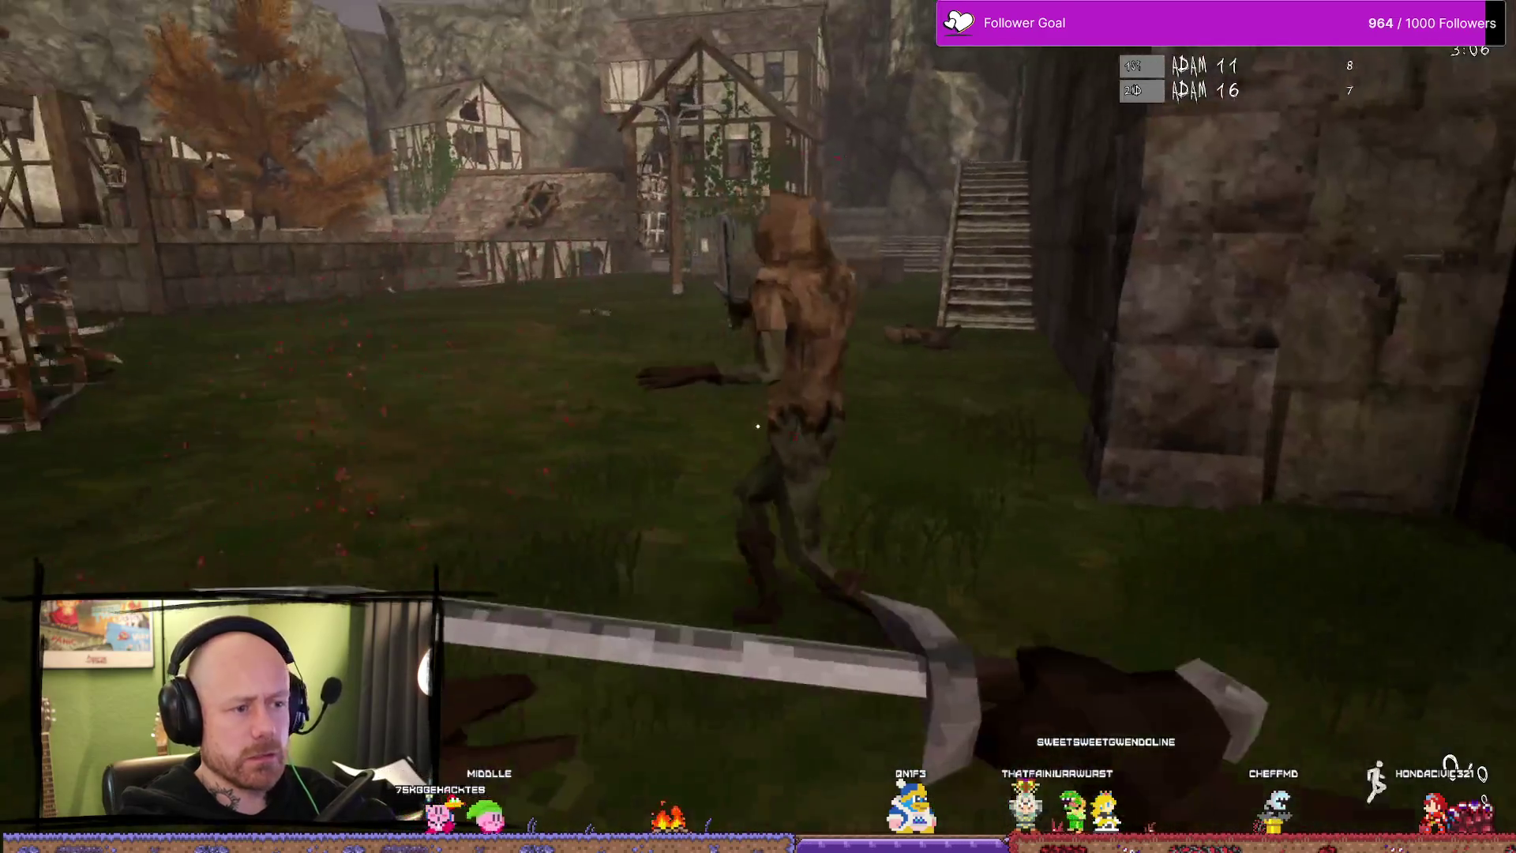
left_click(758, 426)
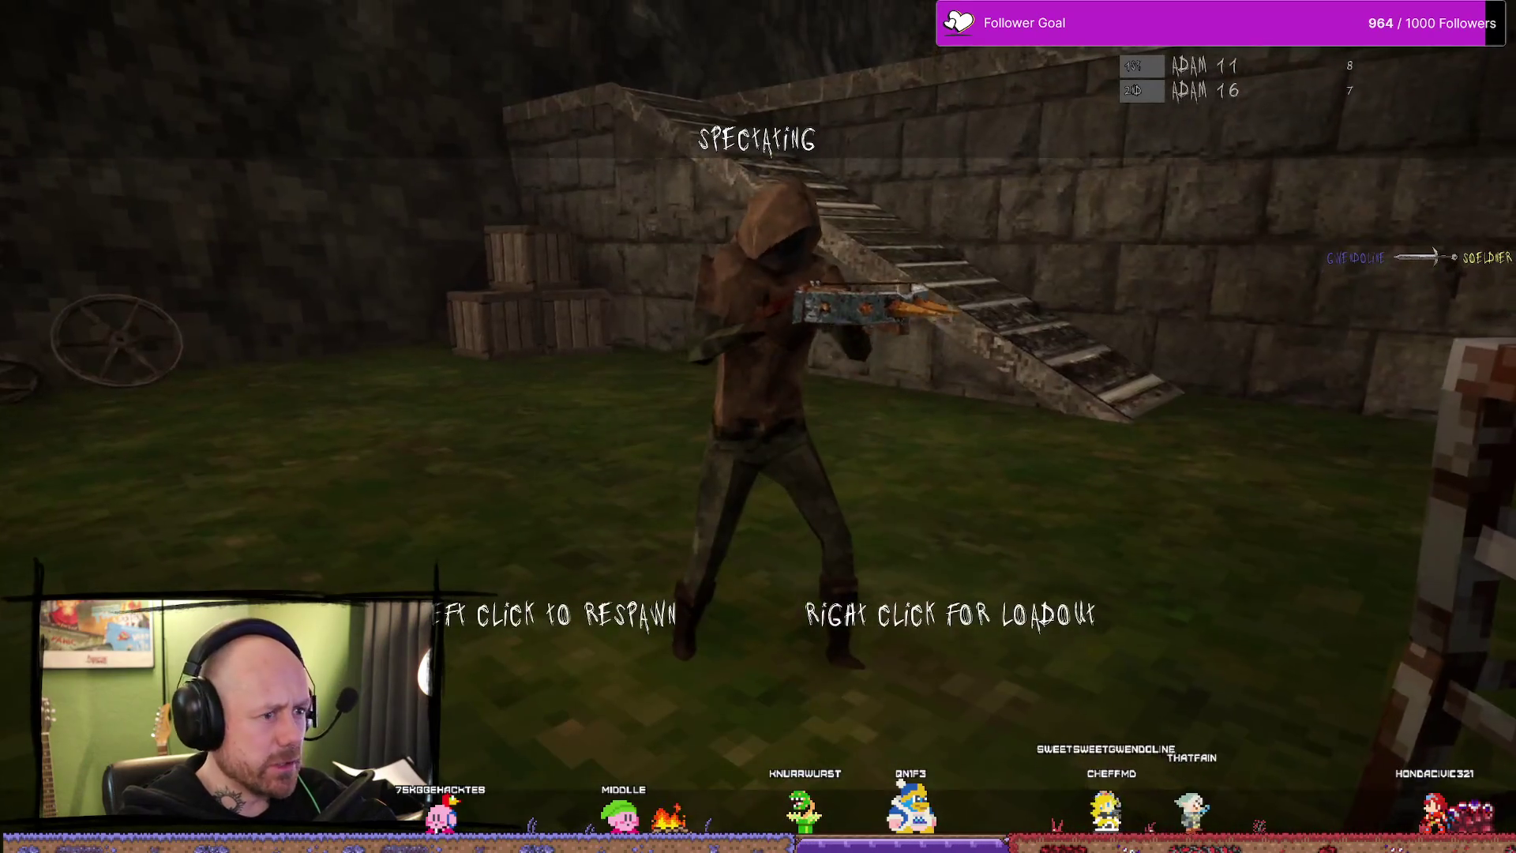
- Respawn, shoot the bot with the crossbow, then strike with the sword near the stairs and cage
left_click(759, 426)
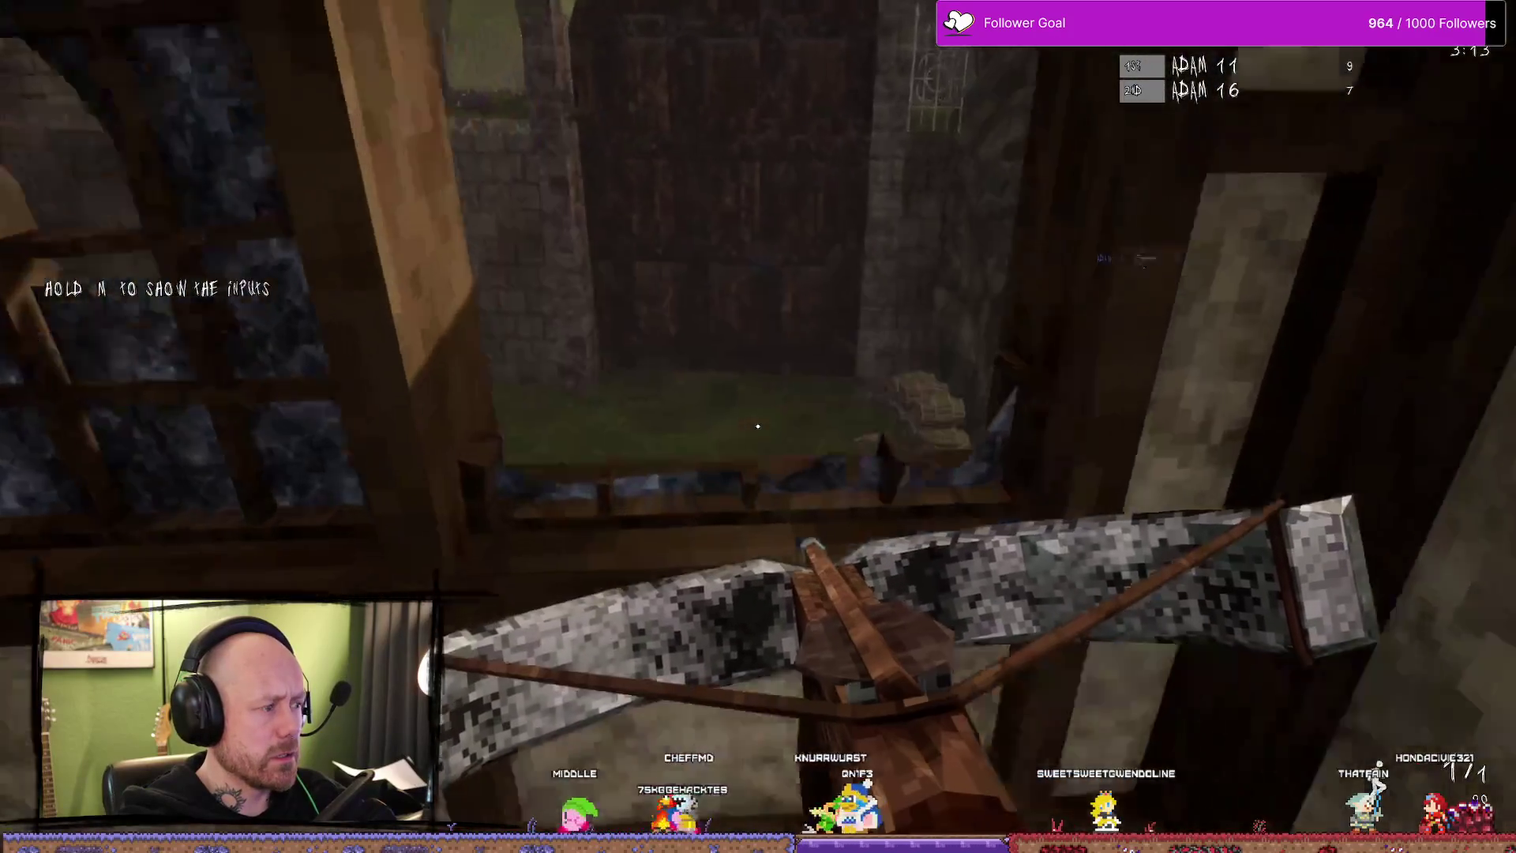
key("2")
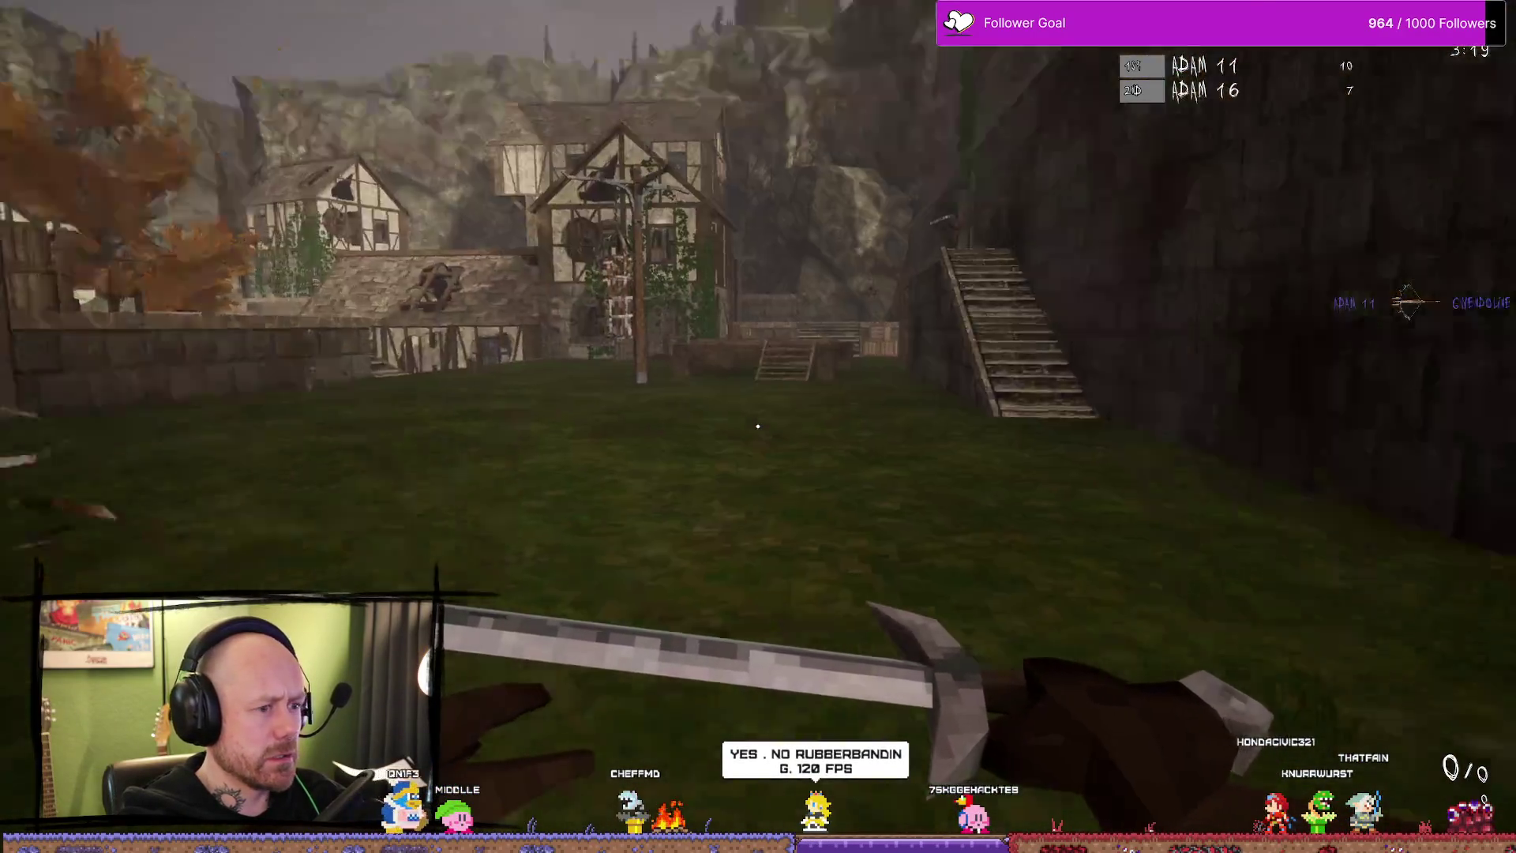
key("1")
left_click(757, 426)
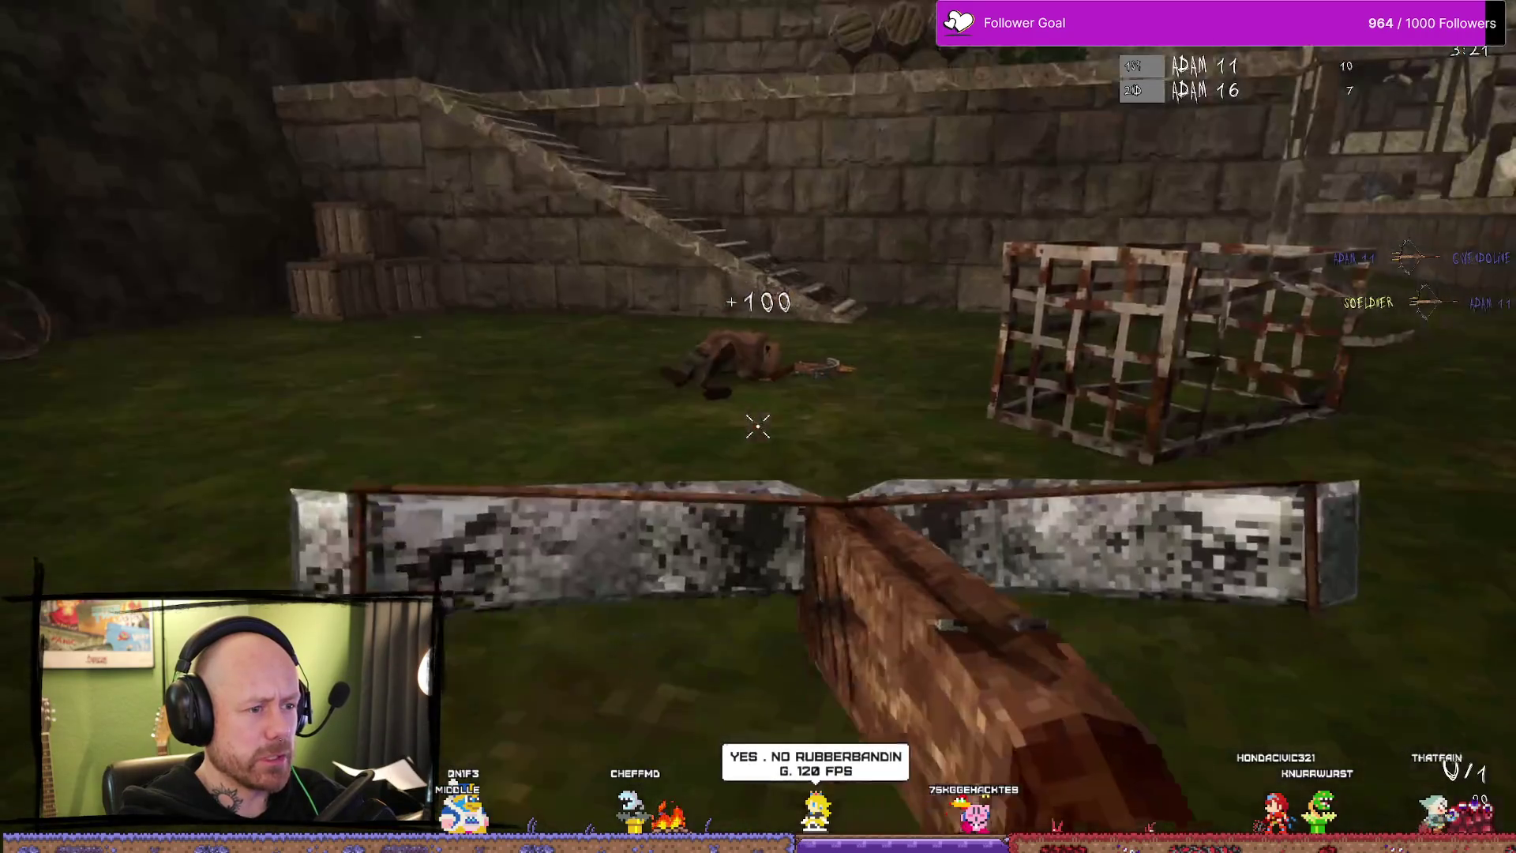
key("2")
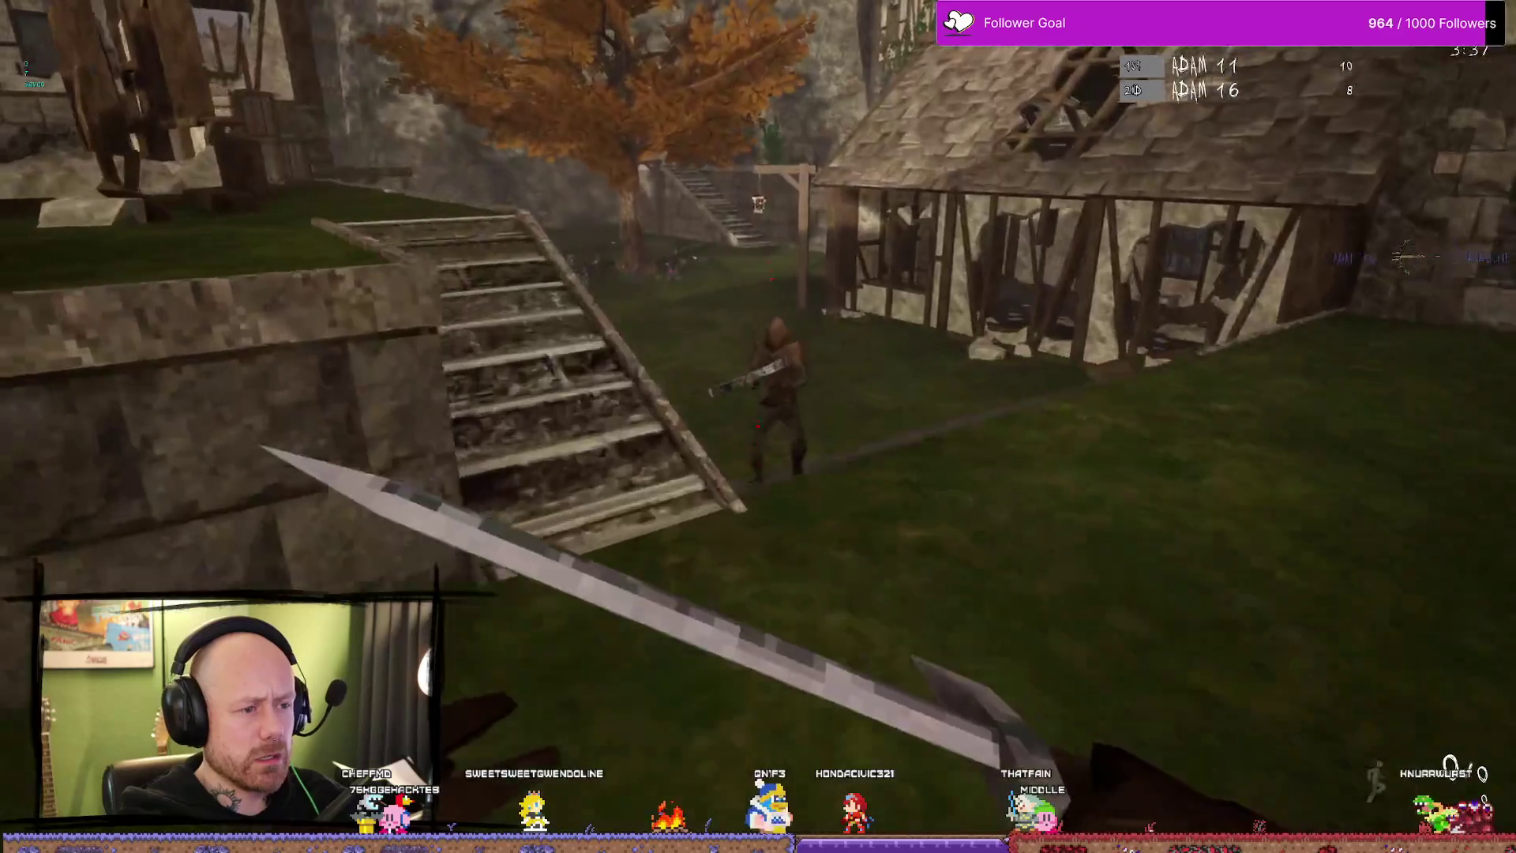
left_click(758, 428)
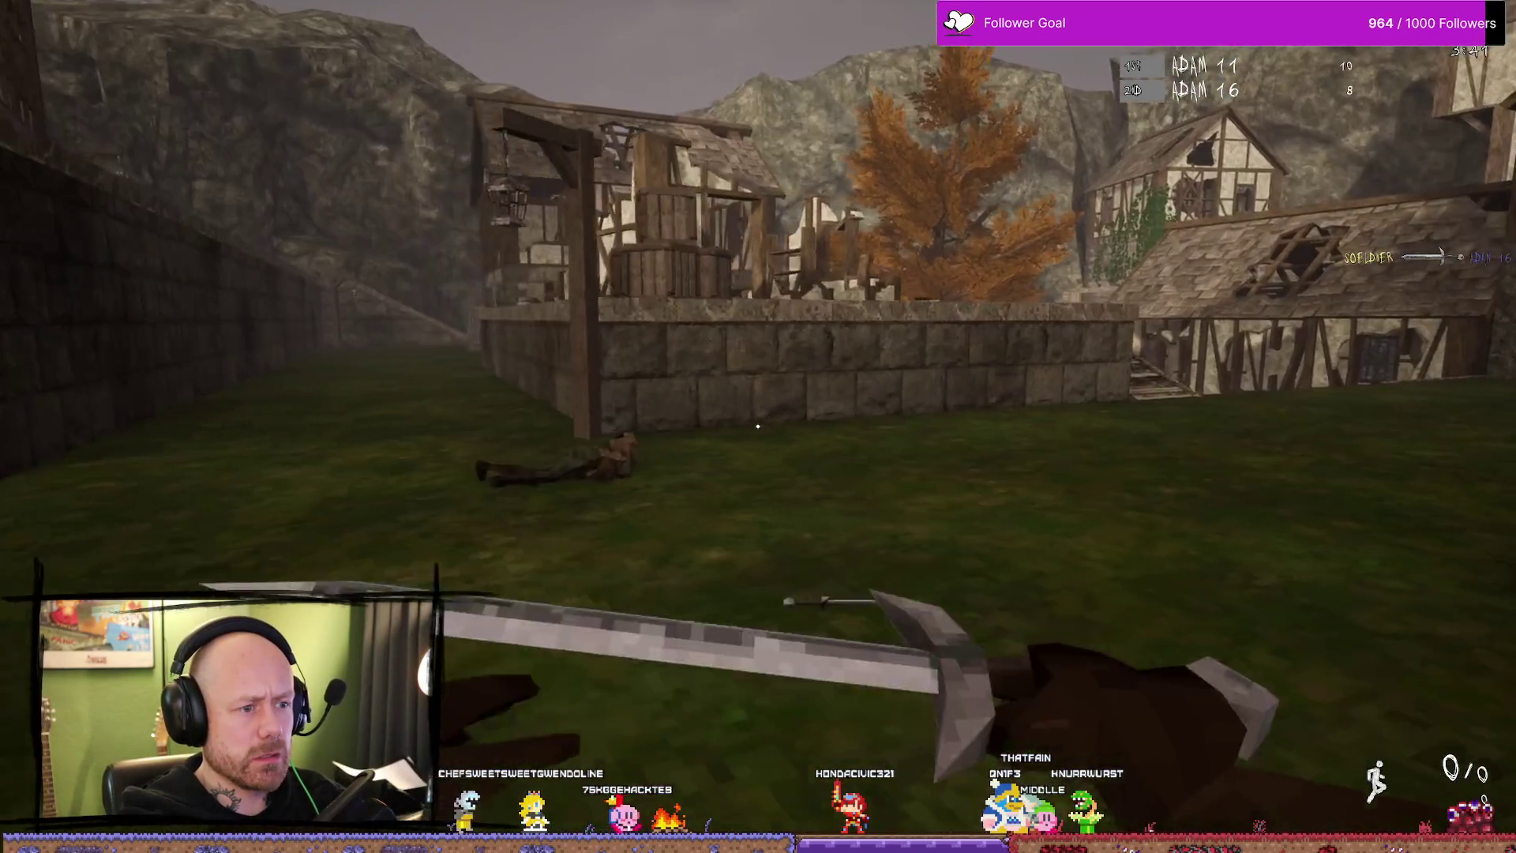
left_click(757, 427)
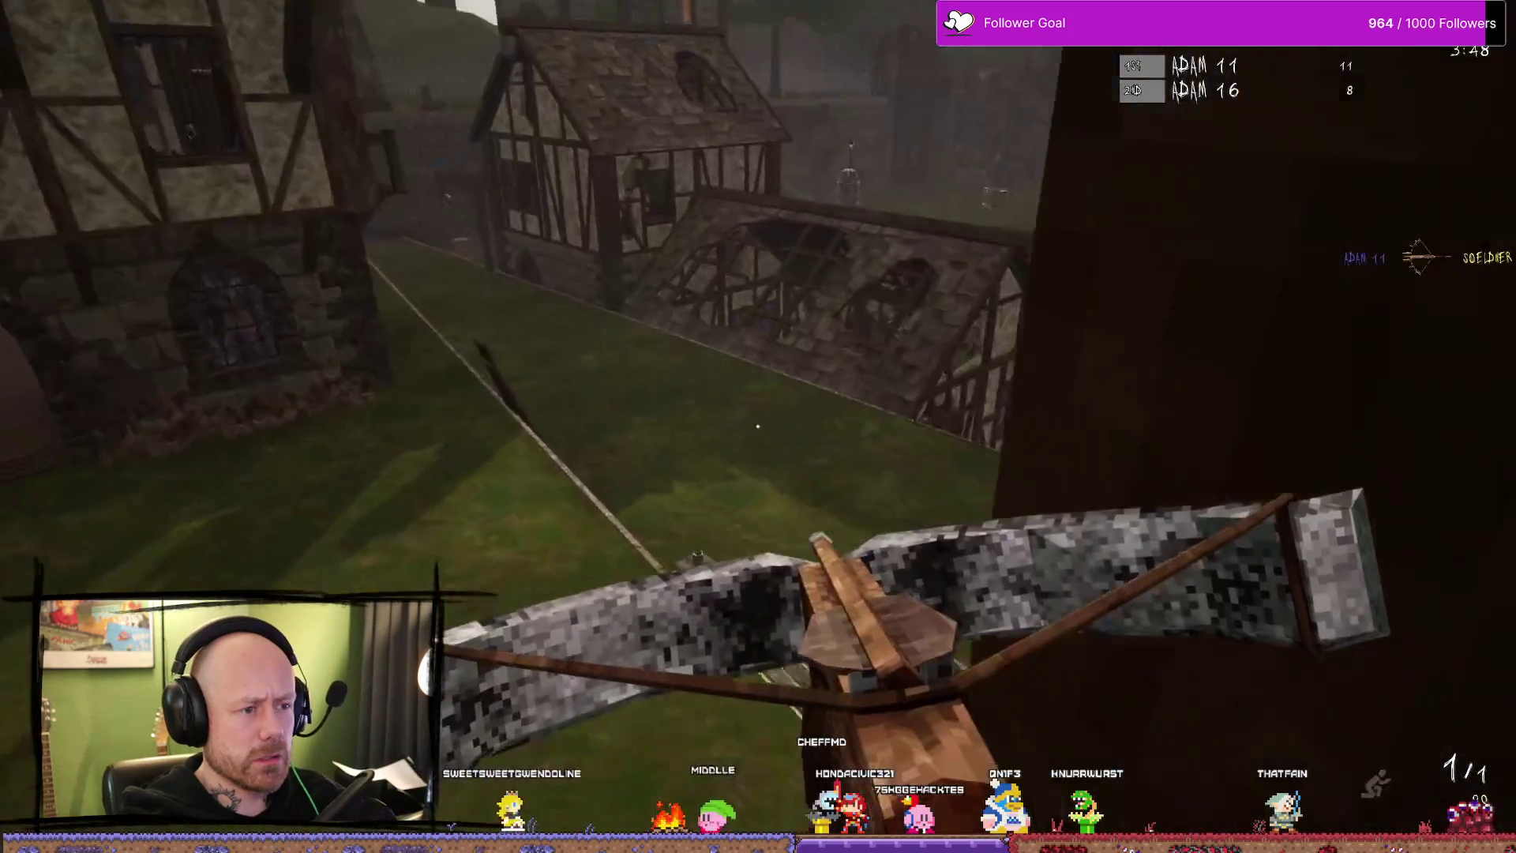
- Move toward the stone stairs, back away from the bot there and swing the sword at it
key("w")
key("w")
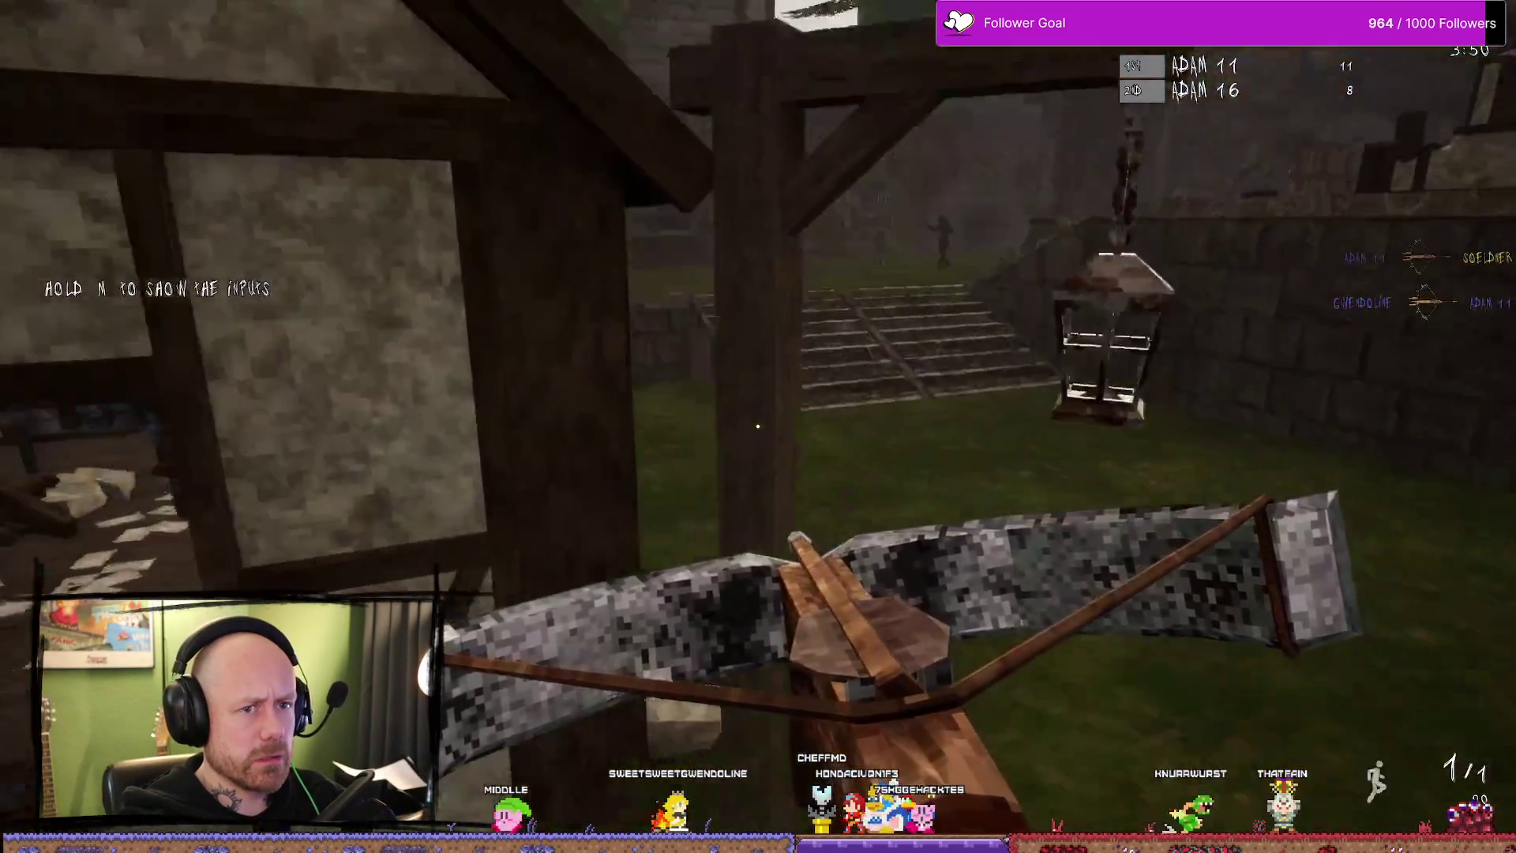
key("w")
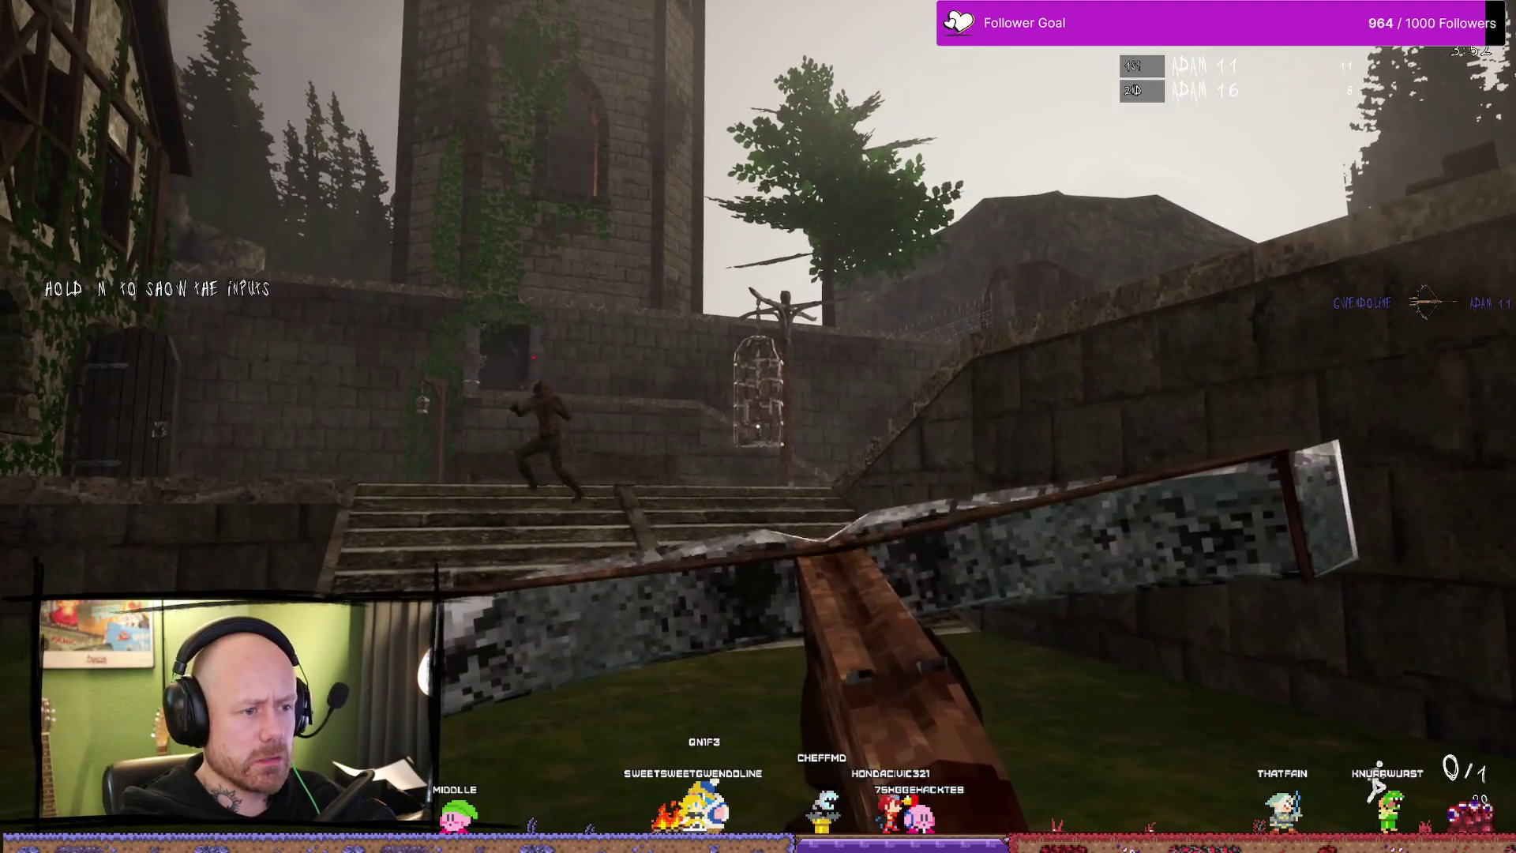
key("1")
key("s")
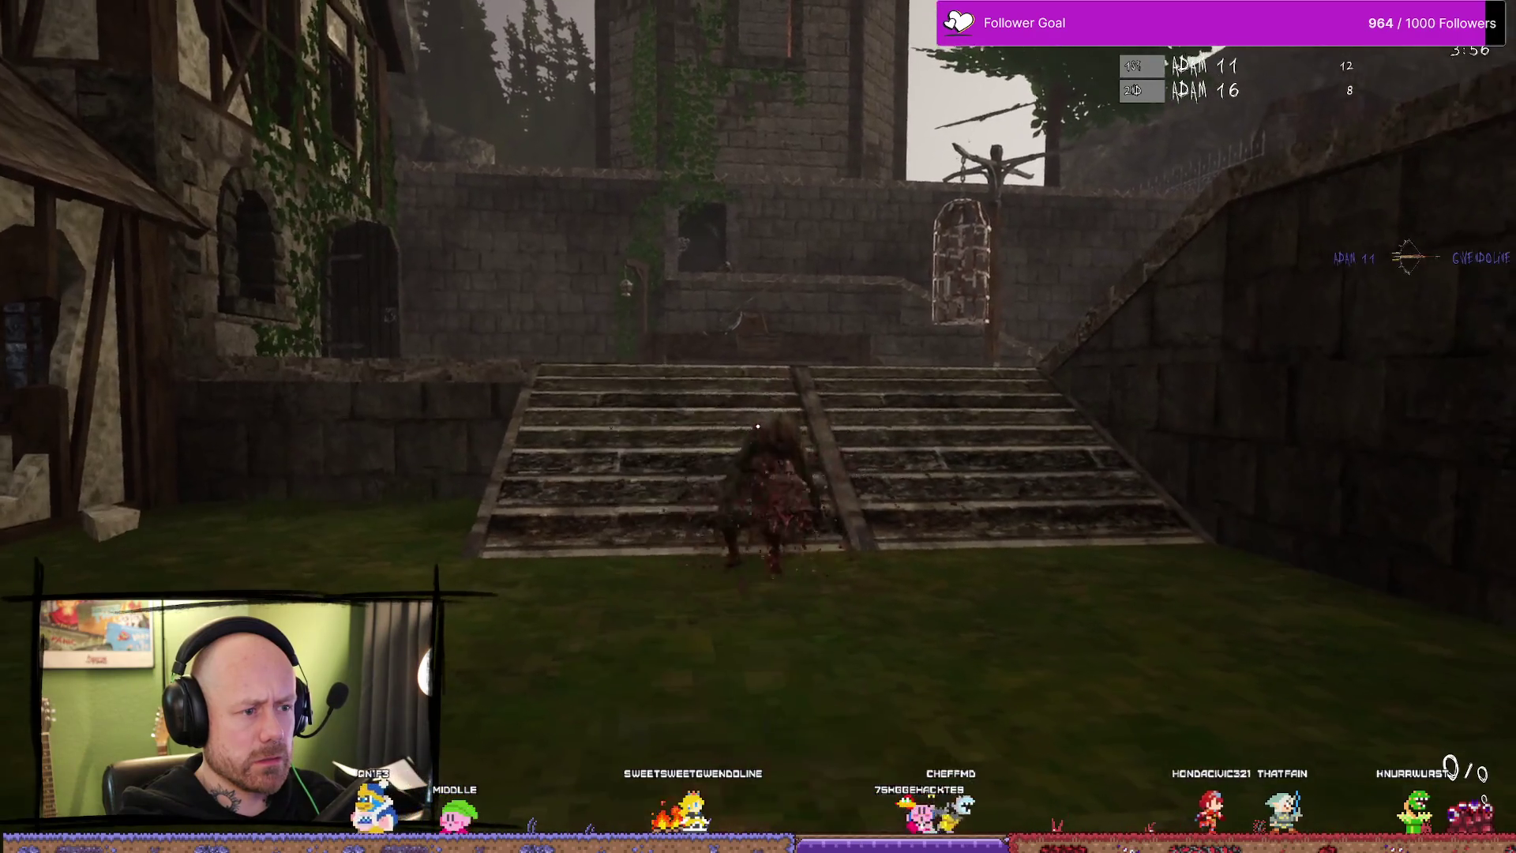
key("s")
left_click(757, 426)
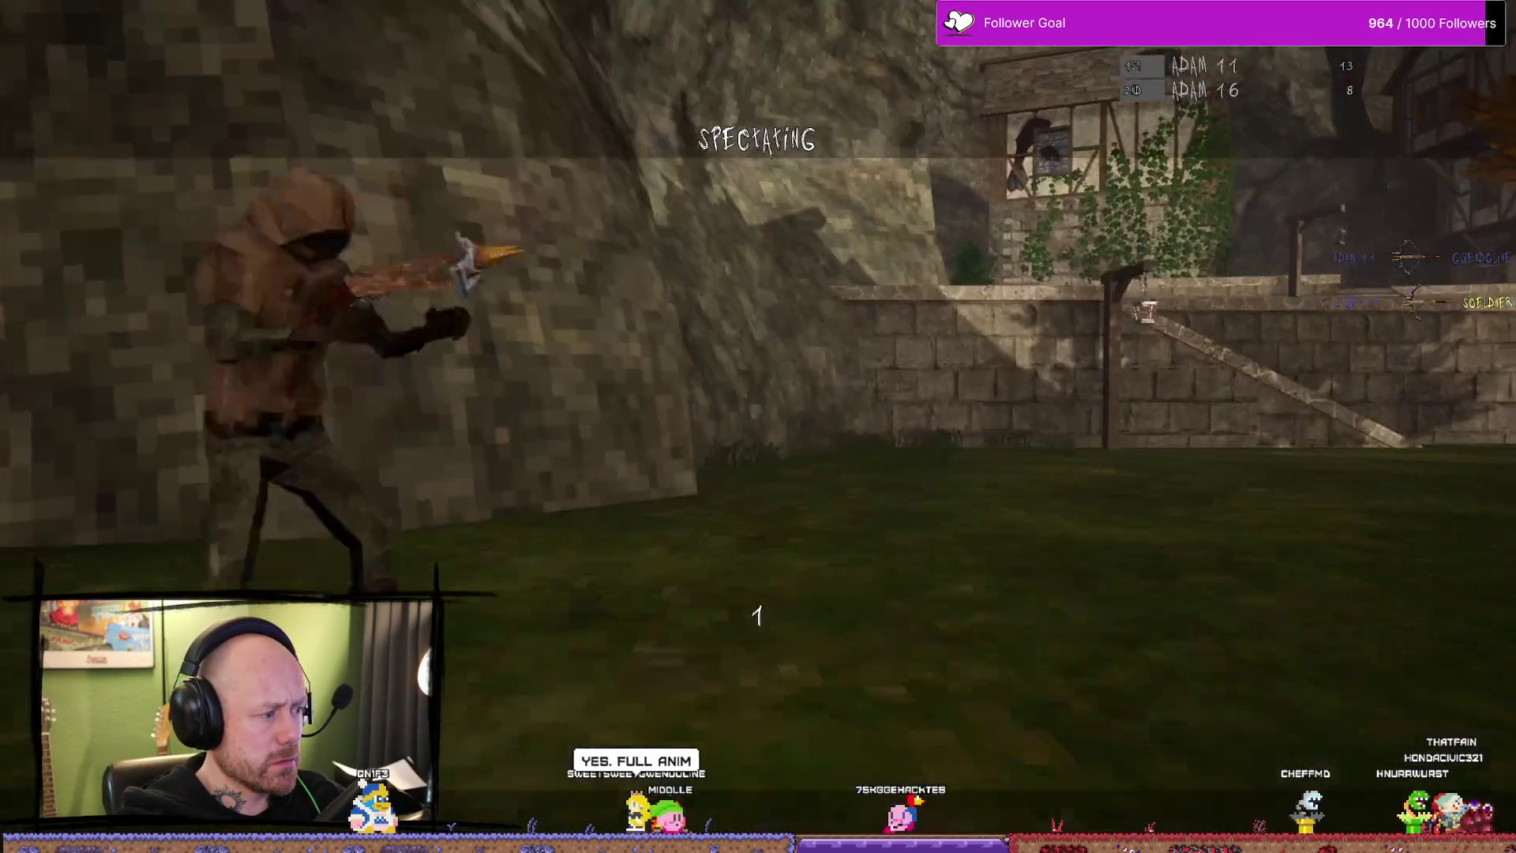
- Roam the village, respawn with the sword and strike the approaching bot, then respawn again
key("1")
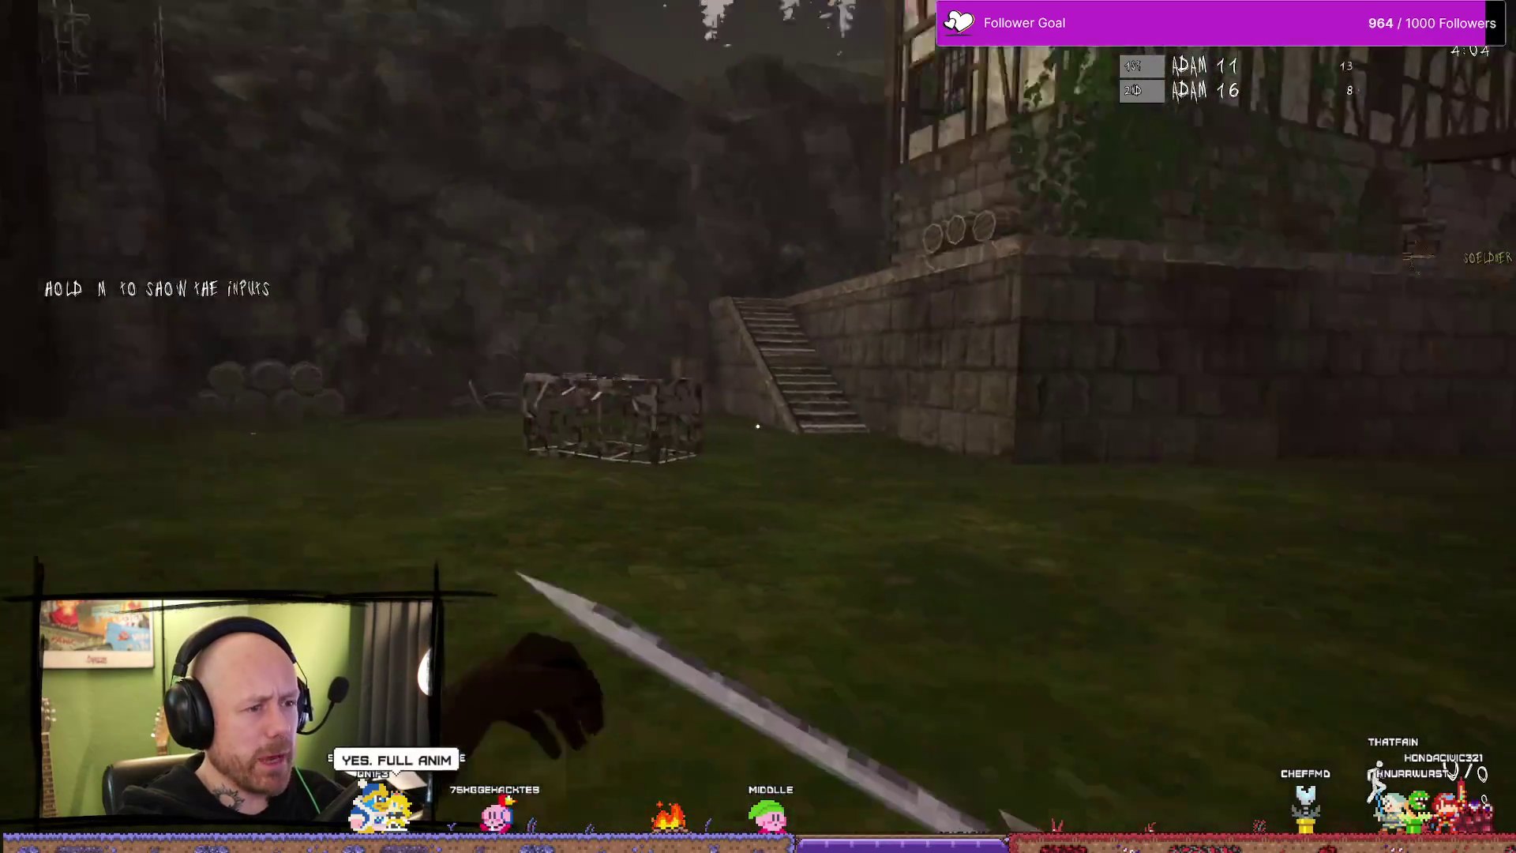
key("w")
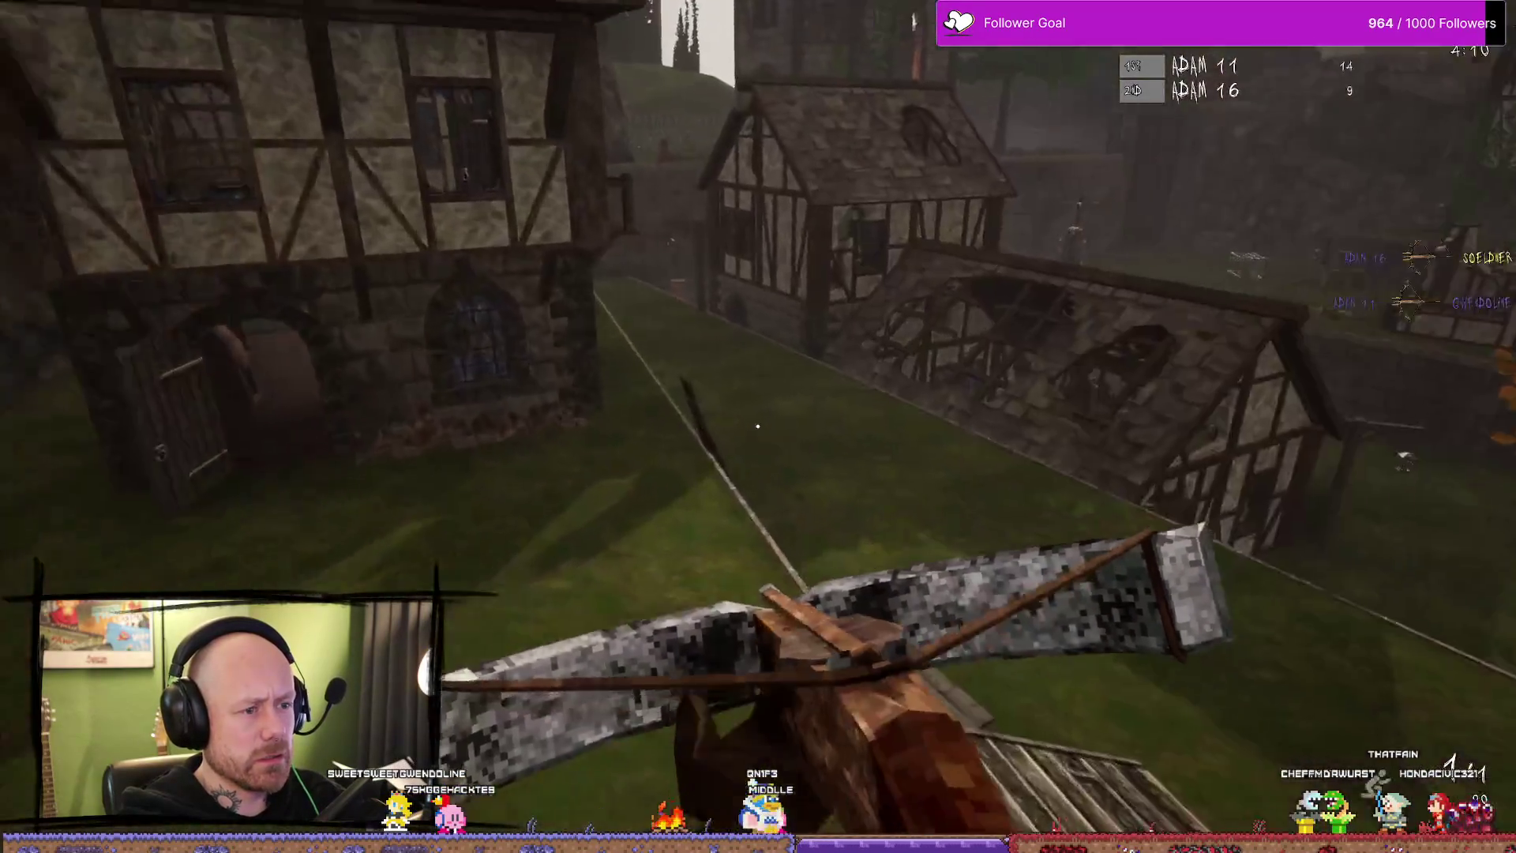
key("w")
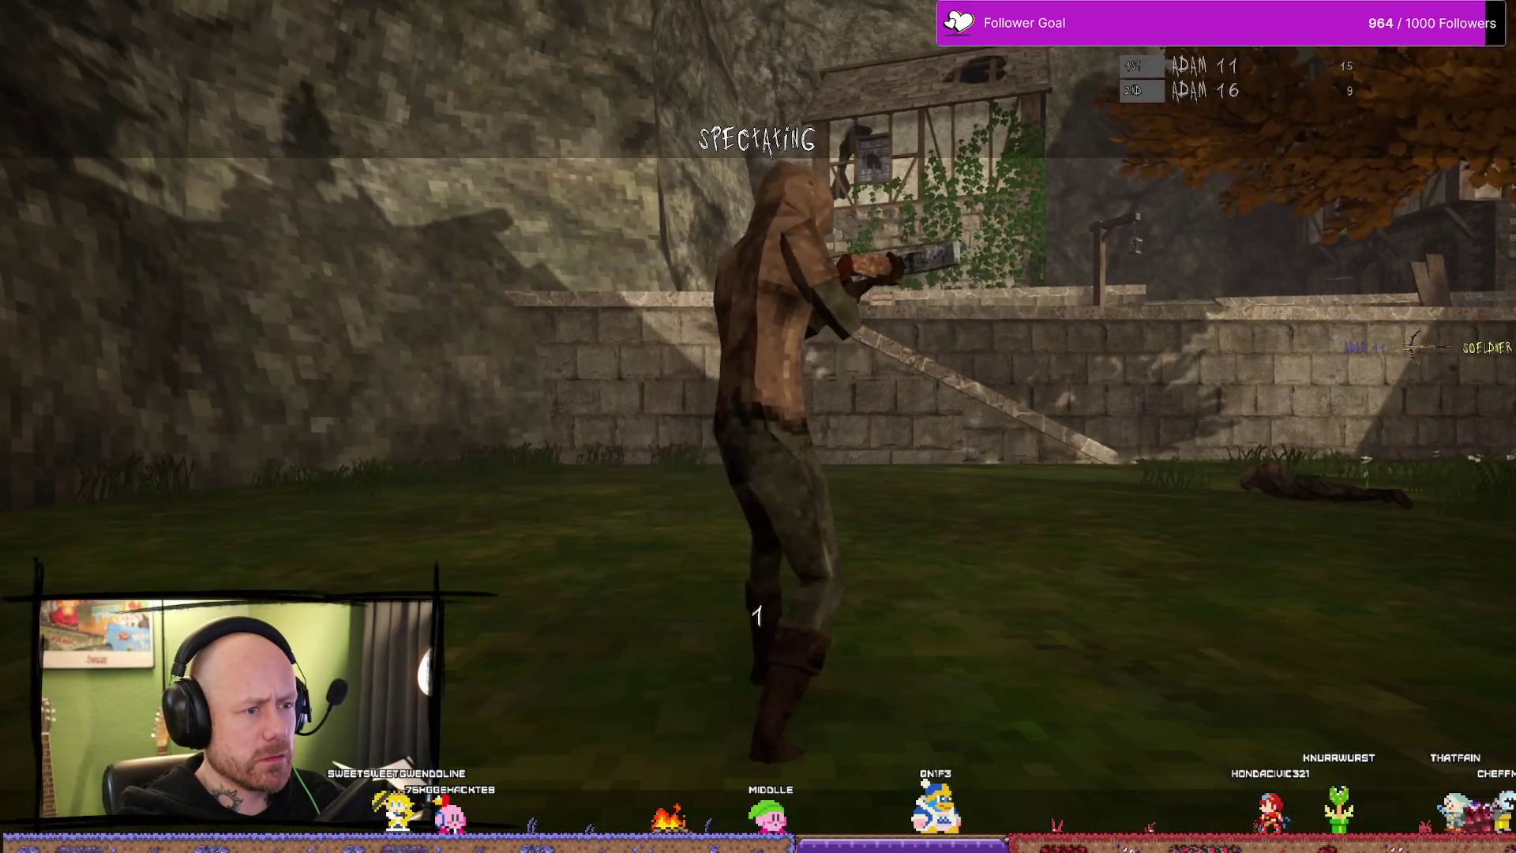
key("1")
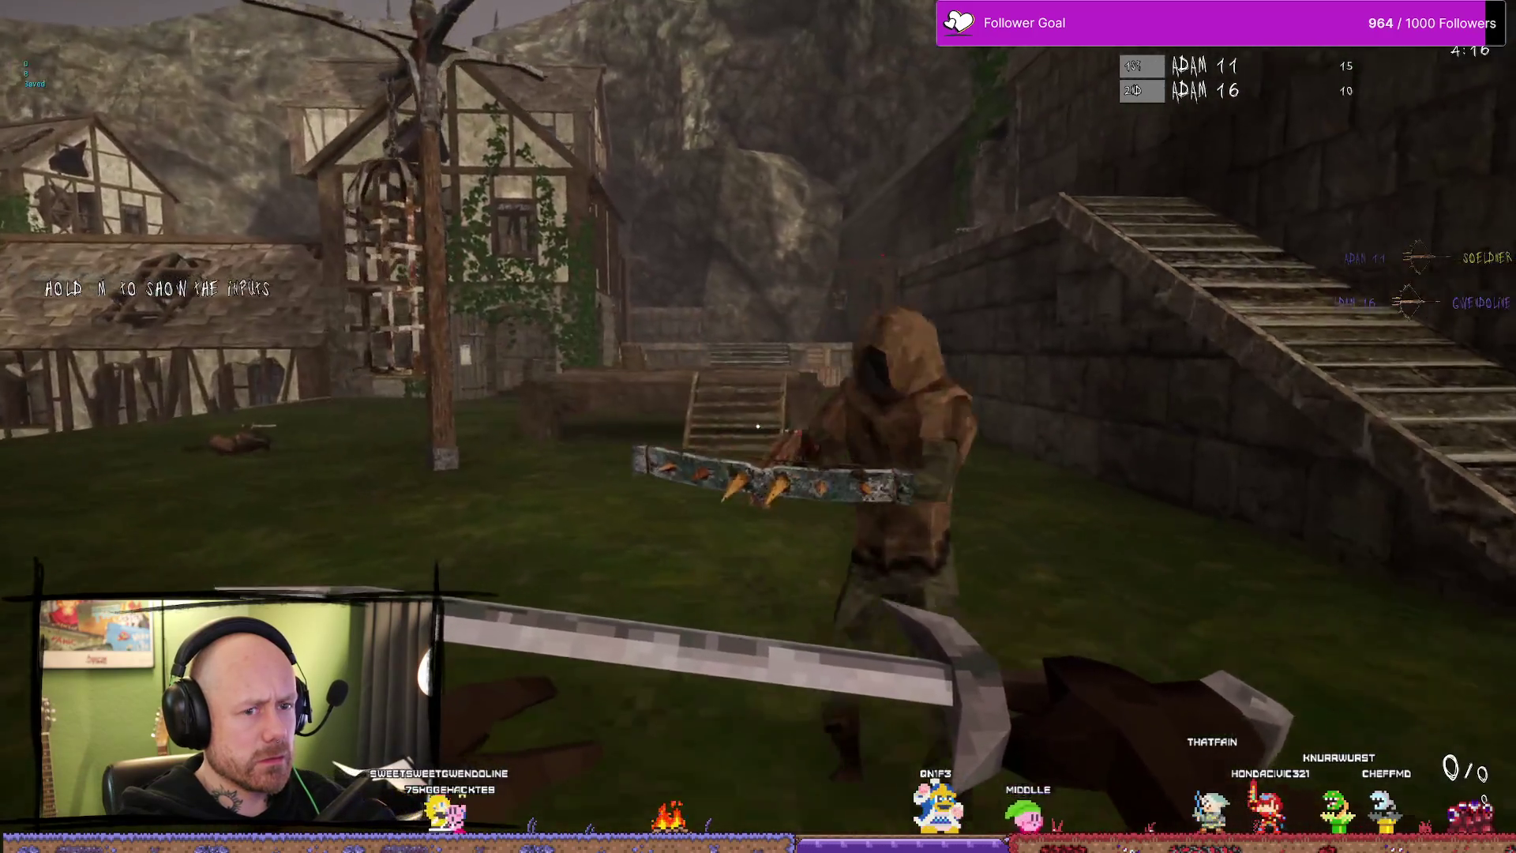
left_click(758, 427)
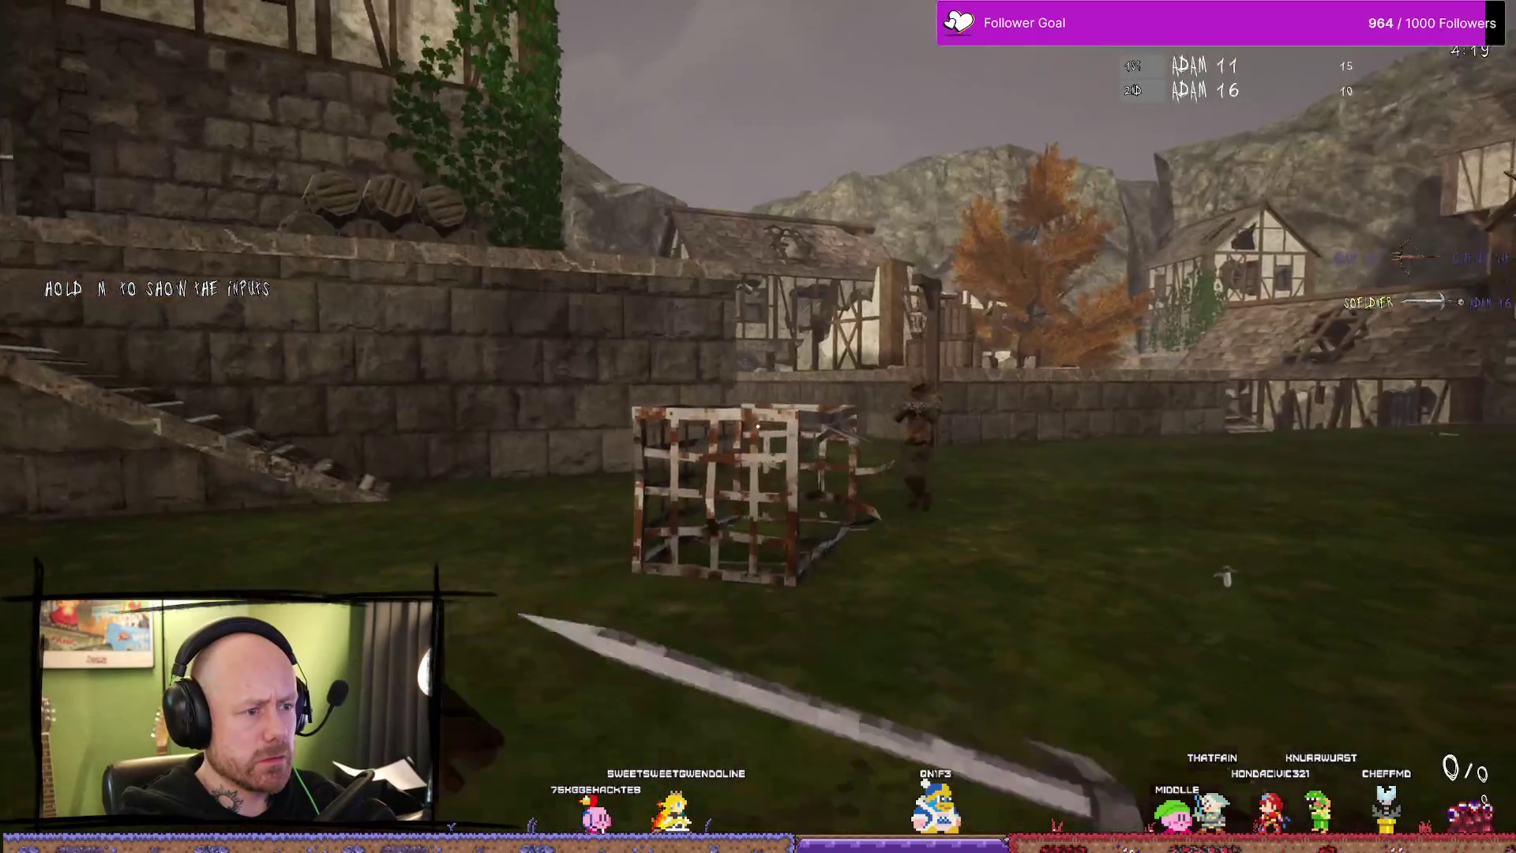
left_click(759, 427)
left_click(758, 427)
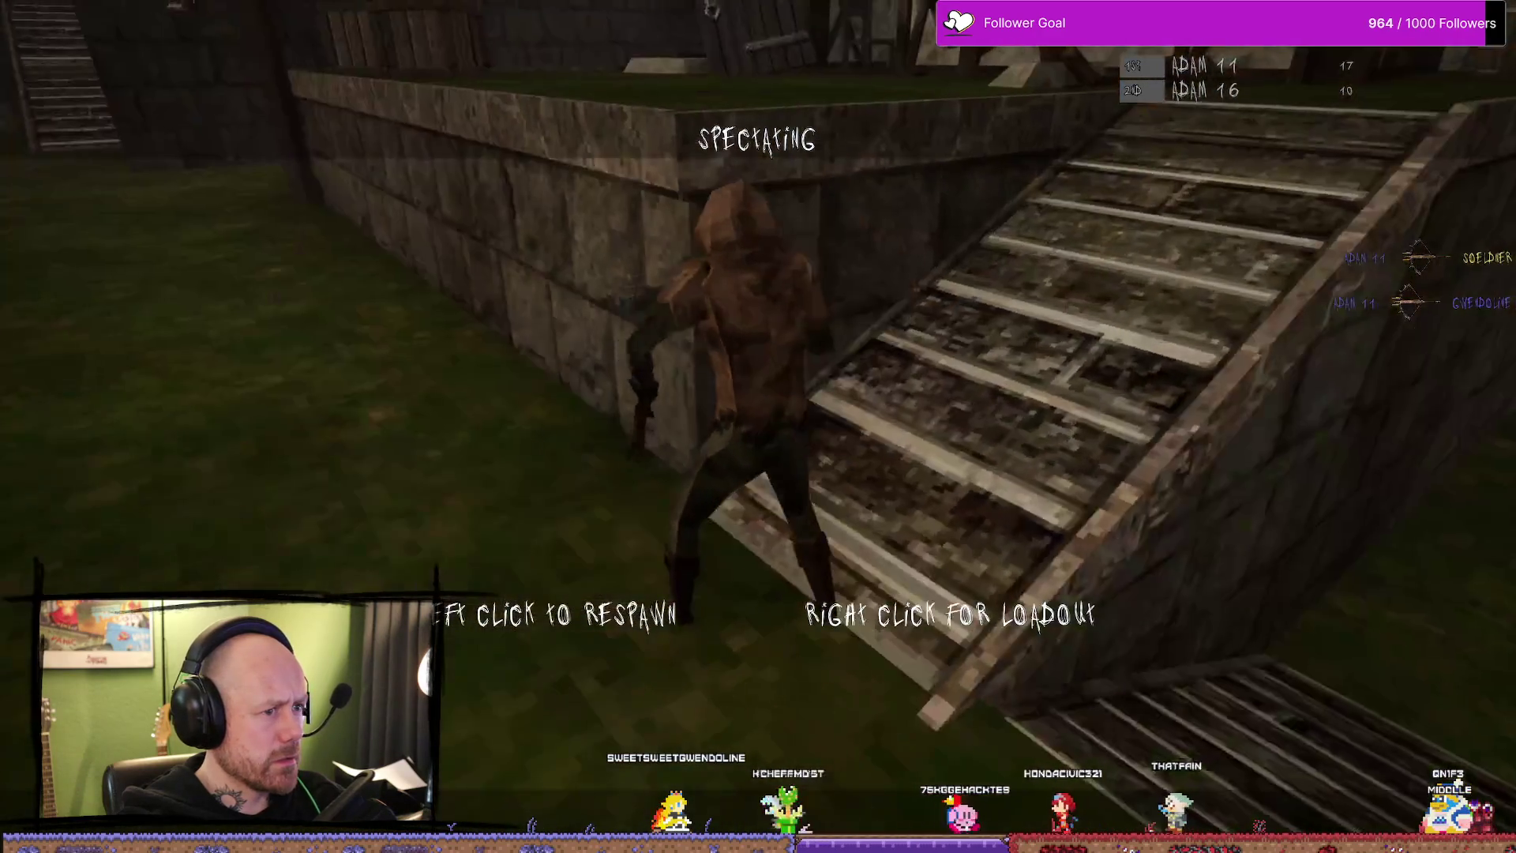
left_click(758, 426)
- Quit the current match from the pause menu and confirm leaving
key("Escape")
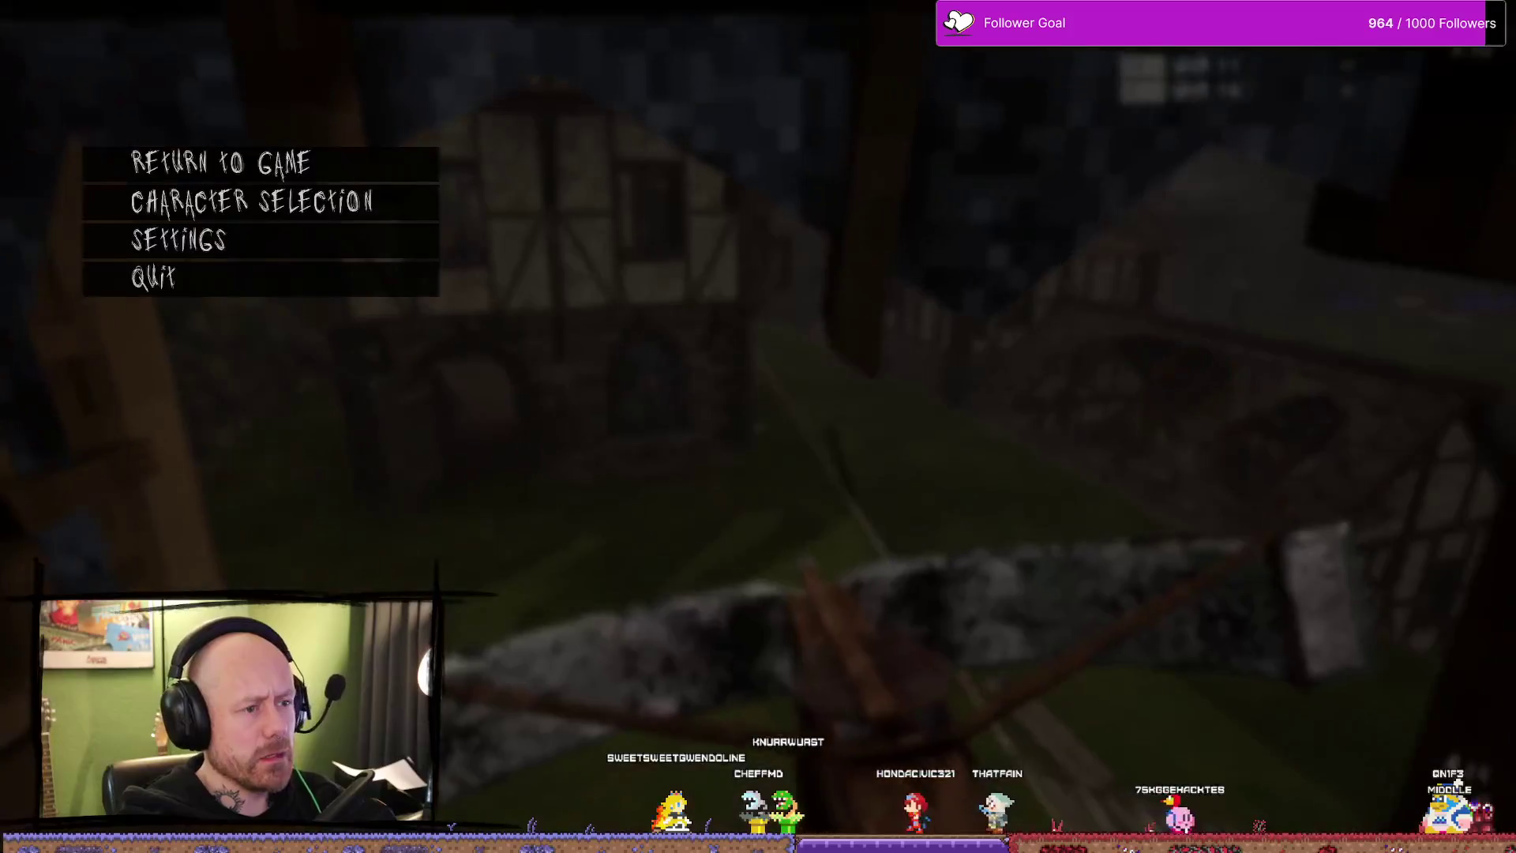
left_click(251, 202)
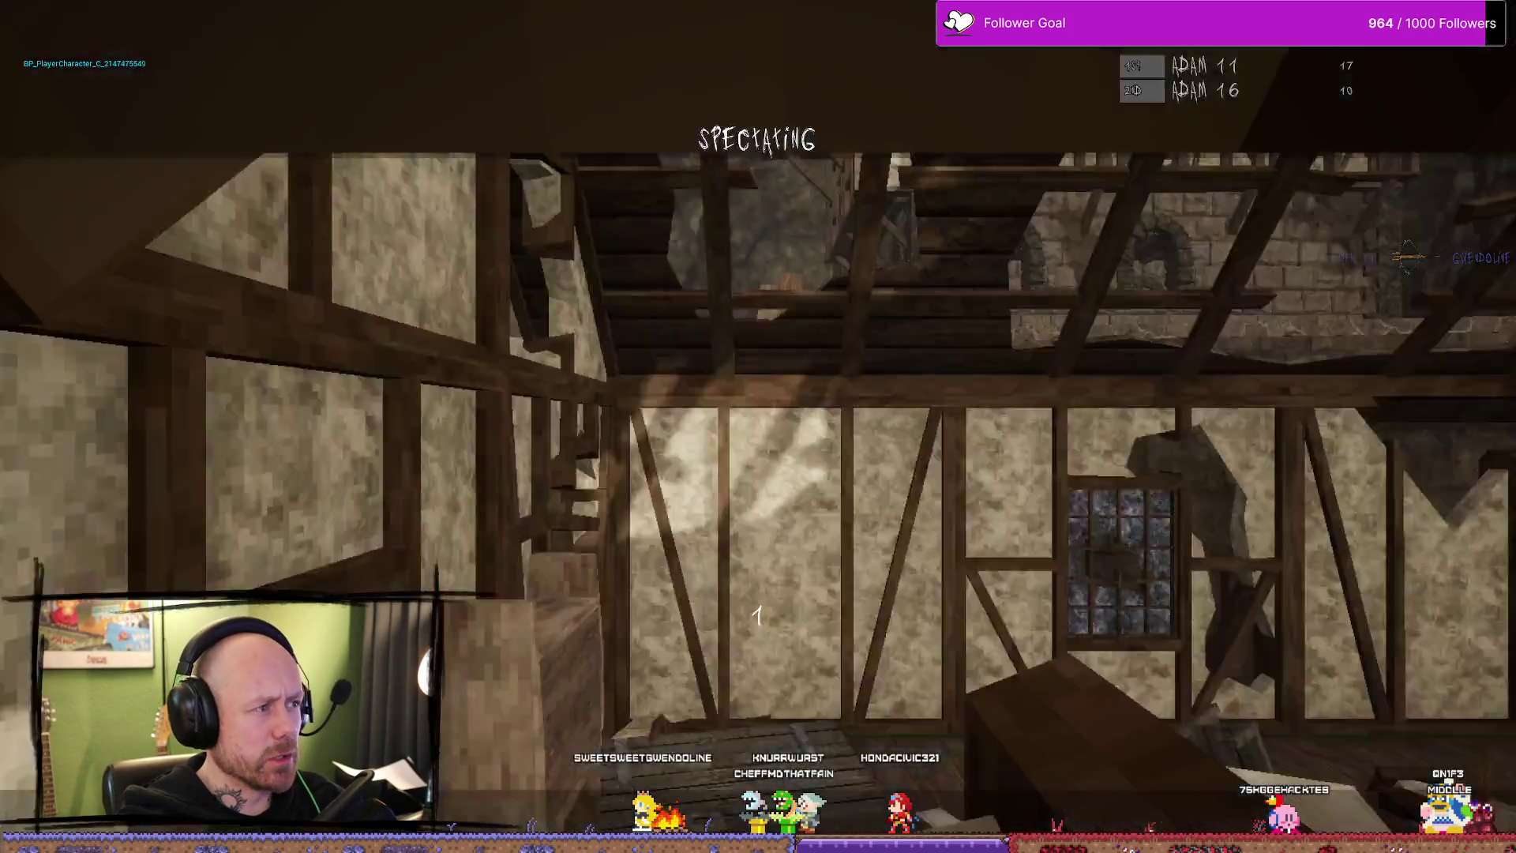
key("Escape")
left_click(237, 239)
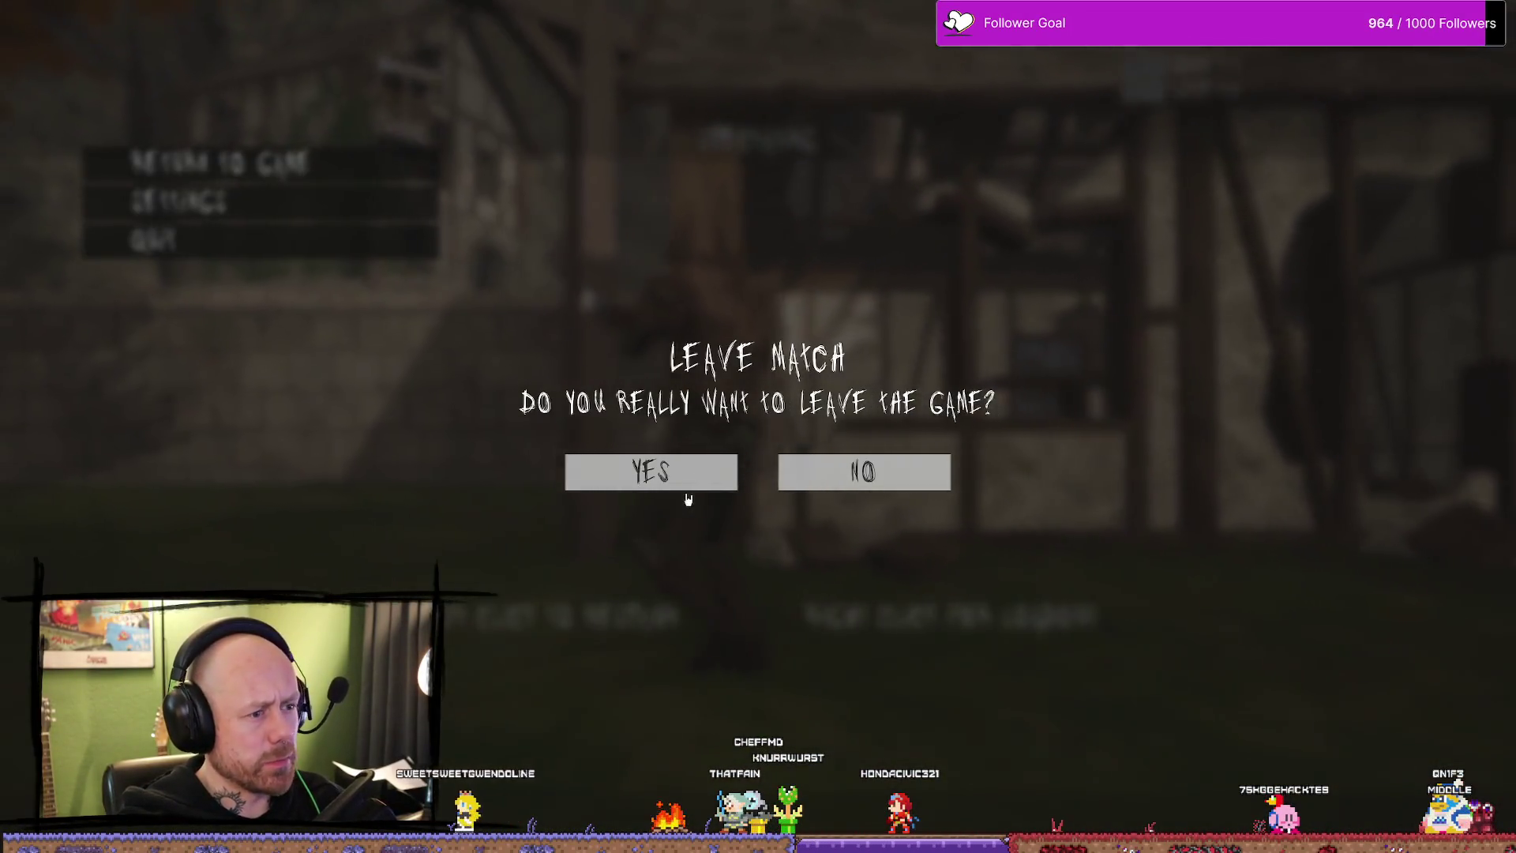
left_click(675, 472)
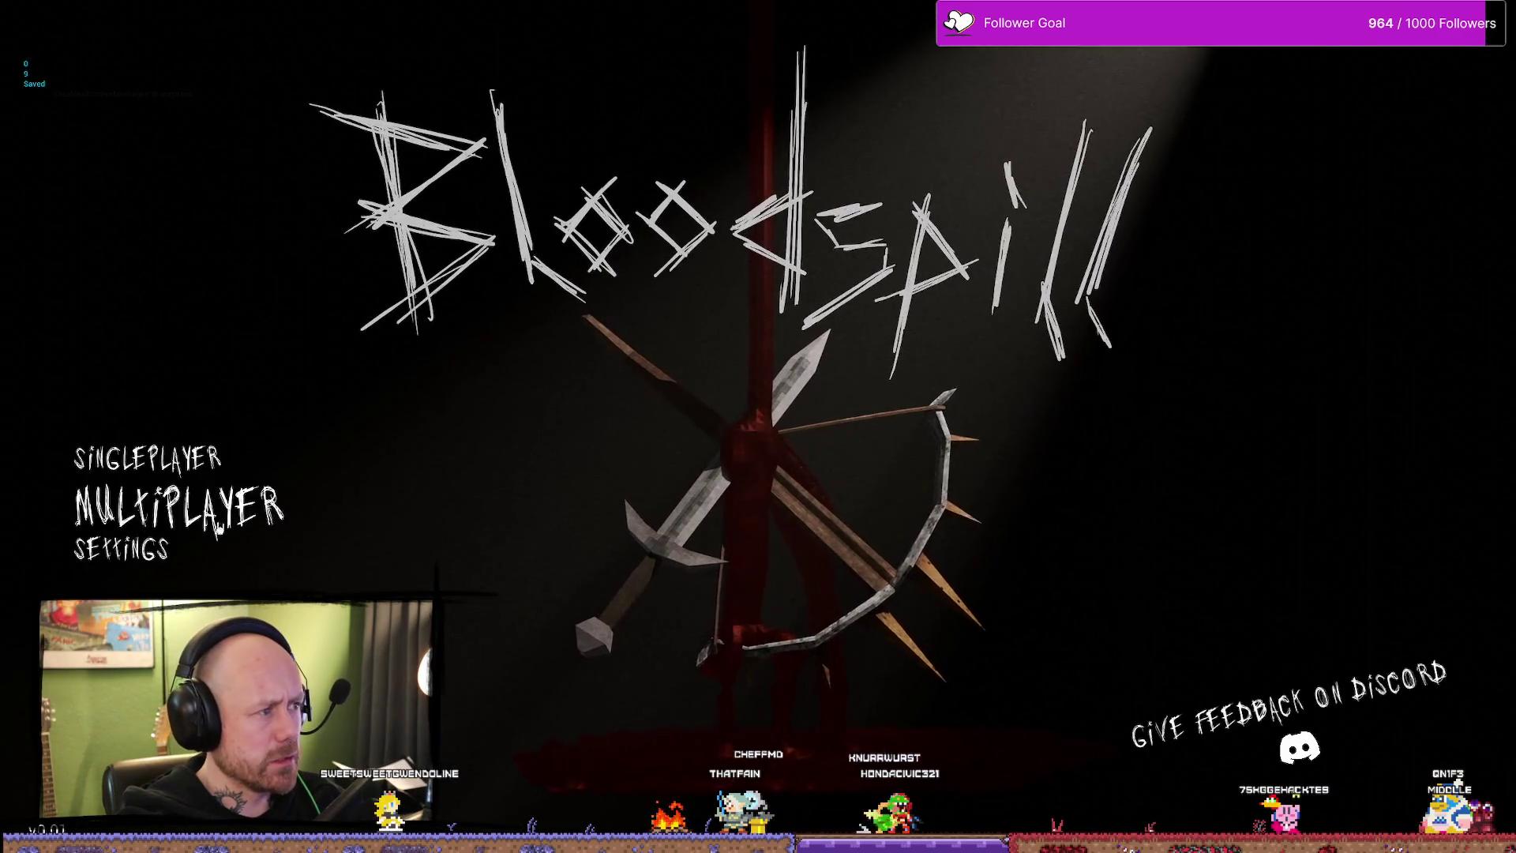
- Create a new Deathmatch on Ruined Village from the Multiplayer menu and start it
key("Return")
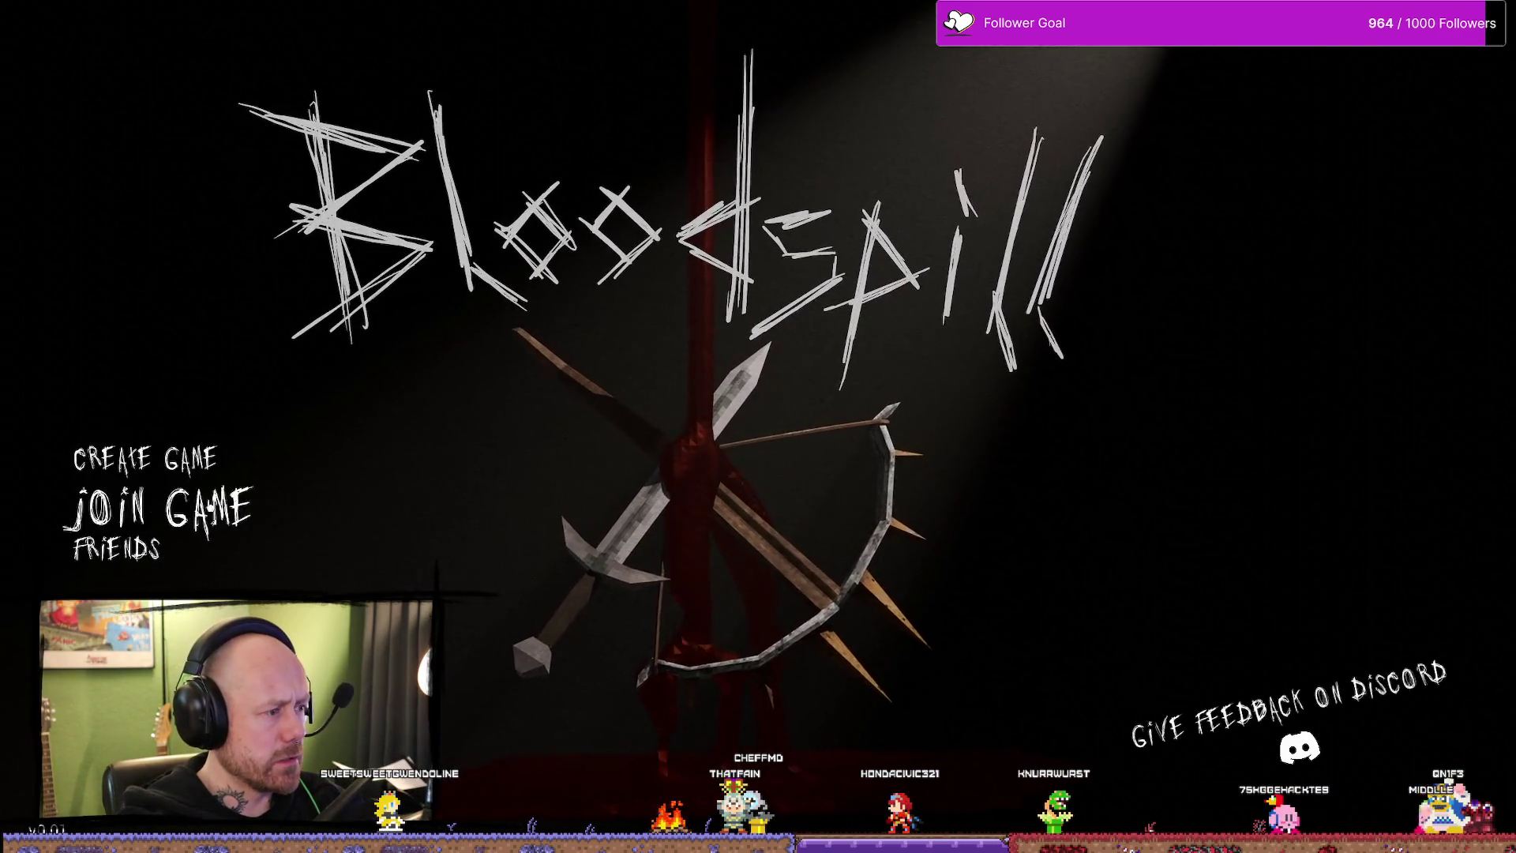
key("Up")
key("Return")
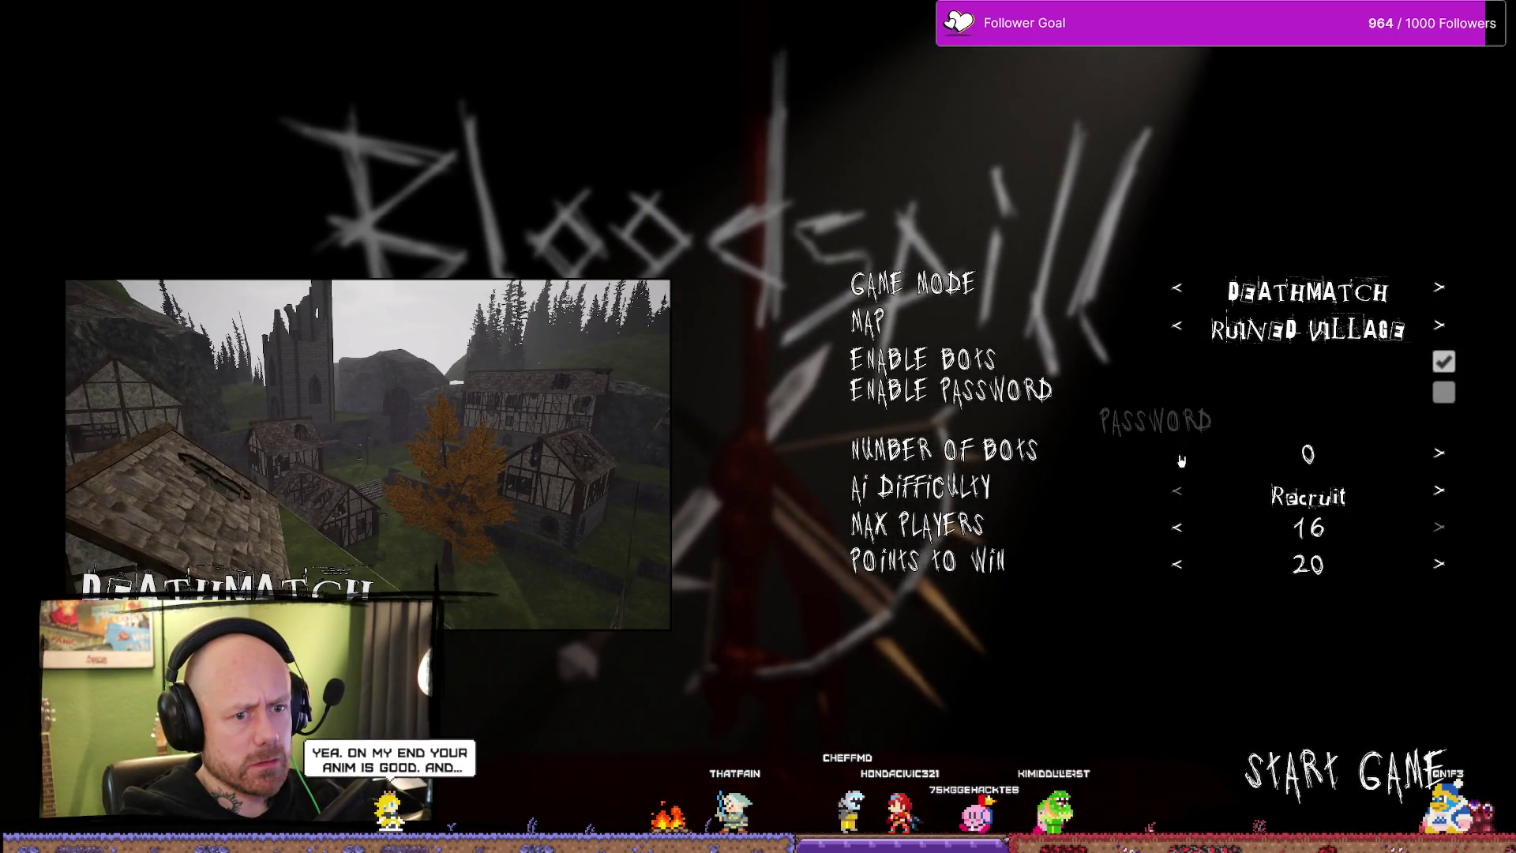
key("Return")
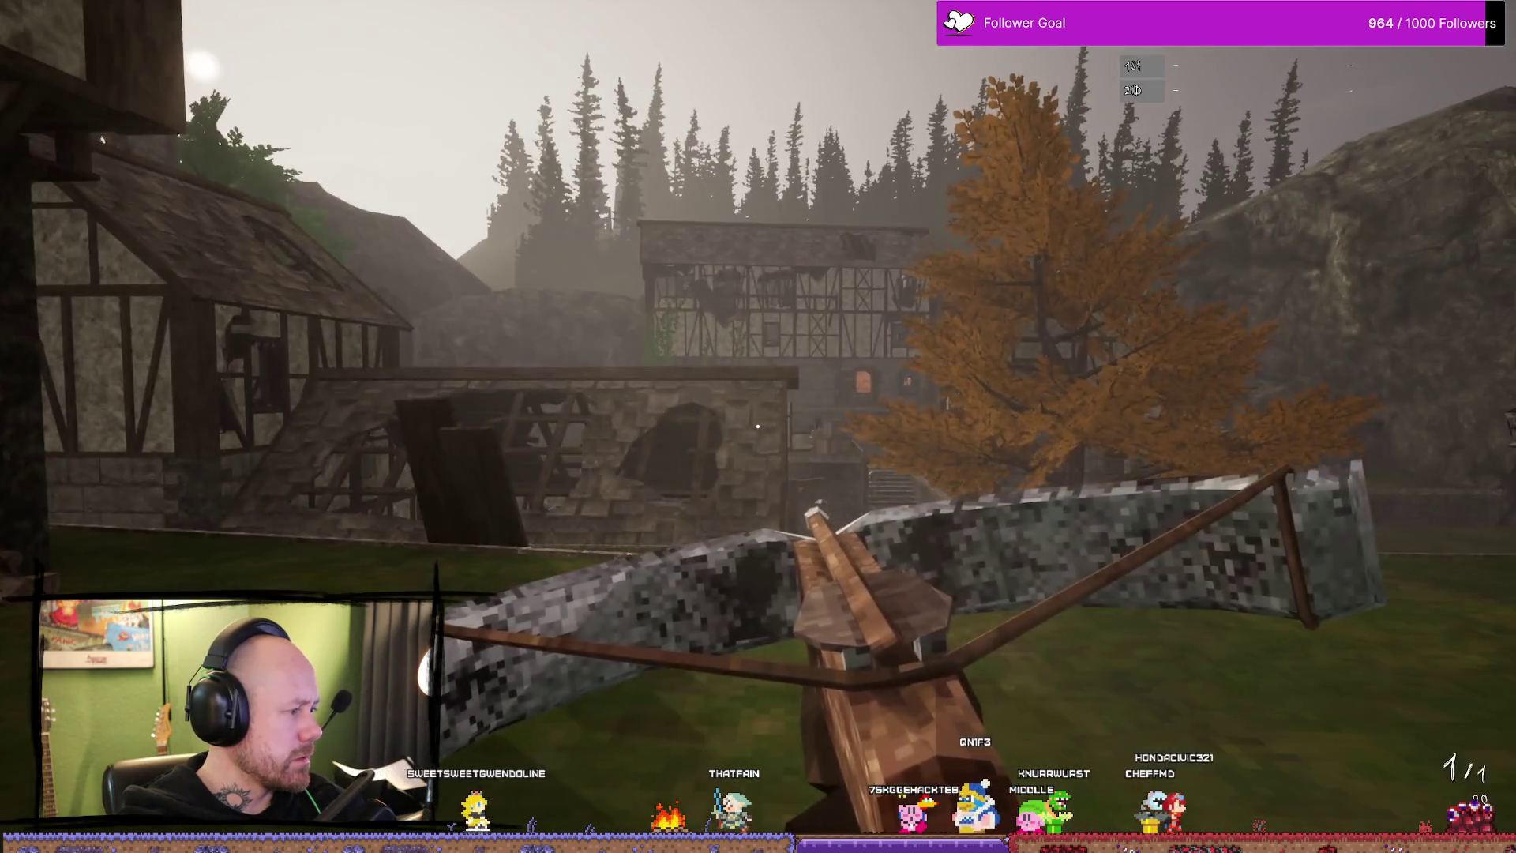
- Swap to the sword, glance at the scoreboard and head through the village toward the houses
key("2")
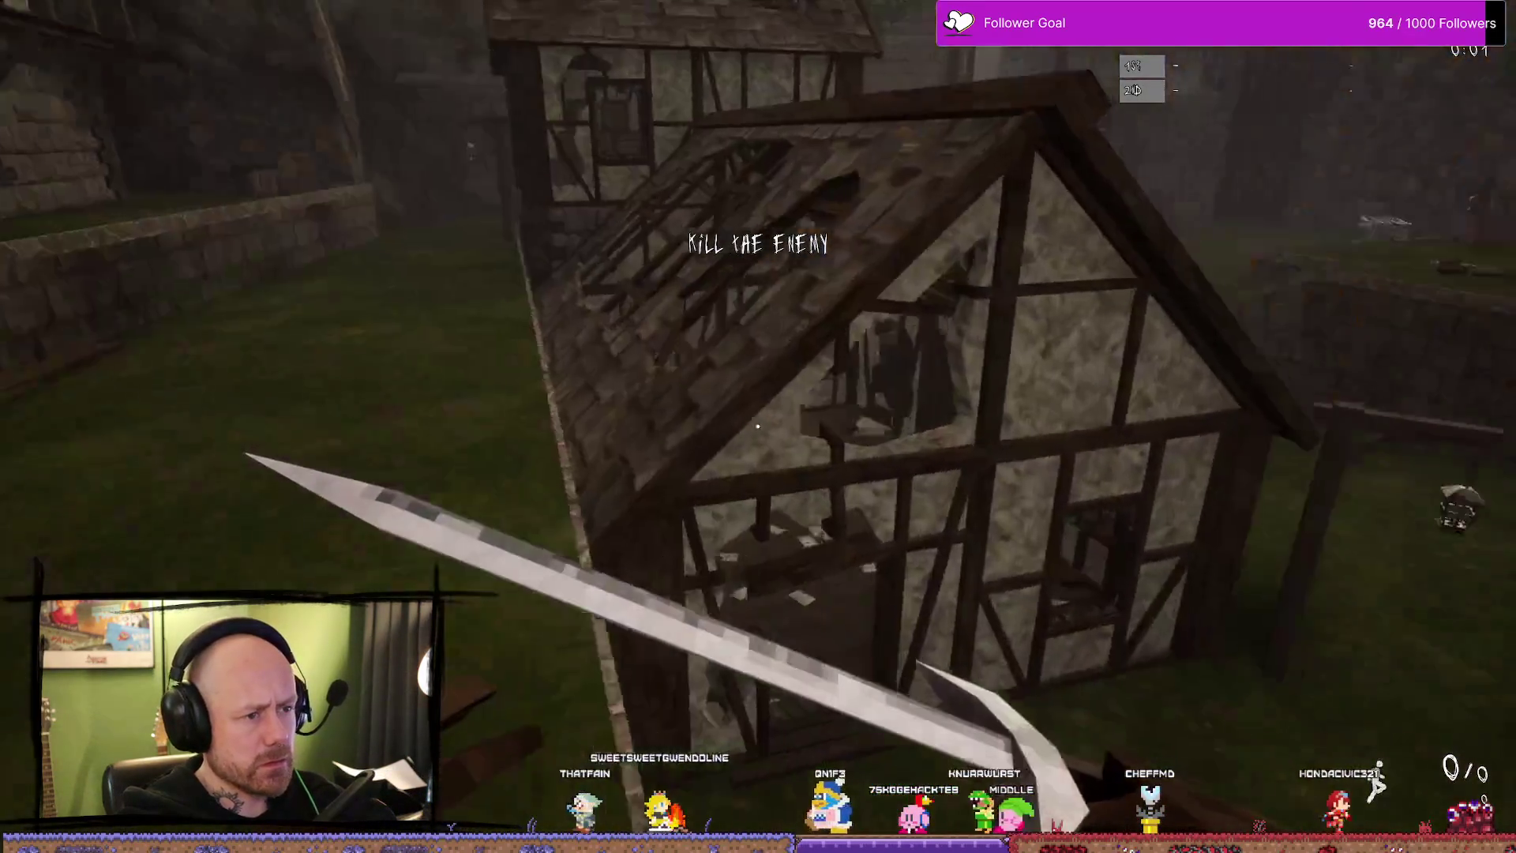
key("Tab")
key("w")
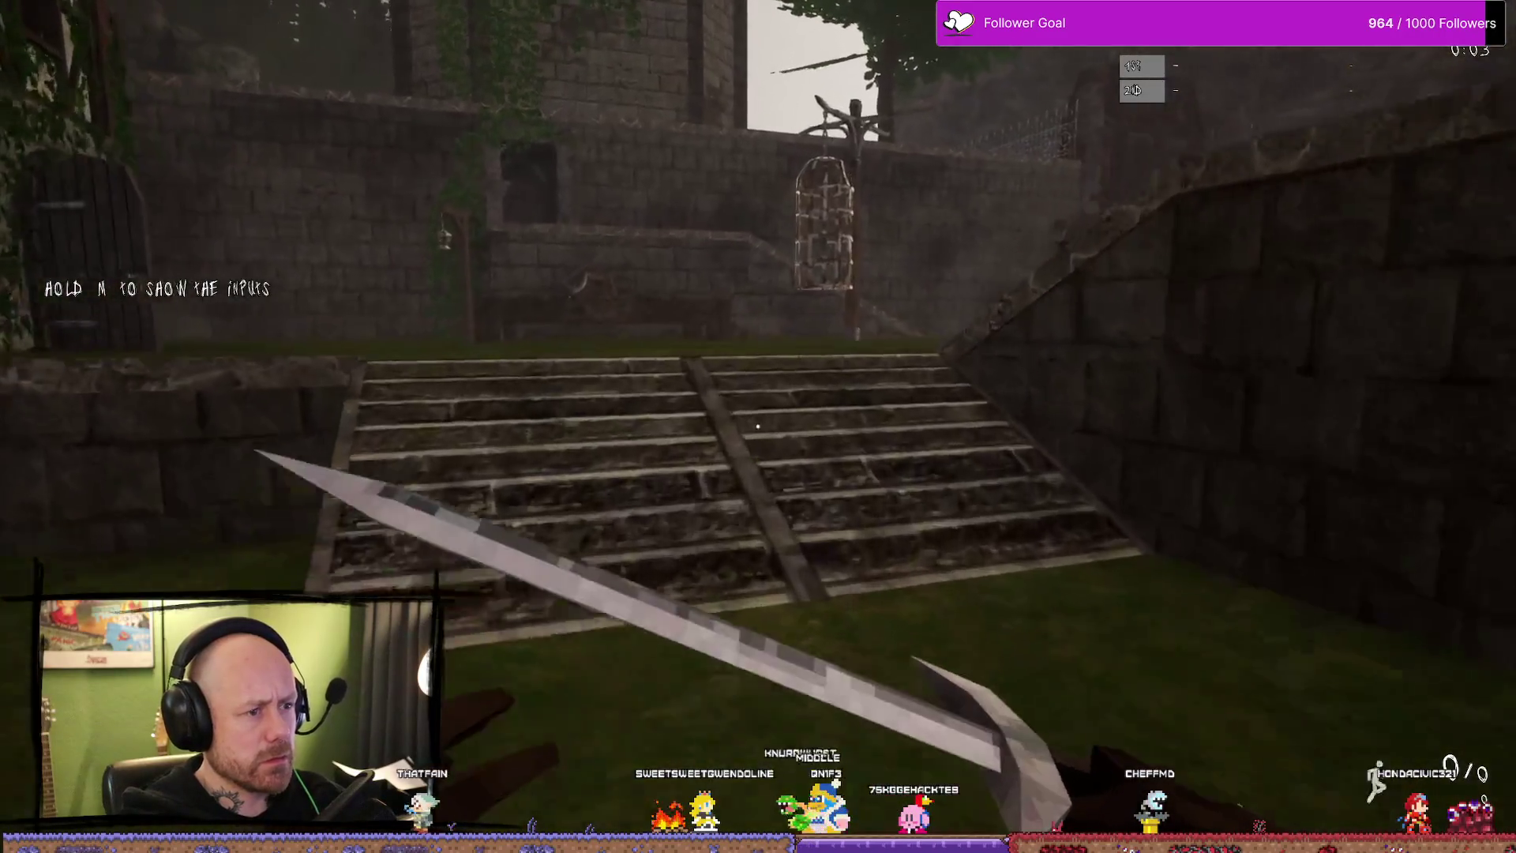
key("w")
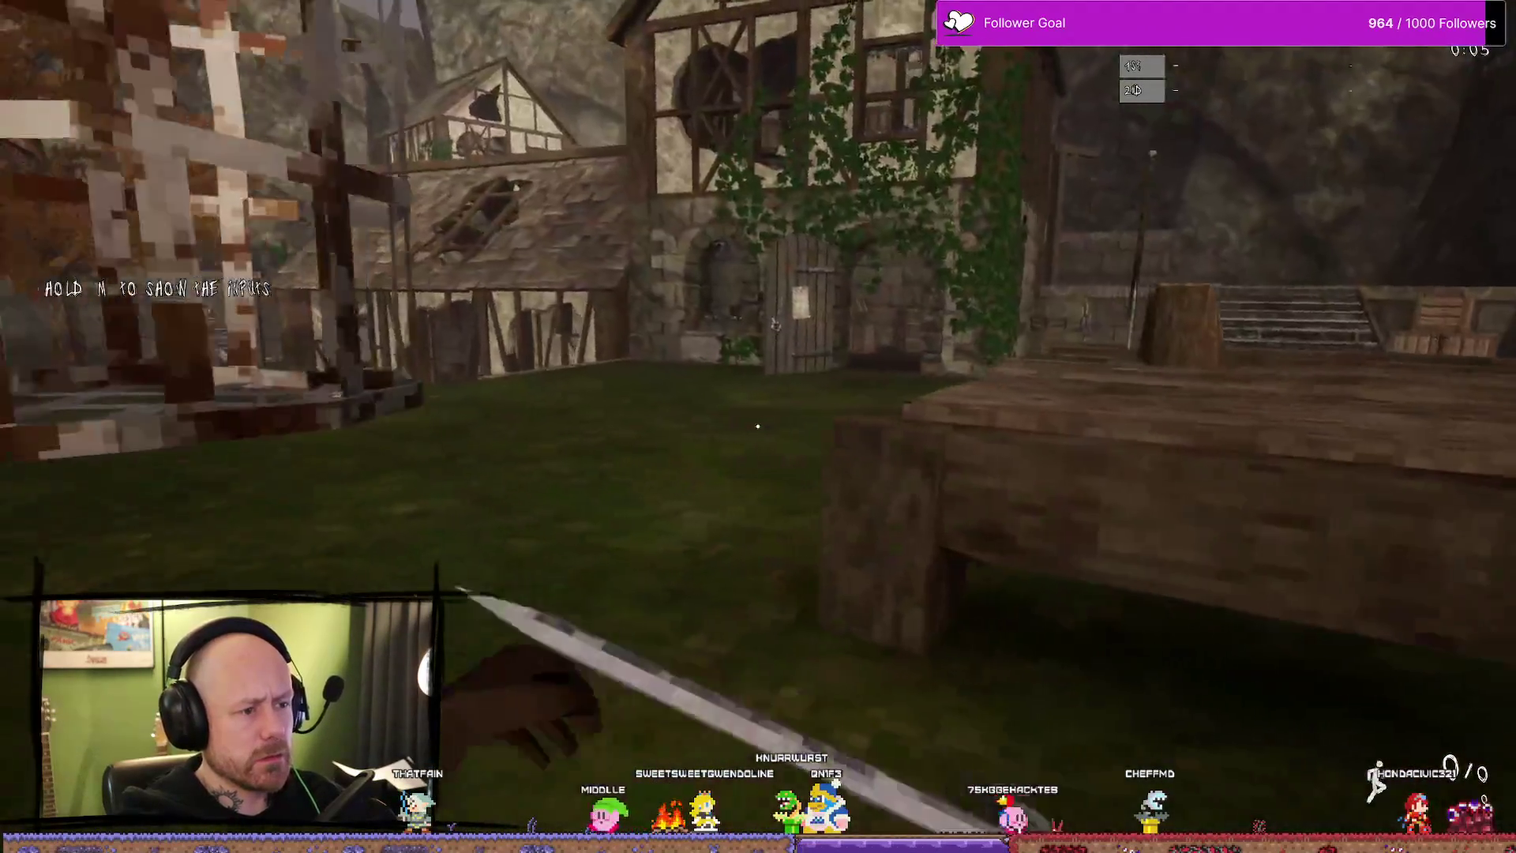
key("w")
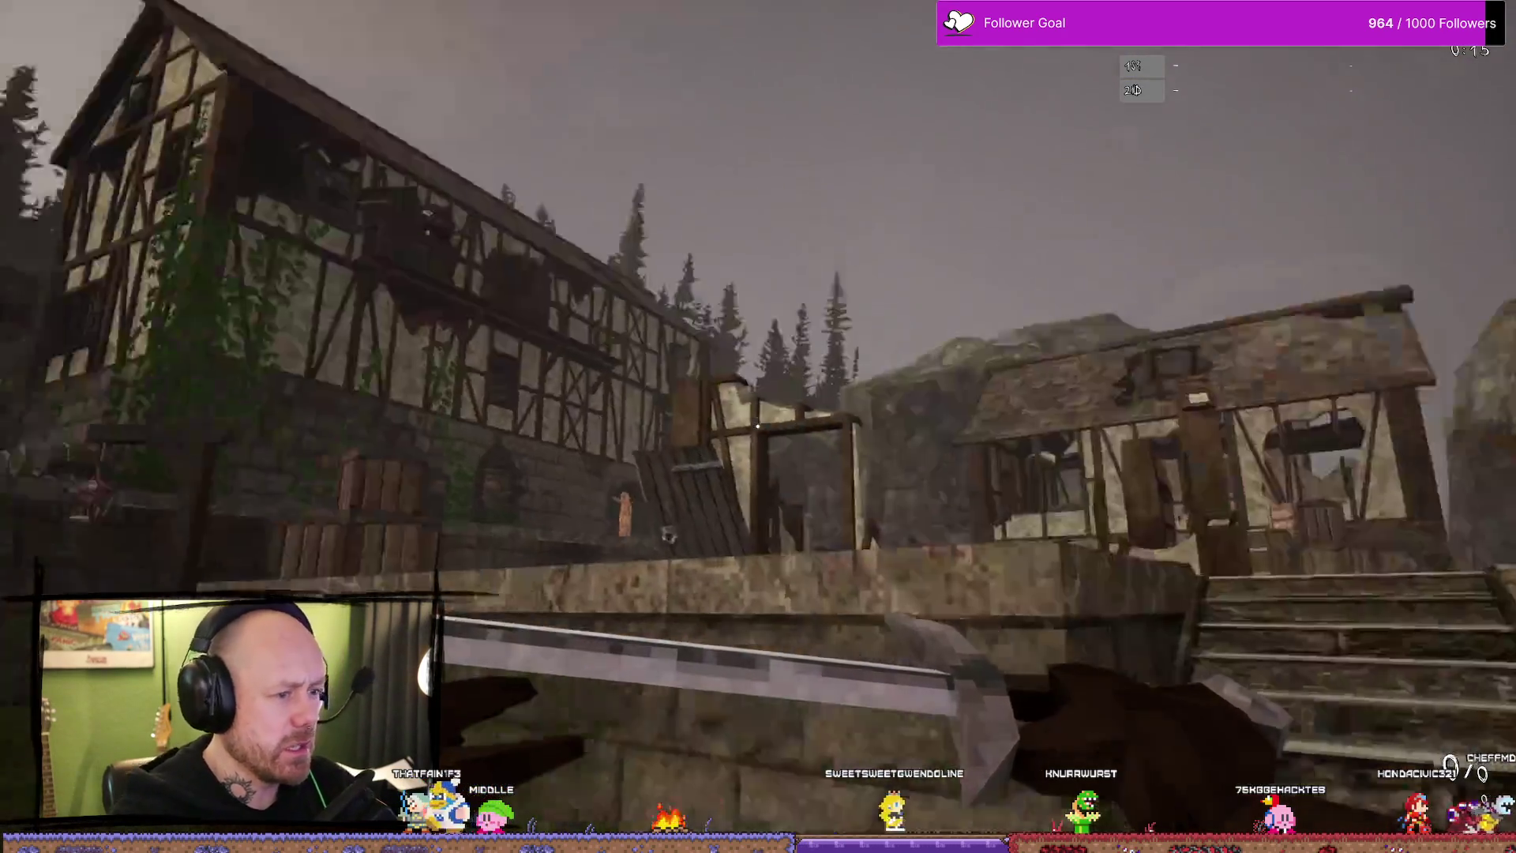
- Walk back past the tree and stairs, then turn to face the bot near the stairs
key("w")
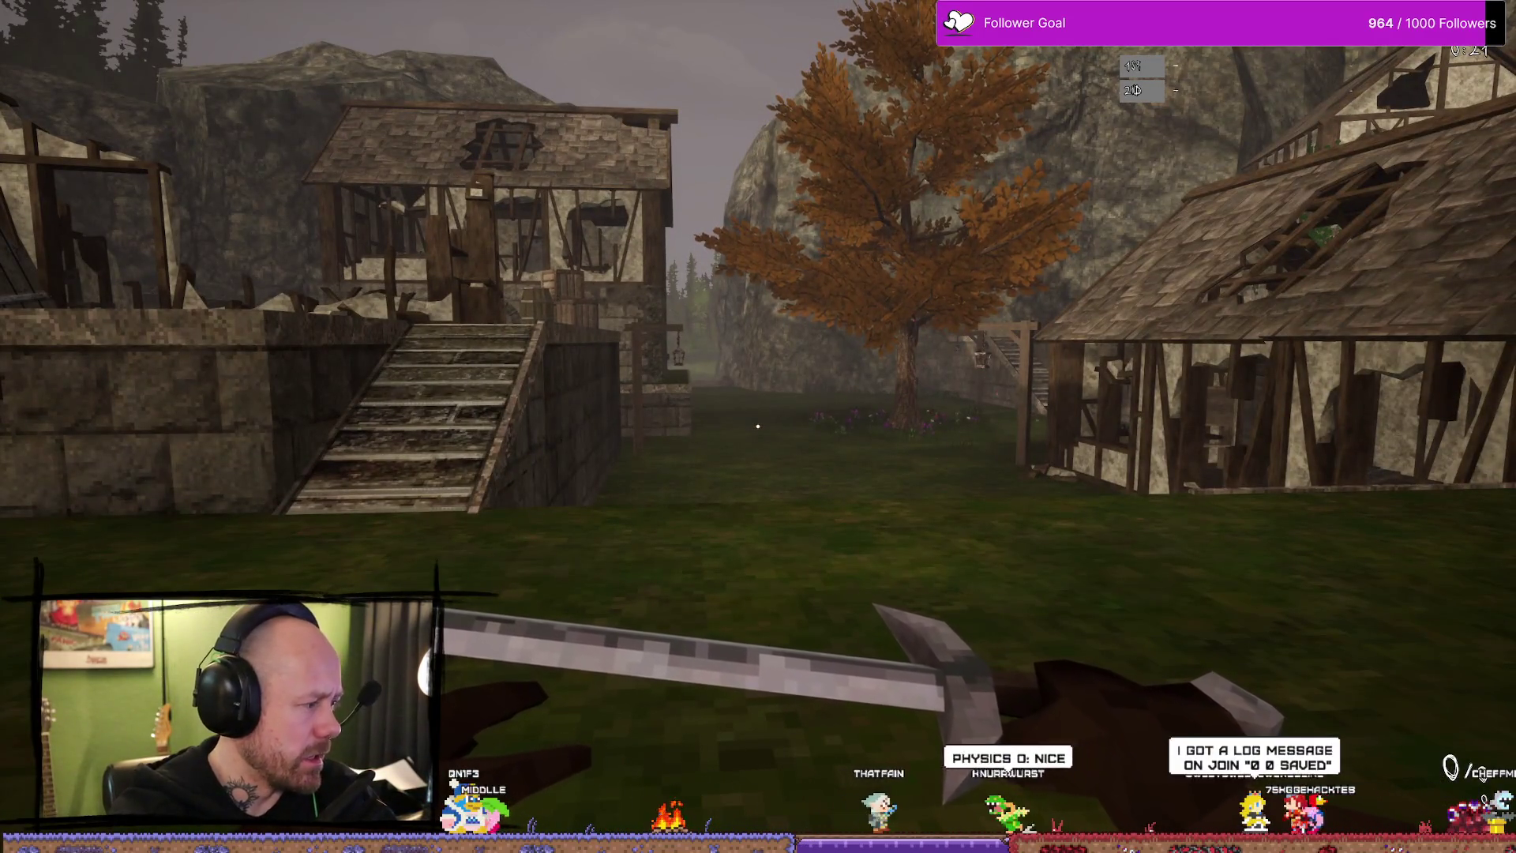
key("w")
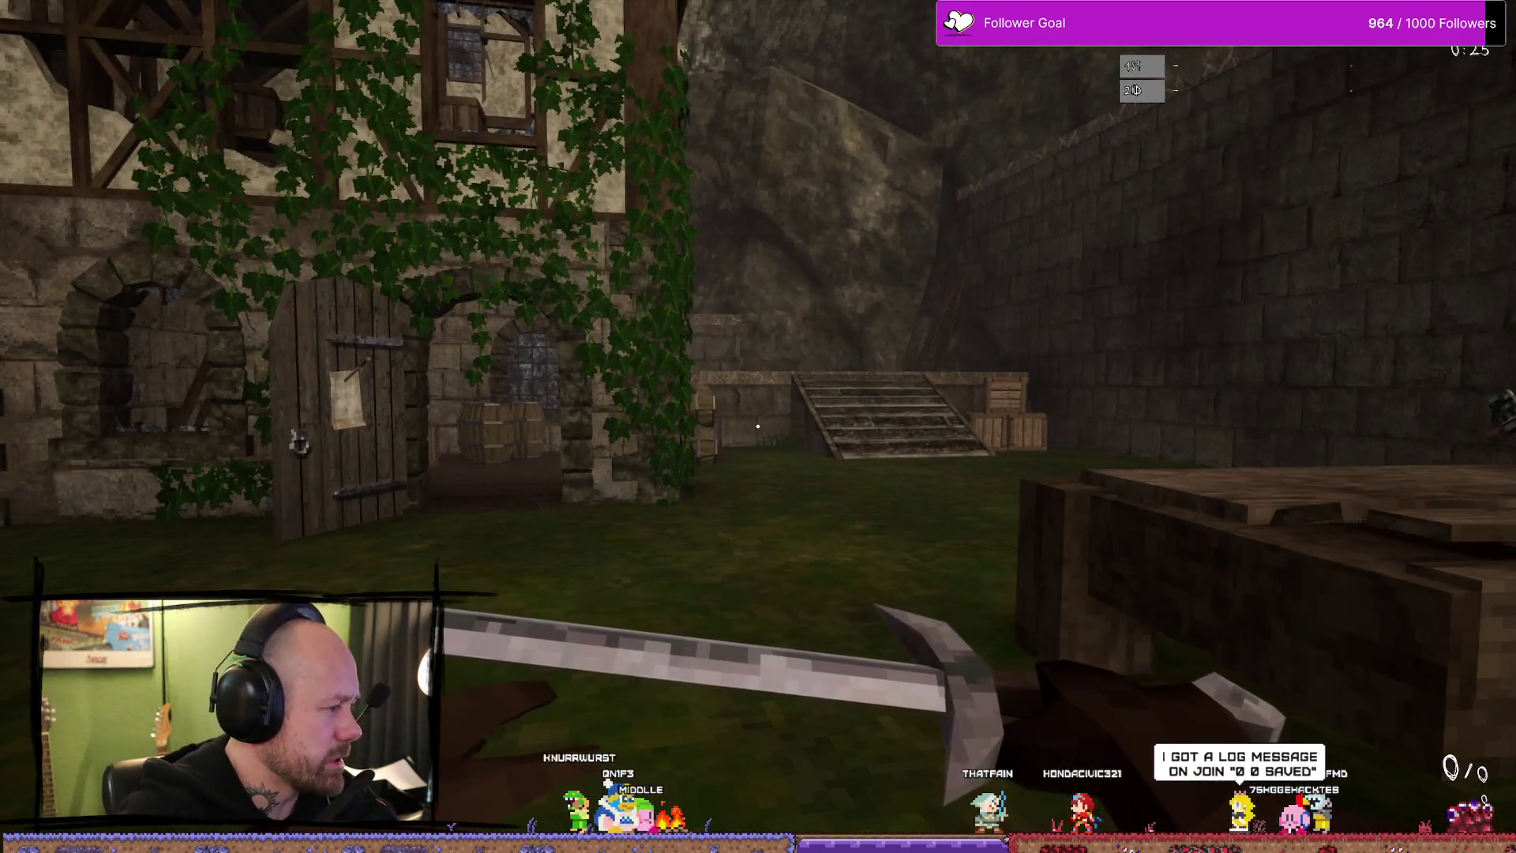
key("w")
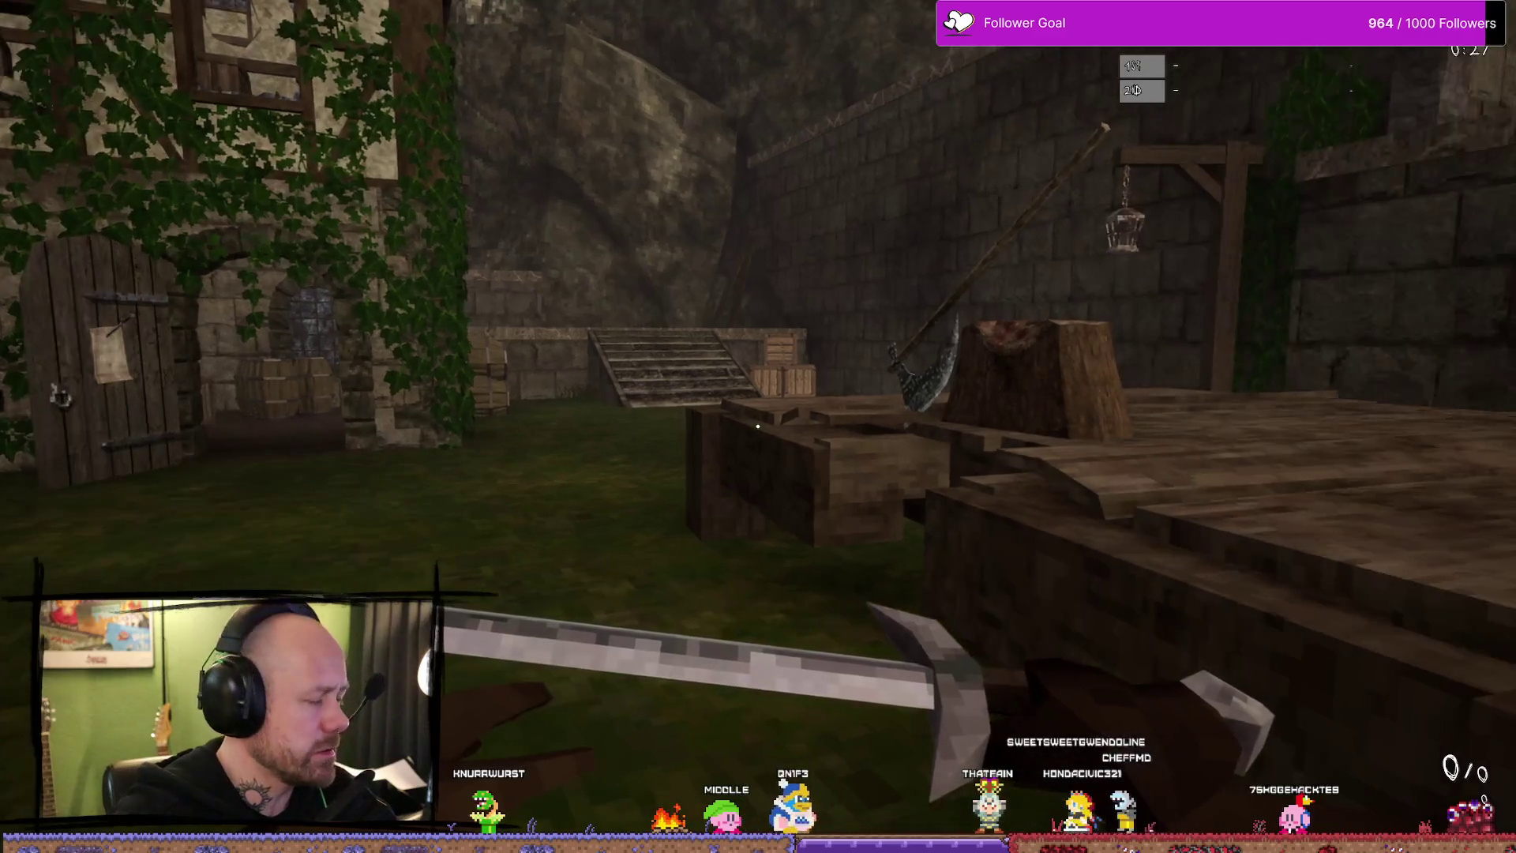
key("s")
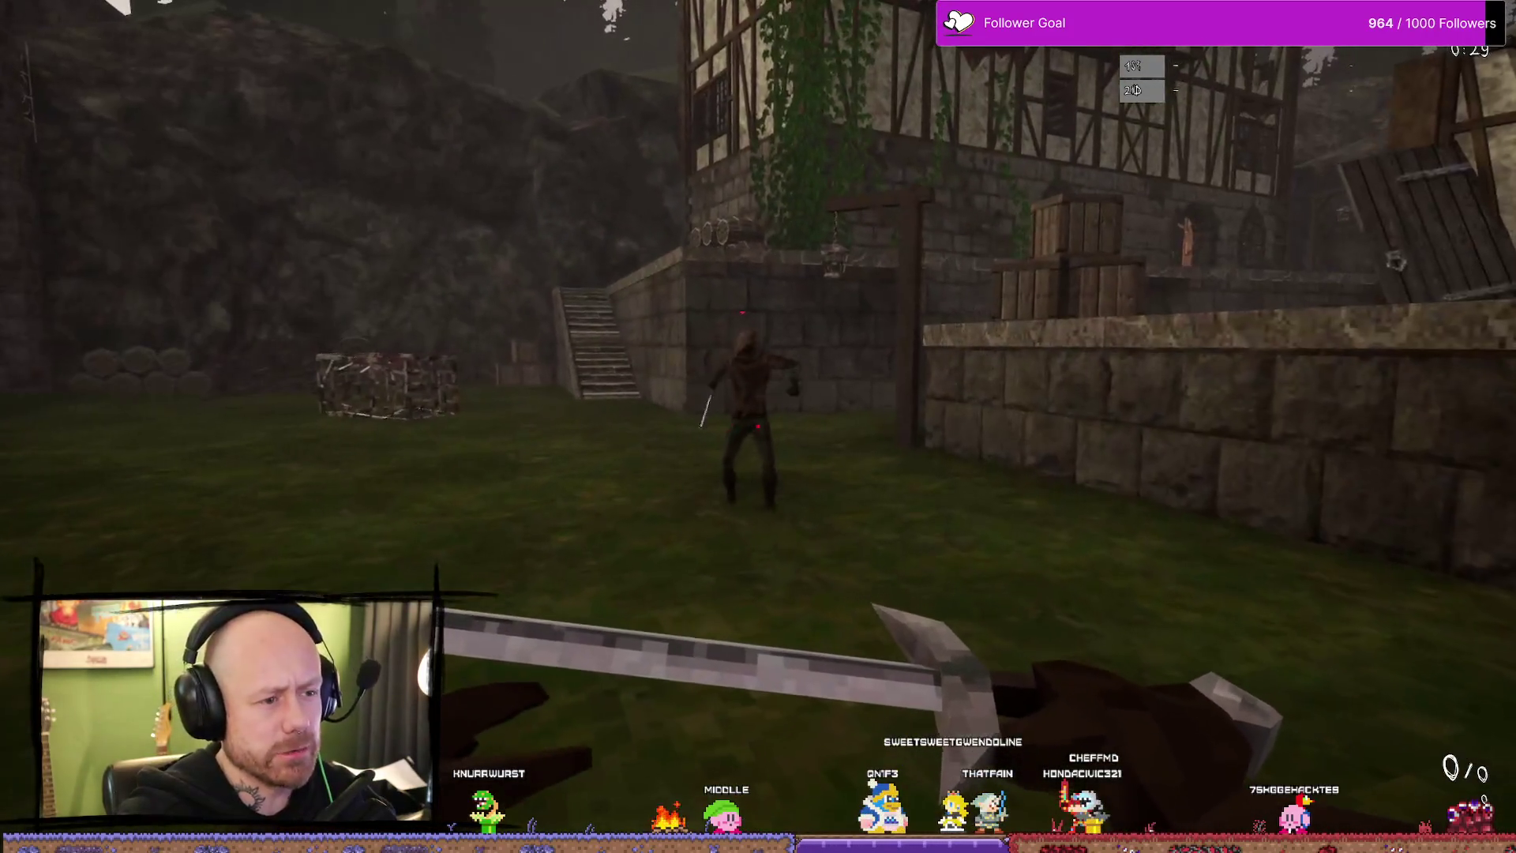
- Swing twice at the hooded bot by the stairs, then back away toward the cage
key("s")
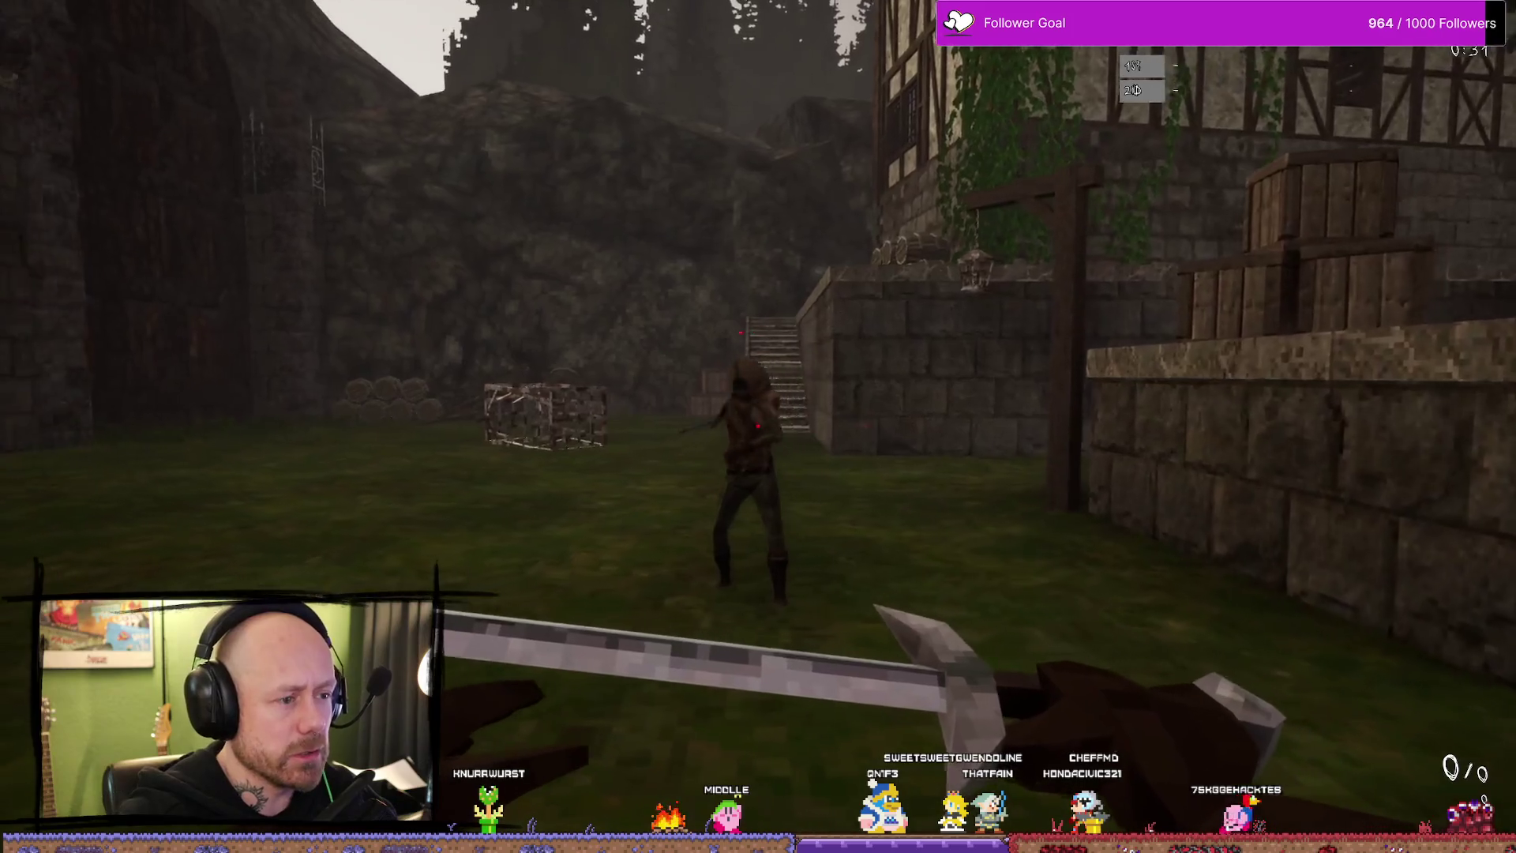
left_click(757, 426)
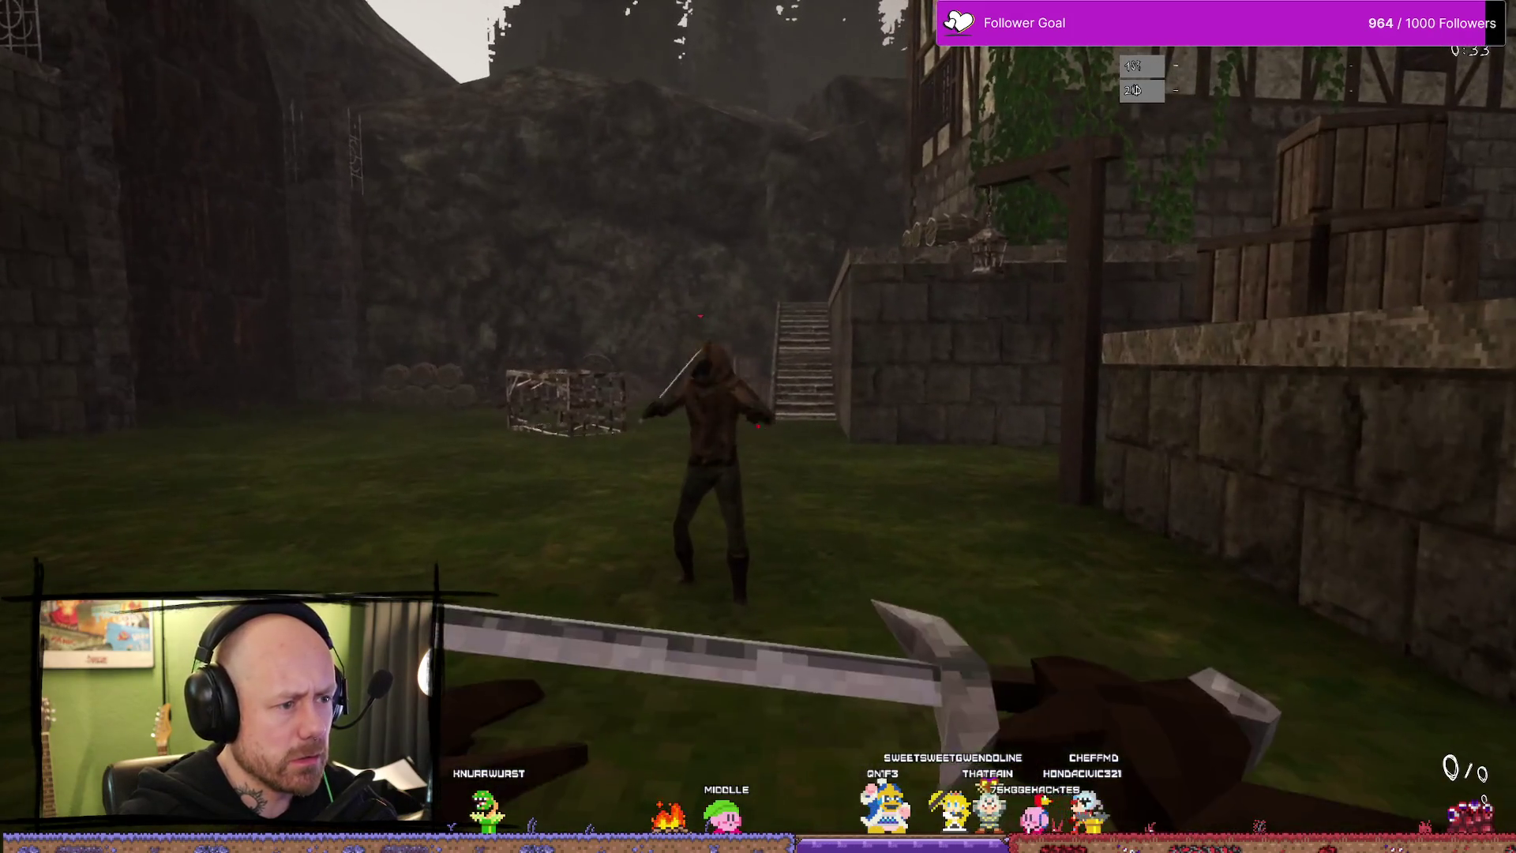
left_click(756, 425)
key("s")
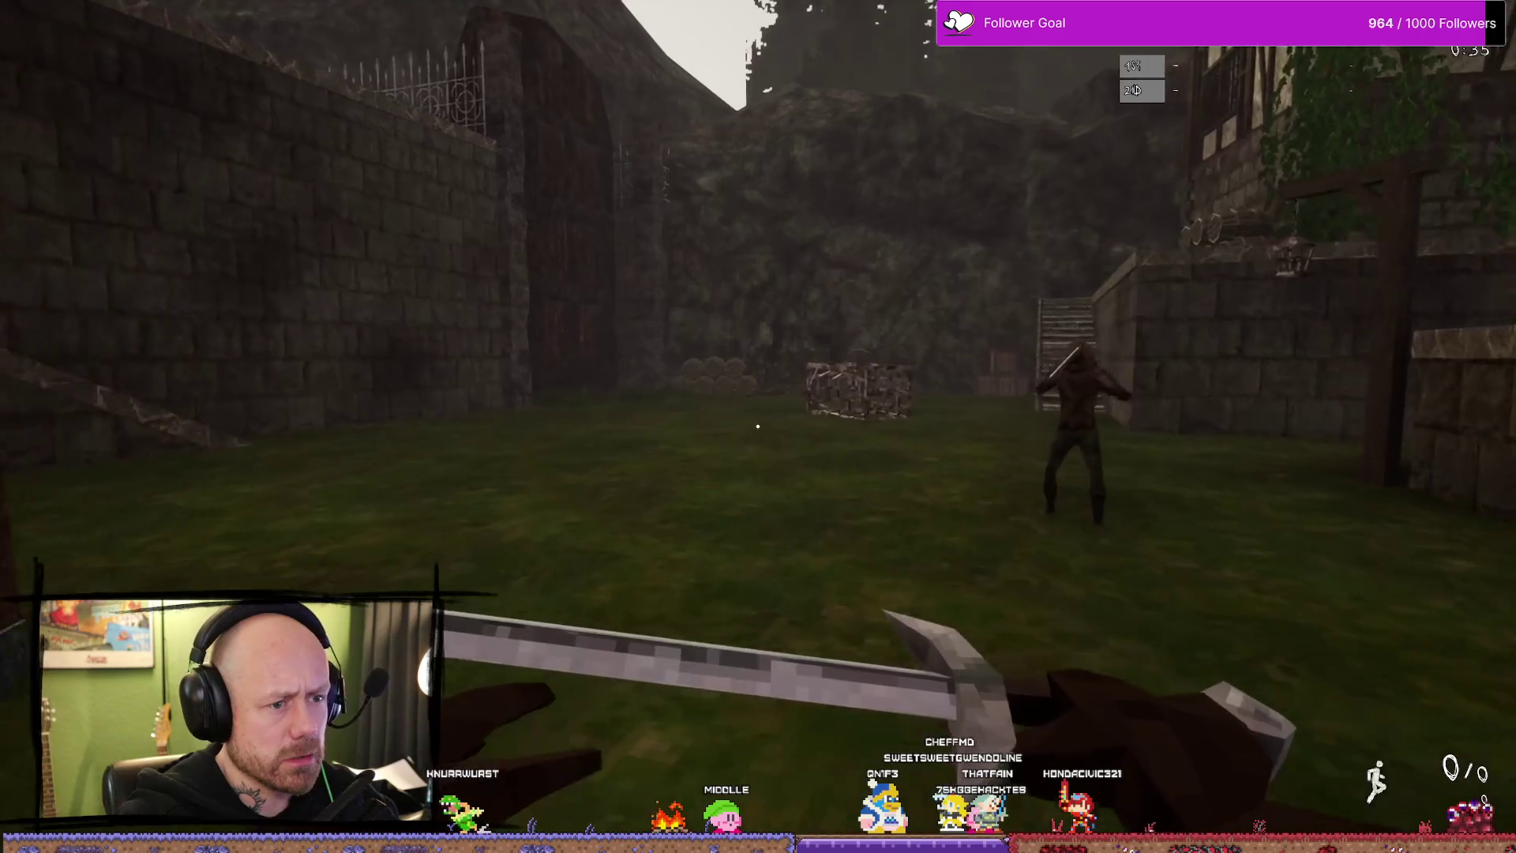
key("s")
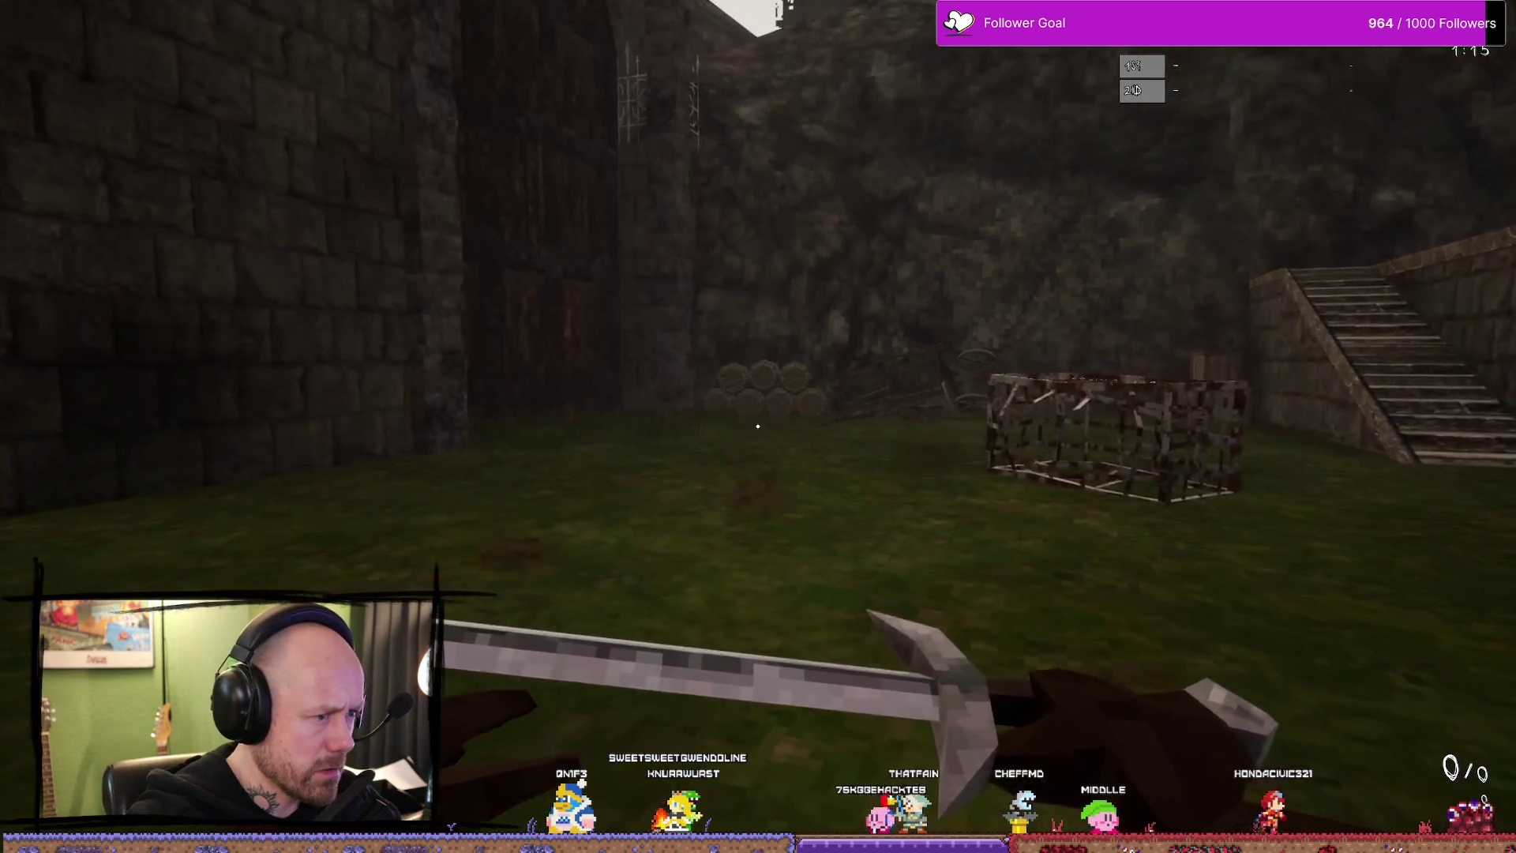
- Swing at the bot near the cage, switch to the sword and land three more swings
left_click(759, 427)
left_click(758, 426)
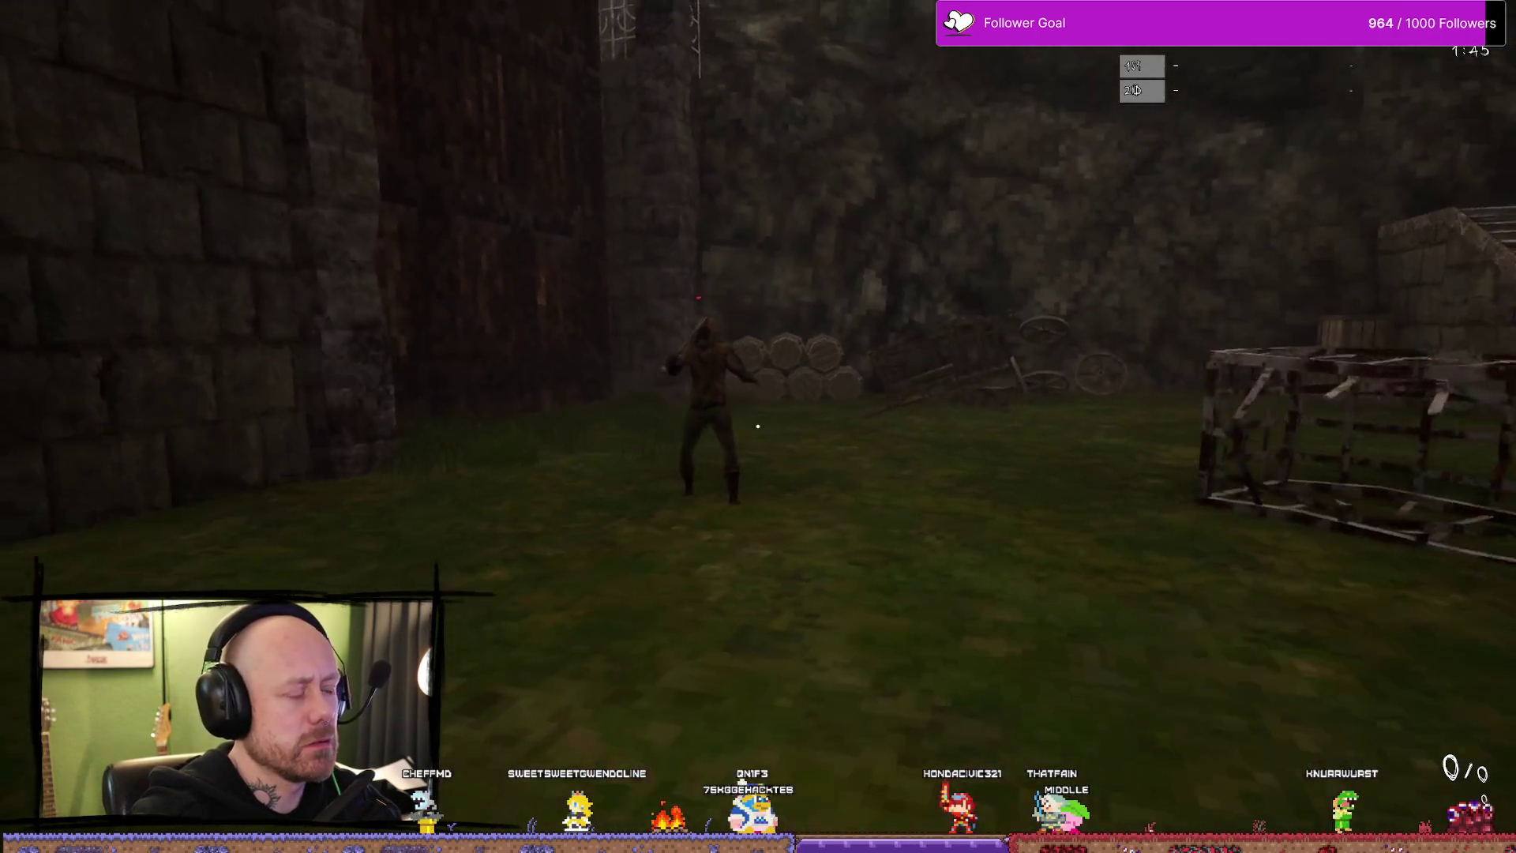
key("1")
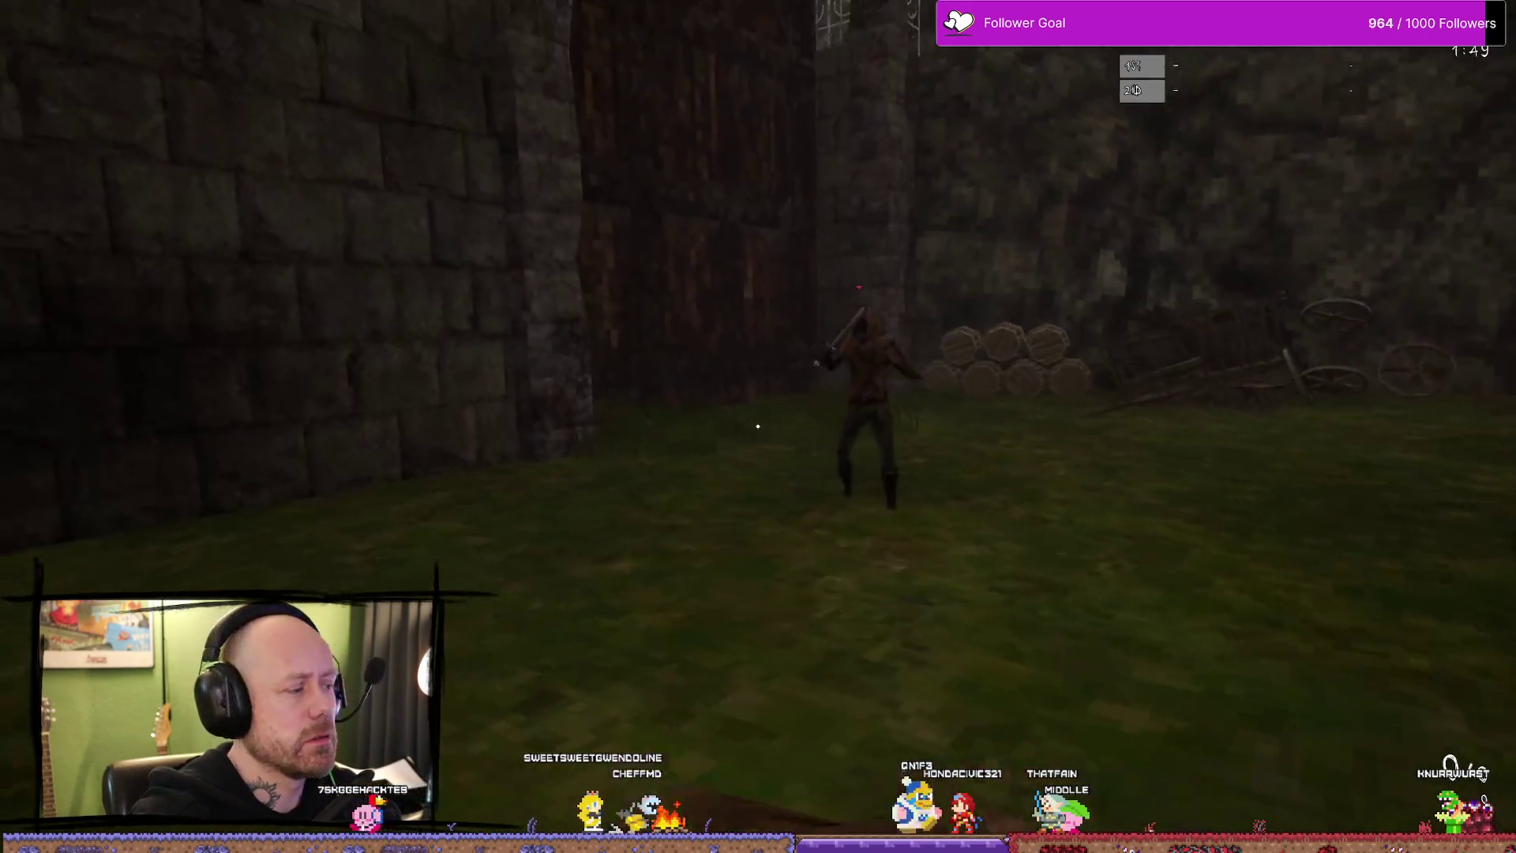
left_click(758, 427)
left_click(758, 426)
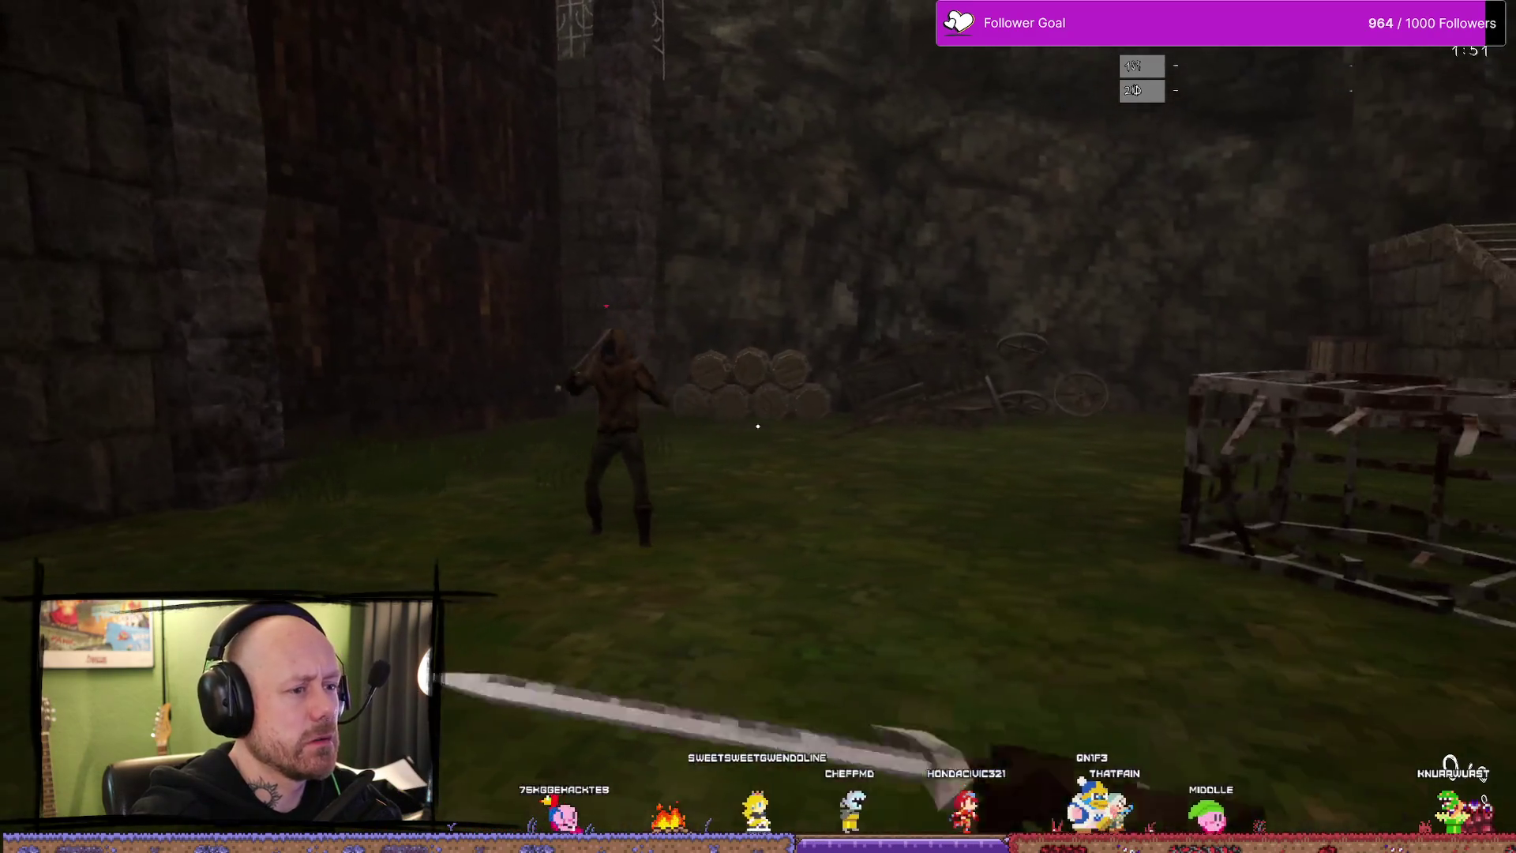
left_click(758, 427)
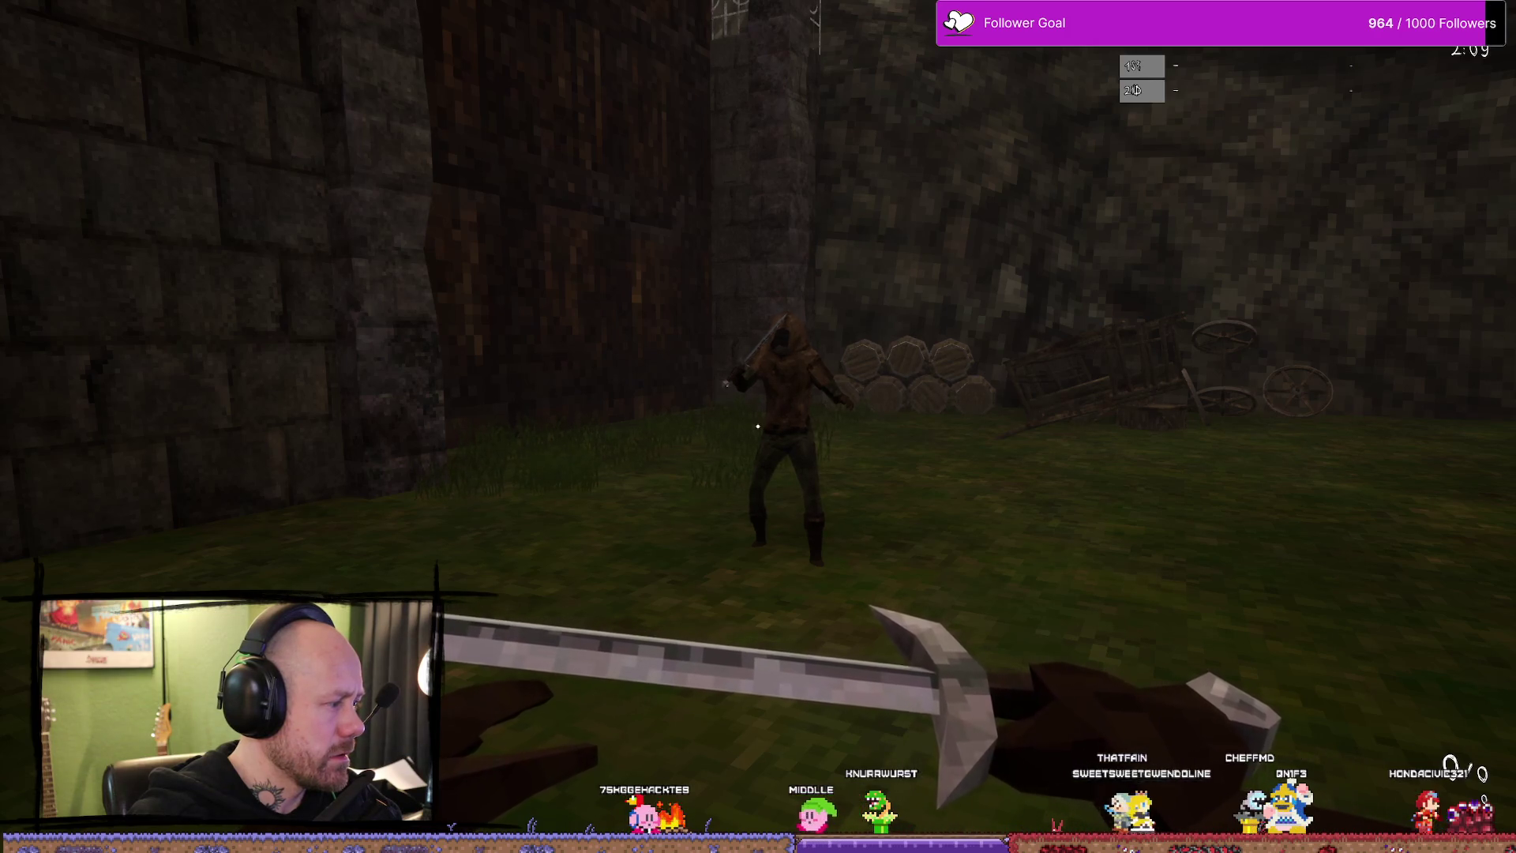
- Trade a flurry of sword blows with the hooded bot in the courtyard
left_click(759, 424)
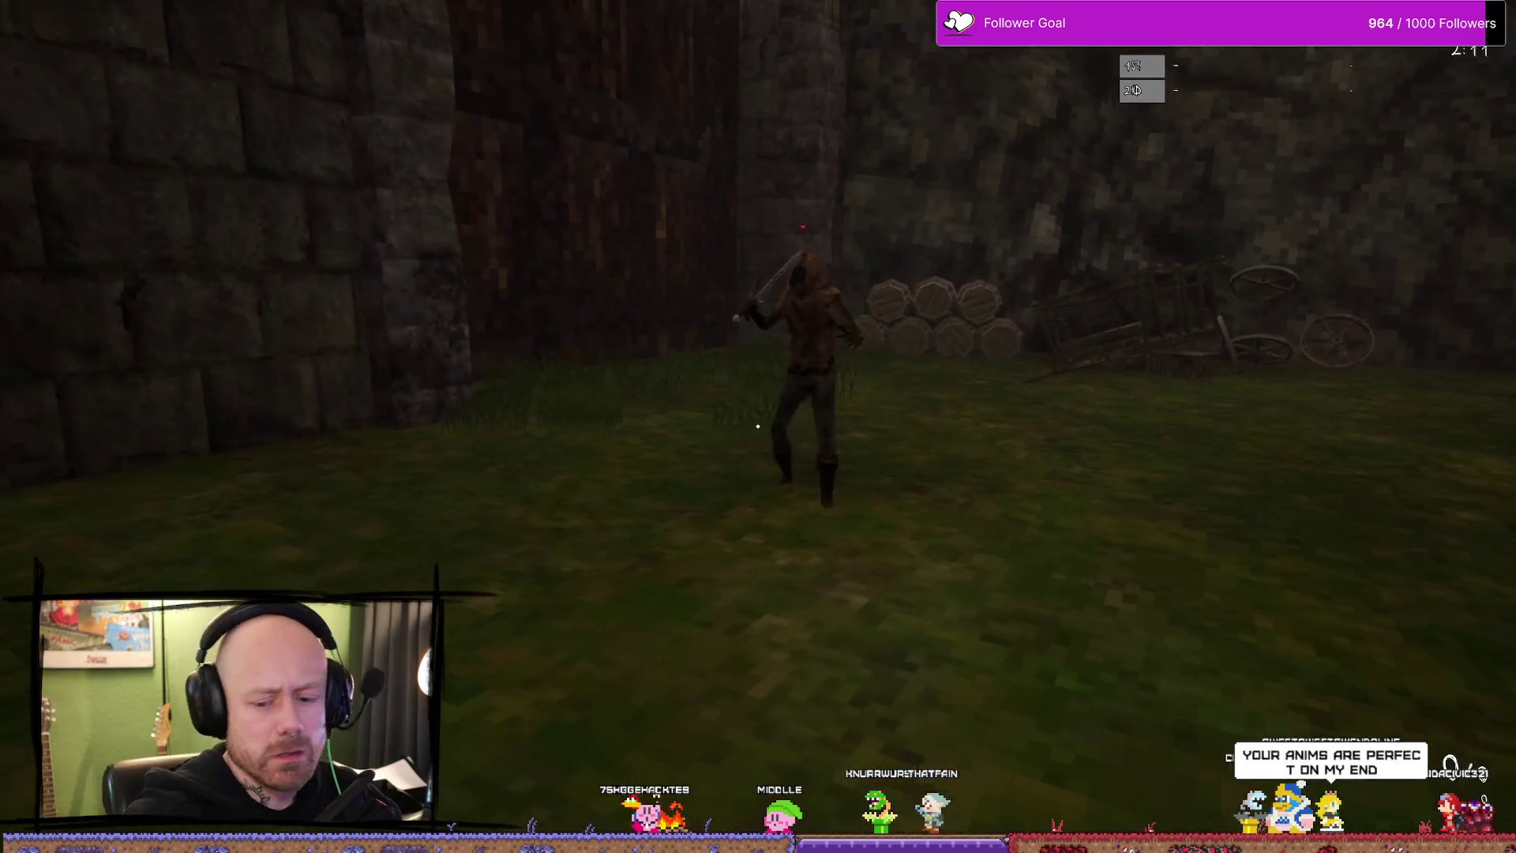
left_click(759, 423)
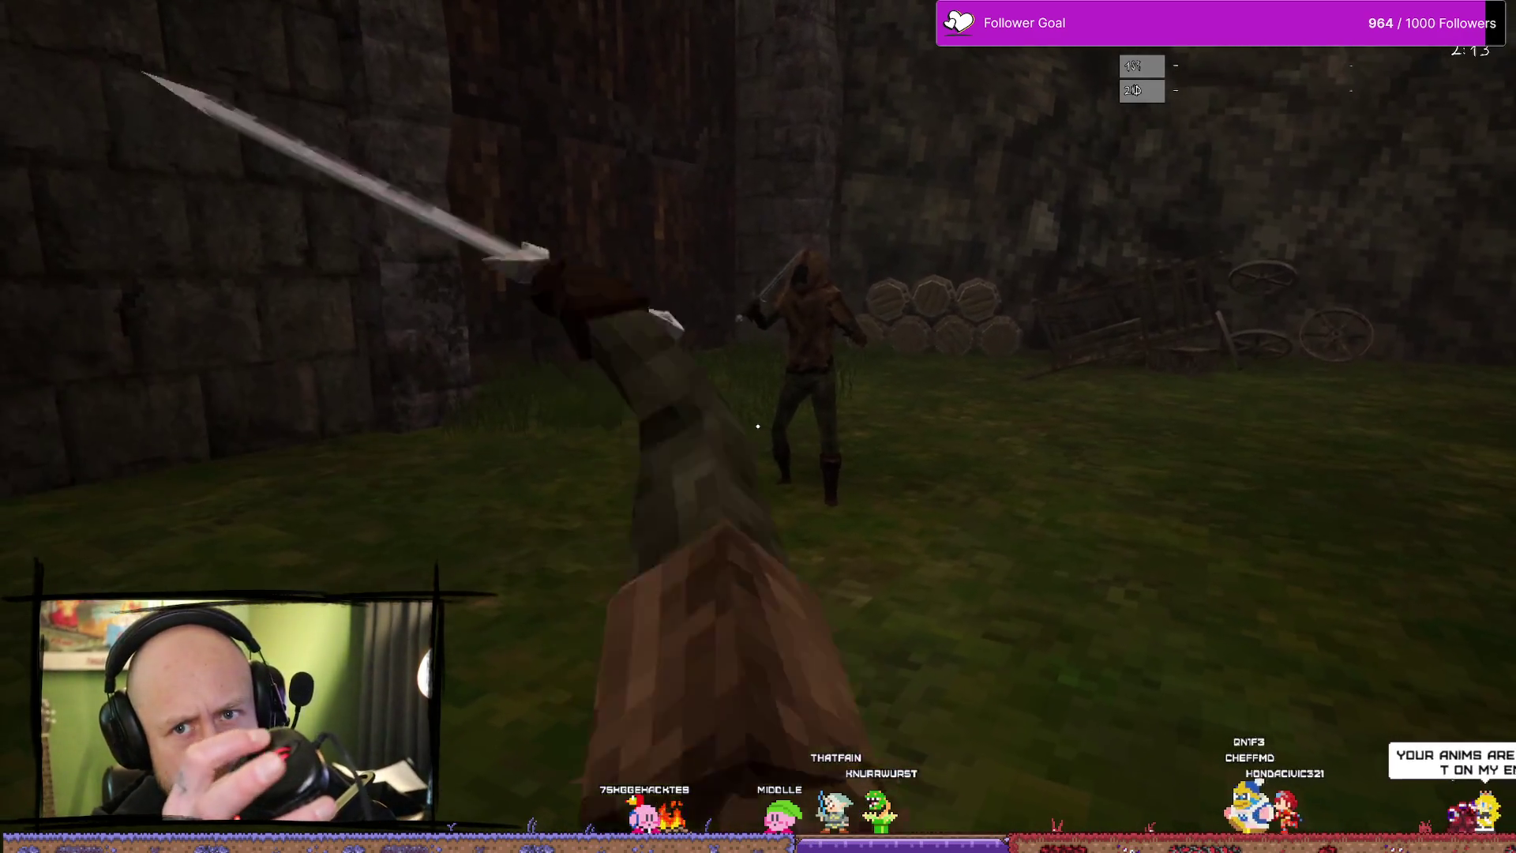
left_click(758, 425)
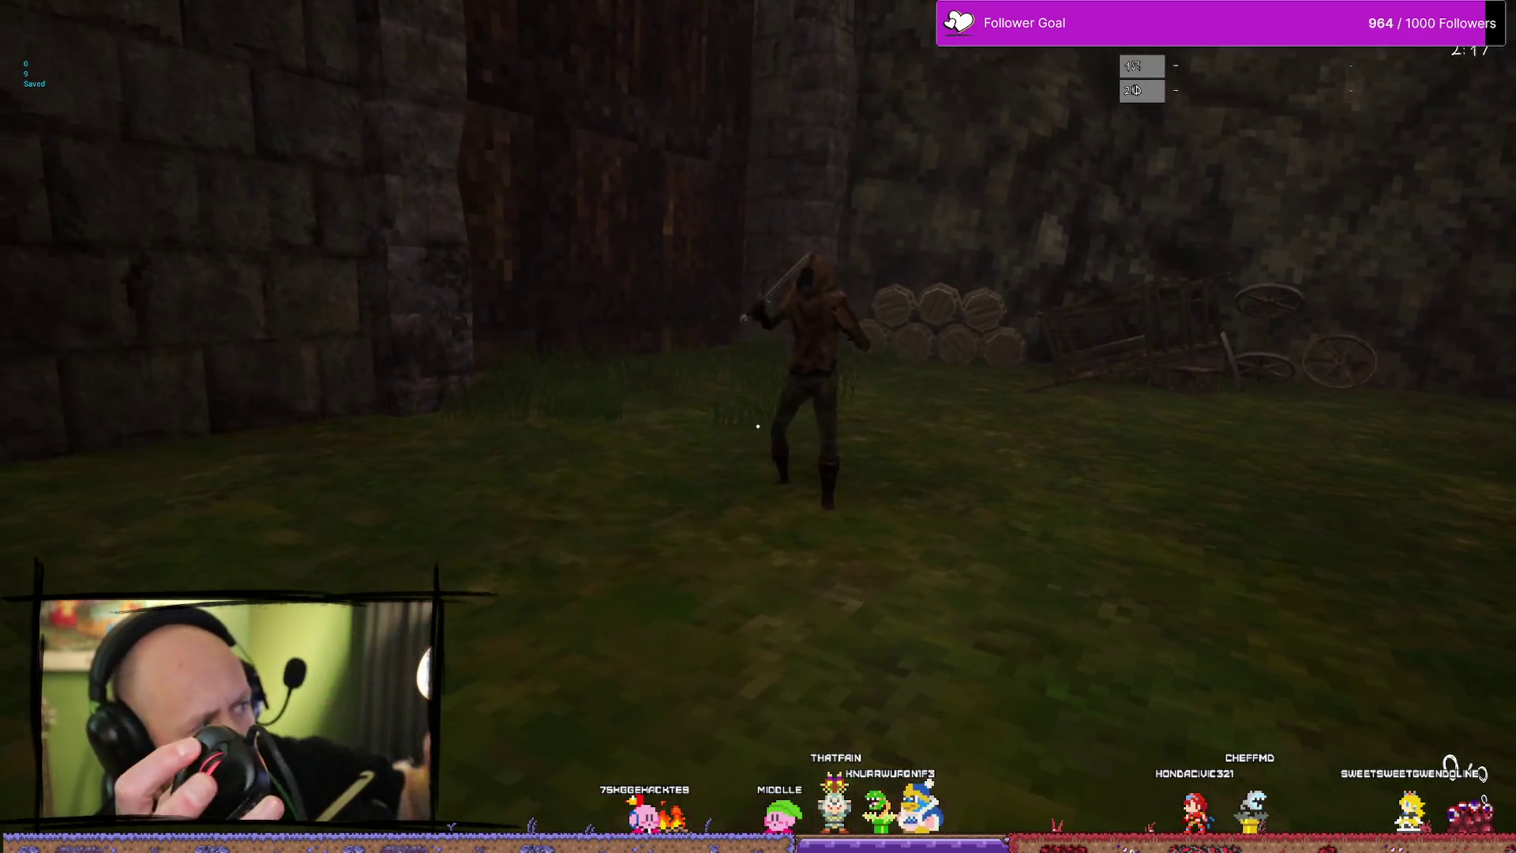
left_click(758, 424)
left_click(758, 425)
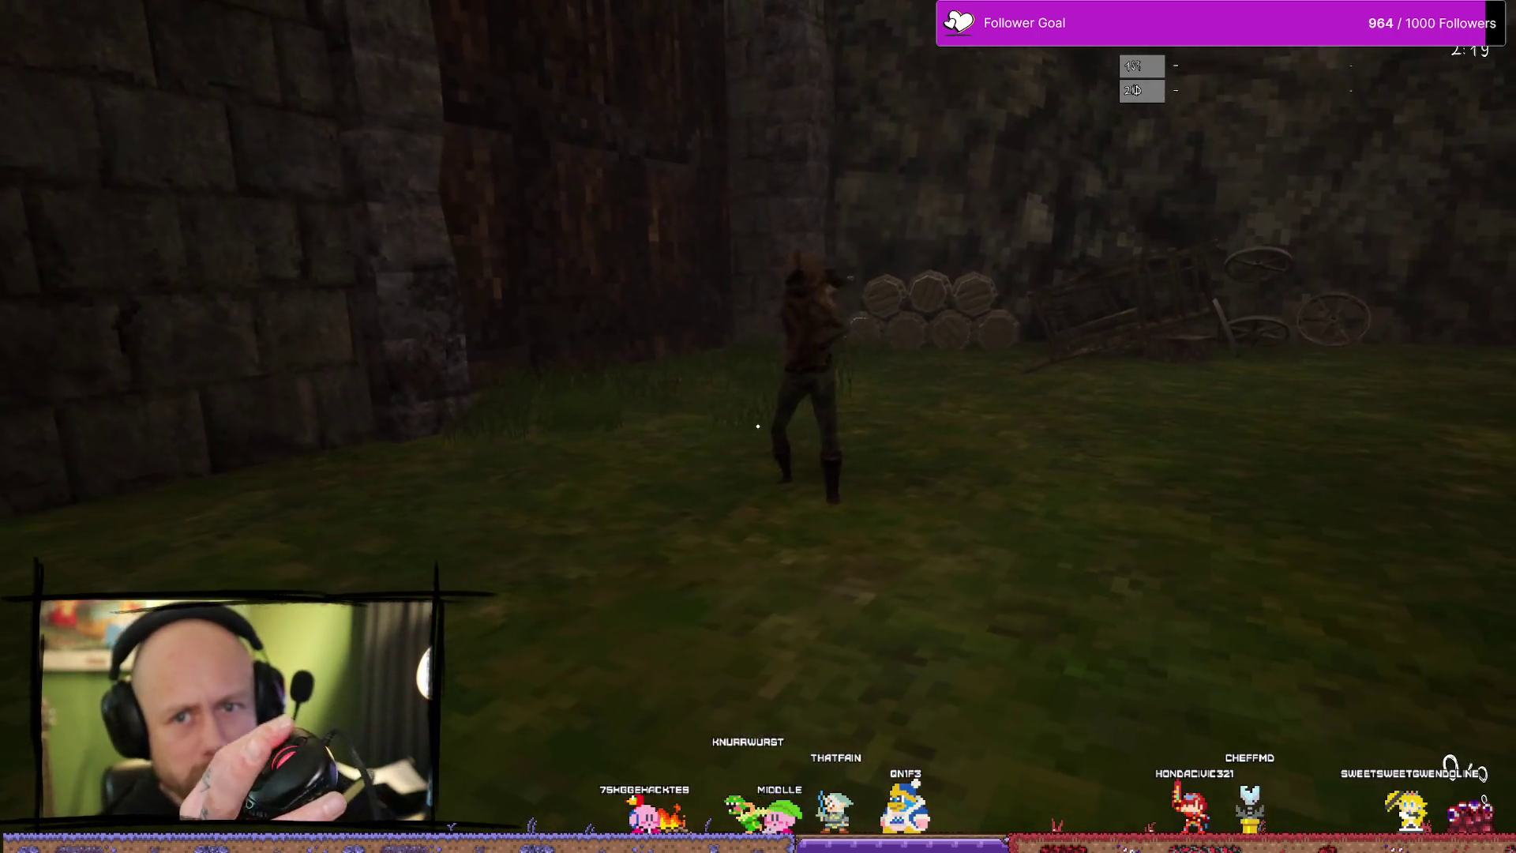
left_click(758, 424)
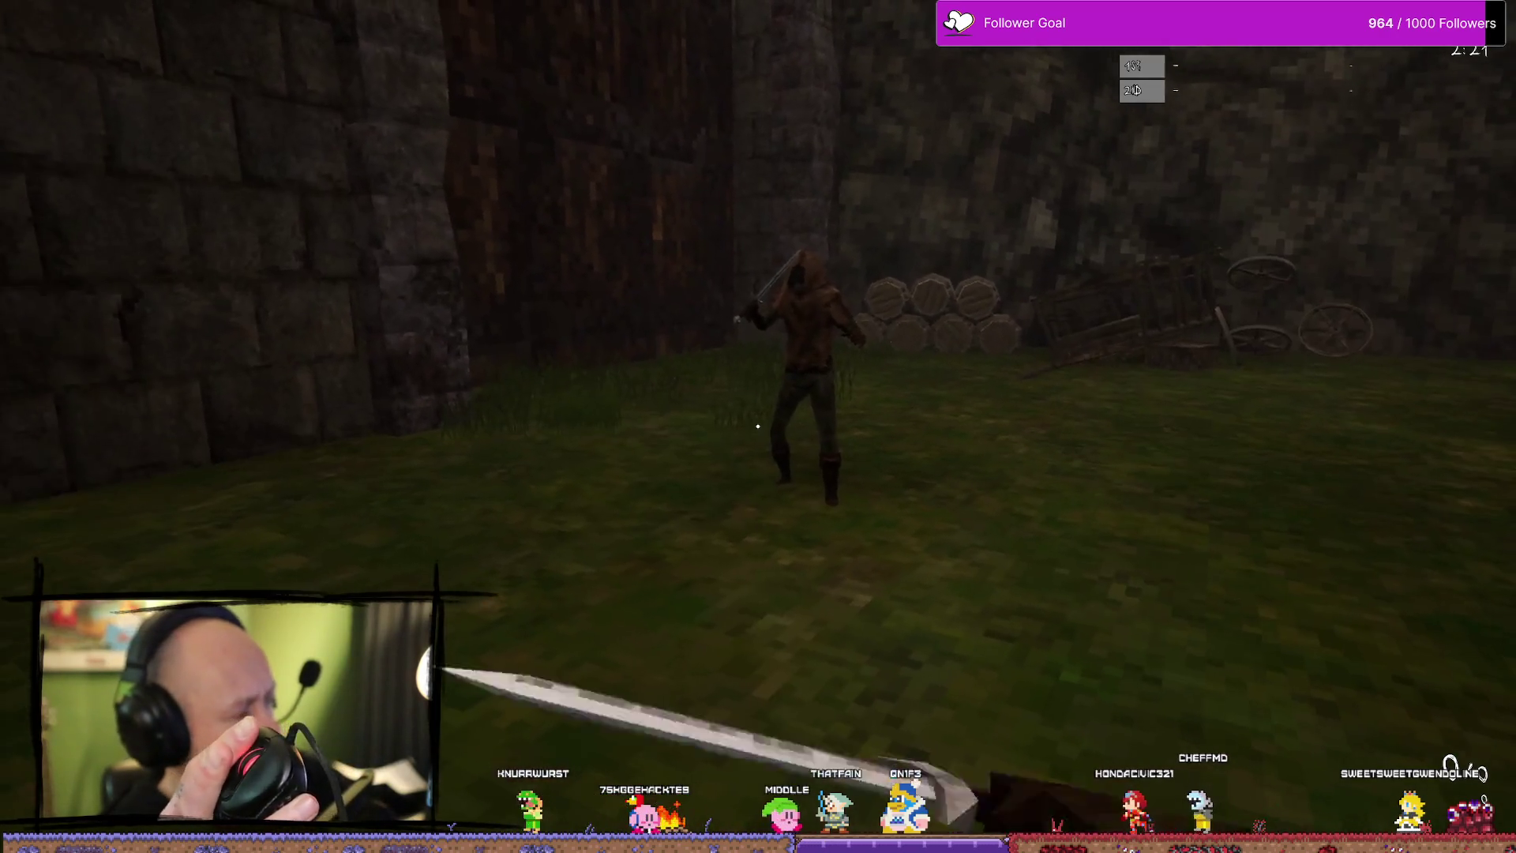
- Keep swinging and advancing on the bot until killed, then respawn in the village
left_click(758, 424)
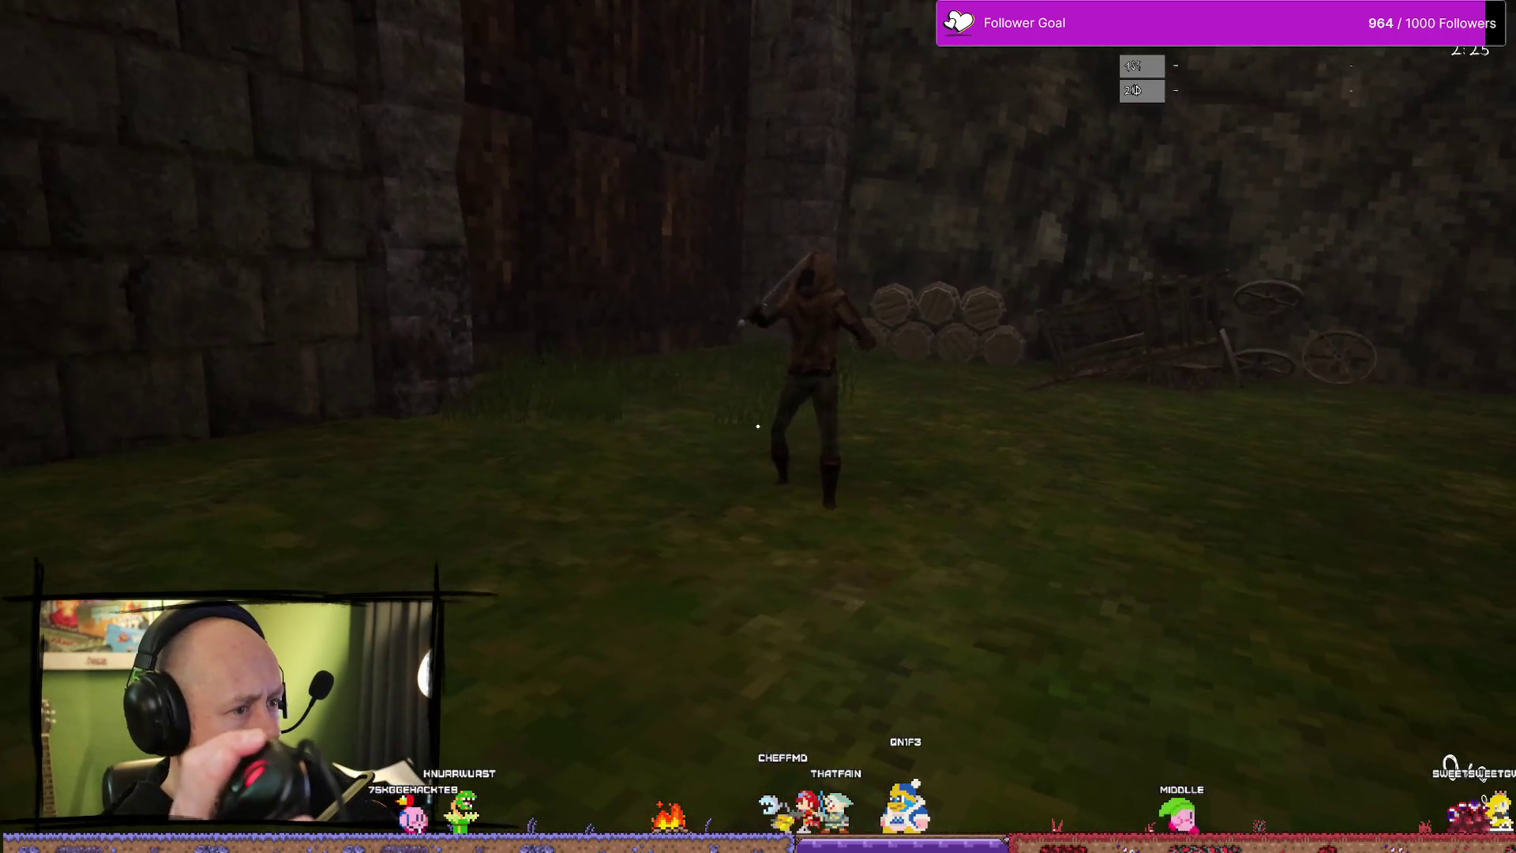
left_click(758, 424)
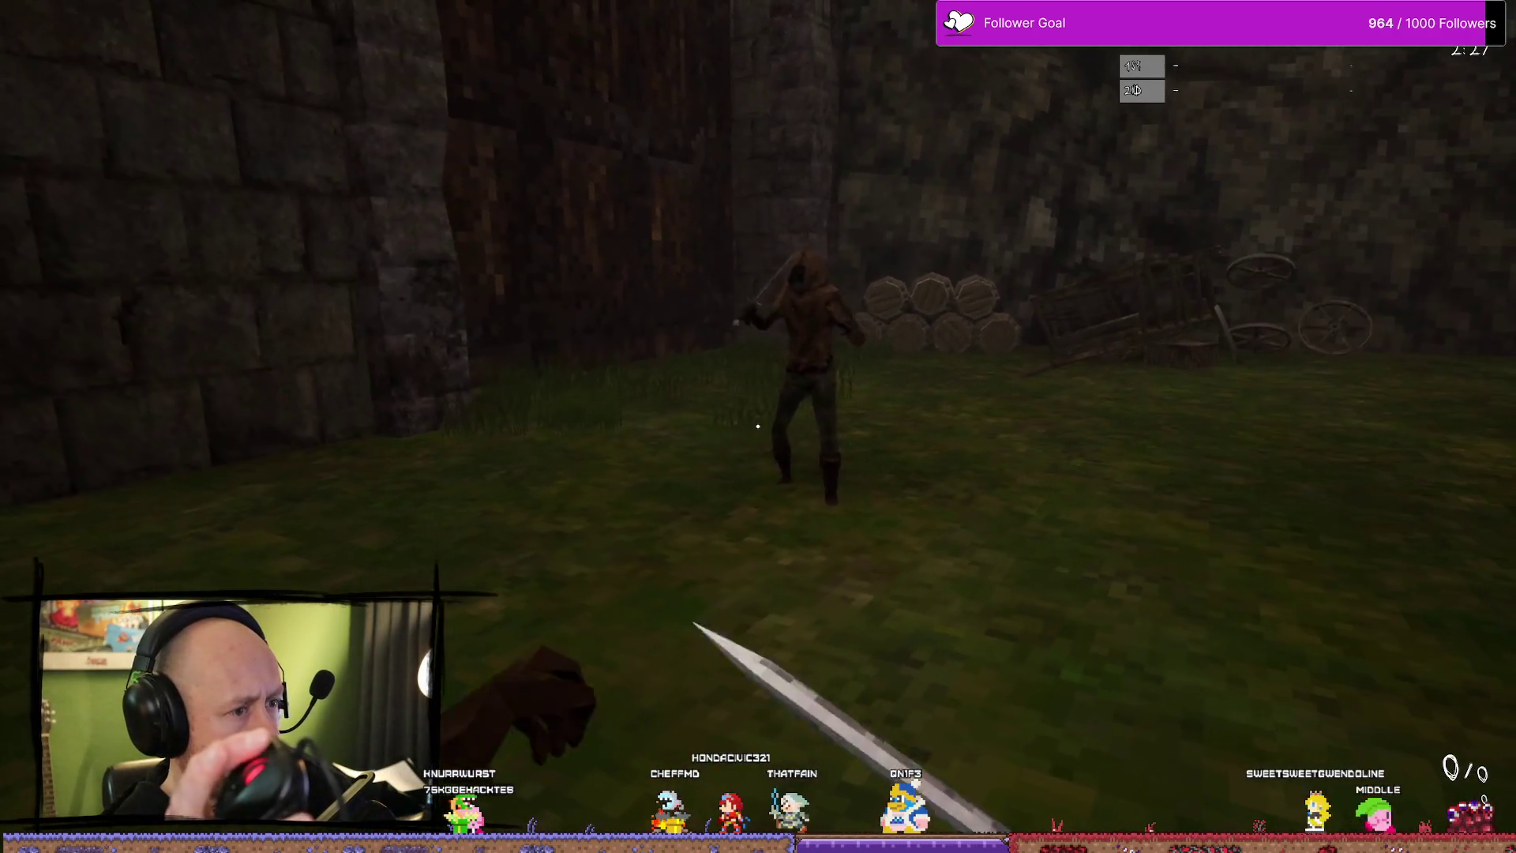
left_click(758, 424)
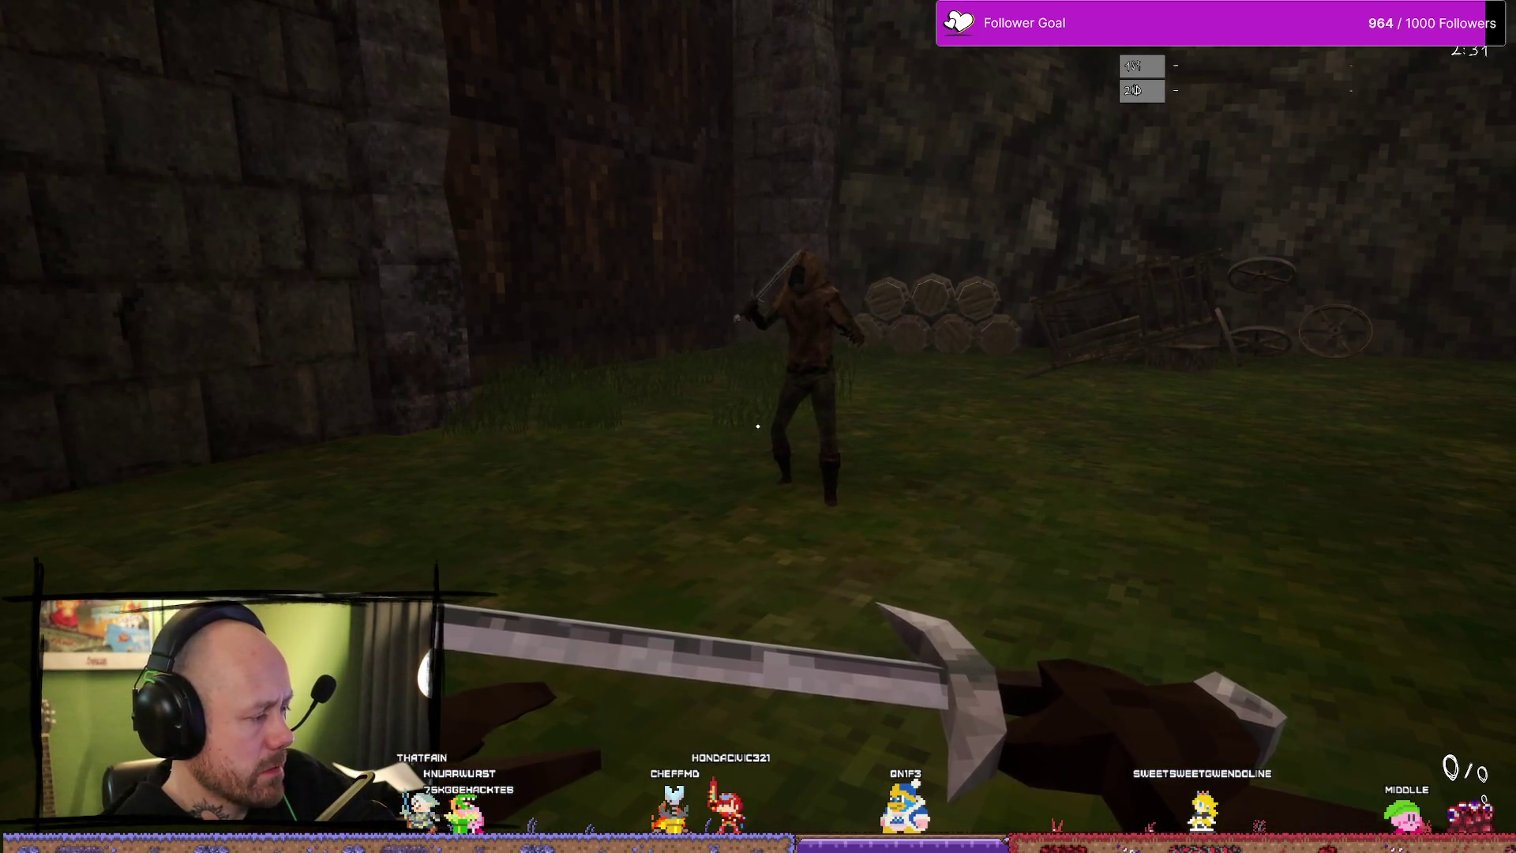
left_click(758, 424)
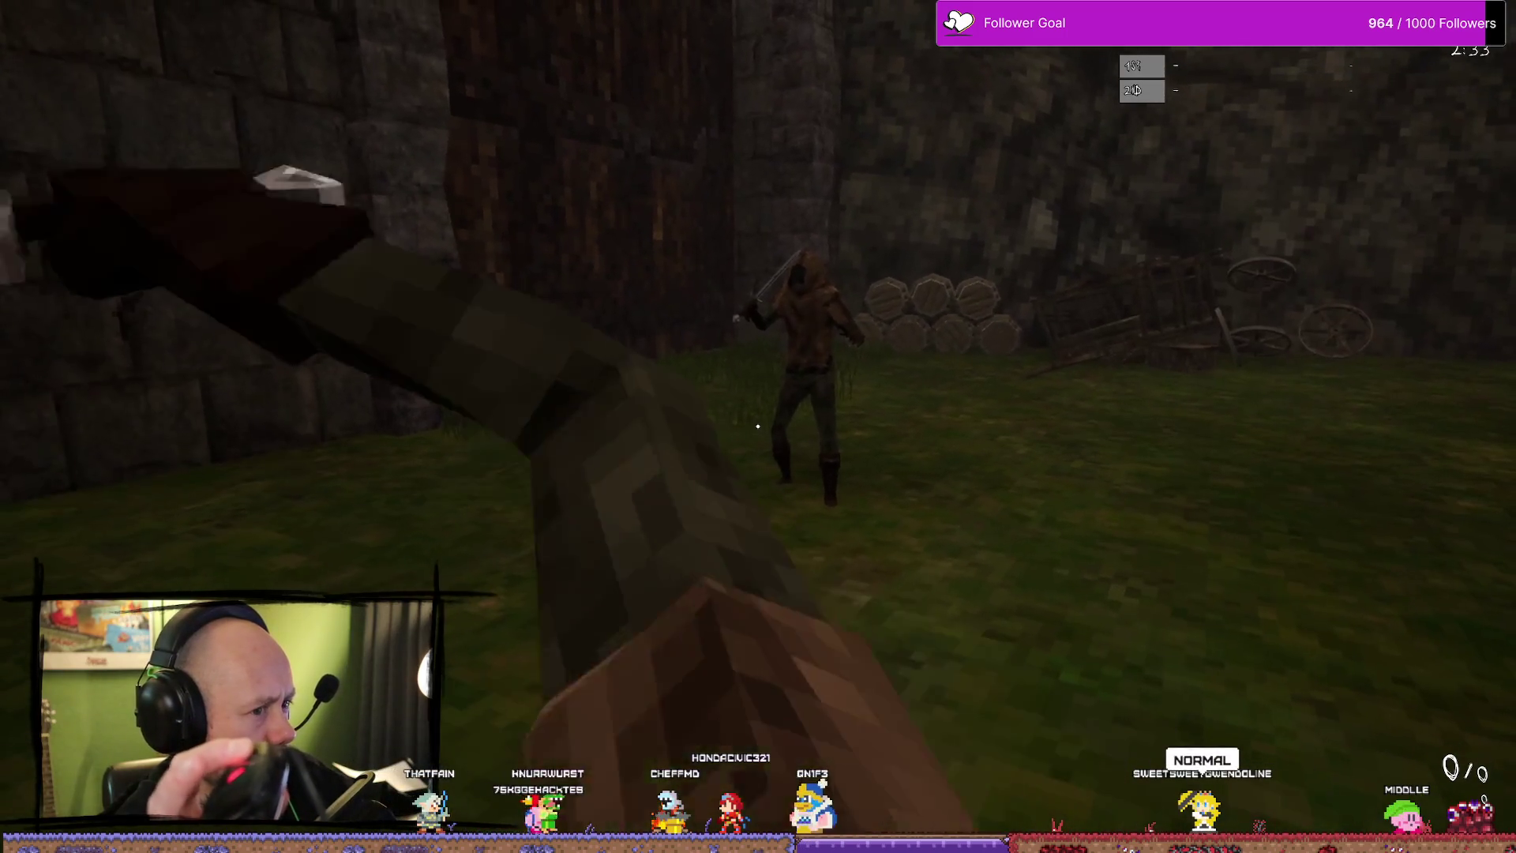
left_click(758, 423)
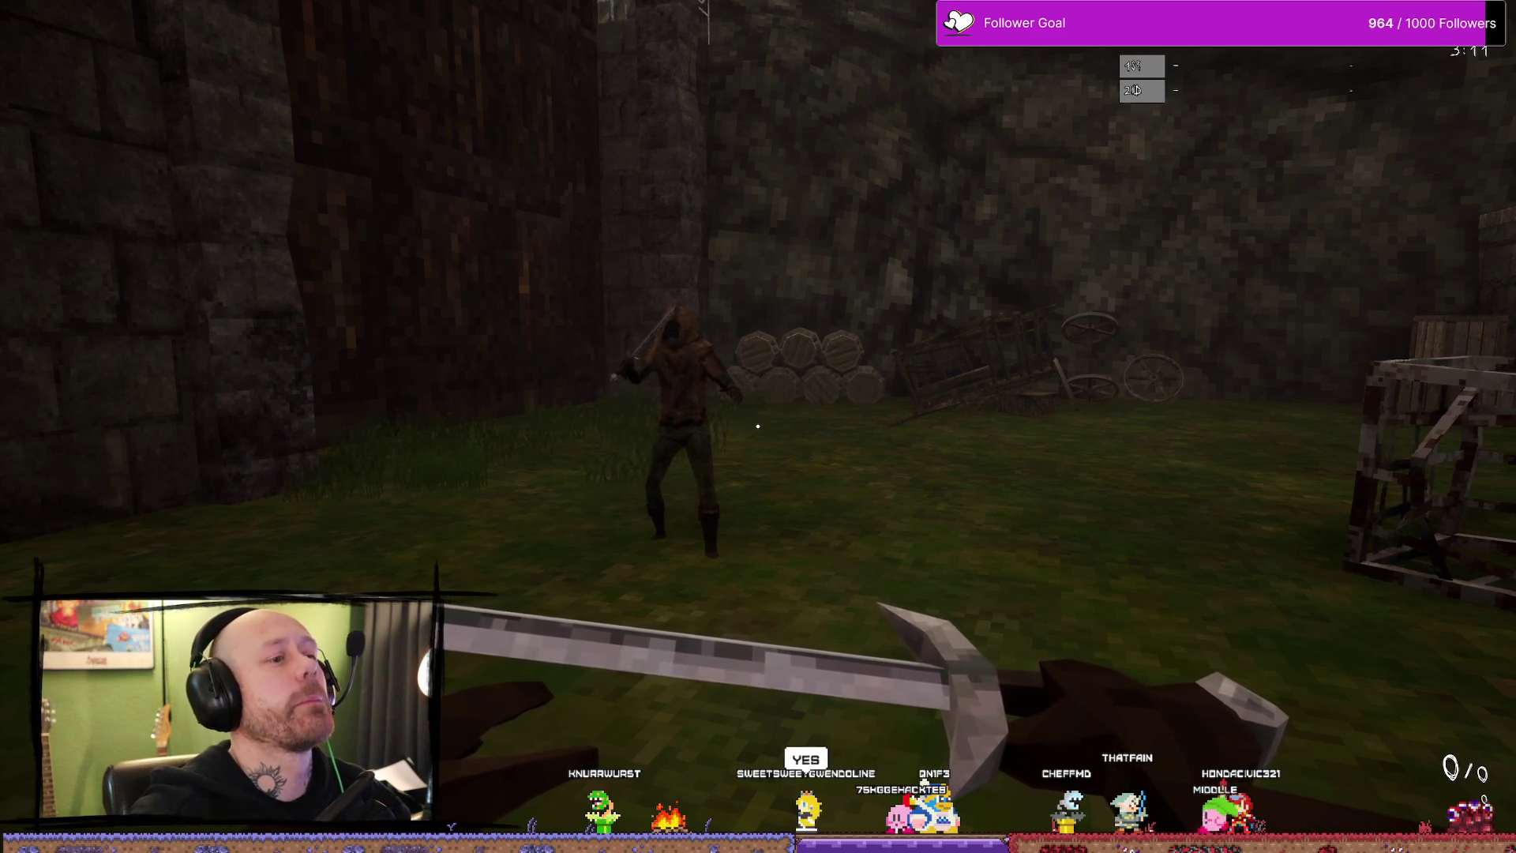
key("w")
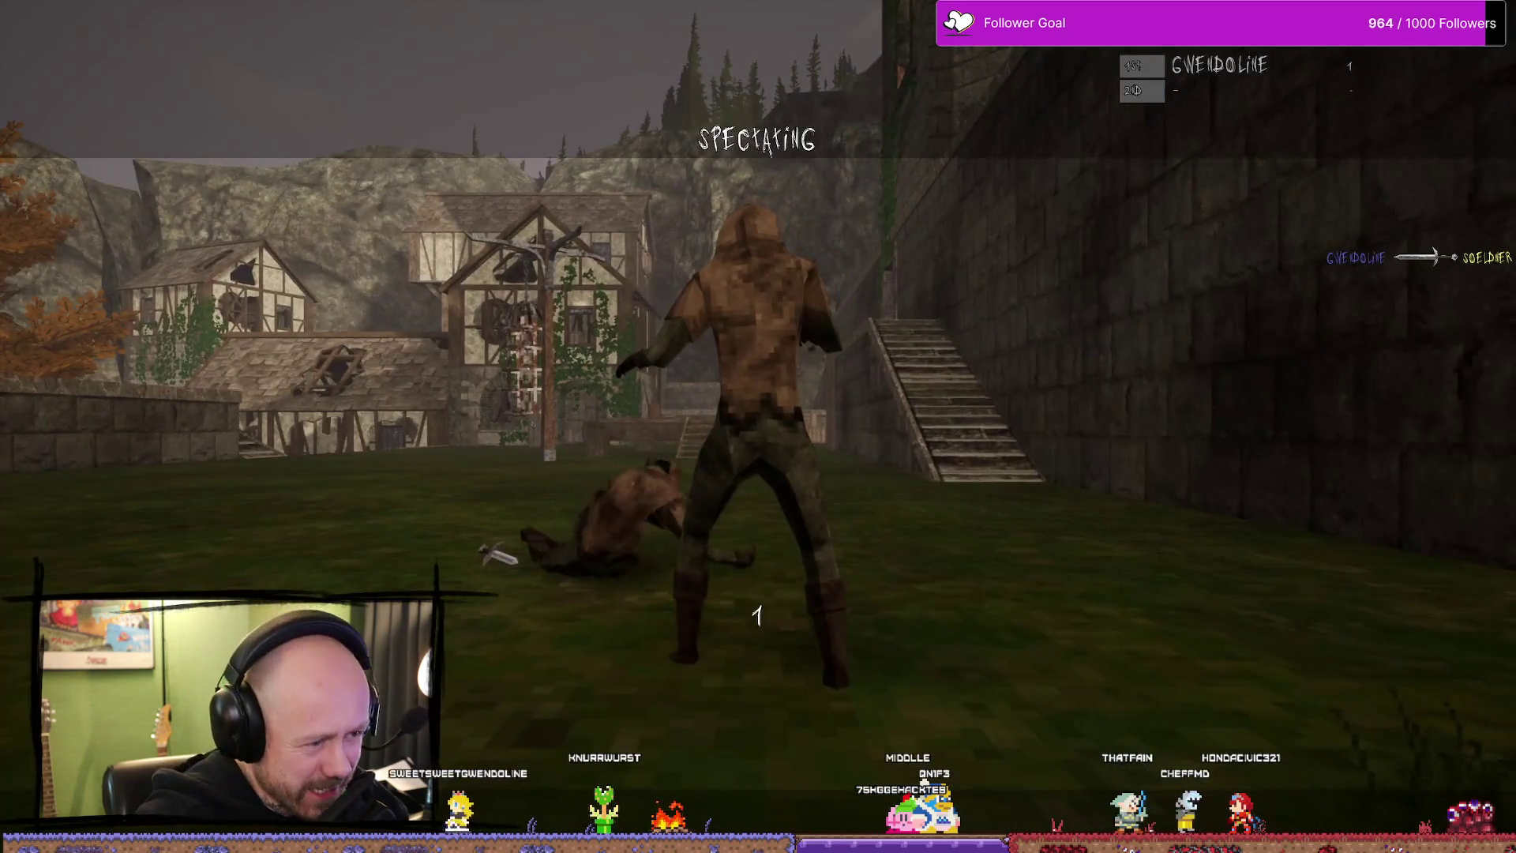
left_click(759, 426)
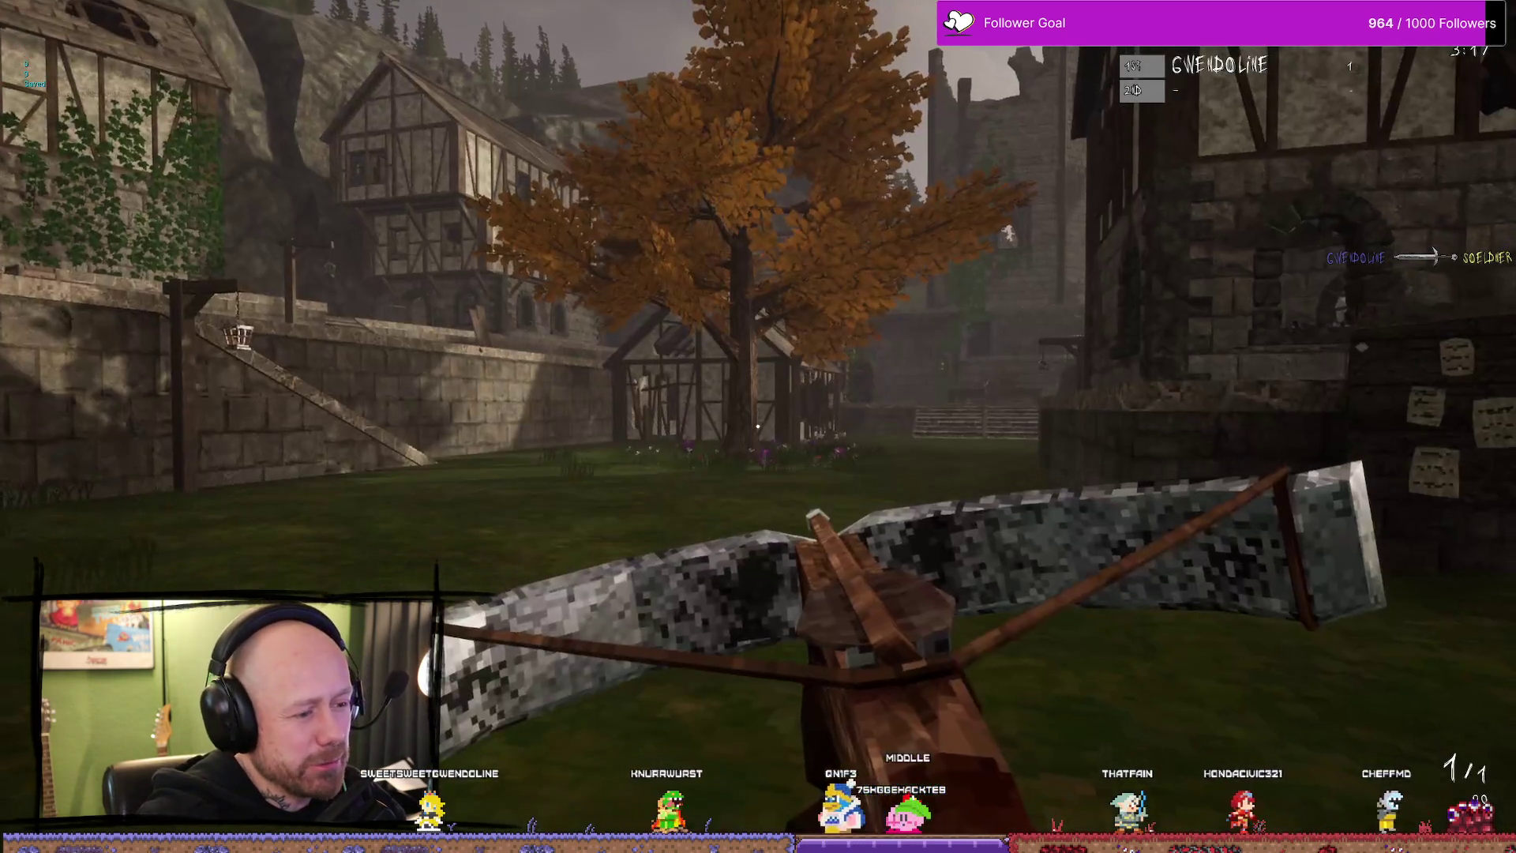
- Switch to the sword and head back toward the courtyard, test-swinging on the way
key("w")
key("1")
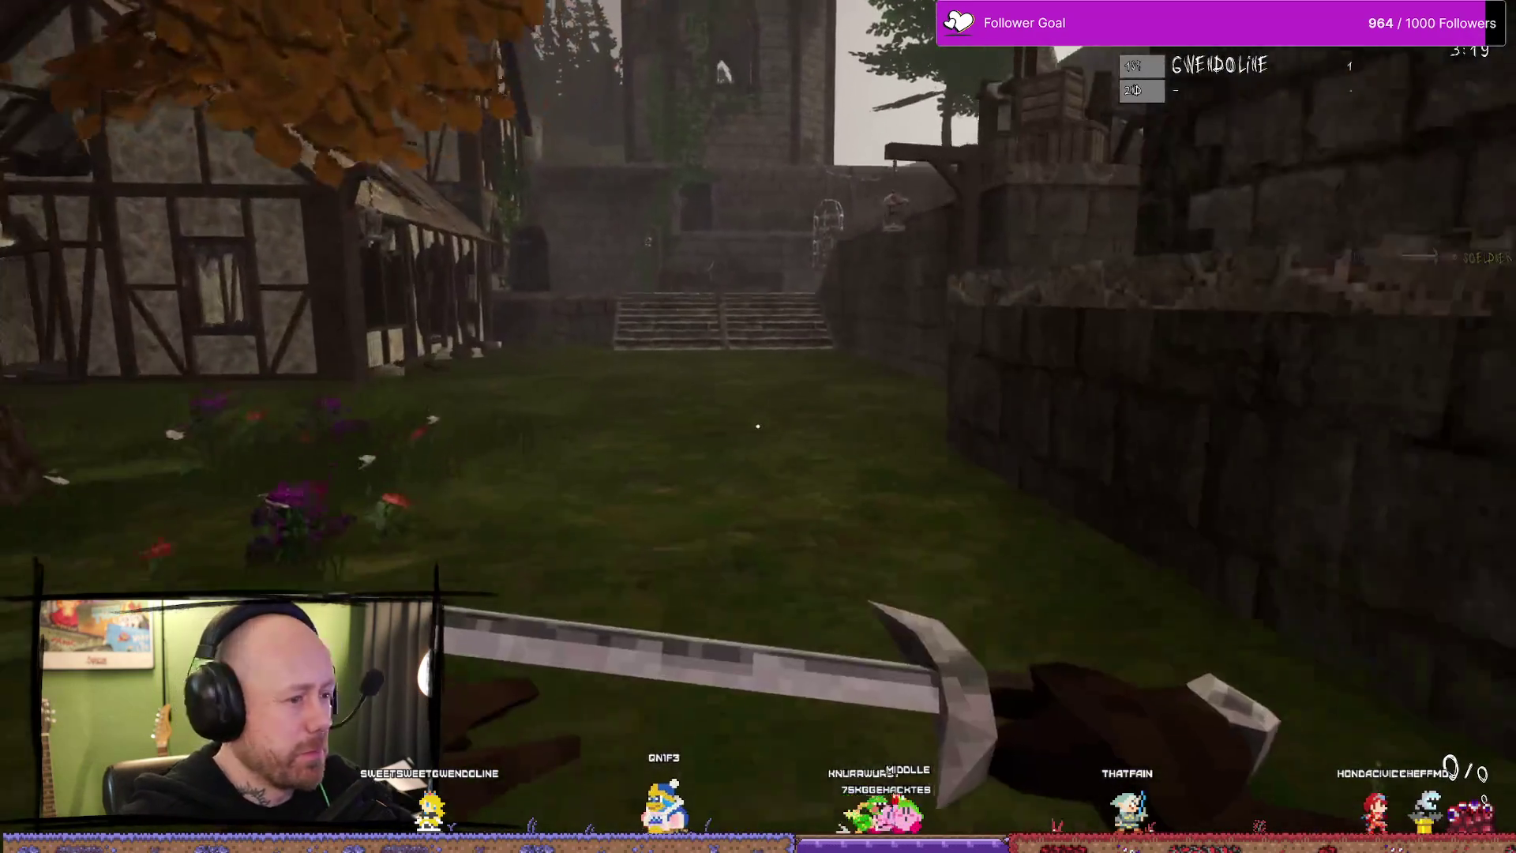
left_click(758, 427)
left_click(757, 426)
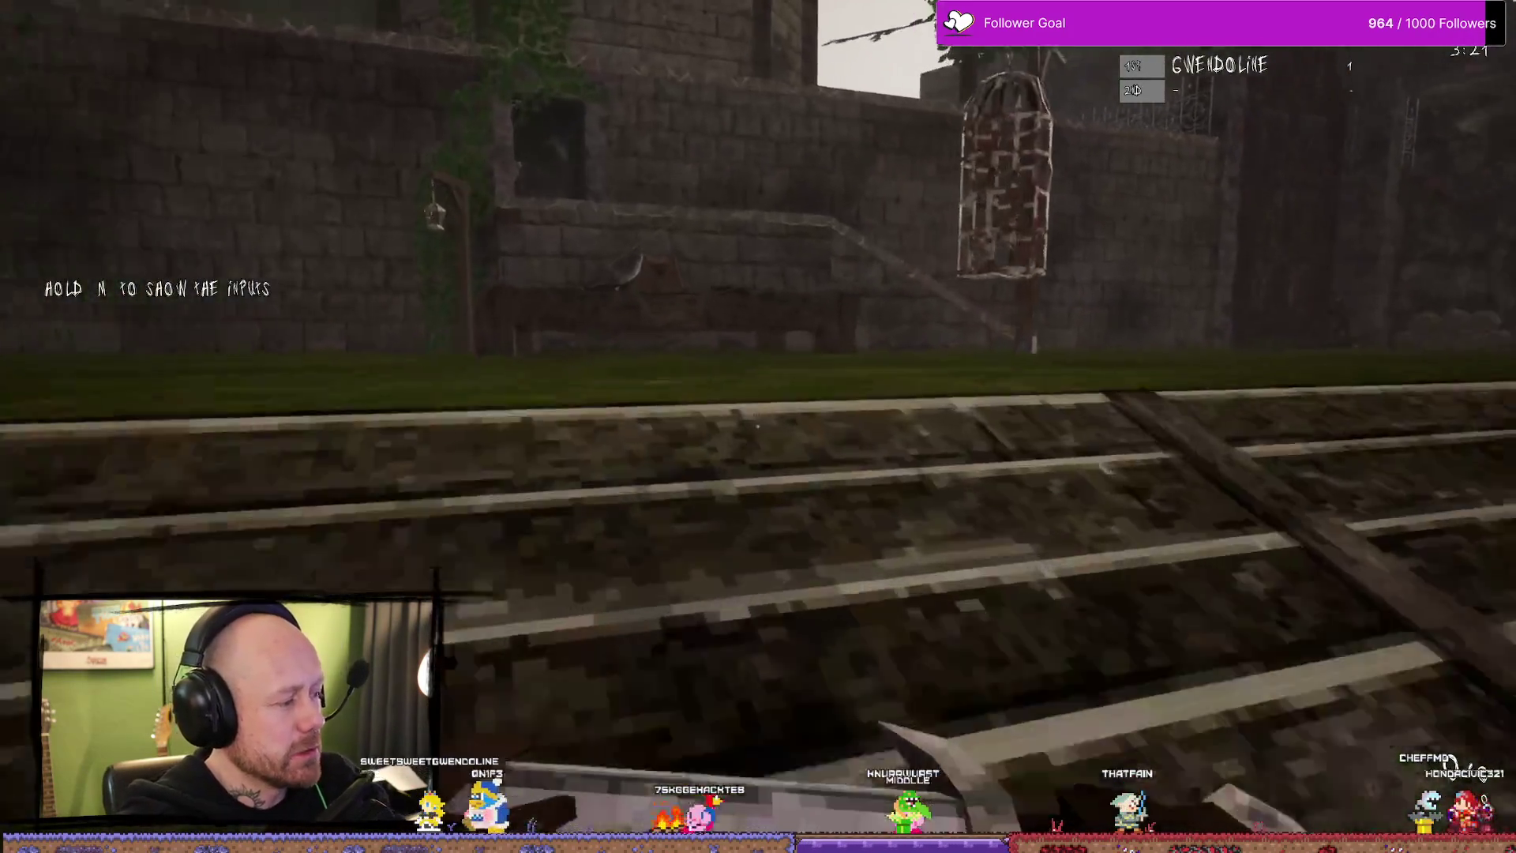
key("w")
- Close in on the hooded bot, sidestep around it and strike it with the sword
left_click(759, 427)
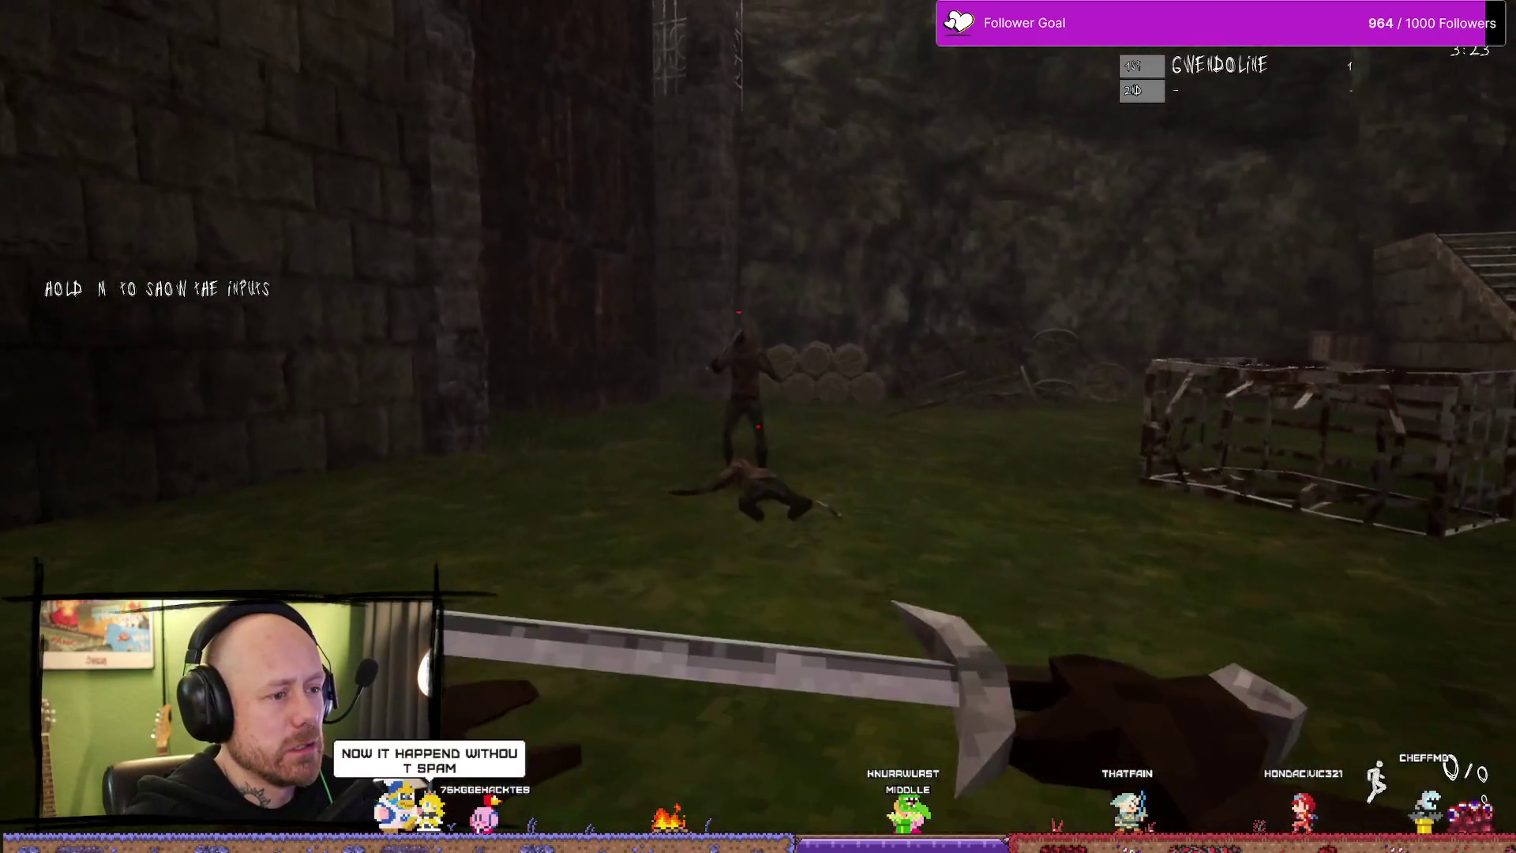
key("w")
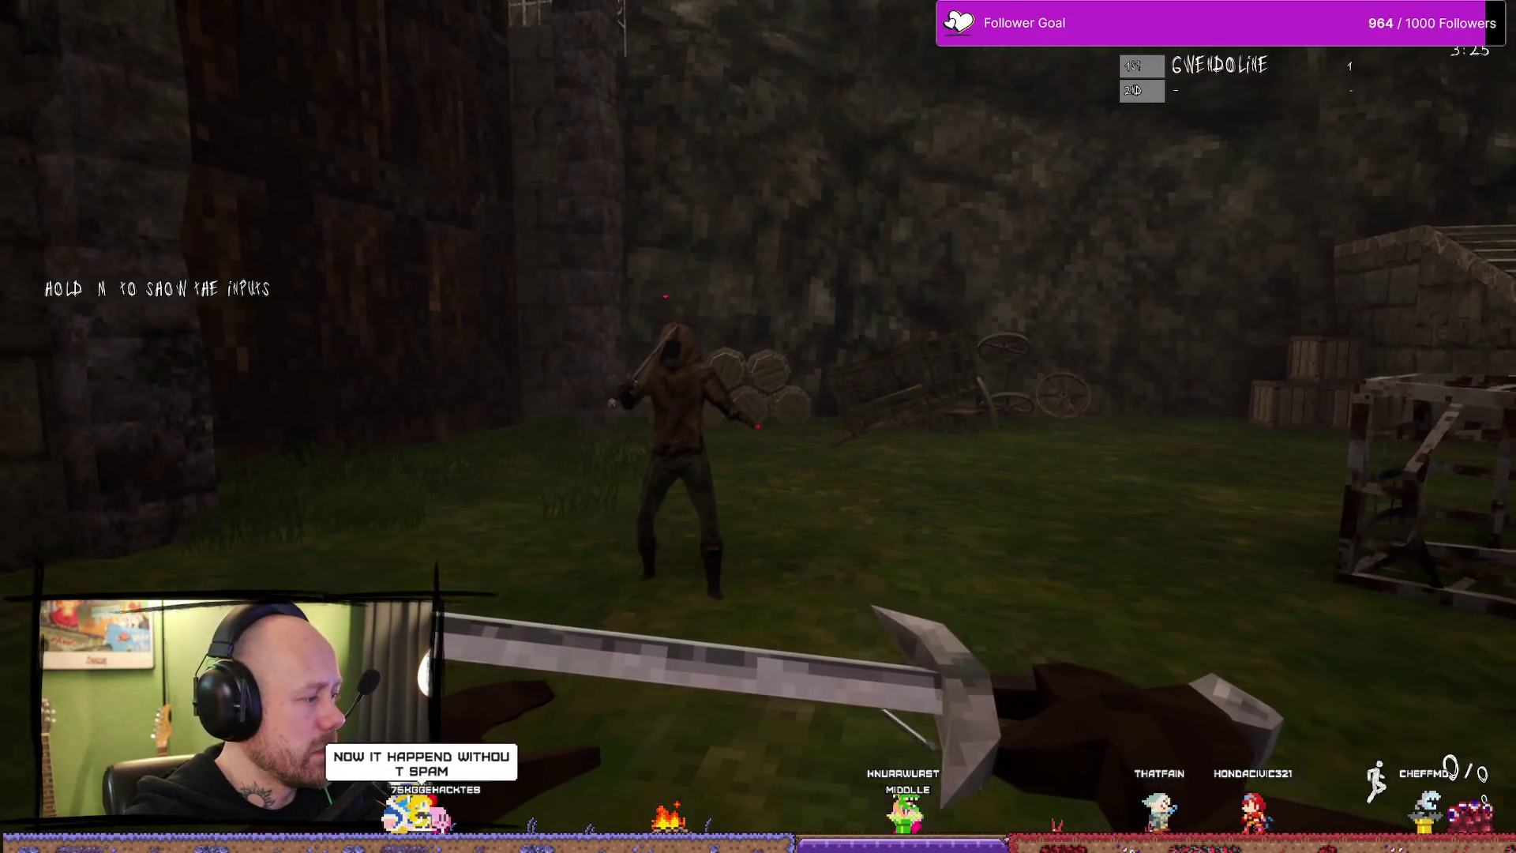
key("d")
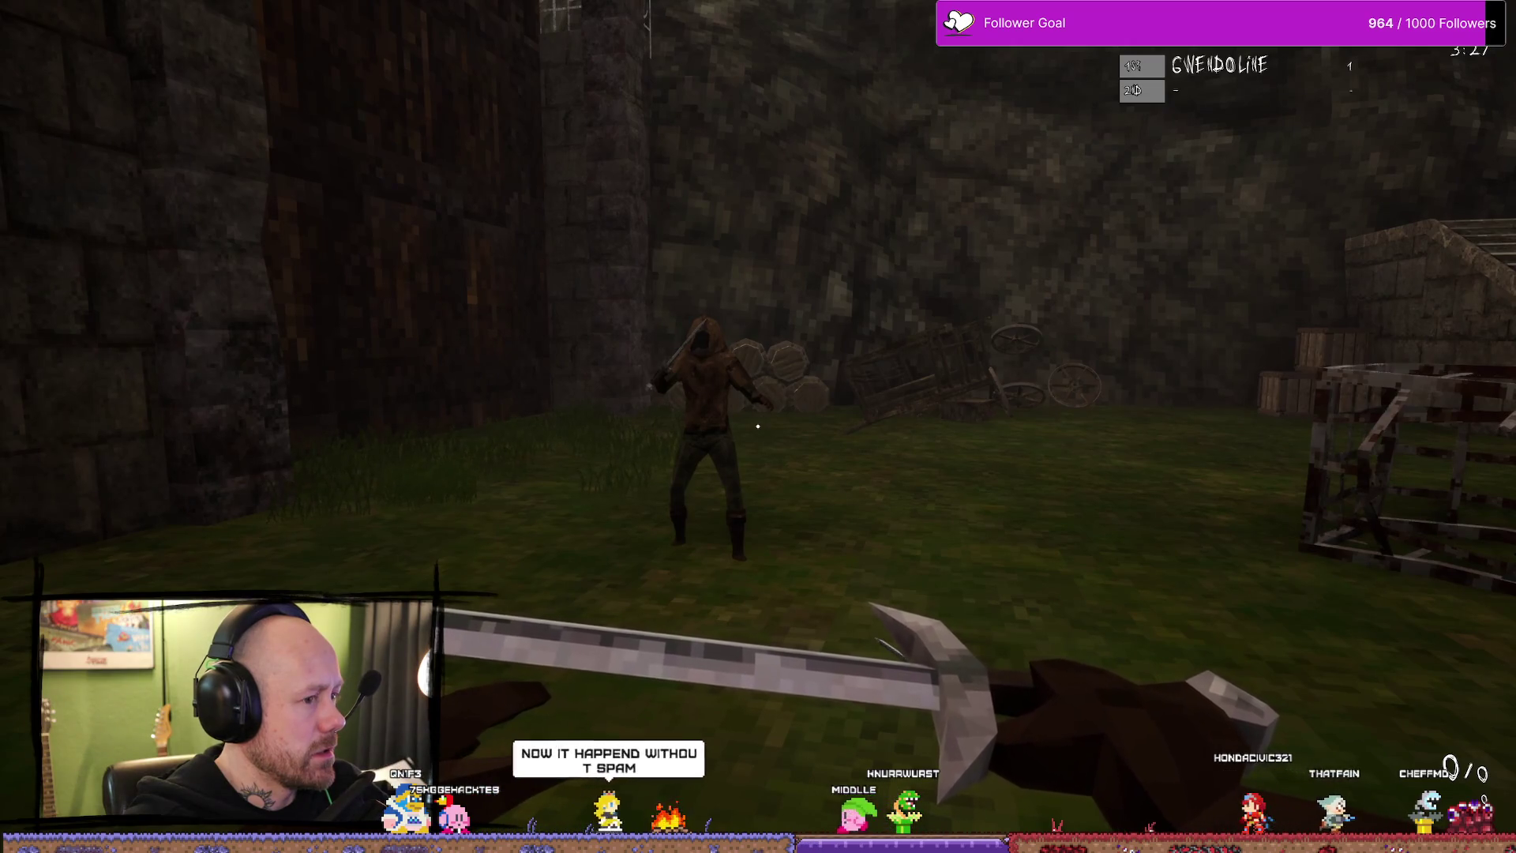
left_click(758, 426)
left_click(758, 426)
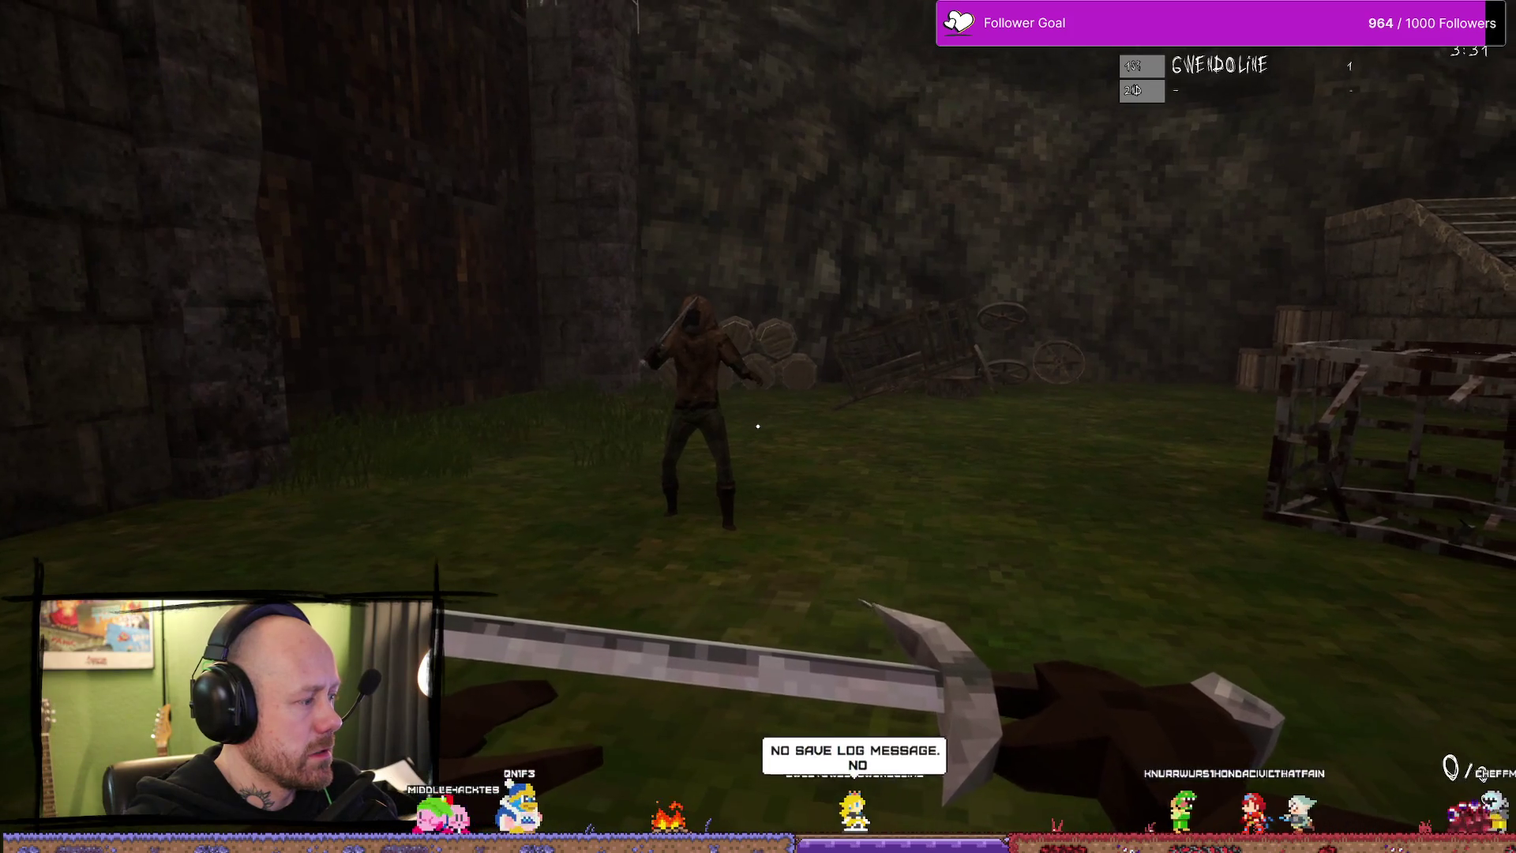
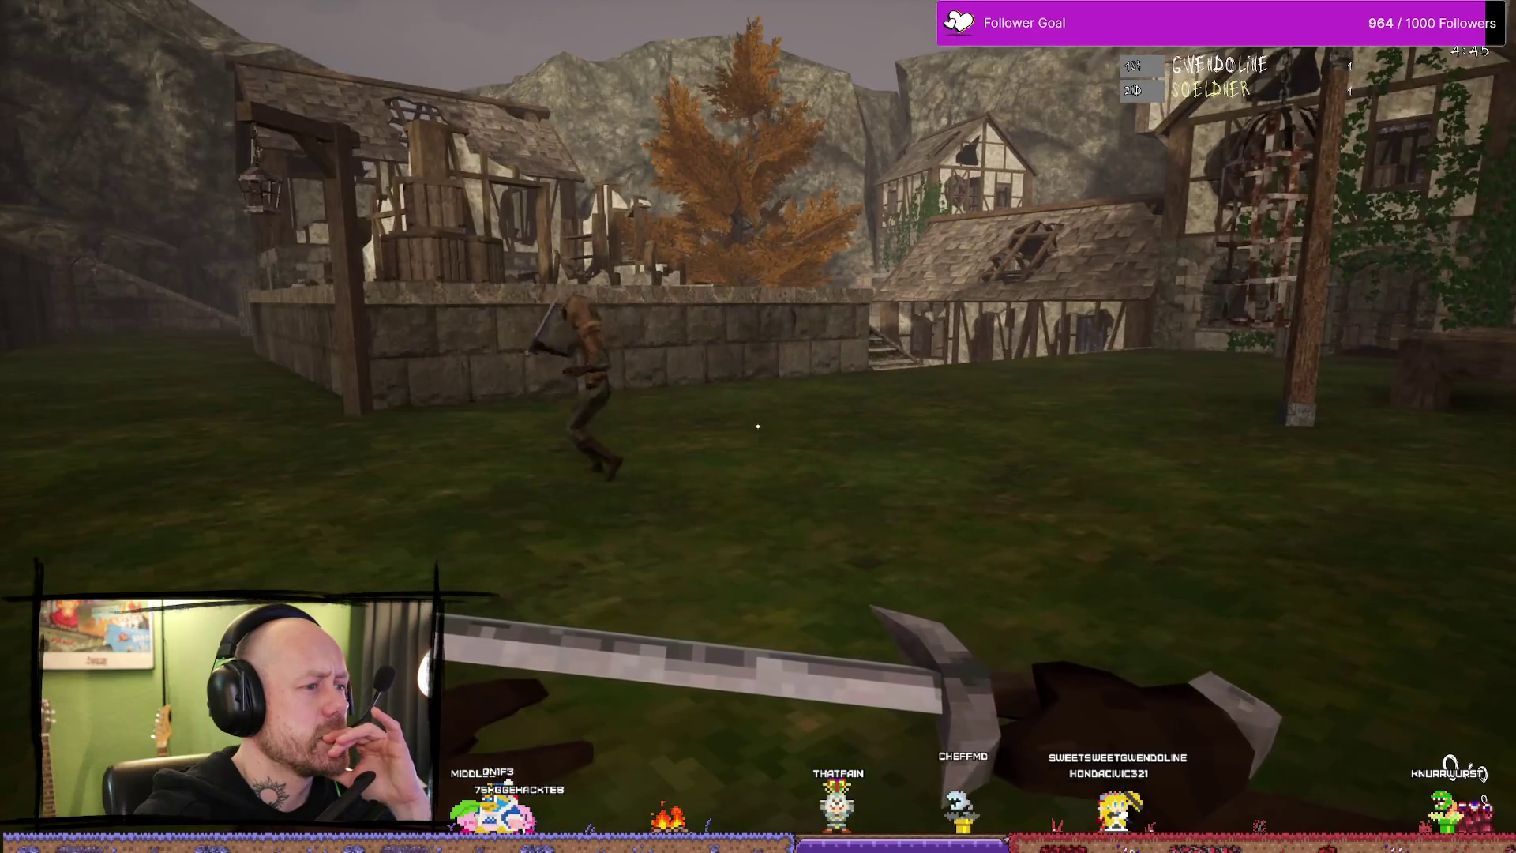
- Swing the sword at the enemy, reposition with WASD, then pause the match with Esc
left_click(759, 427)
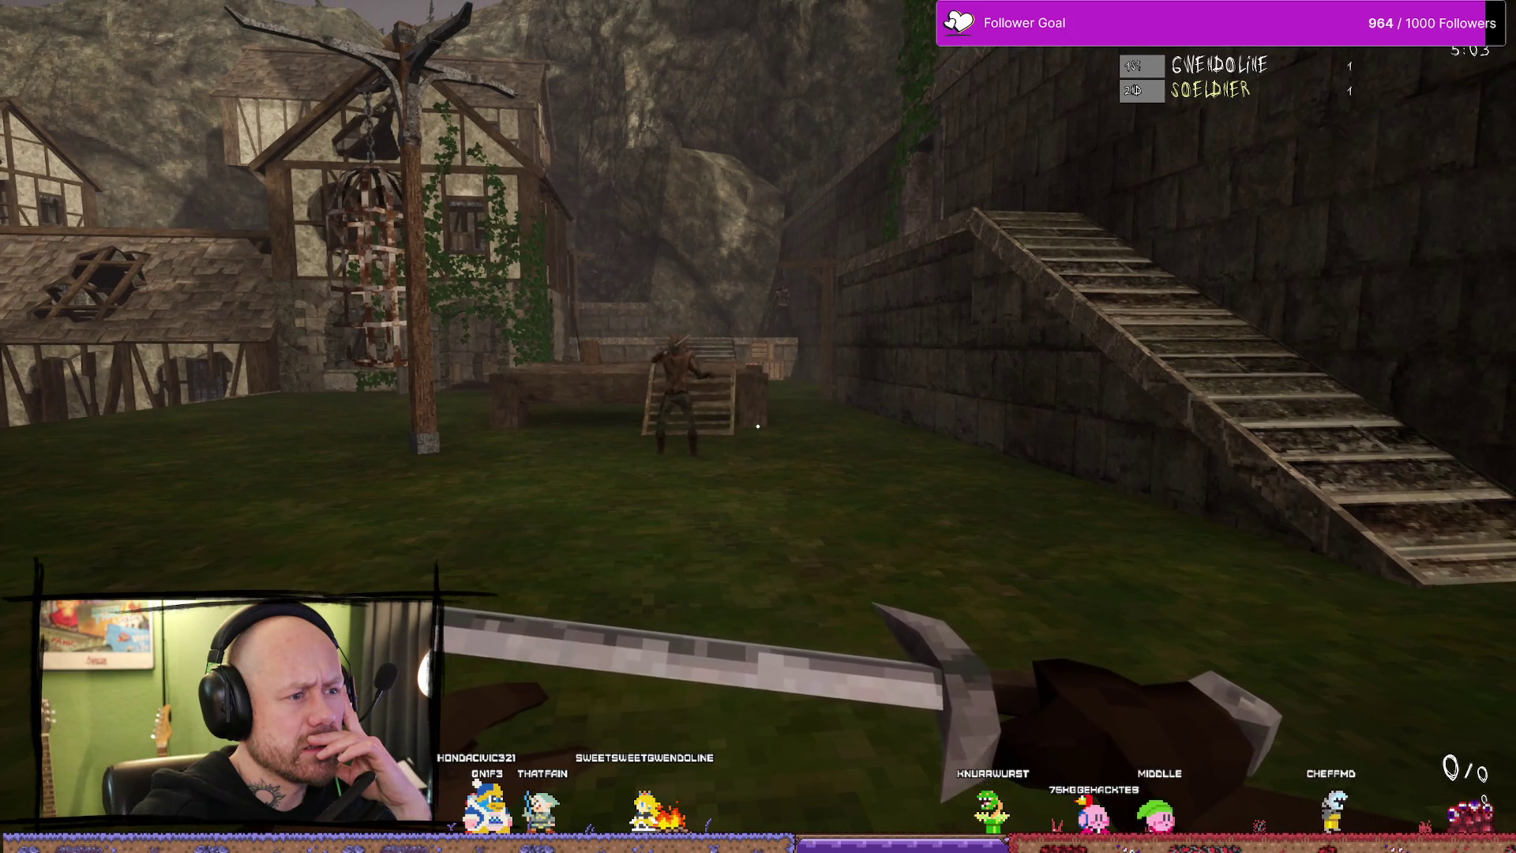
key("s")
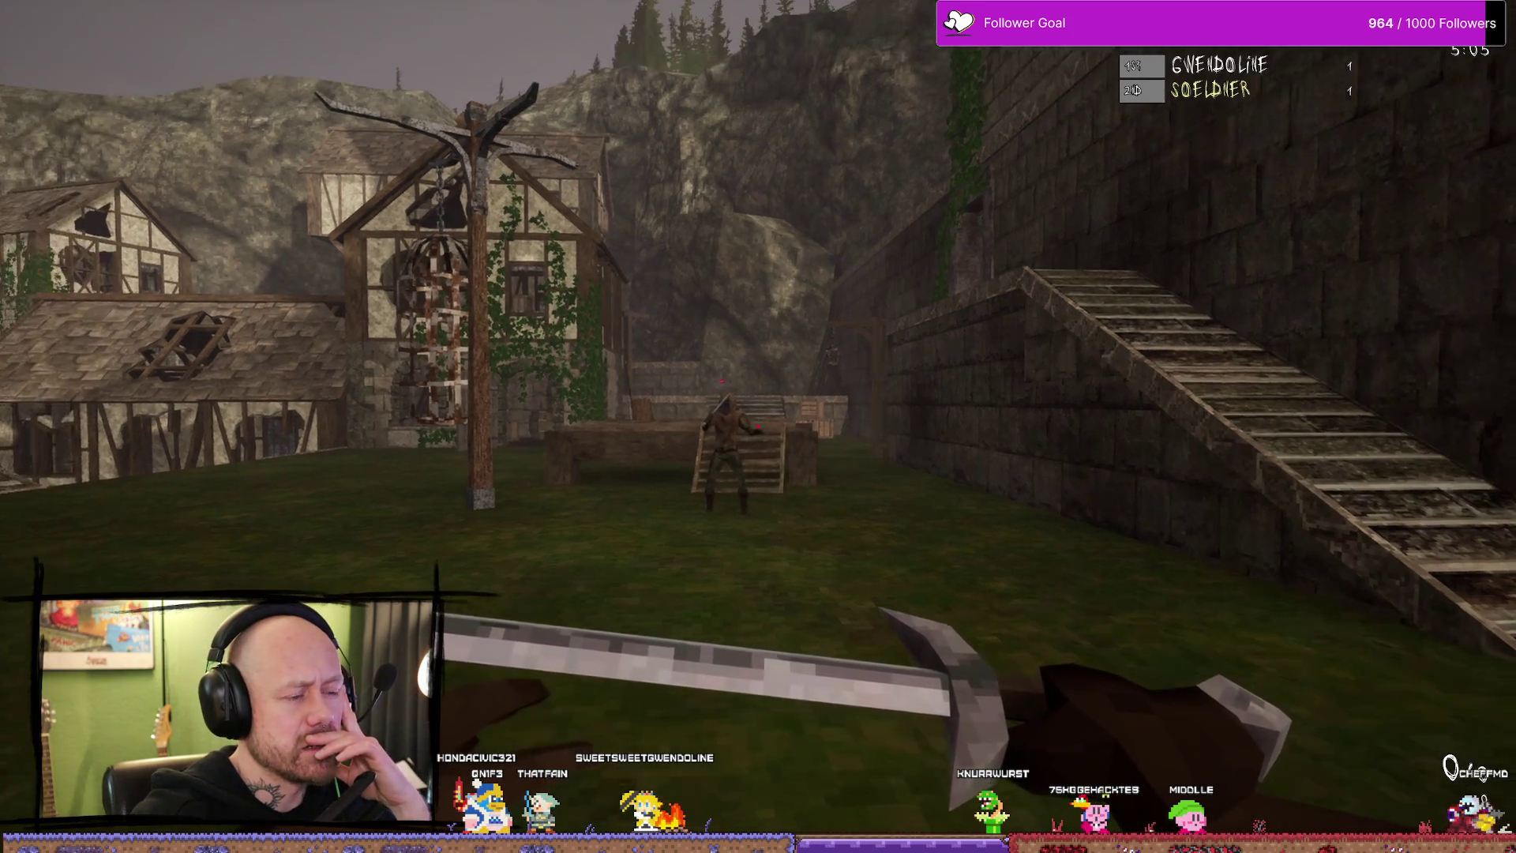
key("s")
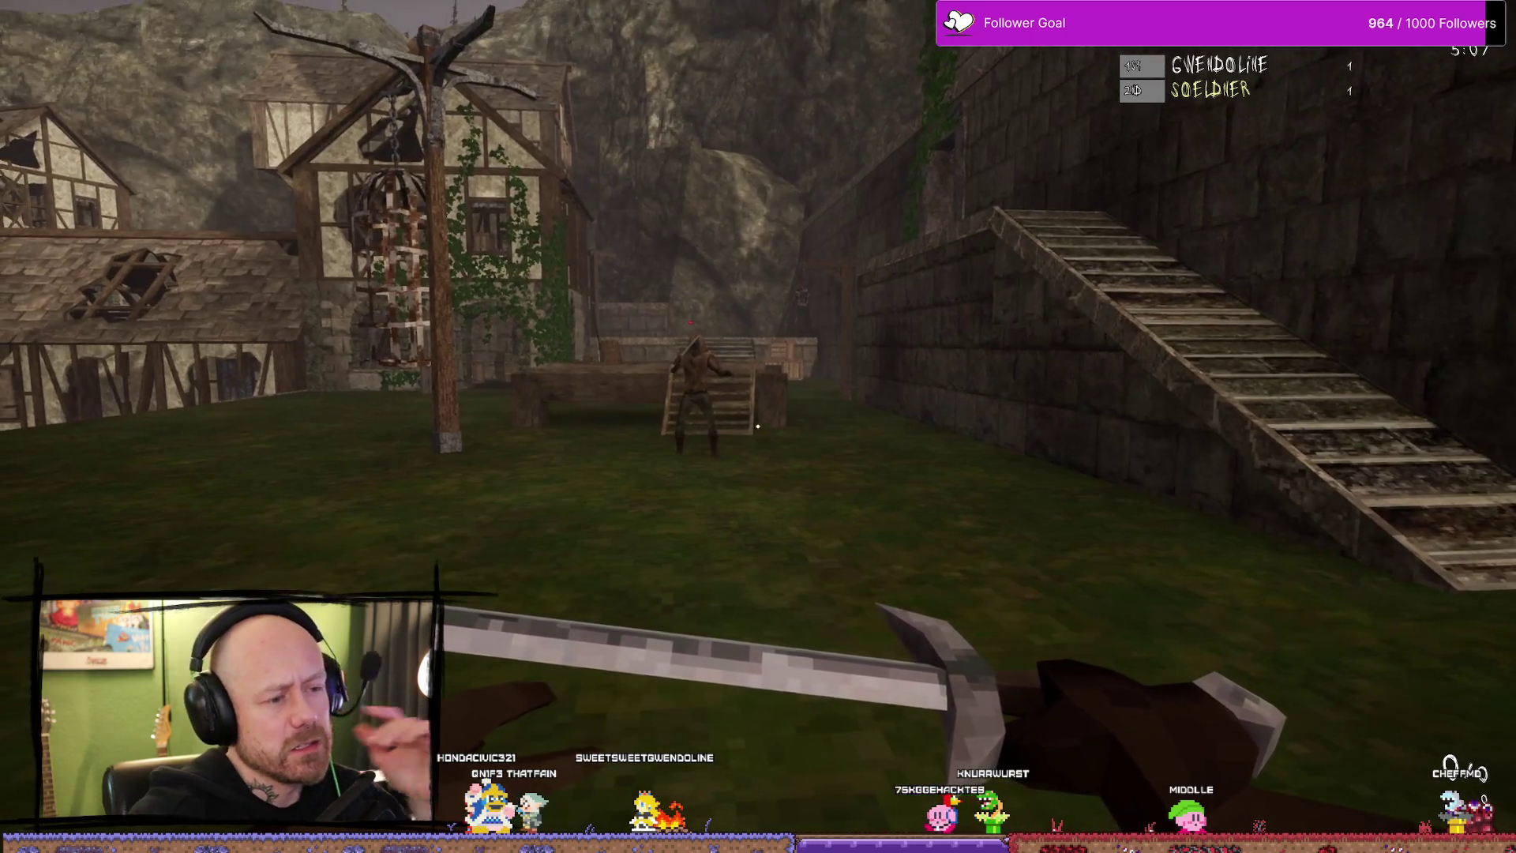
key("w")
key("Escape")
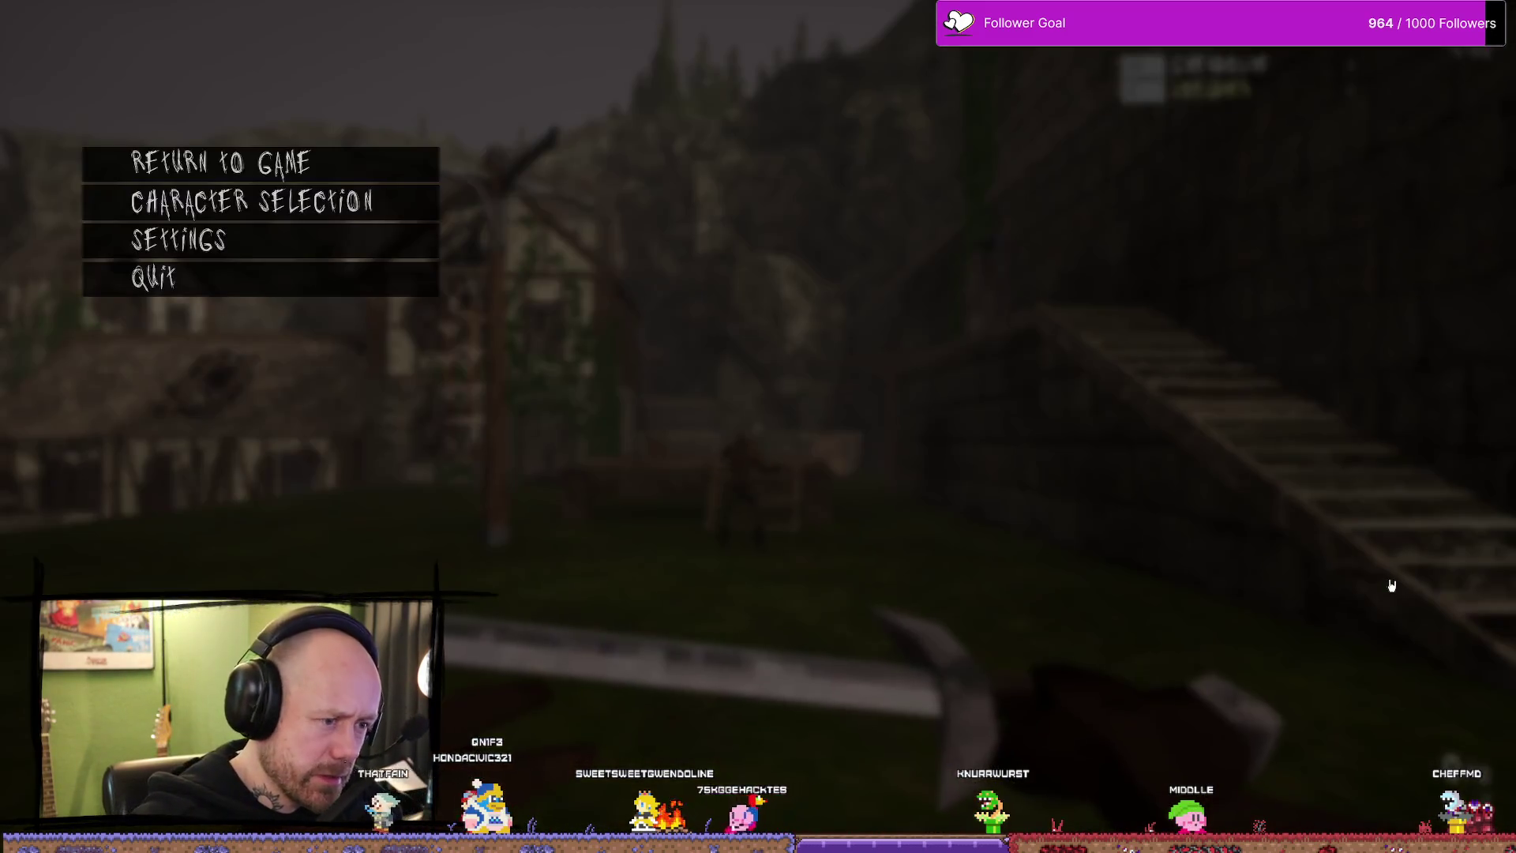
- Quit and confirm leaving the match, then return to the Unreal editor
left_click(273, 287)
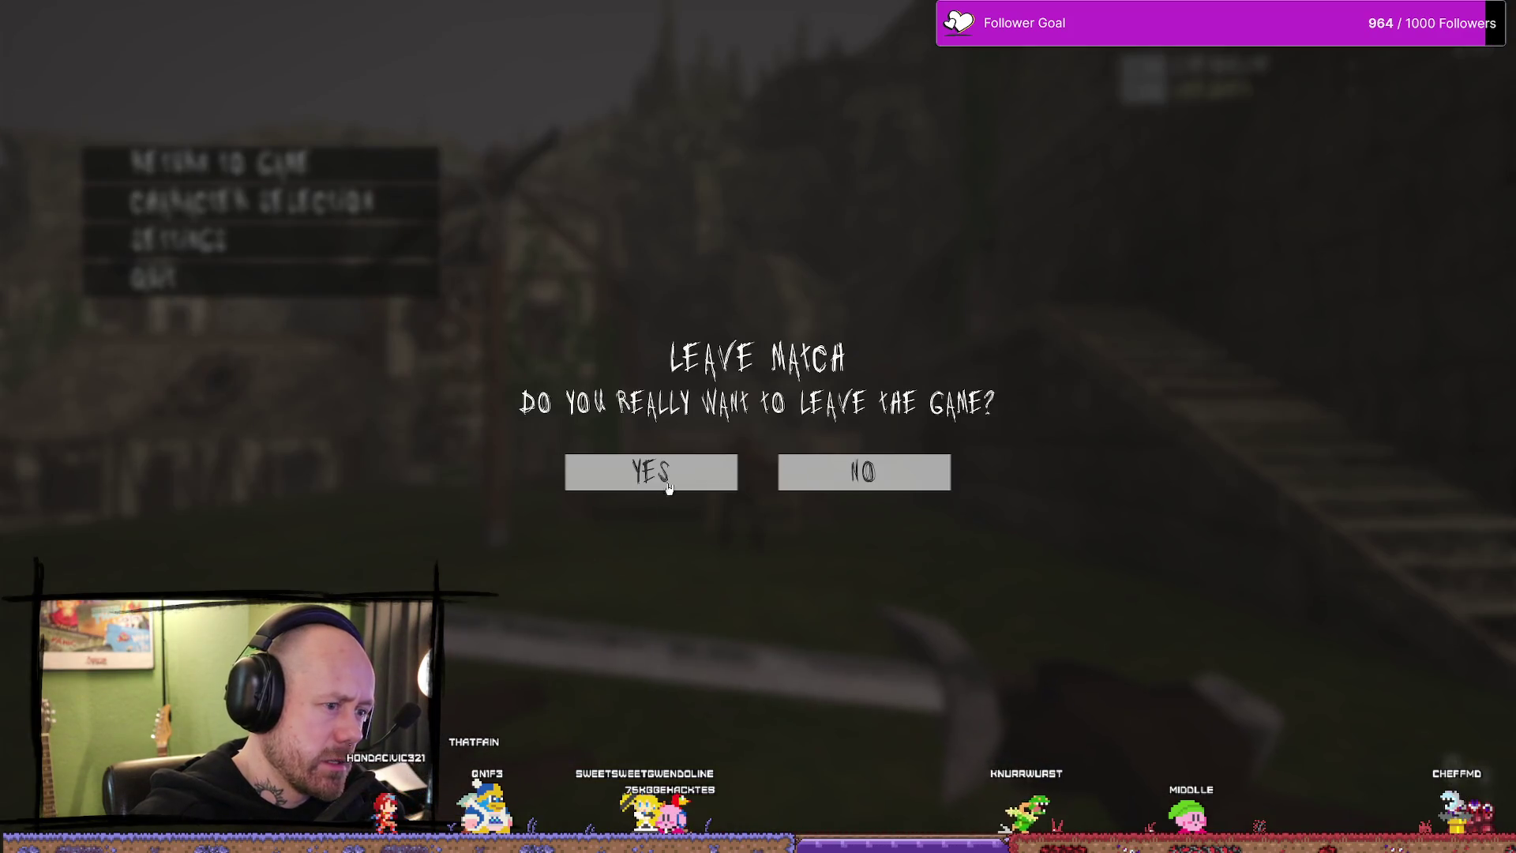
left_click(668, 485)
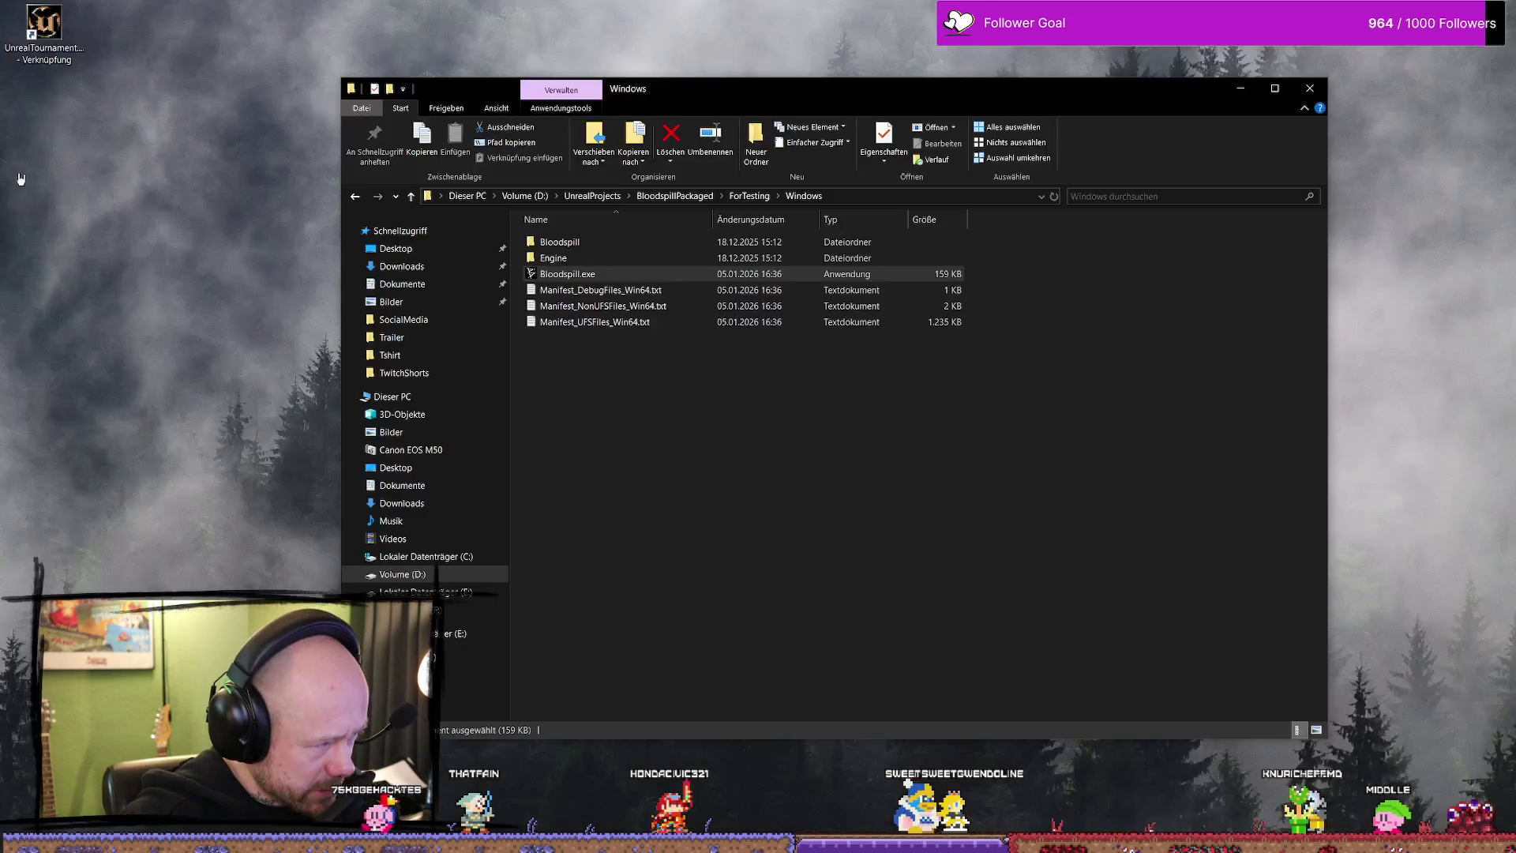
key("alt+Tab")
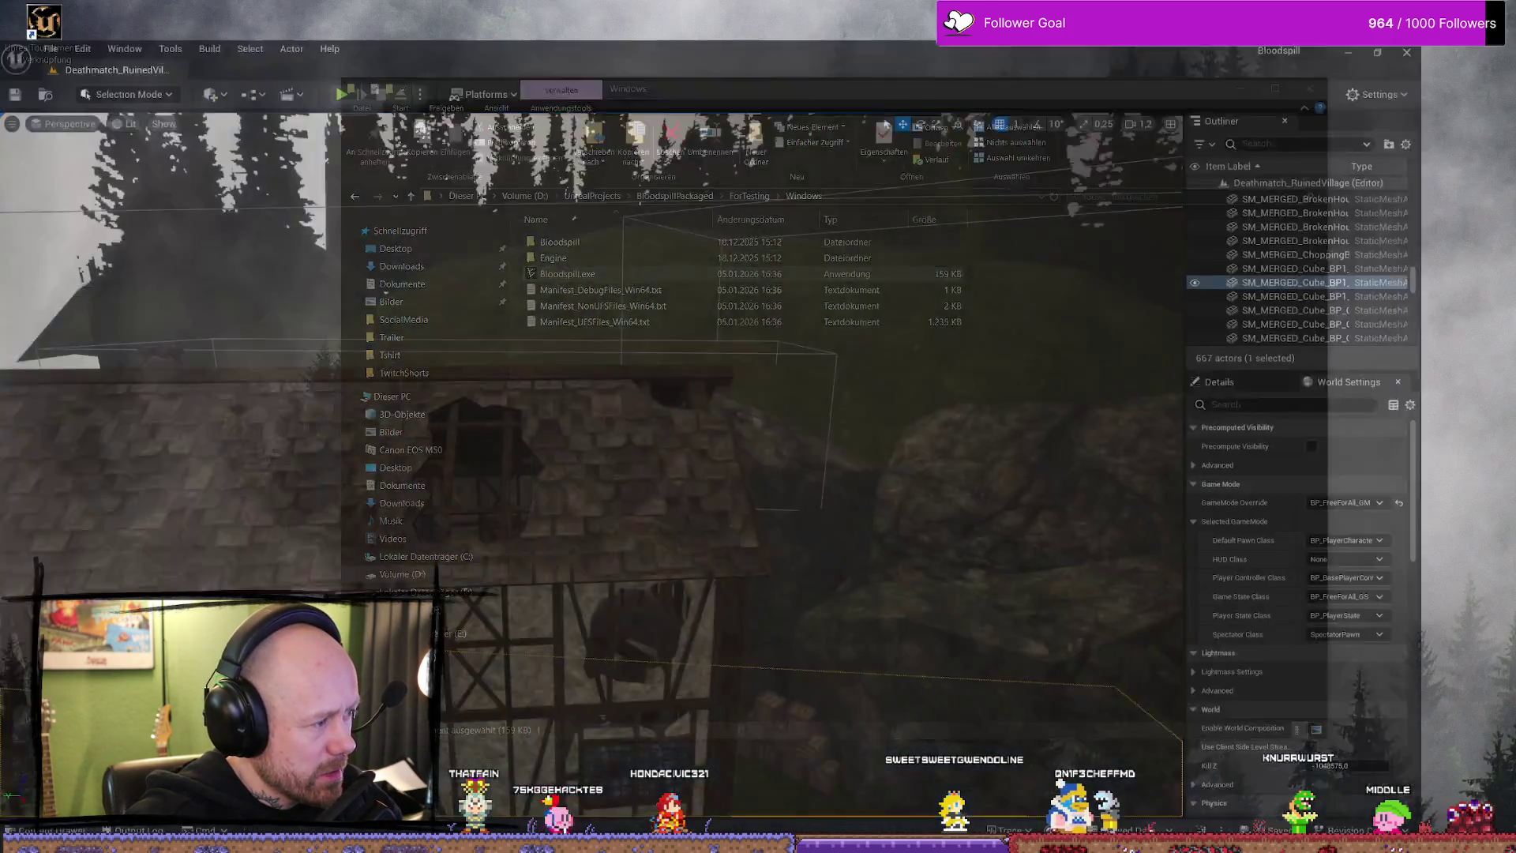
- Open BP_PlayerCharacter from the Content Drawer and maximize its Blueprint editor
key("f")
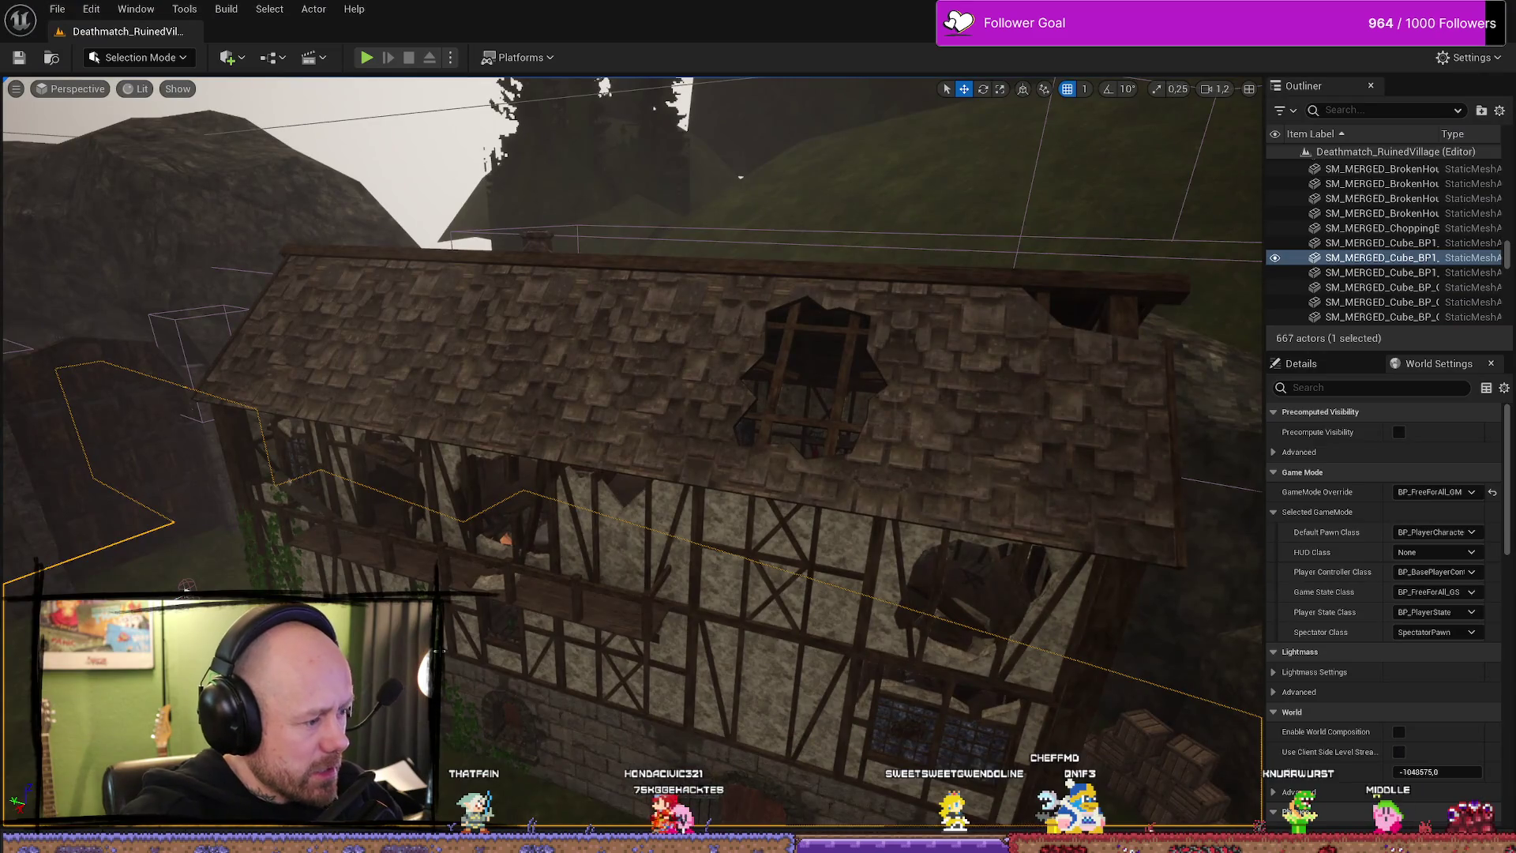
key("ctrl+space")
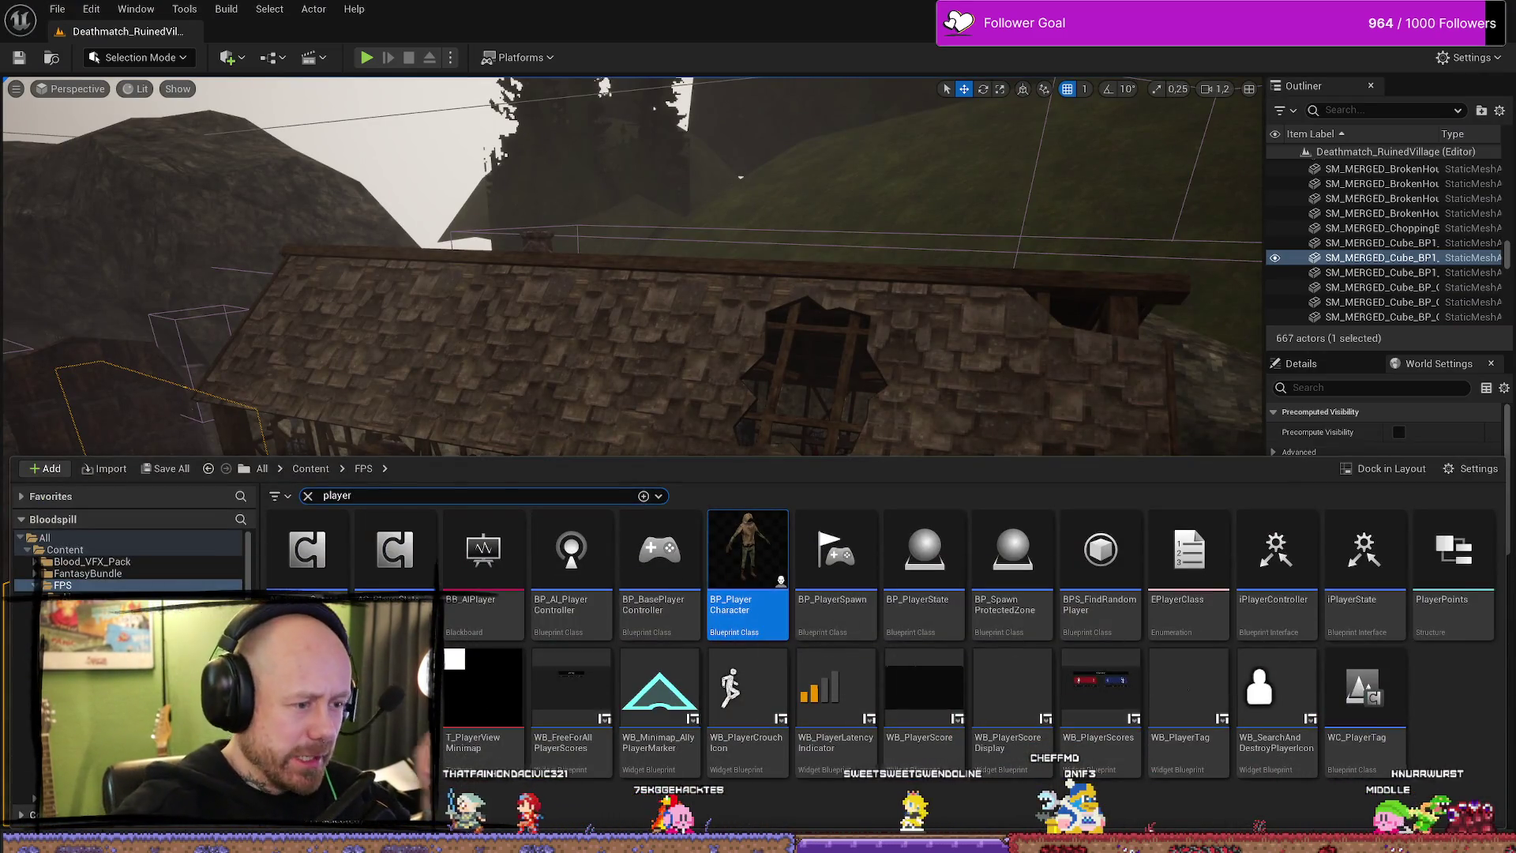
key("alt+Tab")
key("alt+Tab")
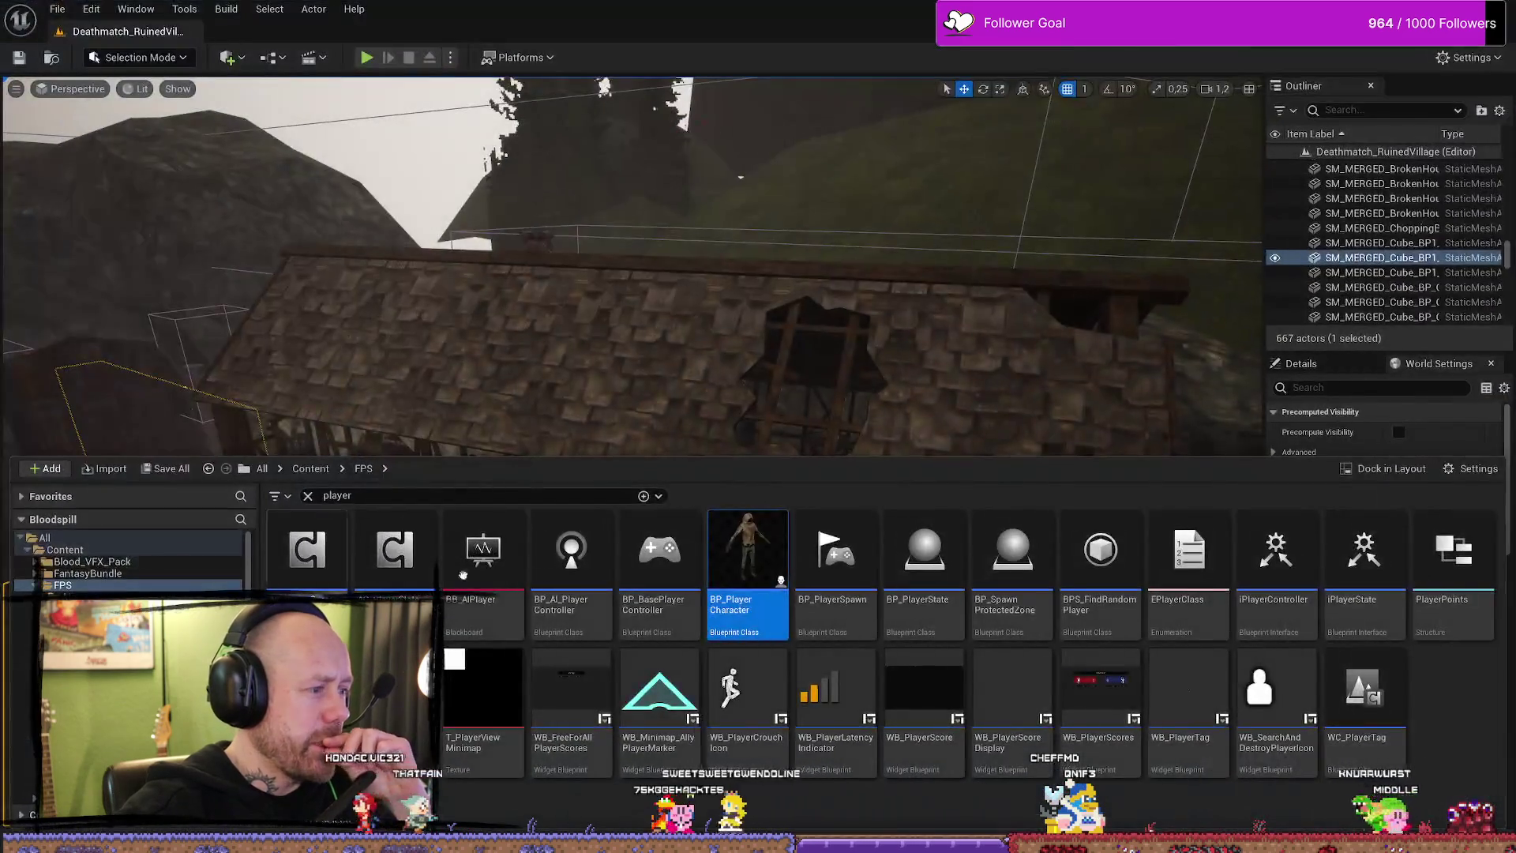
double_click(770, 572)
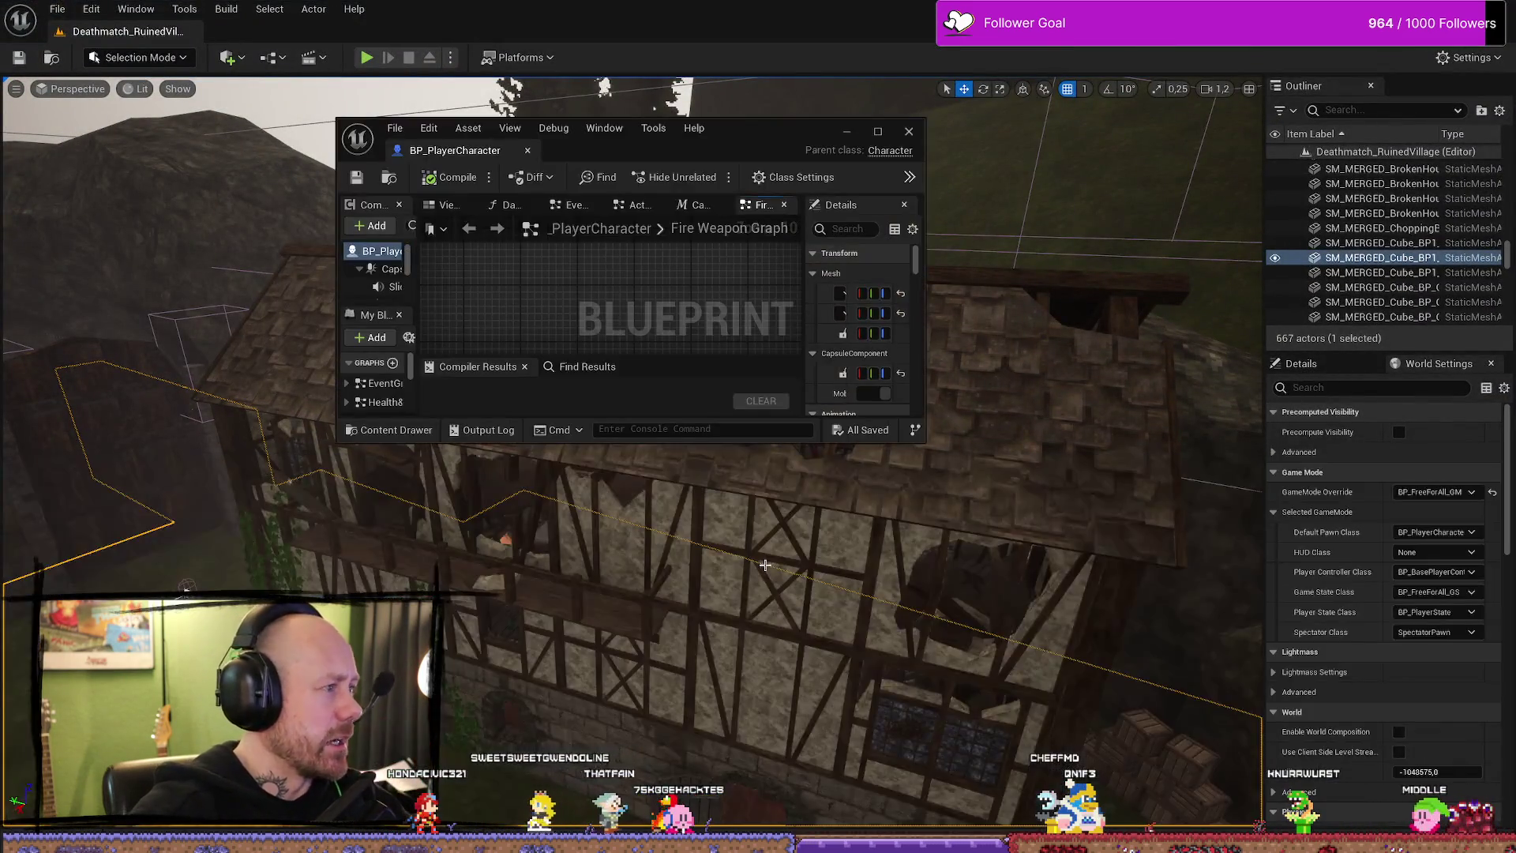
left_click(877, 133)
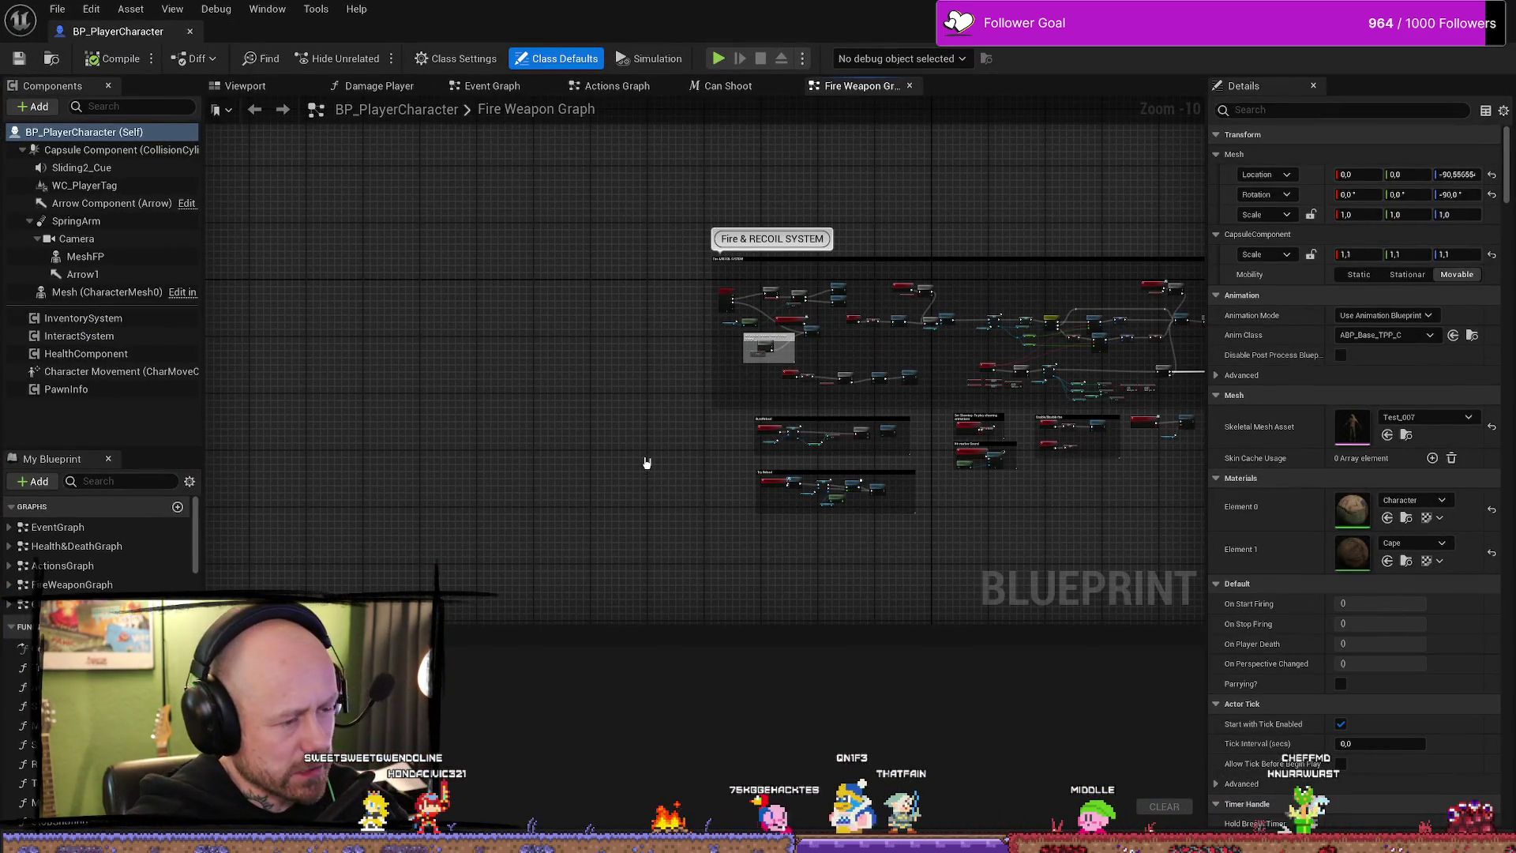
scroll(643, 460, "up", 2)
scroll(609, 423, "up", 6)
- Reconnect the Completed output to the commented Branch instead of Stop Firing Weapon, then compile
mouse_move(715, 333)
left_mouse_down()
mouse_move(862, 405)
mouse_move(883, 465)
left_mouse_up()
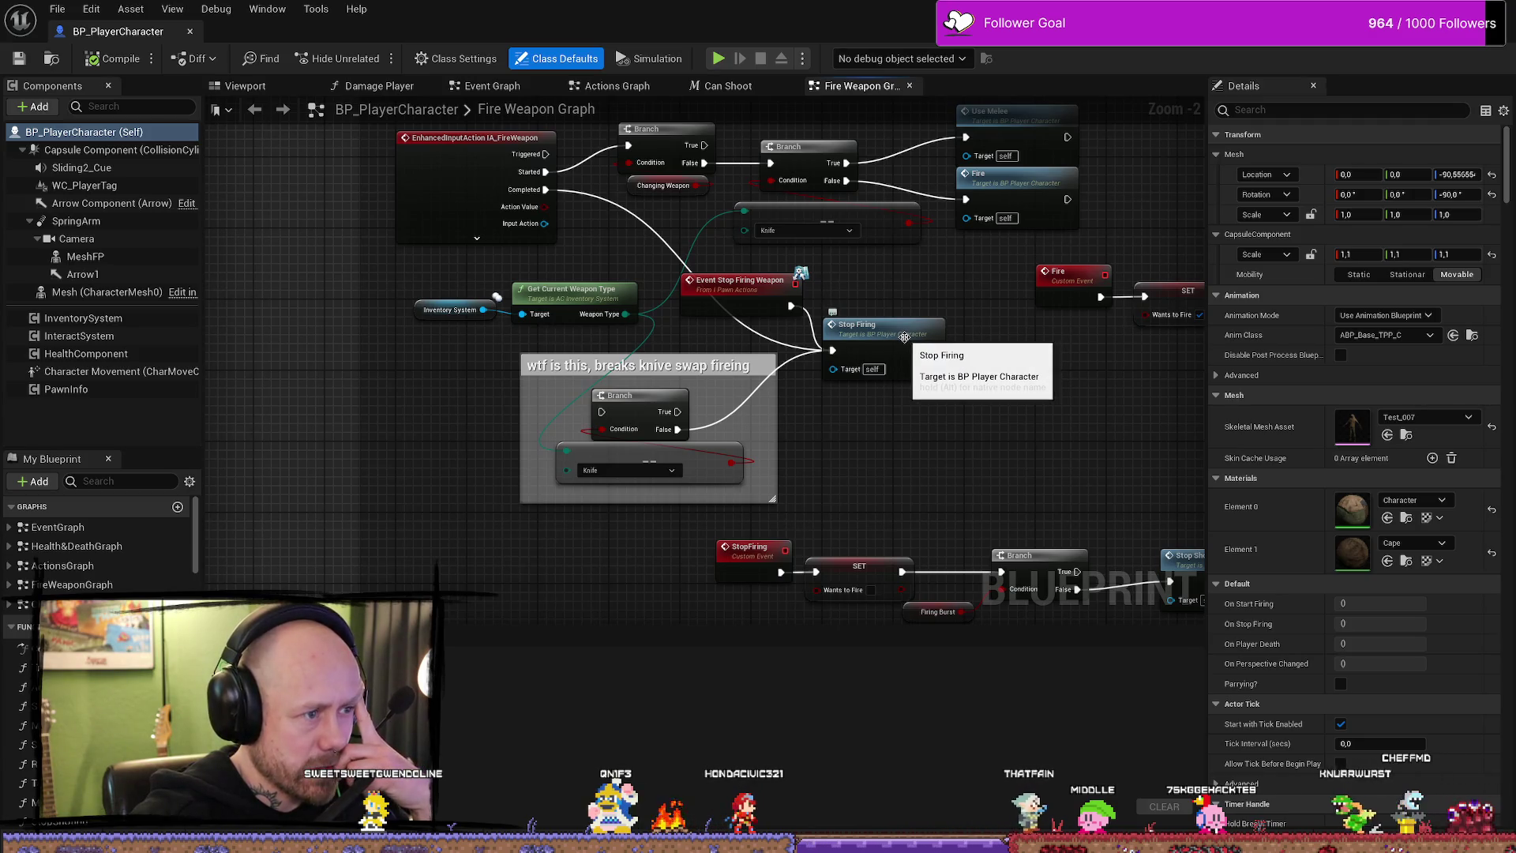
left_click_drag(903, 338, 623, 486)
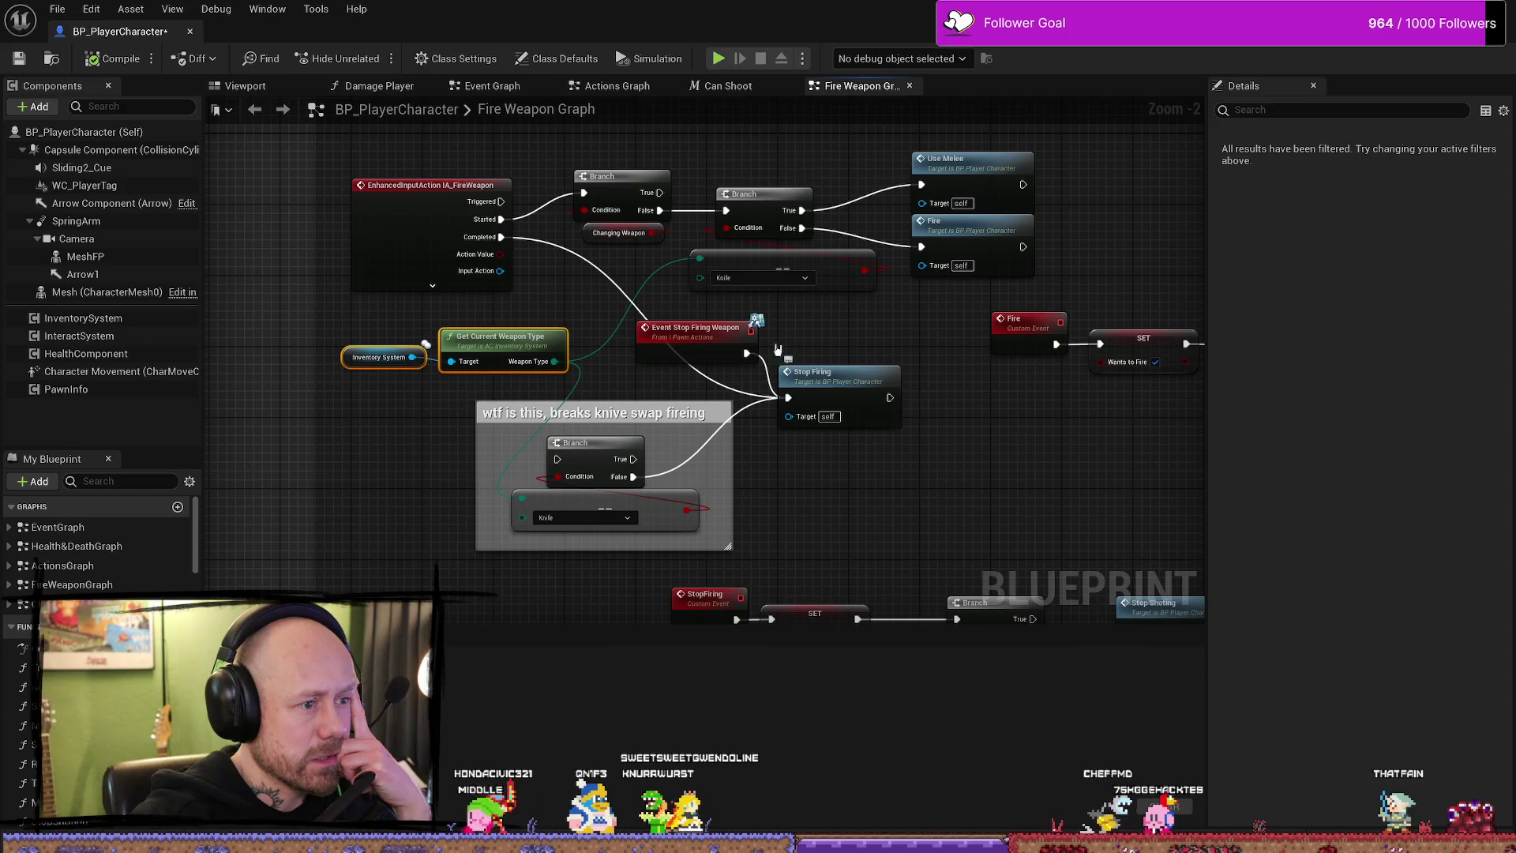
left_click(688, 340)
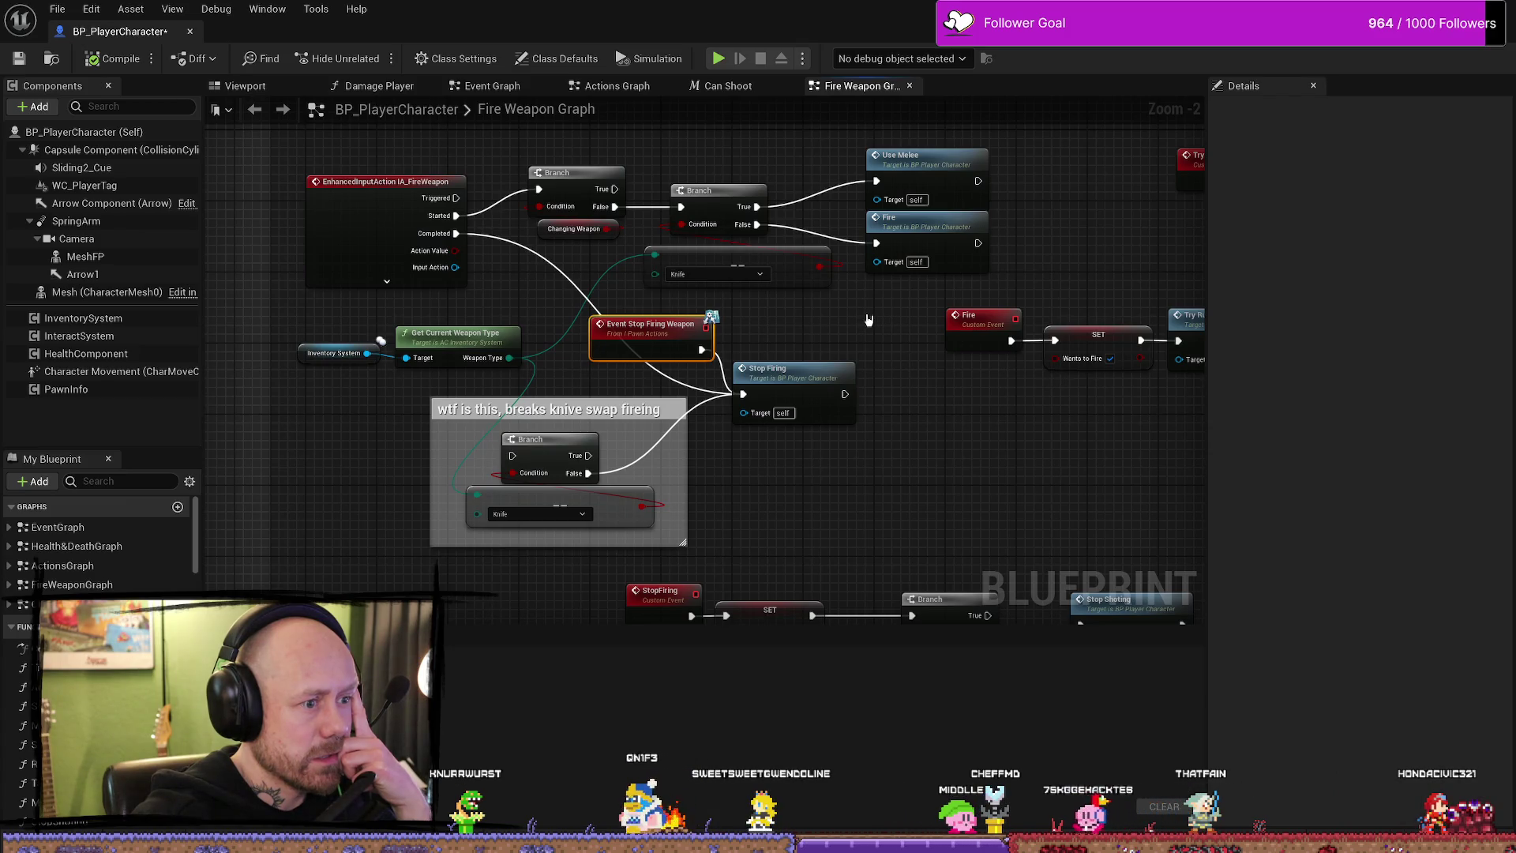
left_click_drag(455, 233, 511, 455)
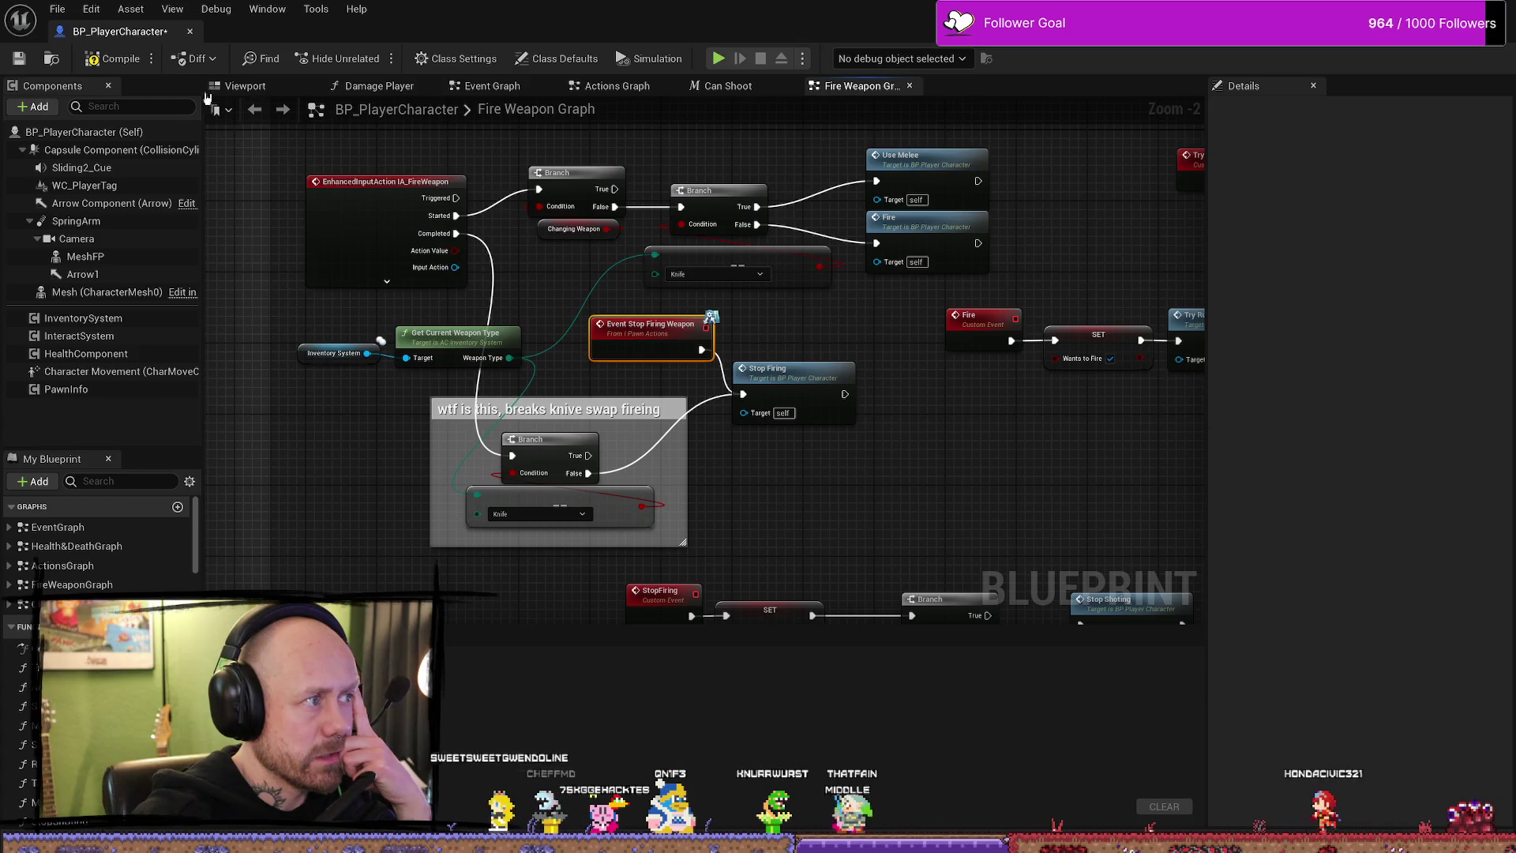
left_click(112, 59)
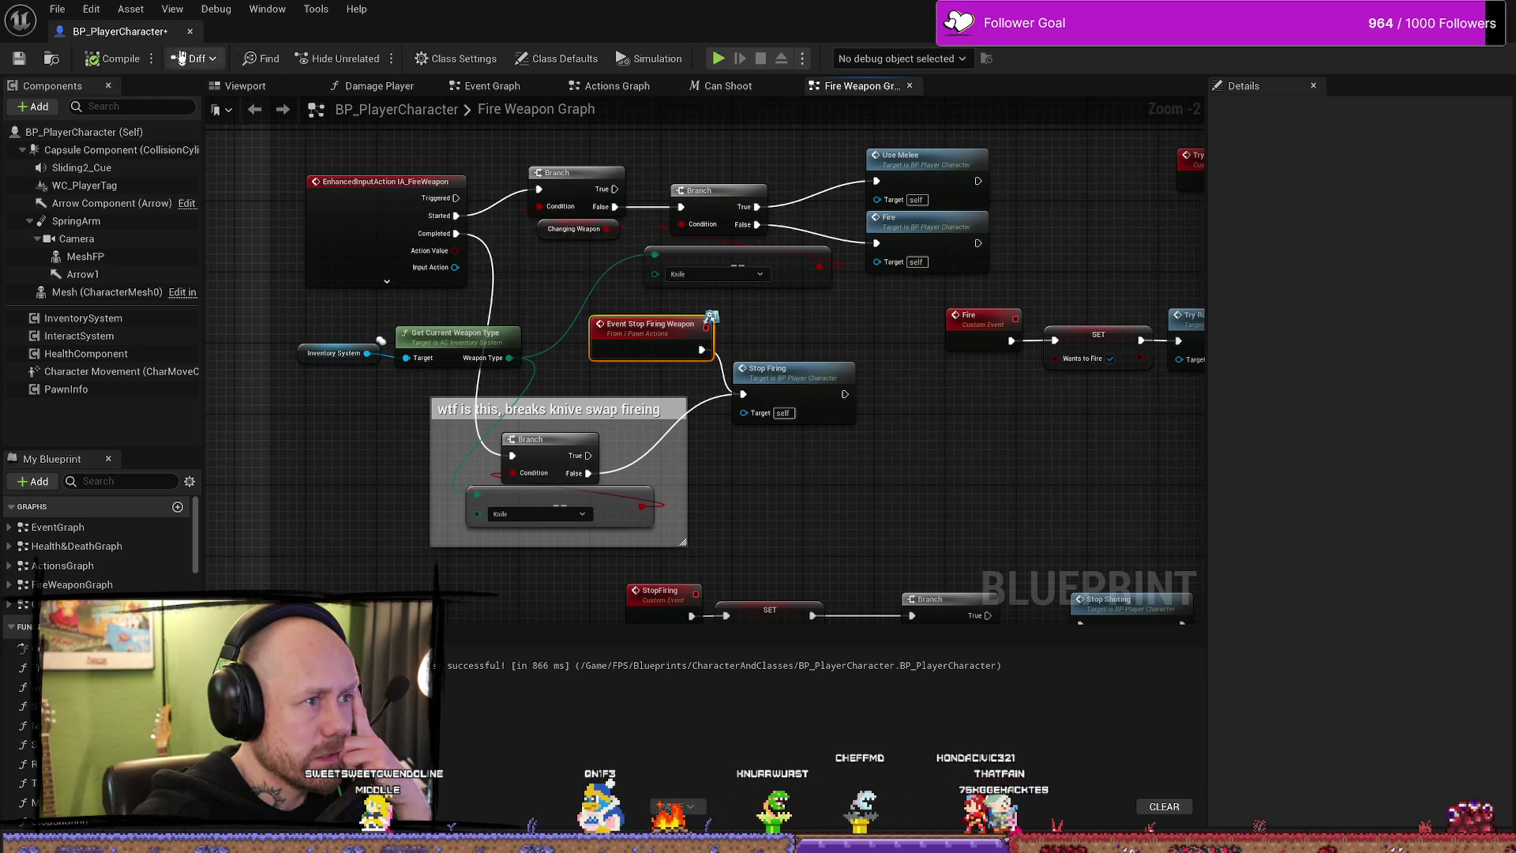
- Save all modified assets via File > Save All and browse the editor menus
left_click(55, 9)
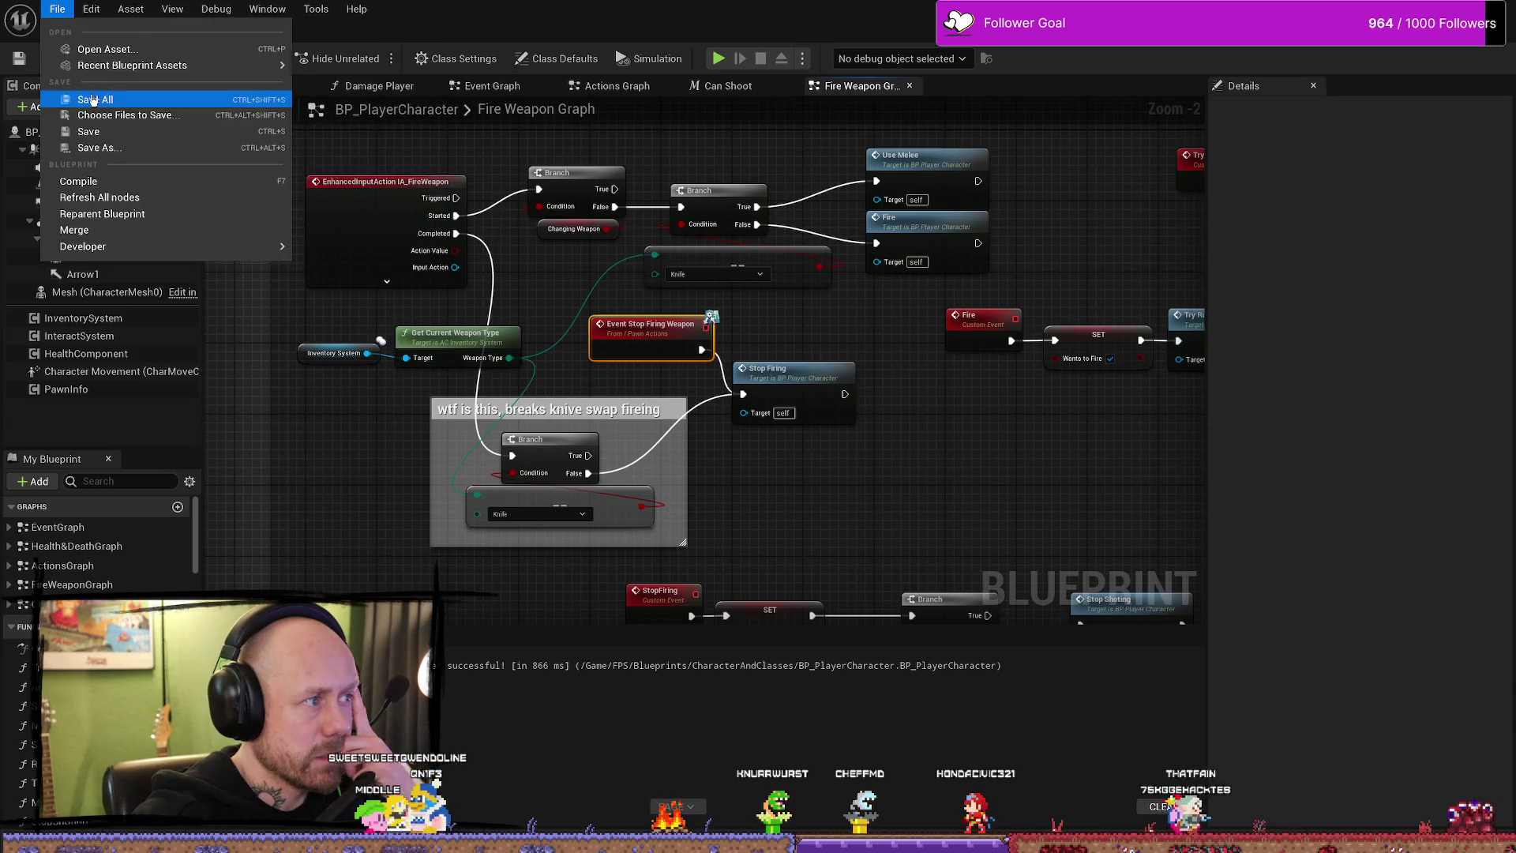
left_click(84, 105)
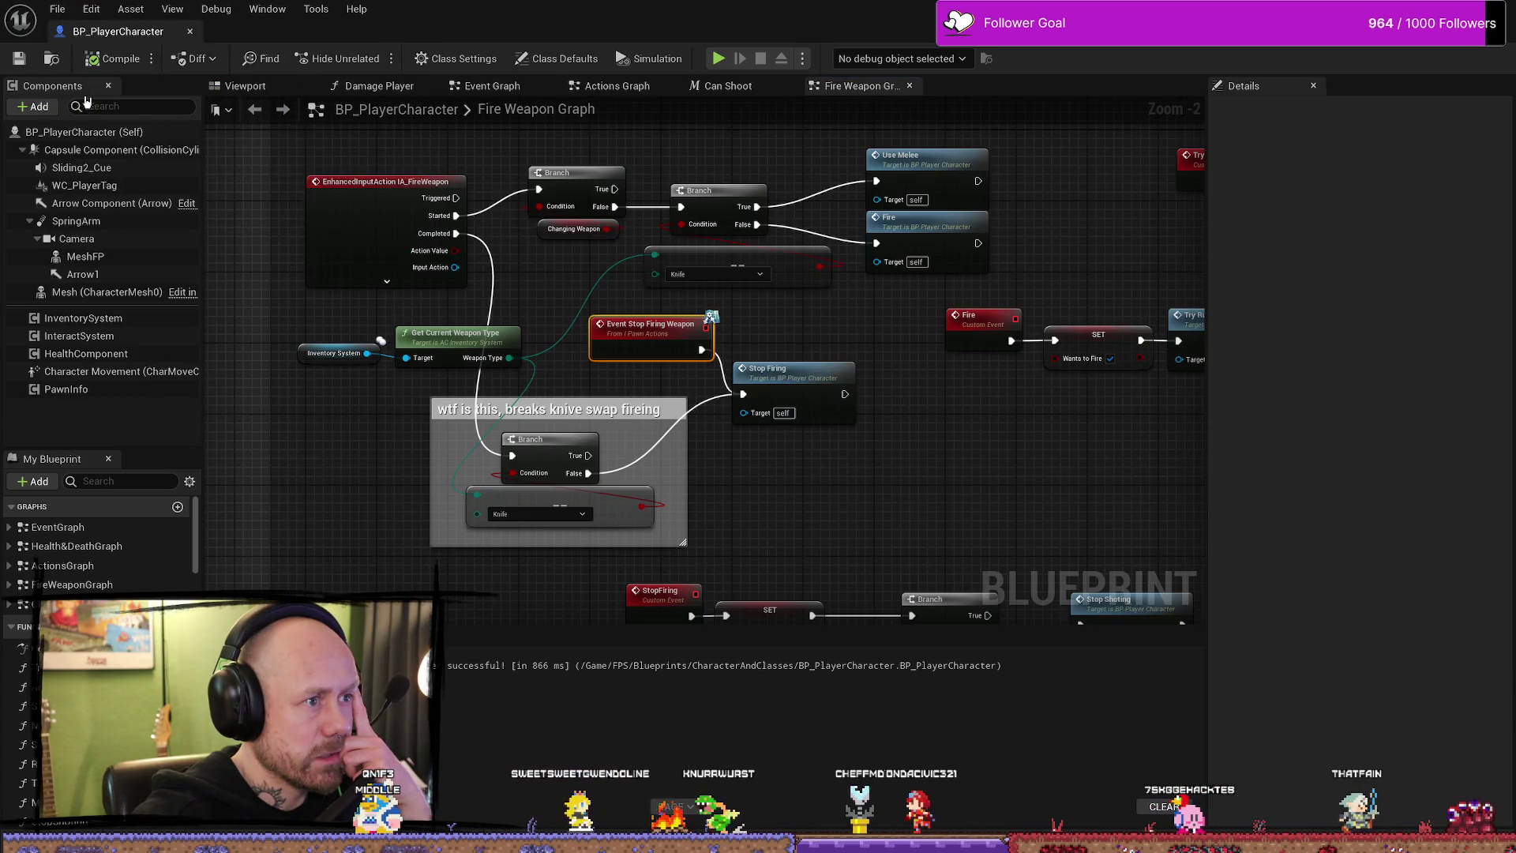
left_click(56, 8)
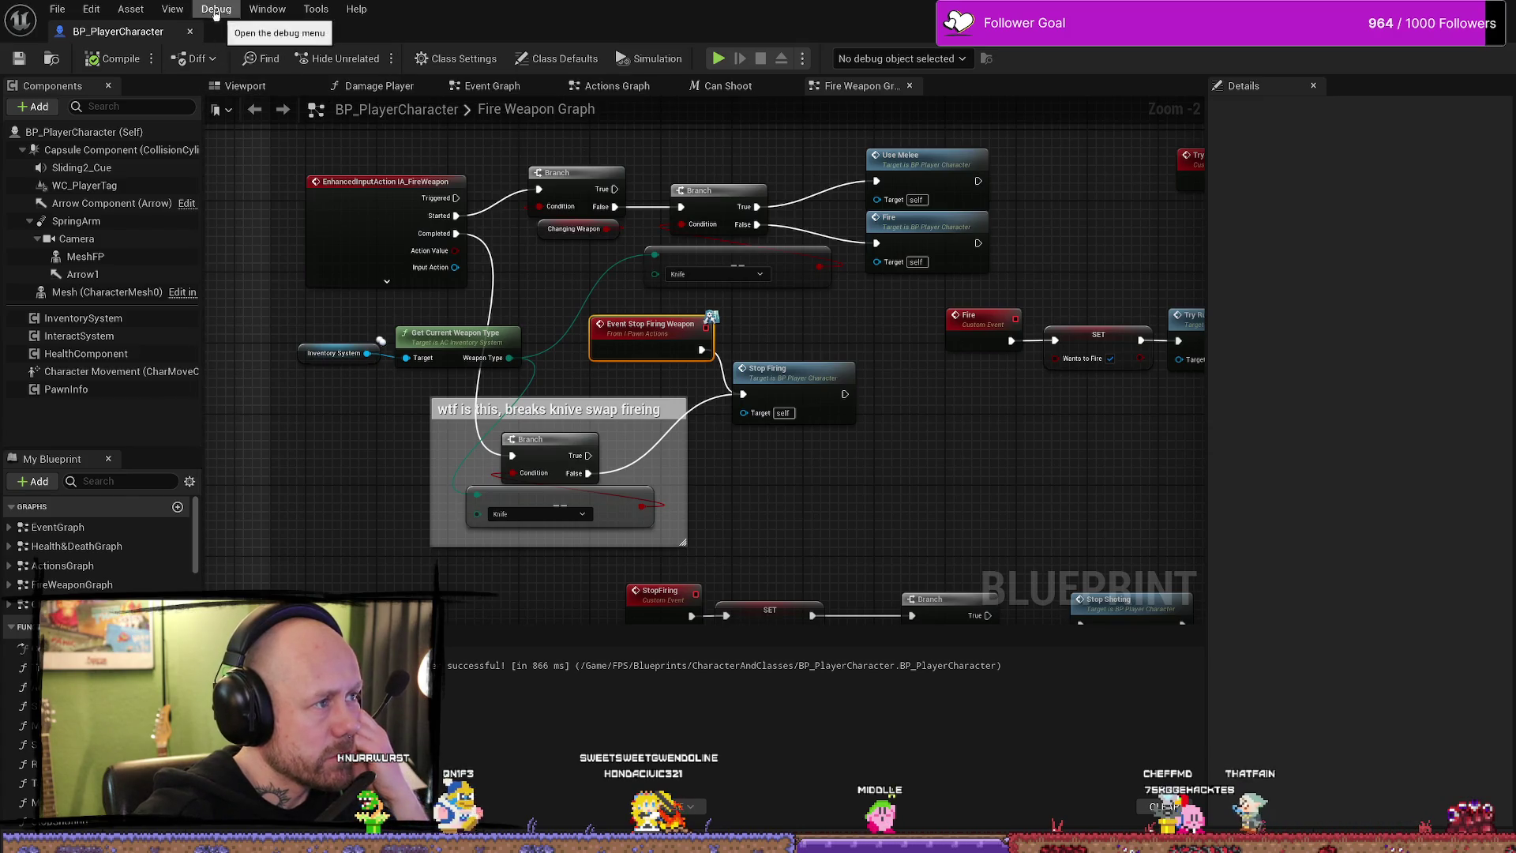
left_click(92, 8)
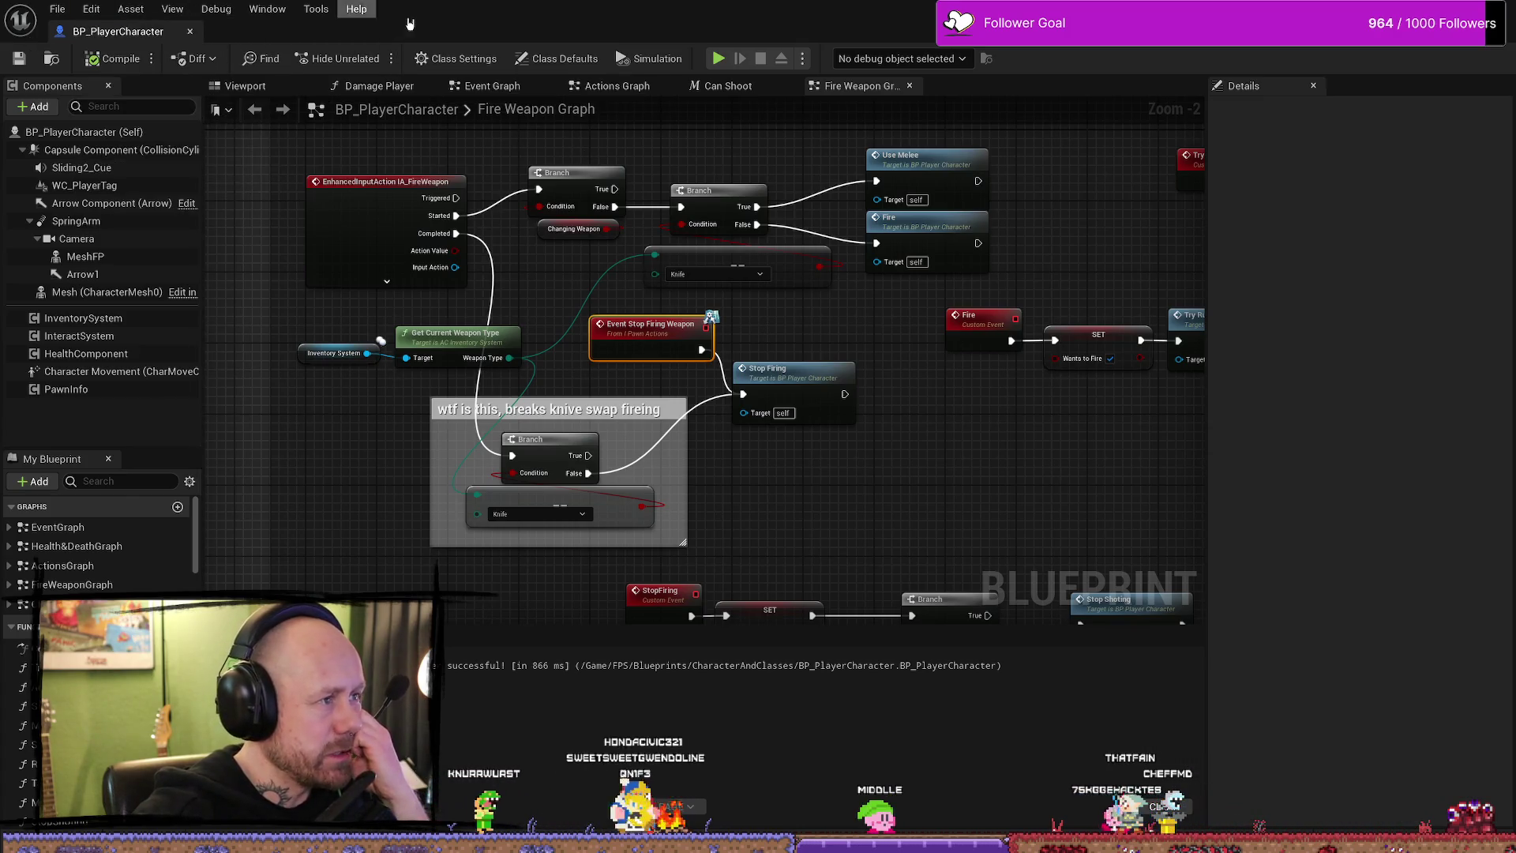
left_click(269, 9)
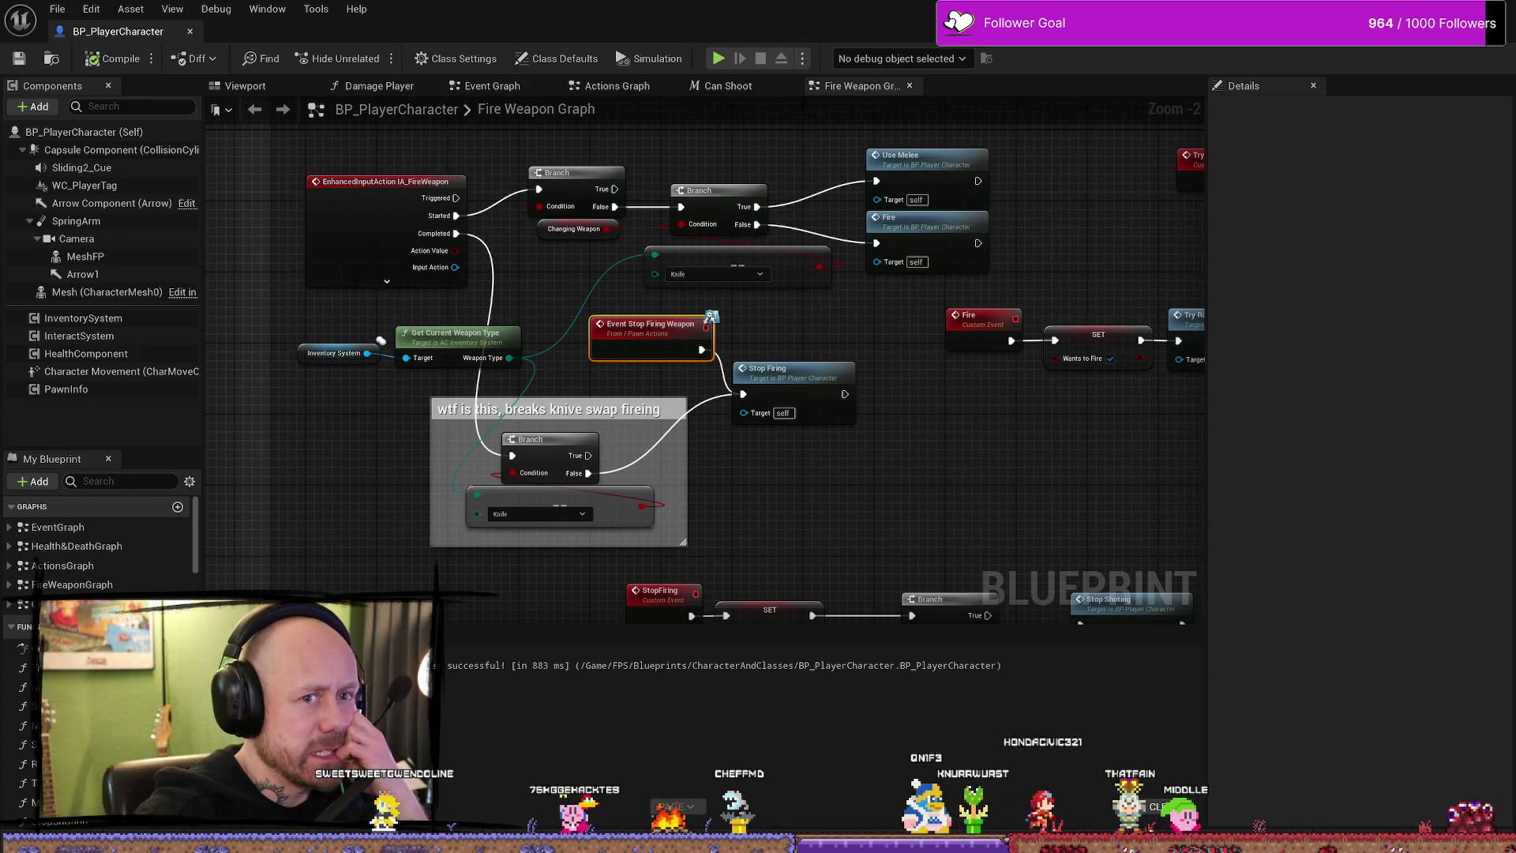
- Return to the level editor and bring up the Platforms build options
key("alt+Tab")
left_click(521, 57)
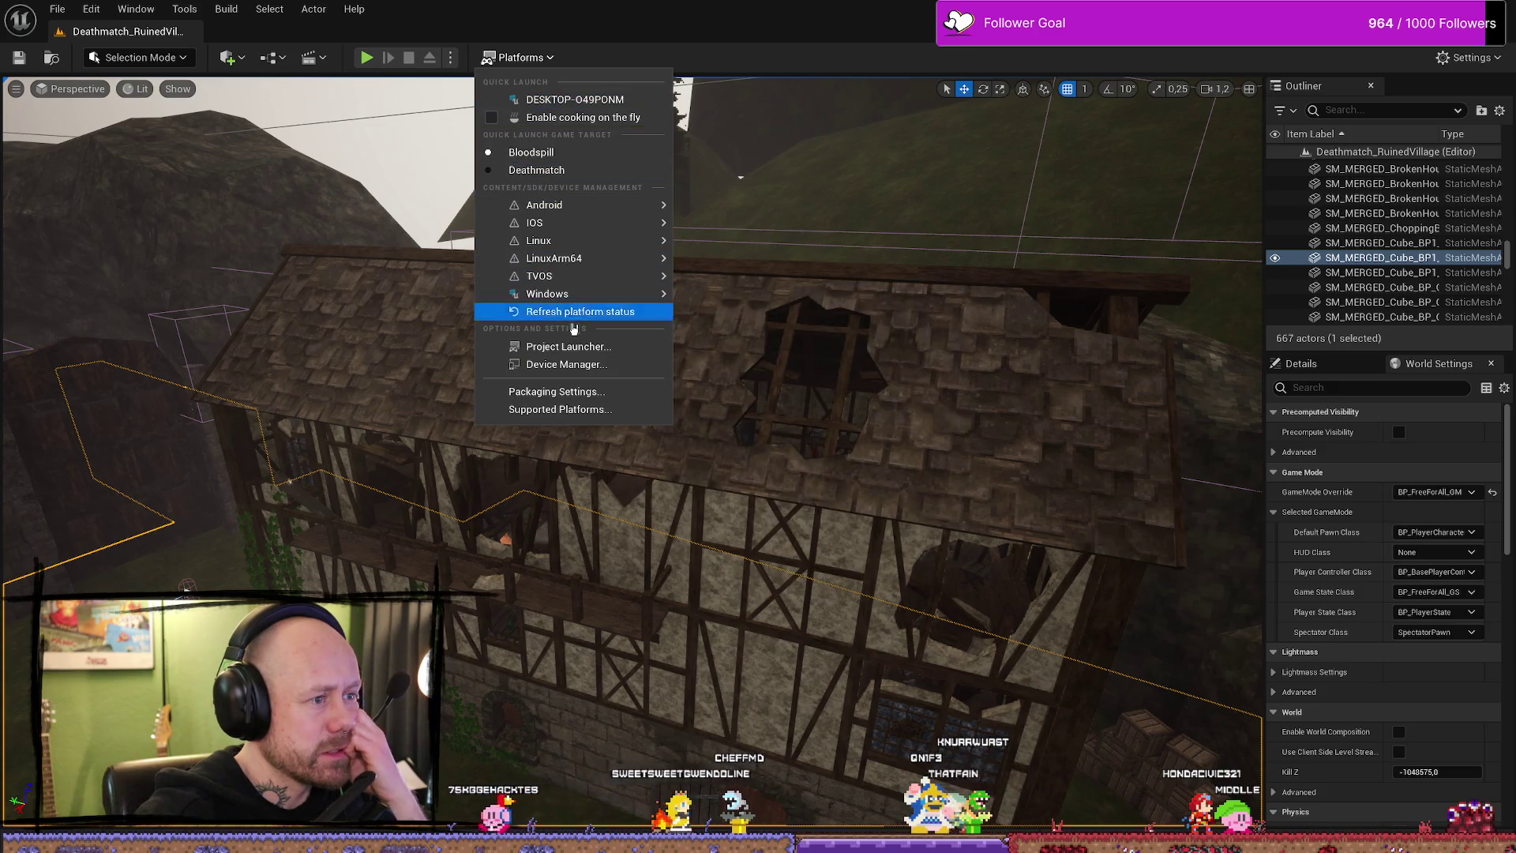
mouse_move(547, 294)
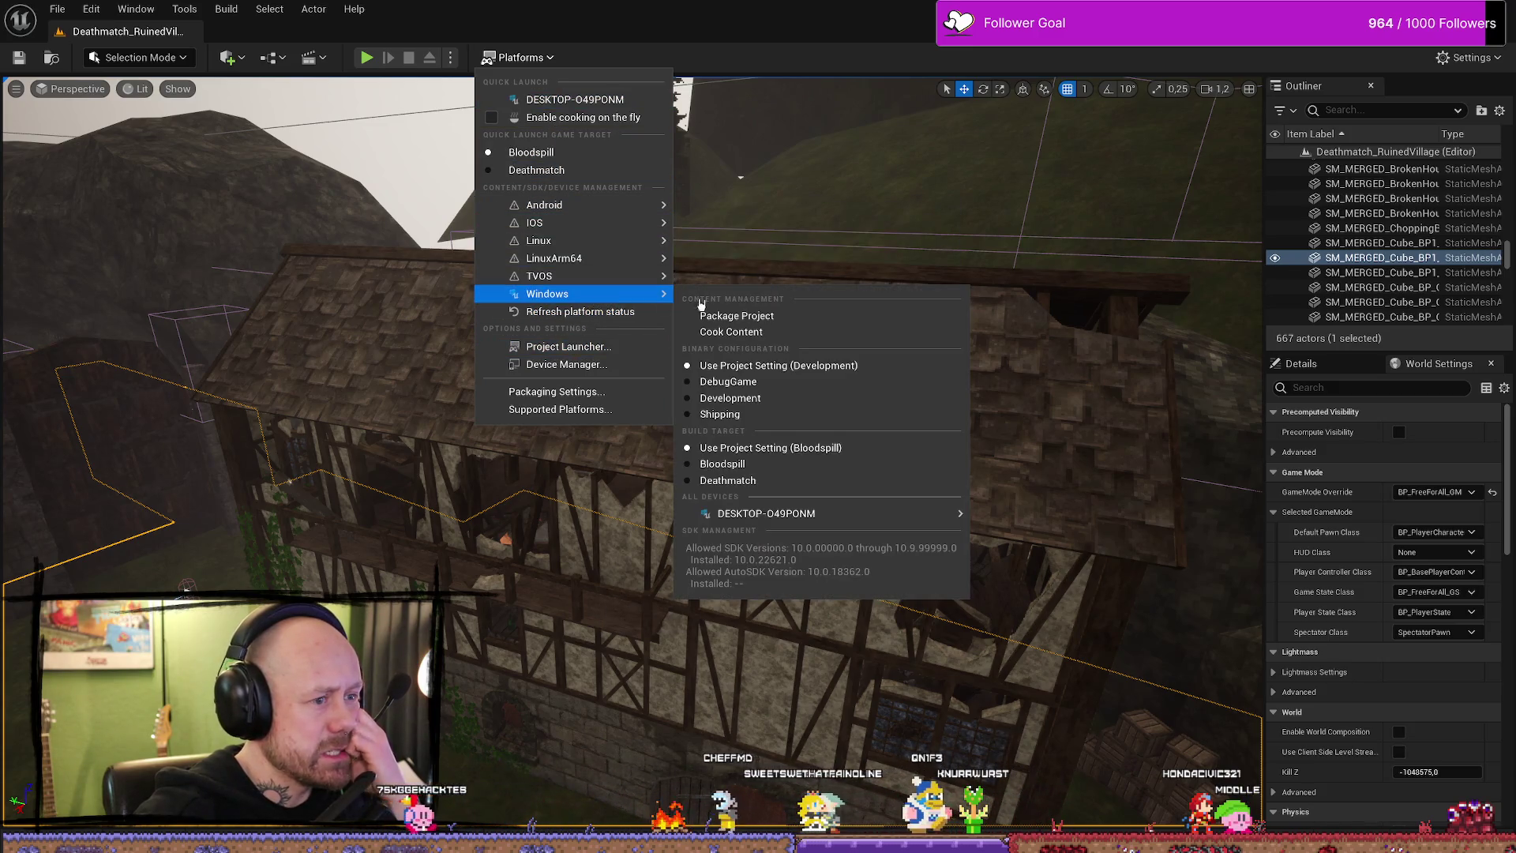
- Package the project for Windows, confirming the ForTesting output folder
left_click(786, 318)
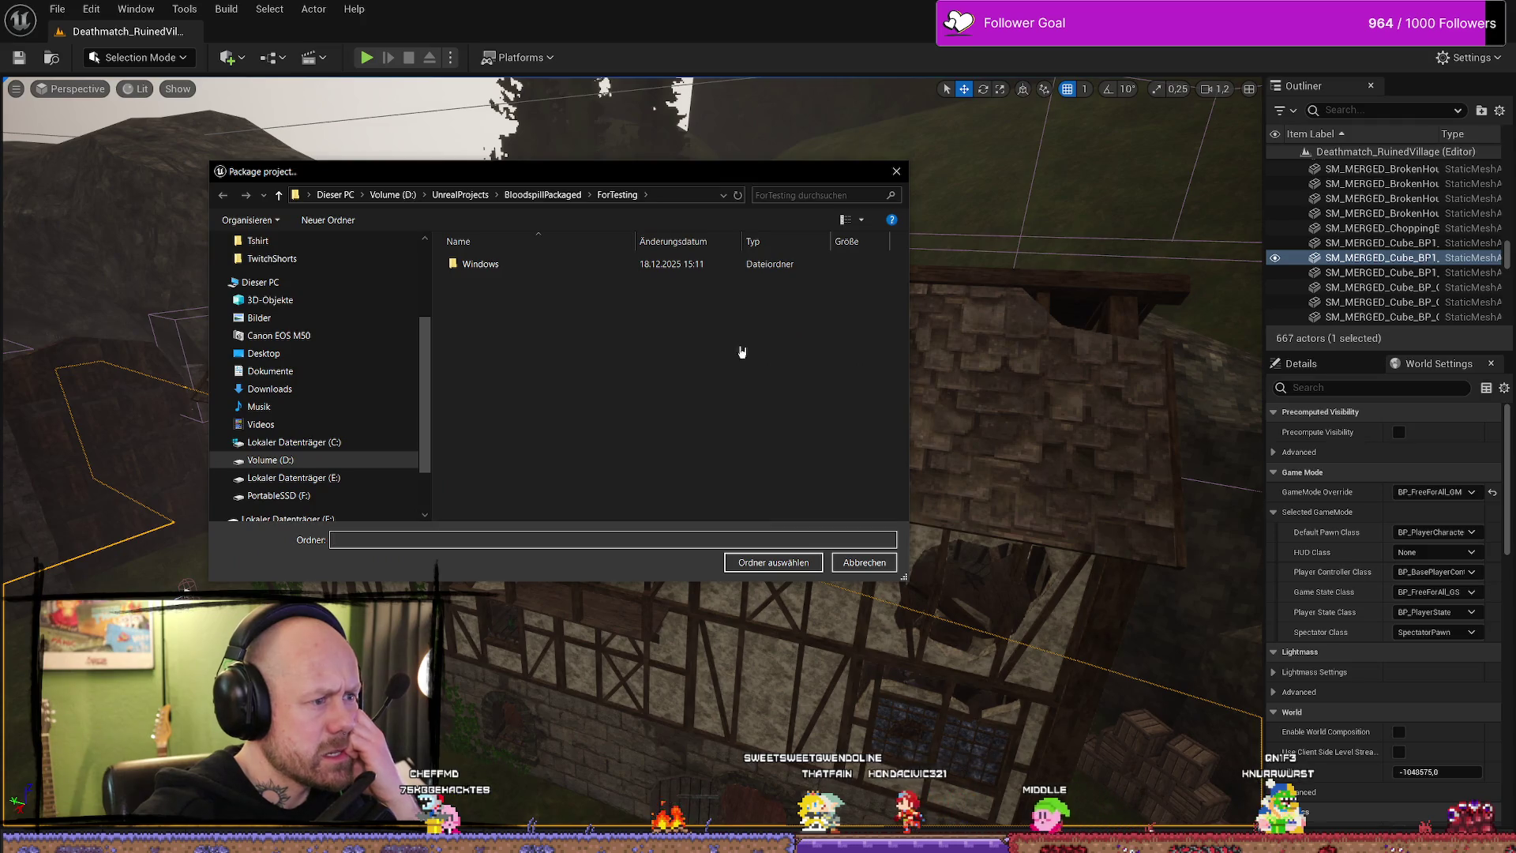
left_click(773, 562)
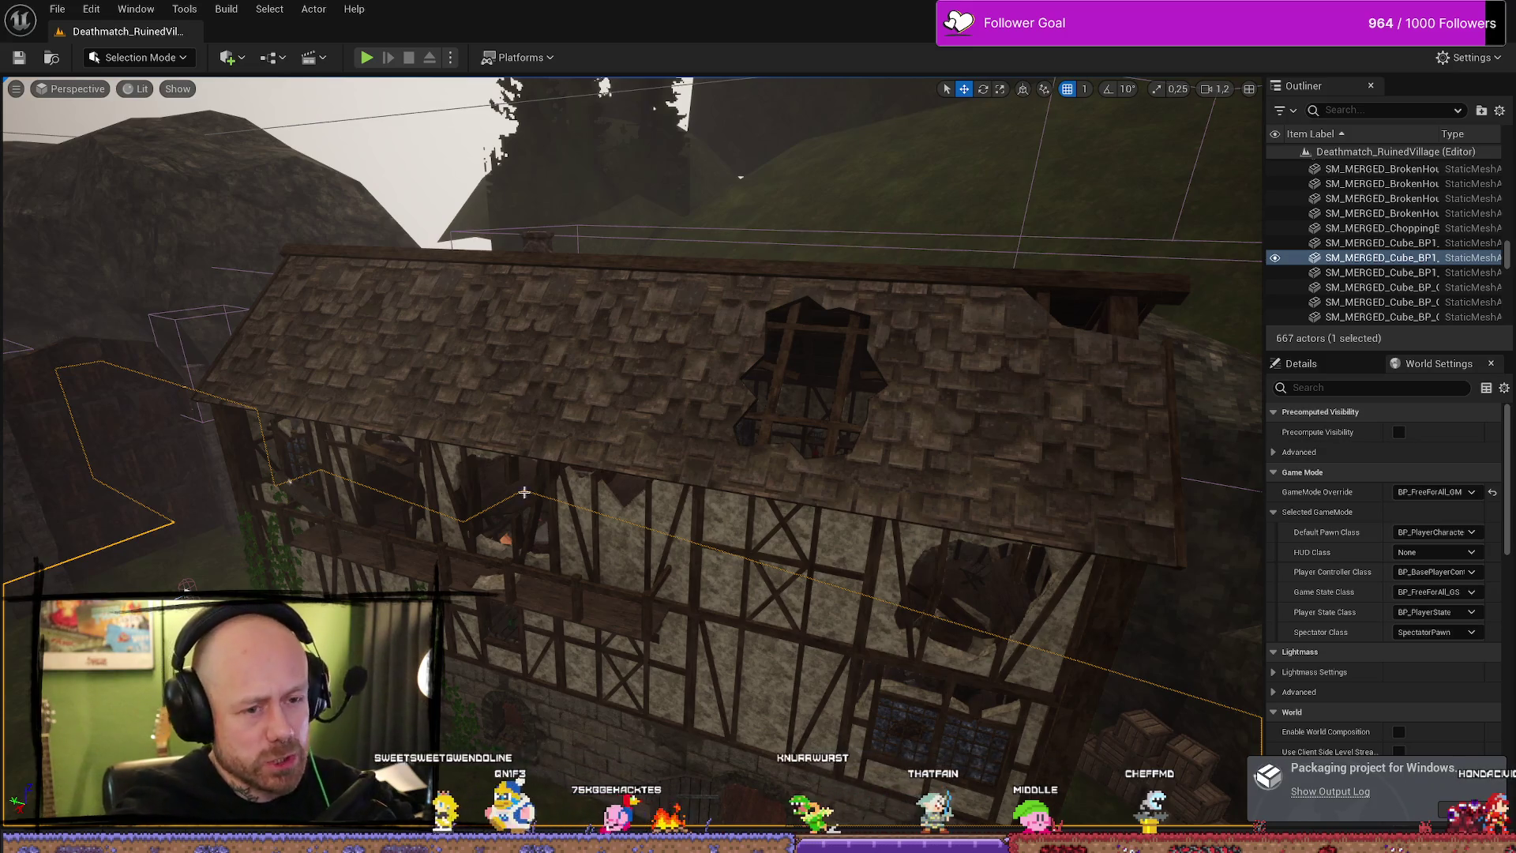
- Clear the Content Drawer search and open the BP_PlayerState Blueprint
left_click_drag(186, 585, 261, 576)
key("ctrl+space")
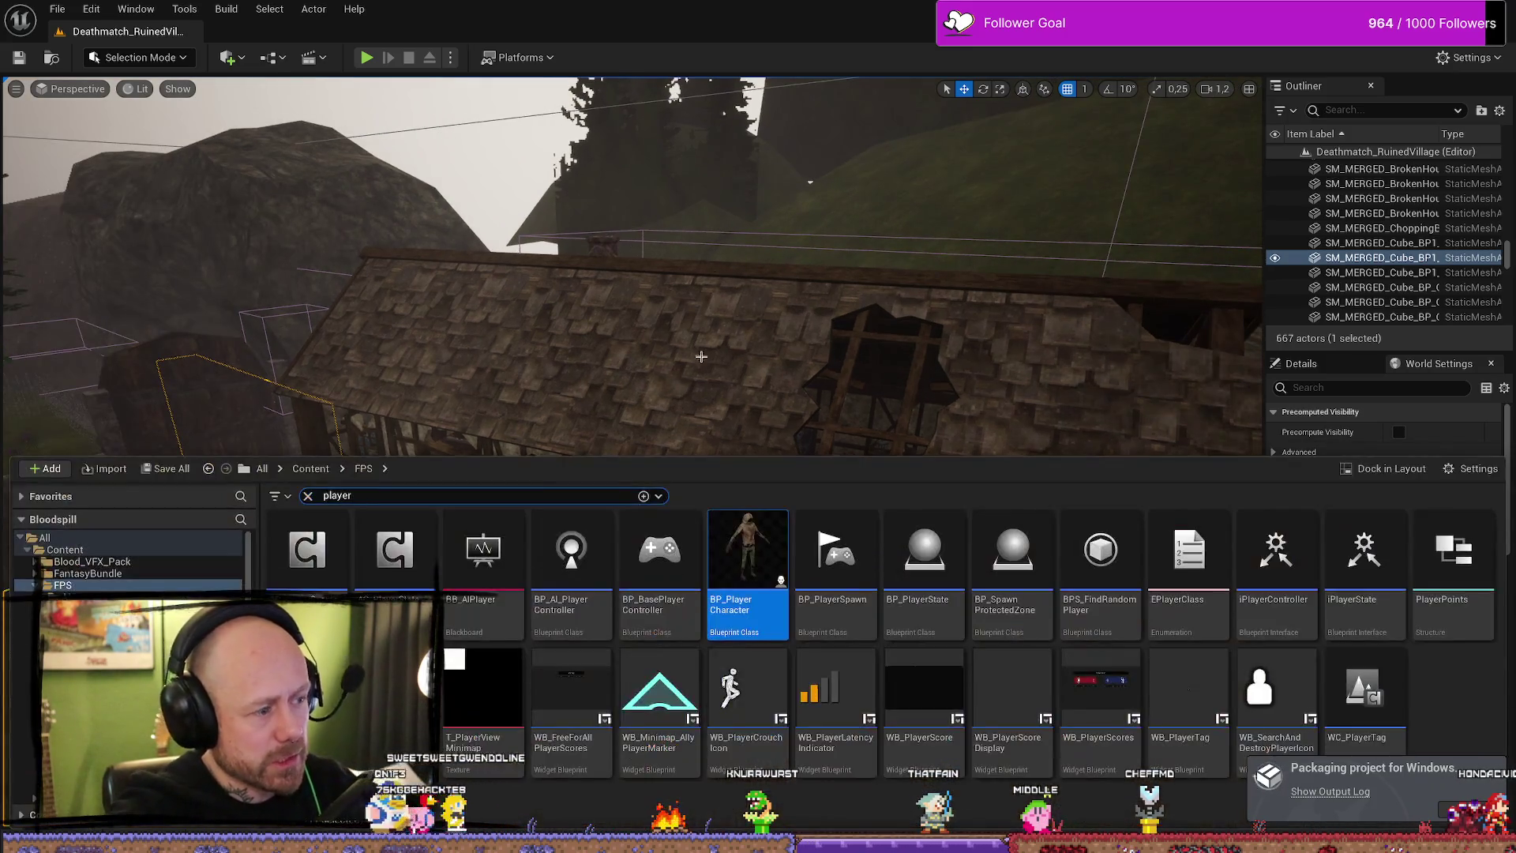
left_click(309, 495)
type("stat")
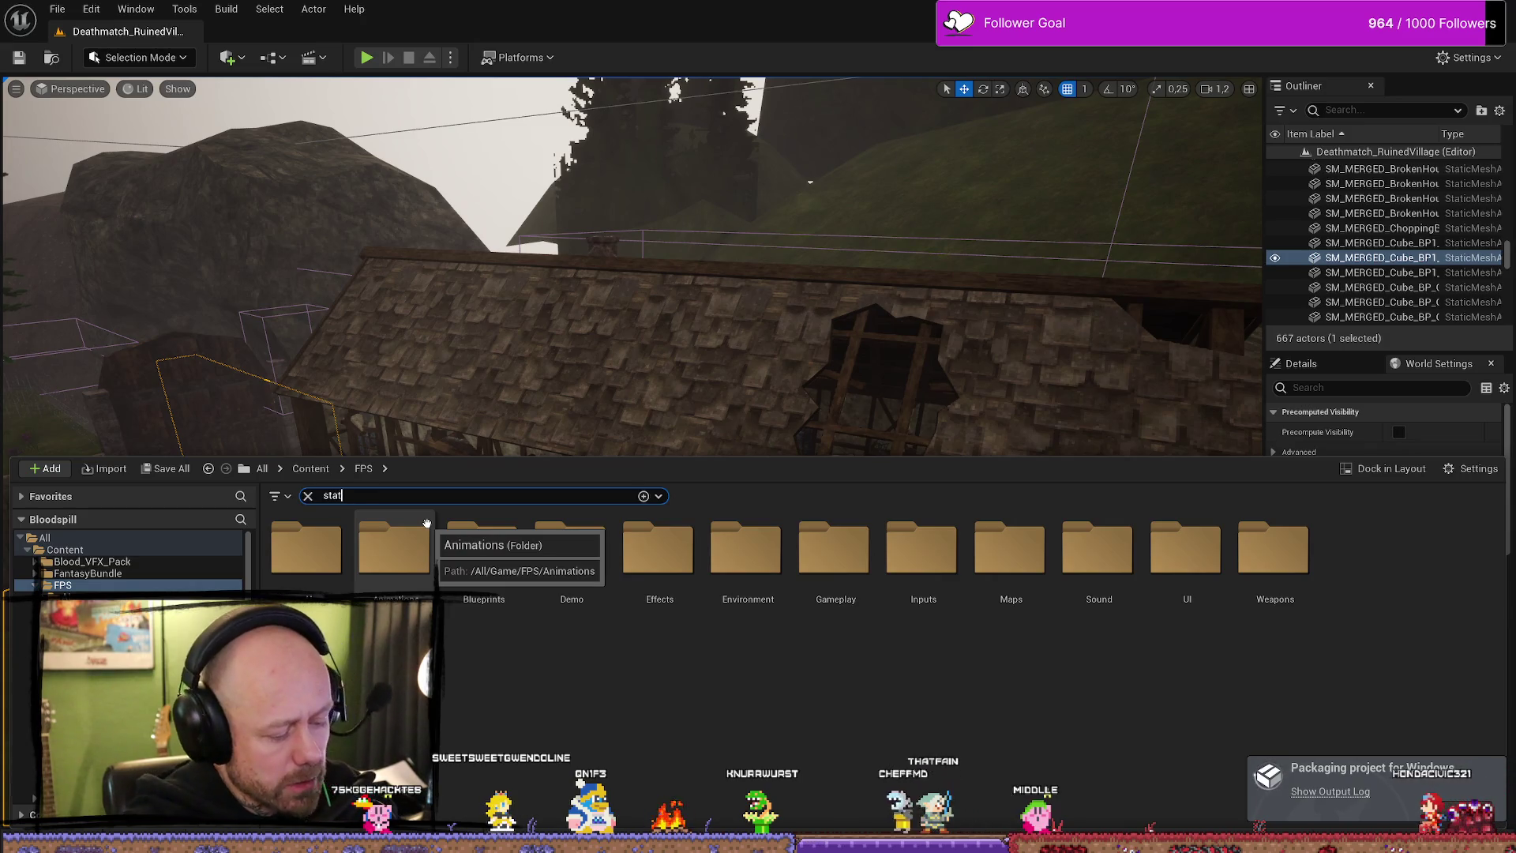
type("e")
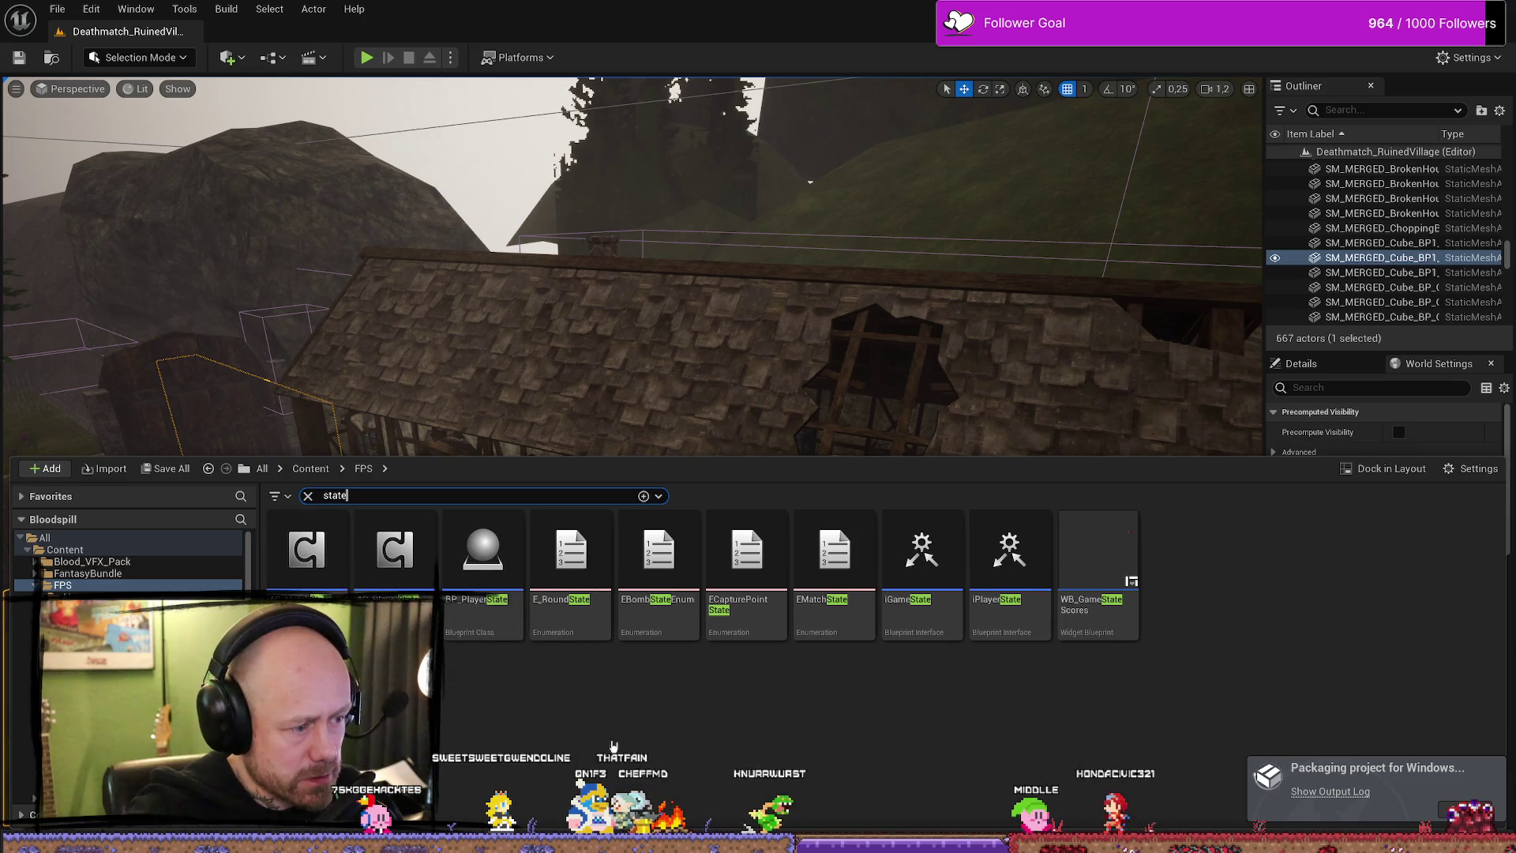
double_click(482, 557)
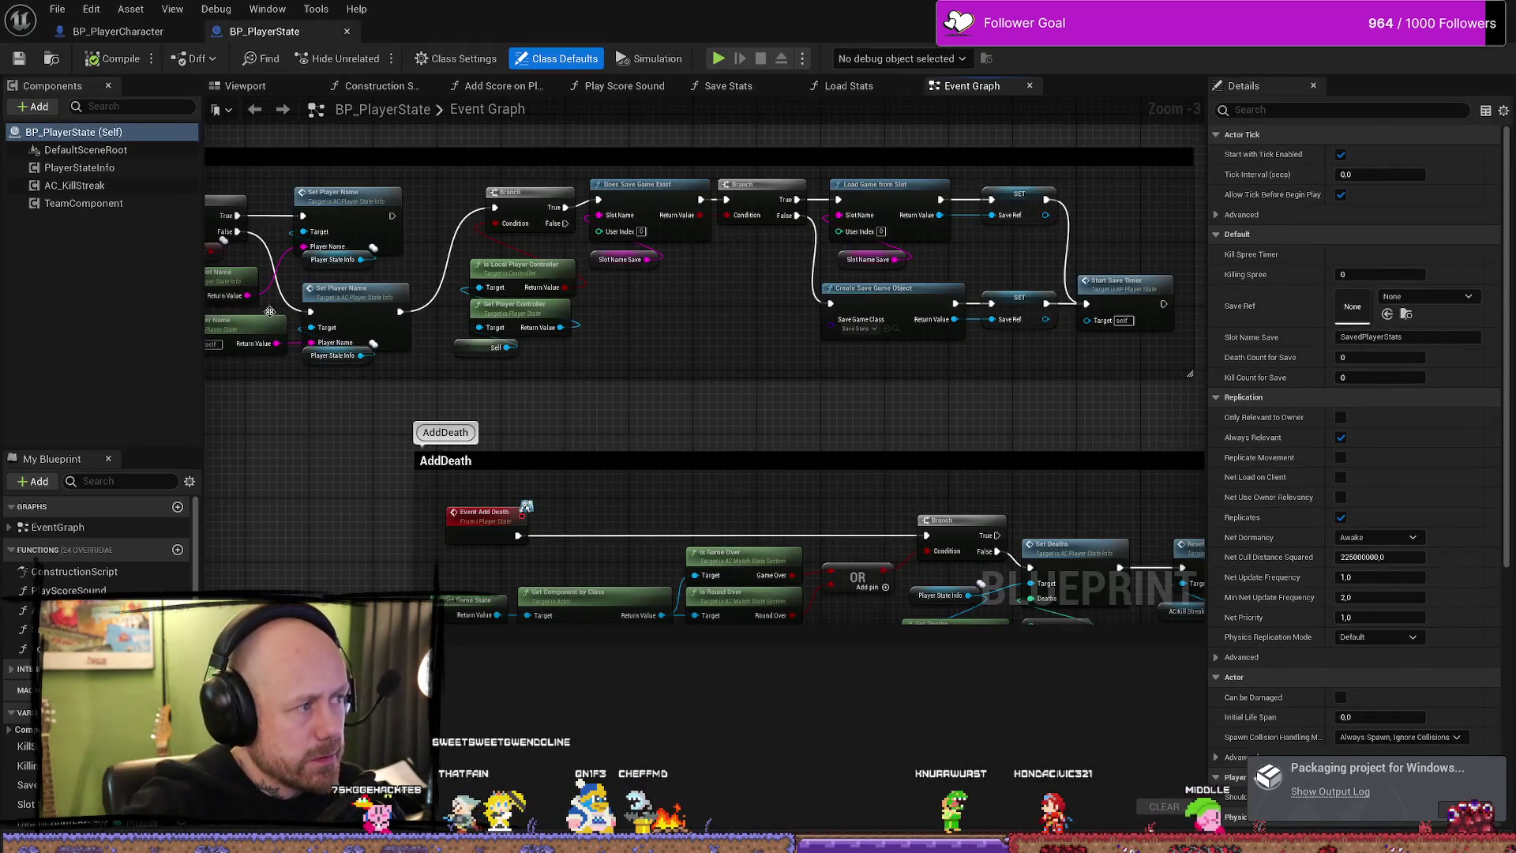
- Pan along BP_PlayerState's Begin Play logic to the Does Save Game Exist and Load Game from Slot nodes
mouse_move(546, 396)
left_mouse_down()
mouse_move(874, 388)
mouse_move(848, 416)
left_mouse_up()
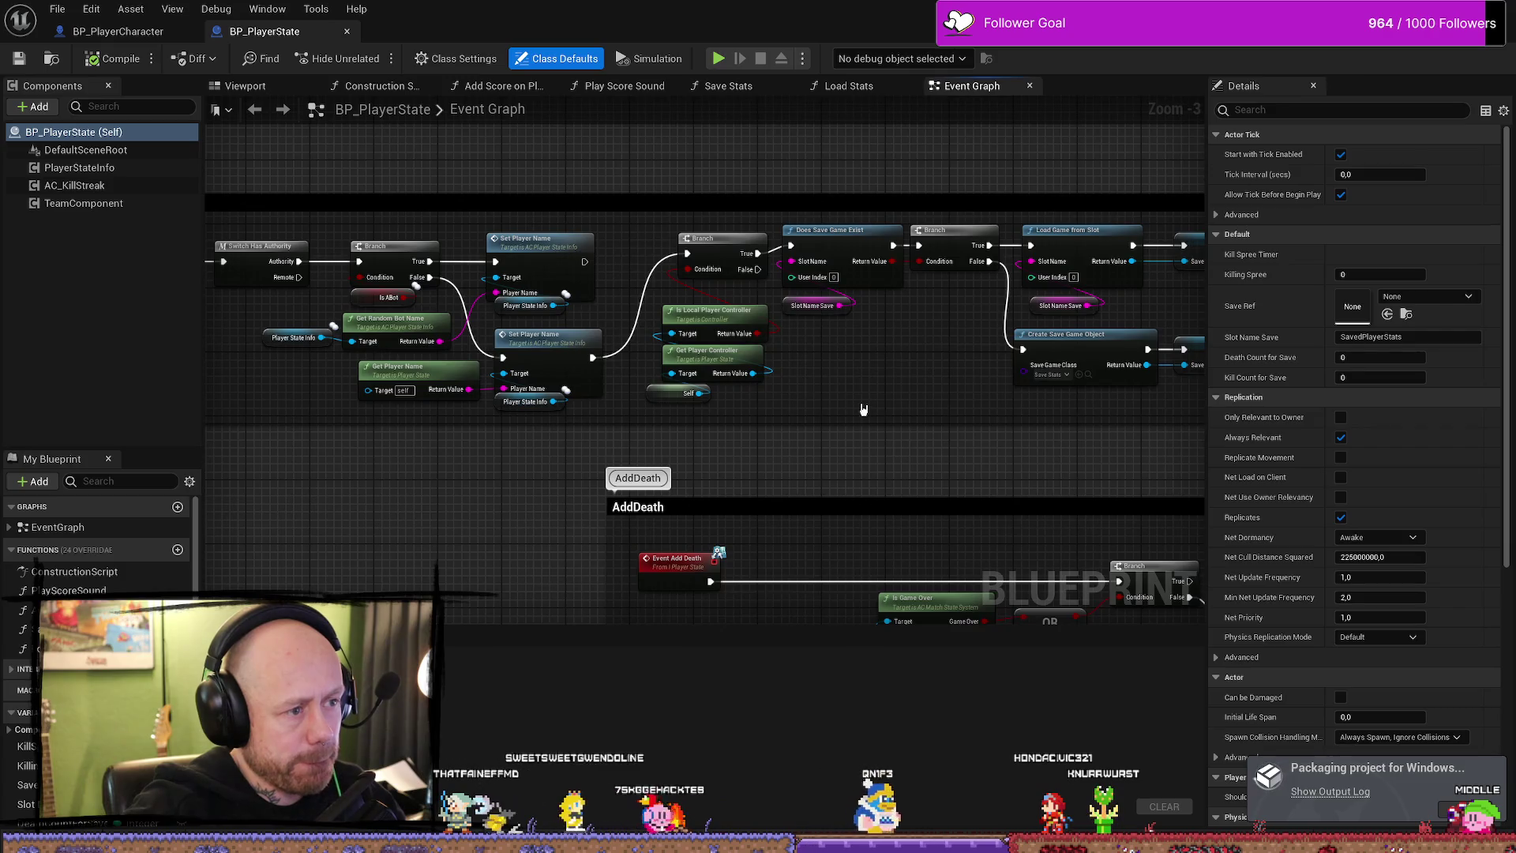
left_click_drag(407, 438, 571, 416)
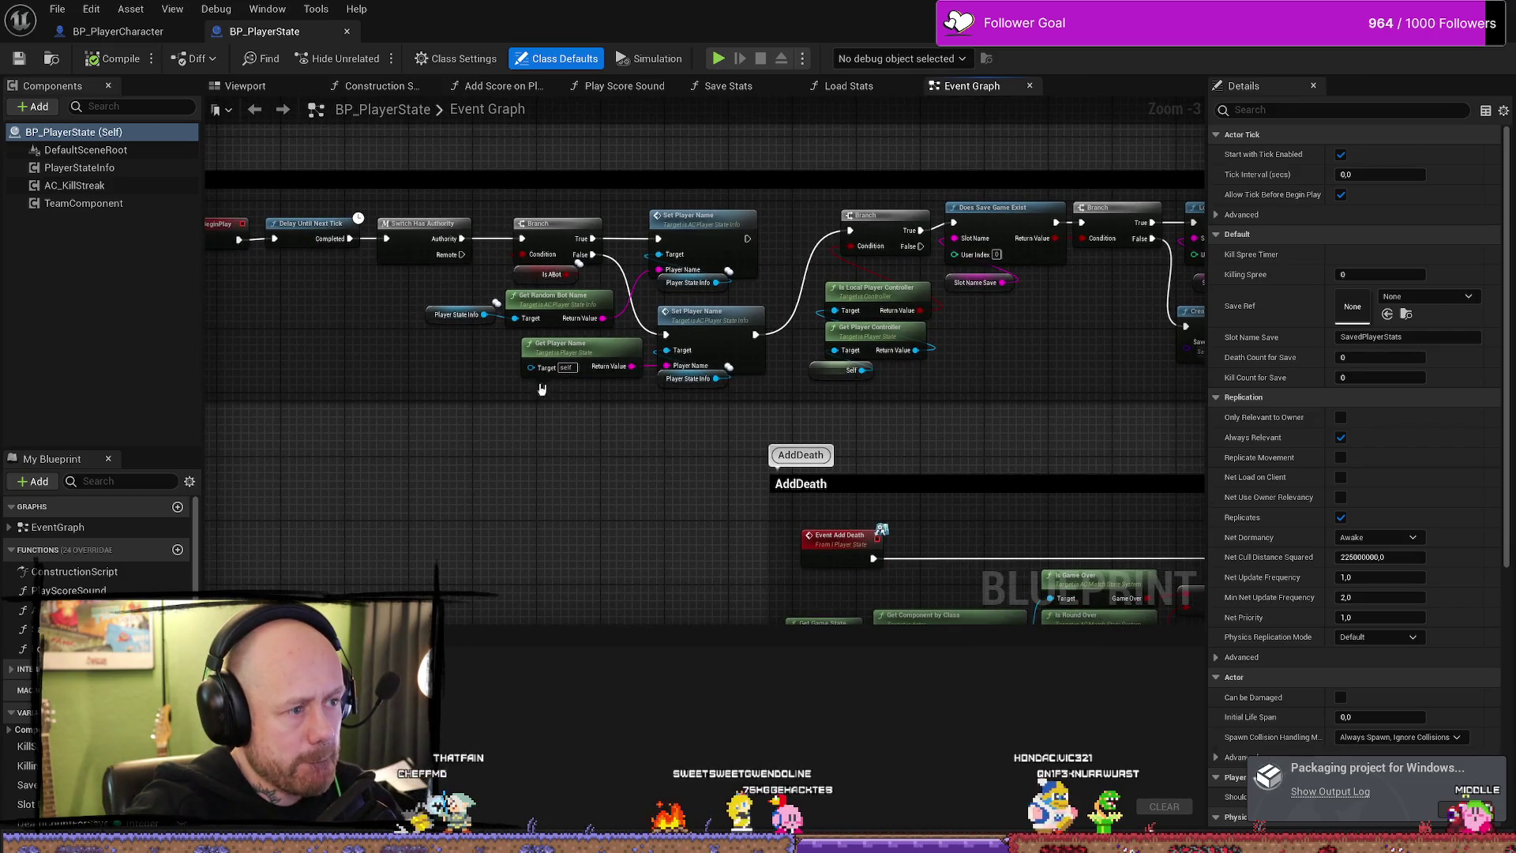
left_click_drag(375, 341, 448, 372)
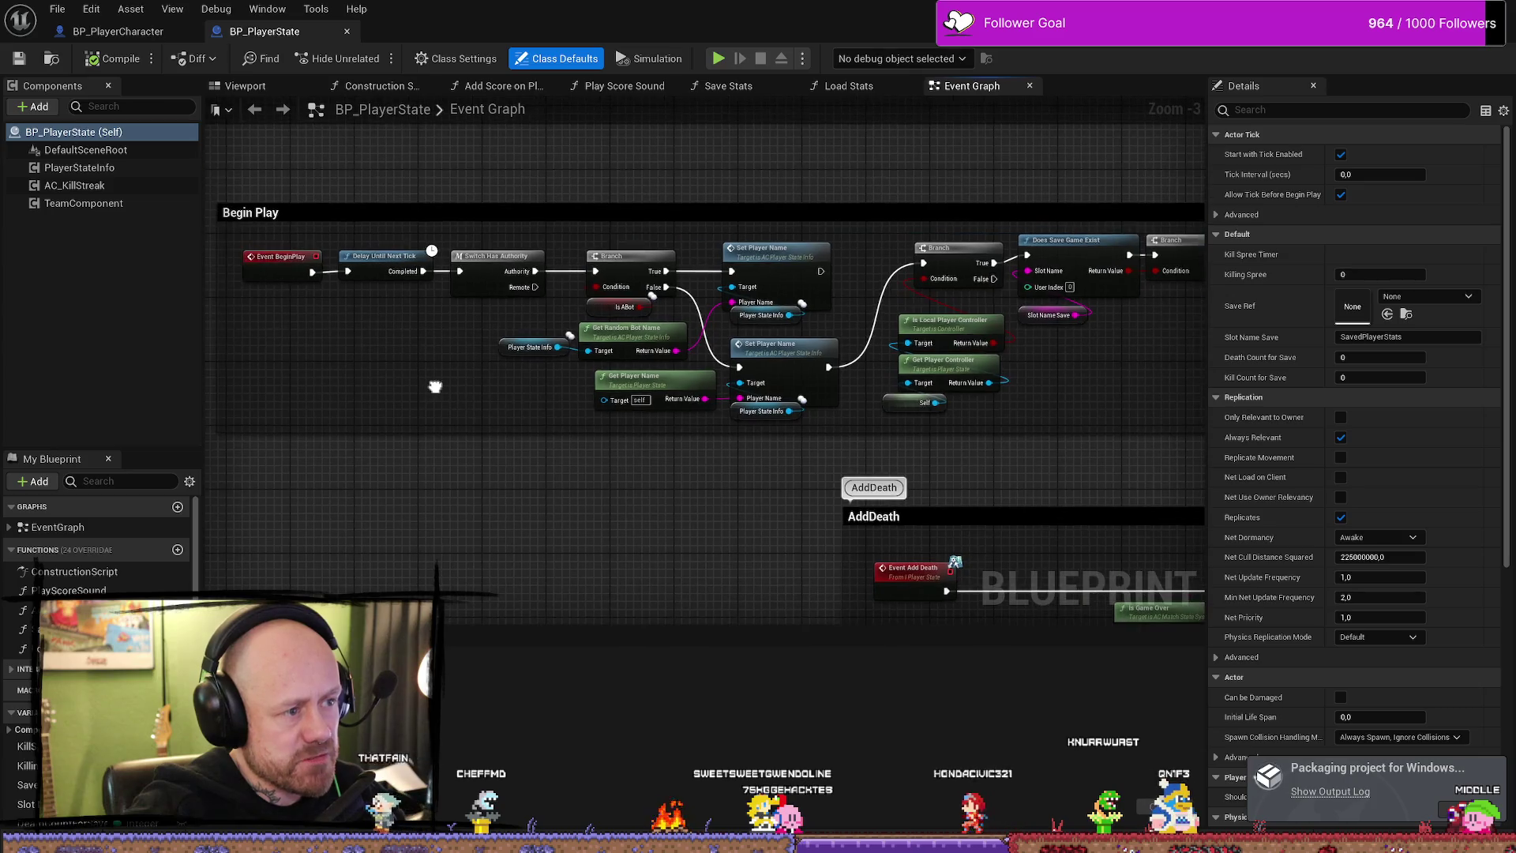
mouse_move(1068, 391)
left_mouse_down()
mouse_move(982, 386)
mouse_move(999, 382)
left_mouse_up()
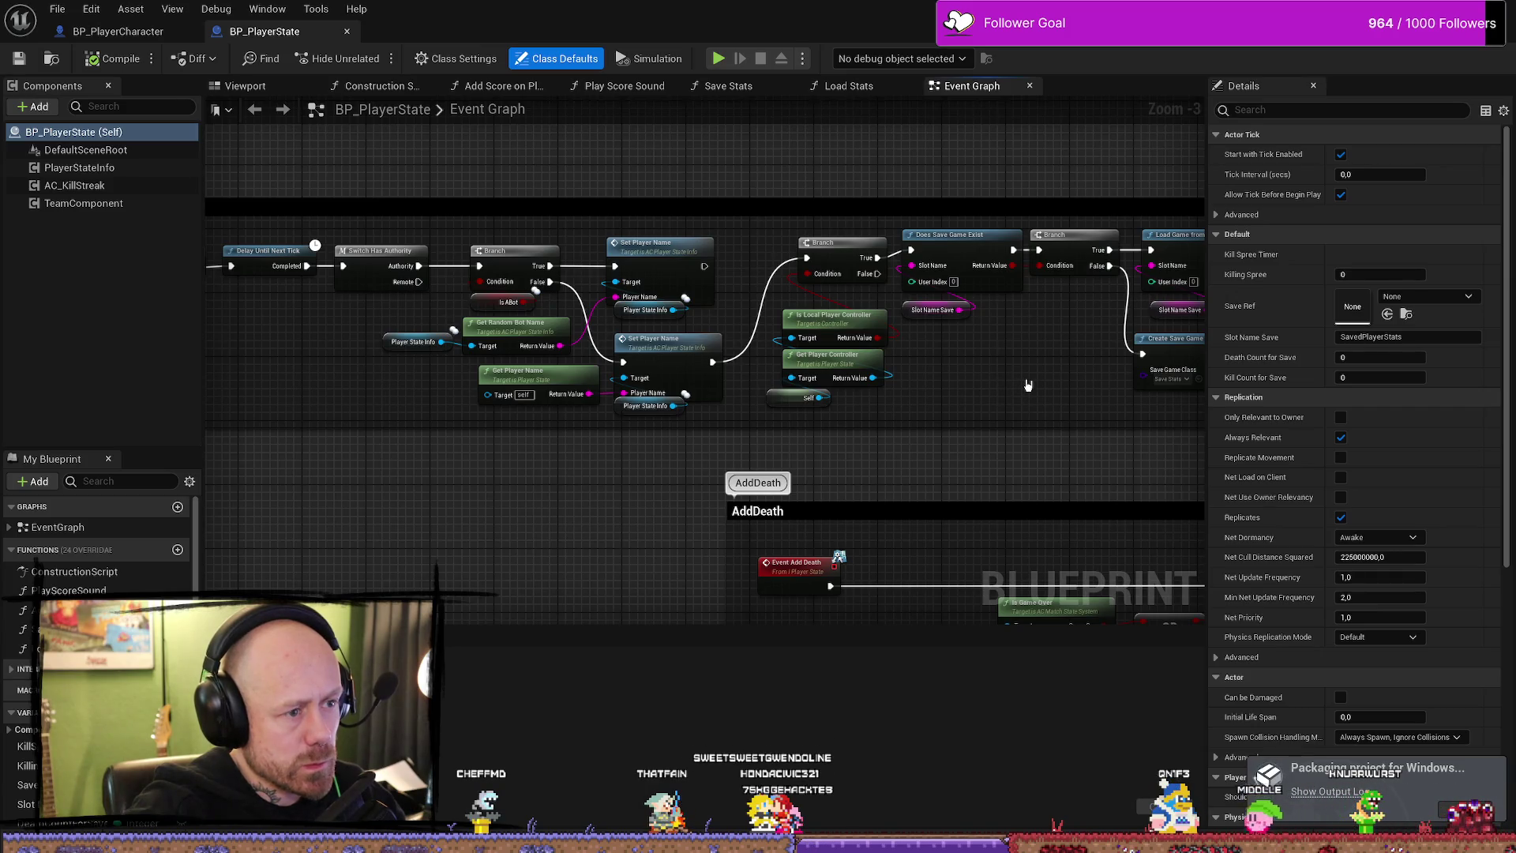
left_click_drag(354, 397, 497, 398)
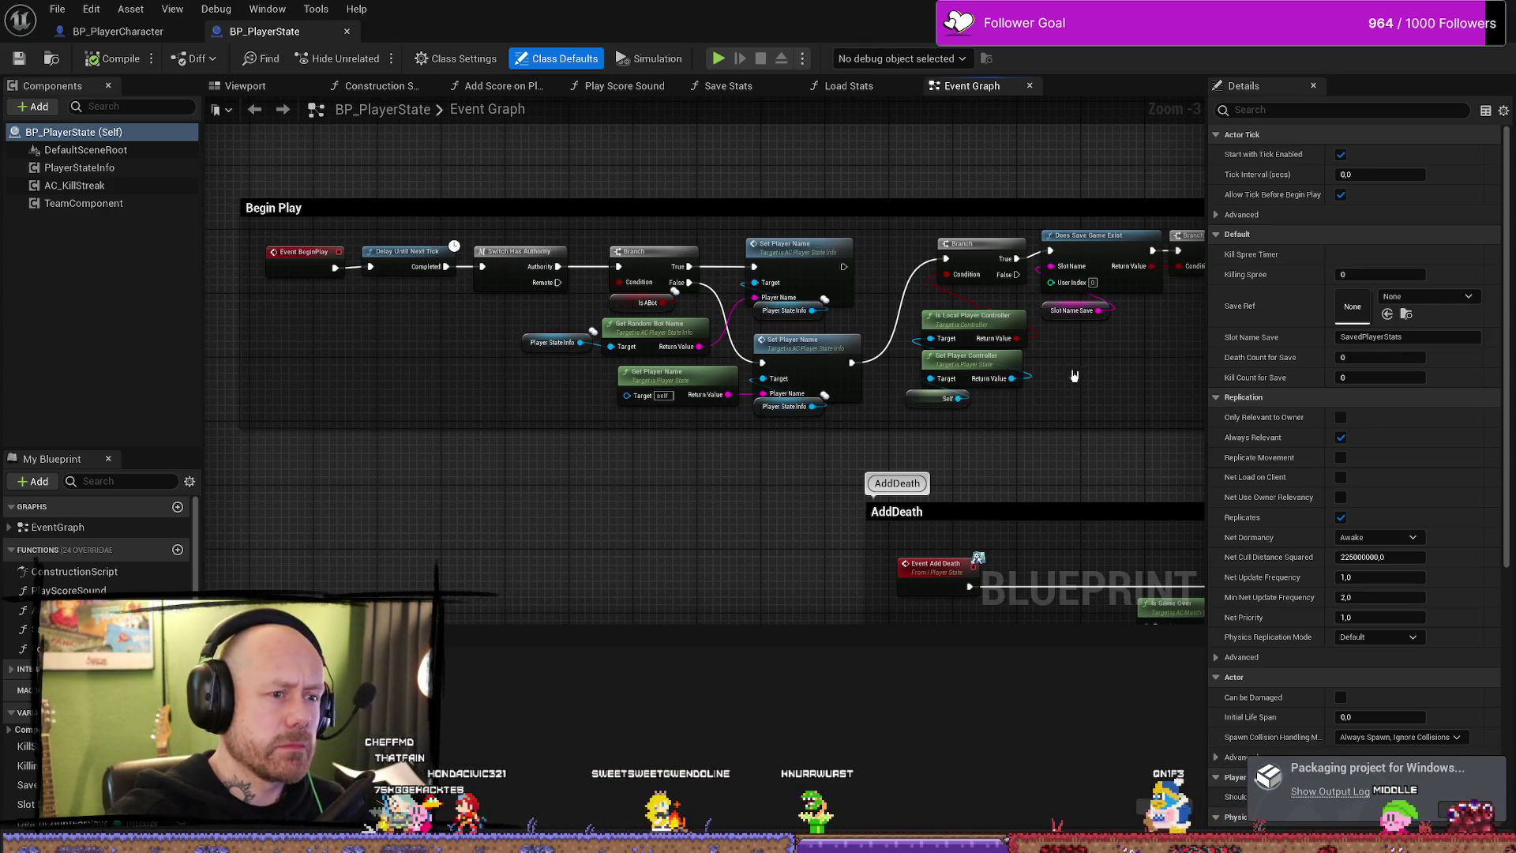
left_click_drag(876, 271, 789, 428)
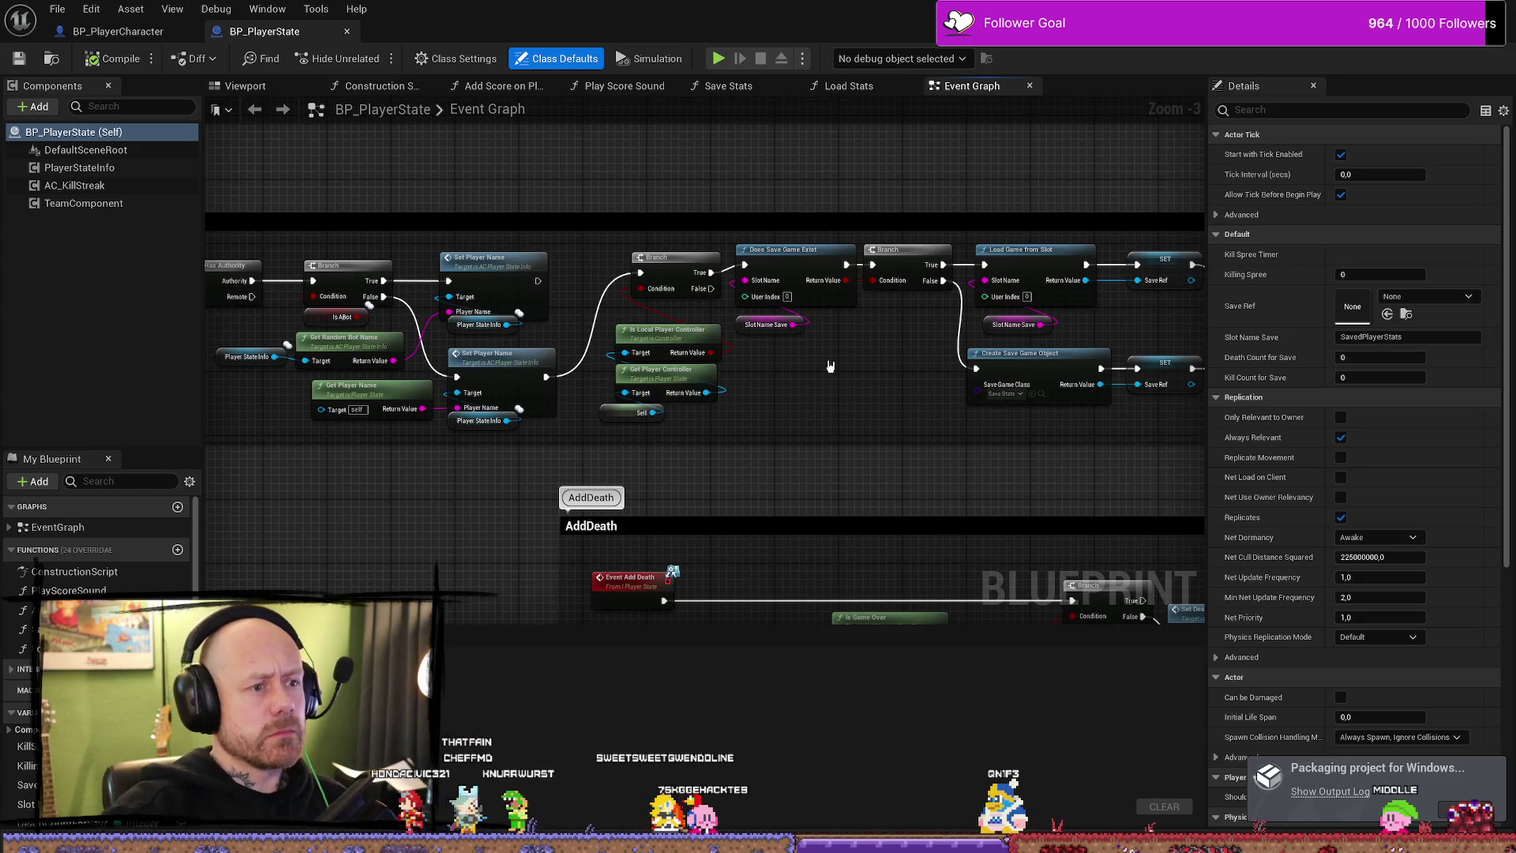
left_click_drag(829, 368, 861, 346)
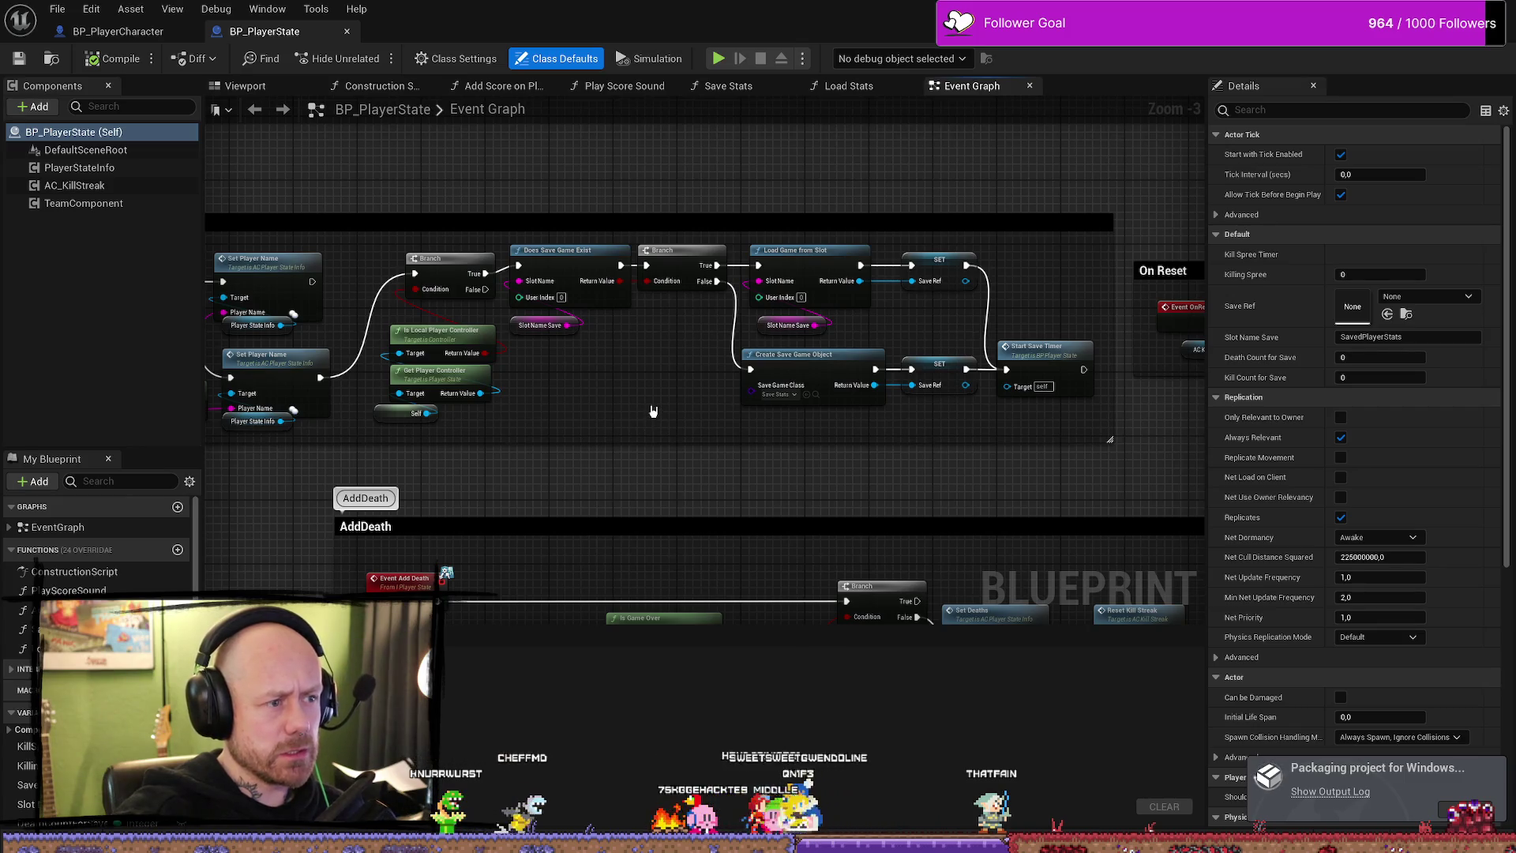
scroll(569, 387, "up", 3)
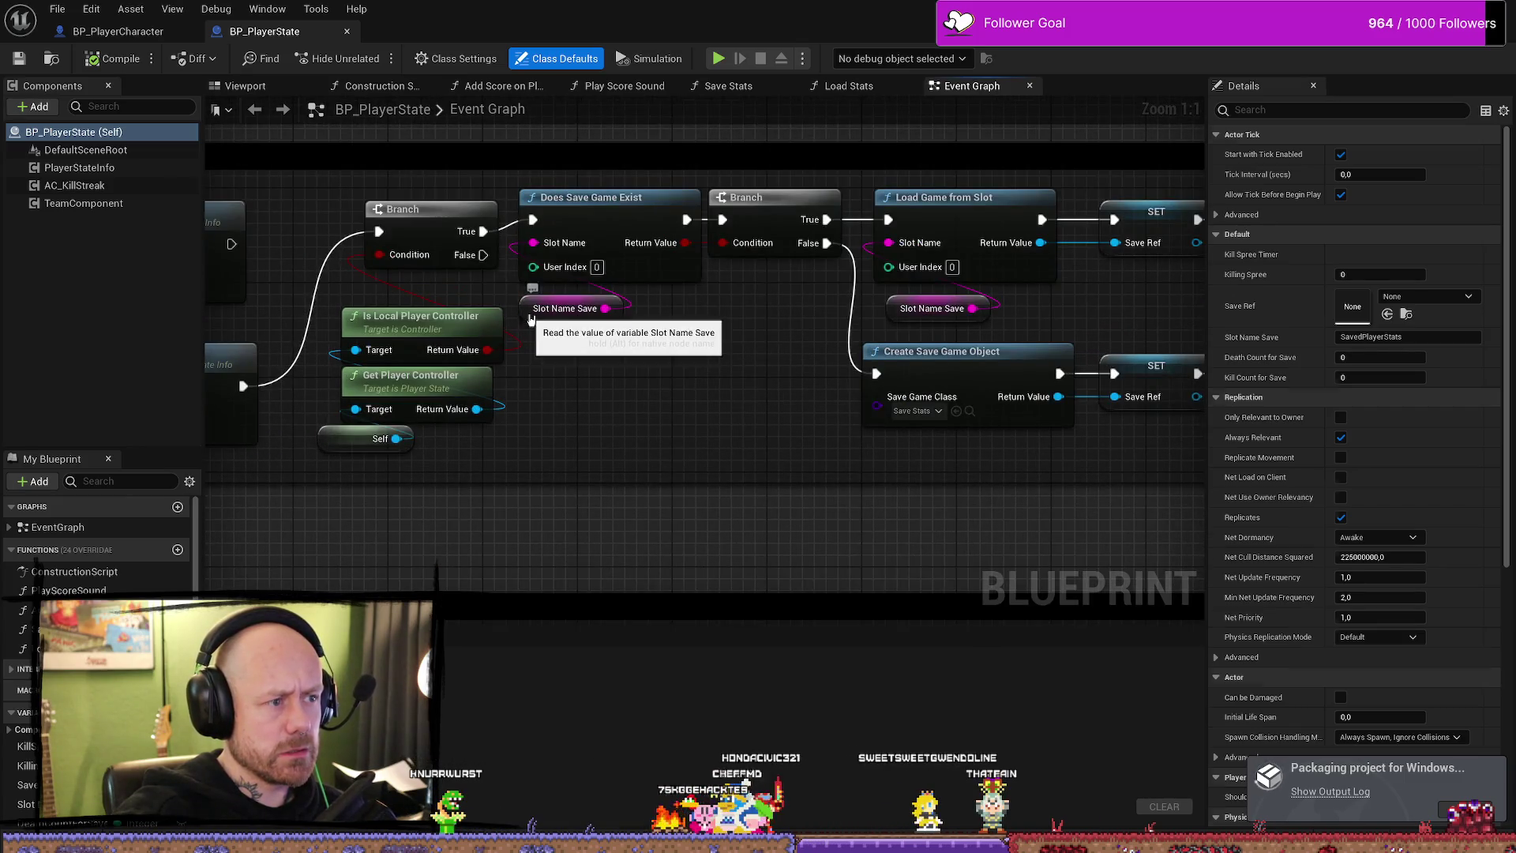
- Nudge the Slot Name Save getter right, box-select the Self and controller nodes, then deselect
left_click_drag(521, 313, 545, 317)
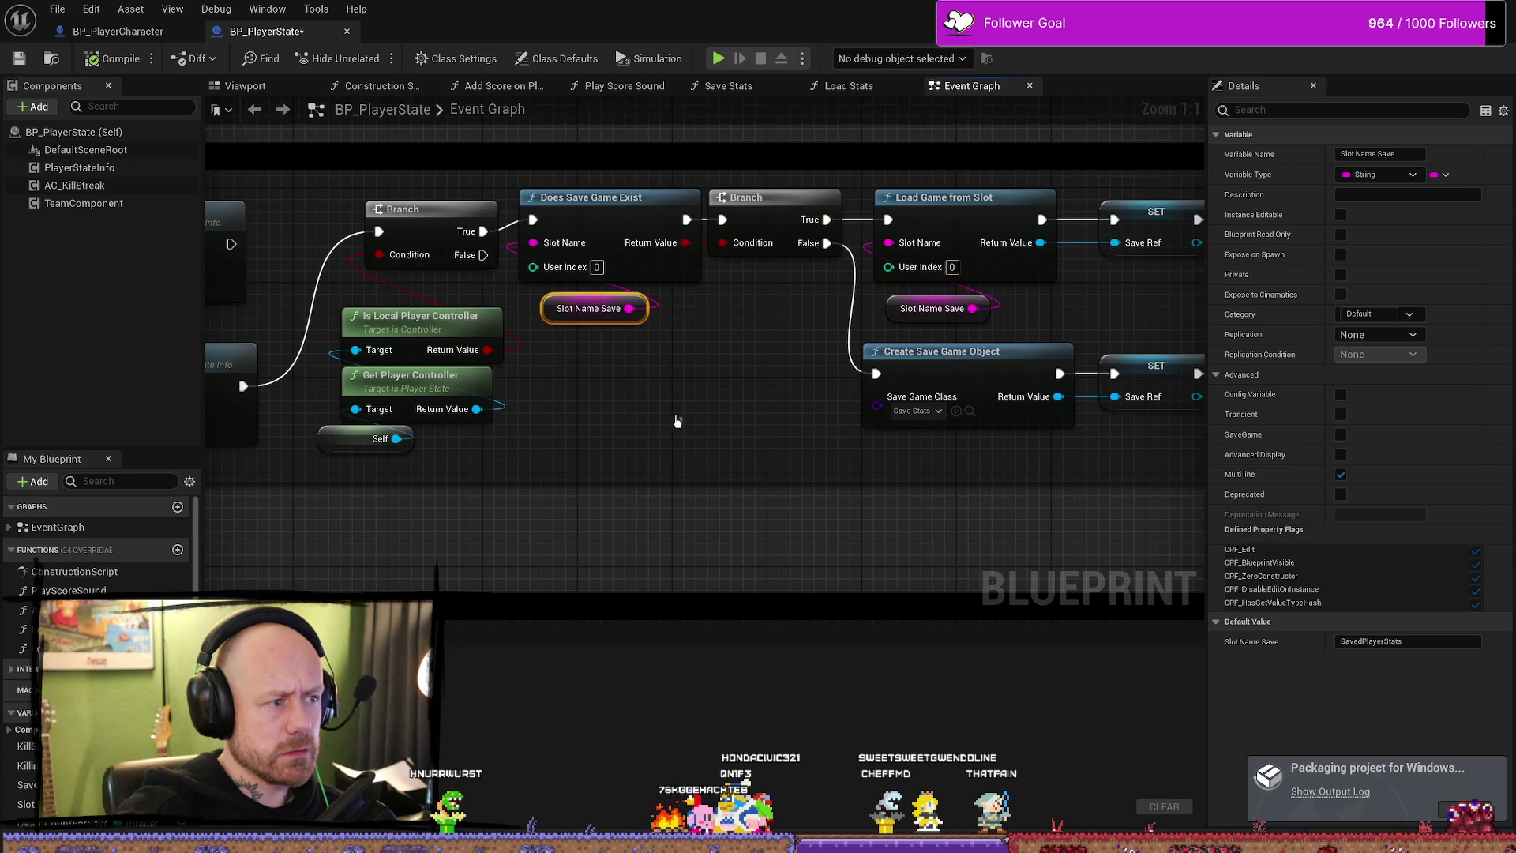
left_click_drag(676, 423, 647, 353)
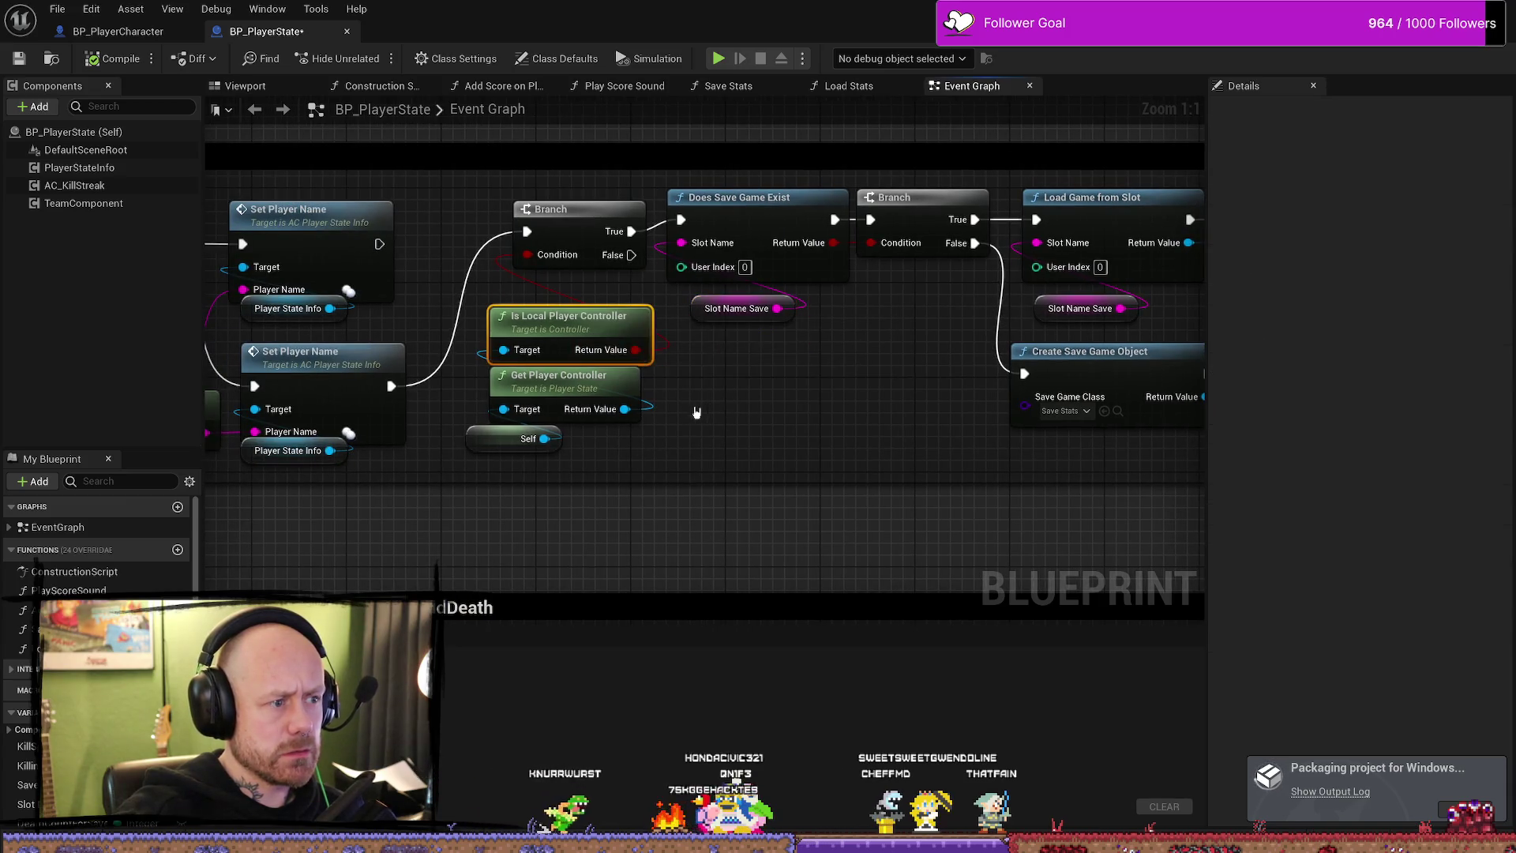
left_click(518, 431)
left_click_drag(616, 466, 622, 327)
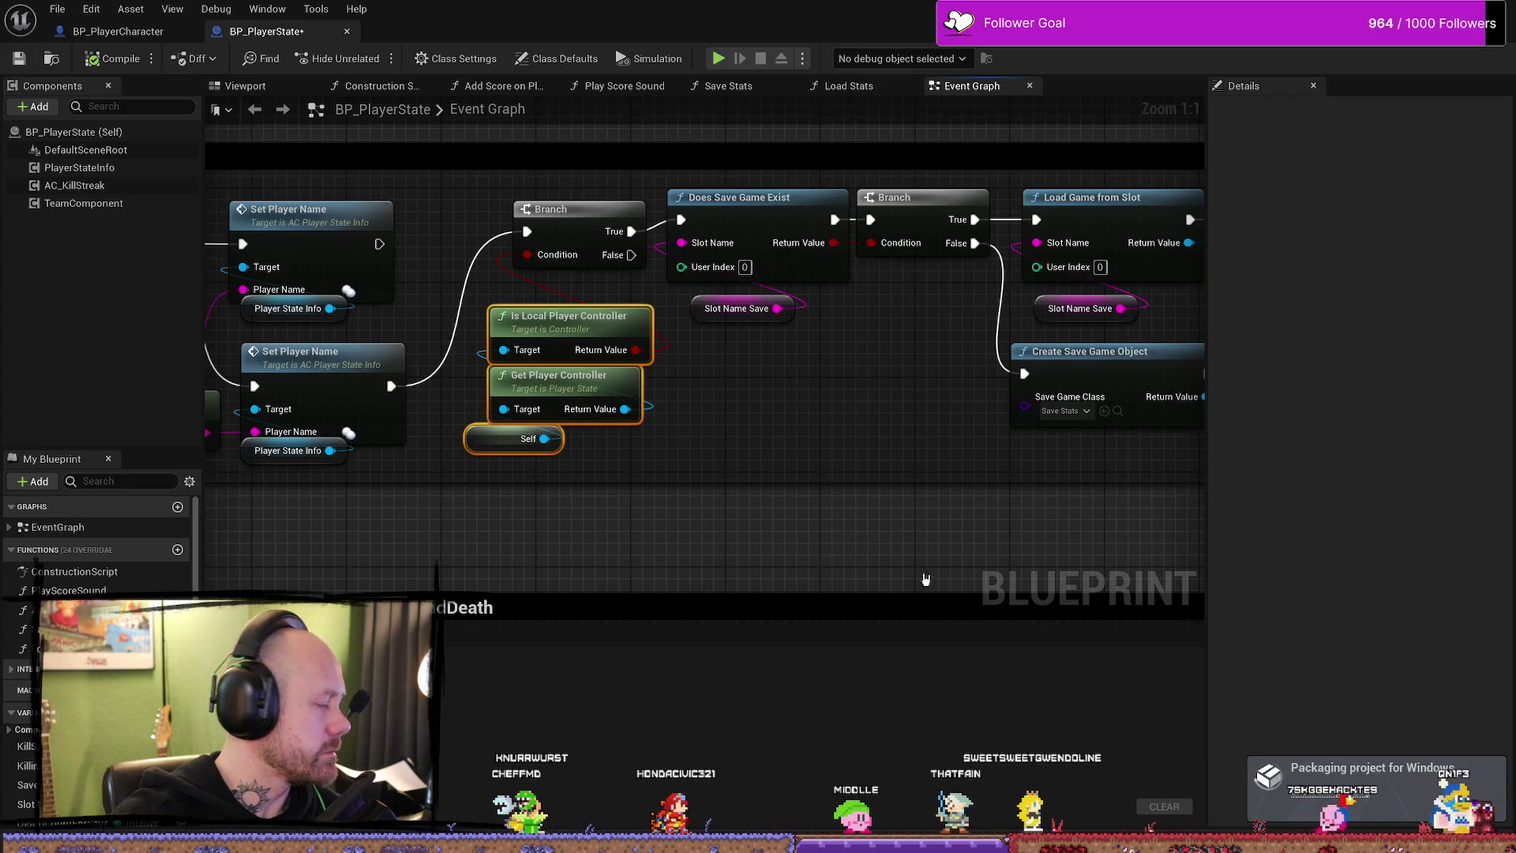
left_click(994, 550)
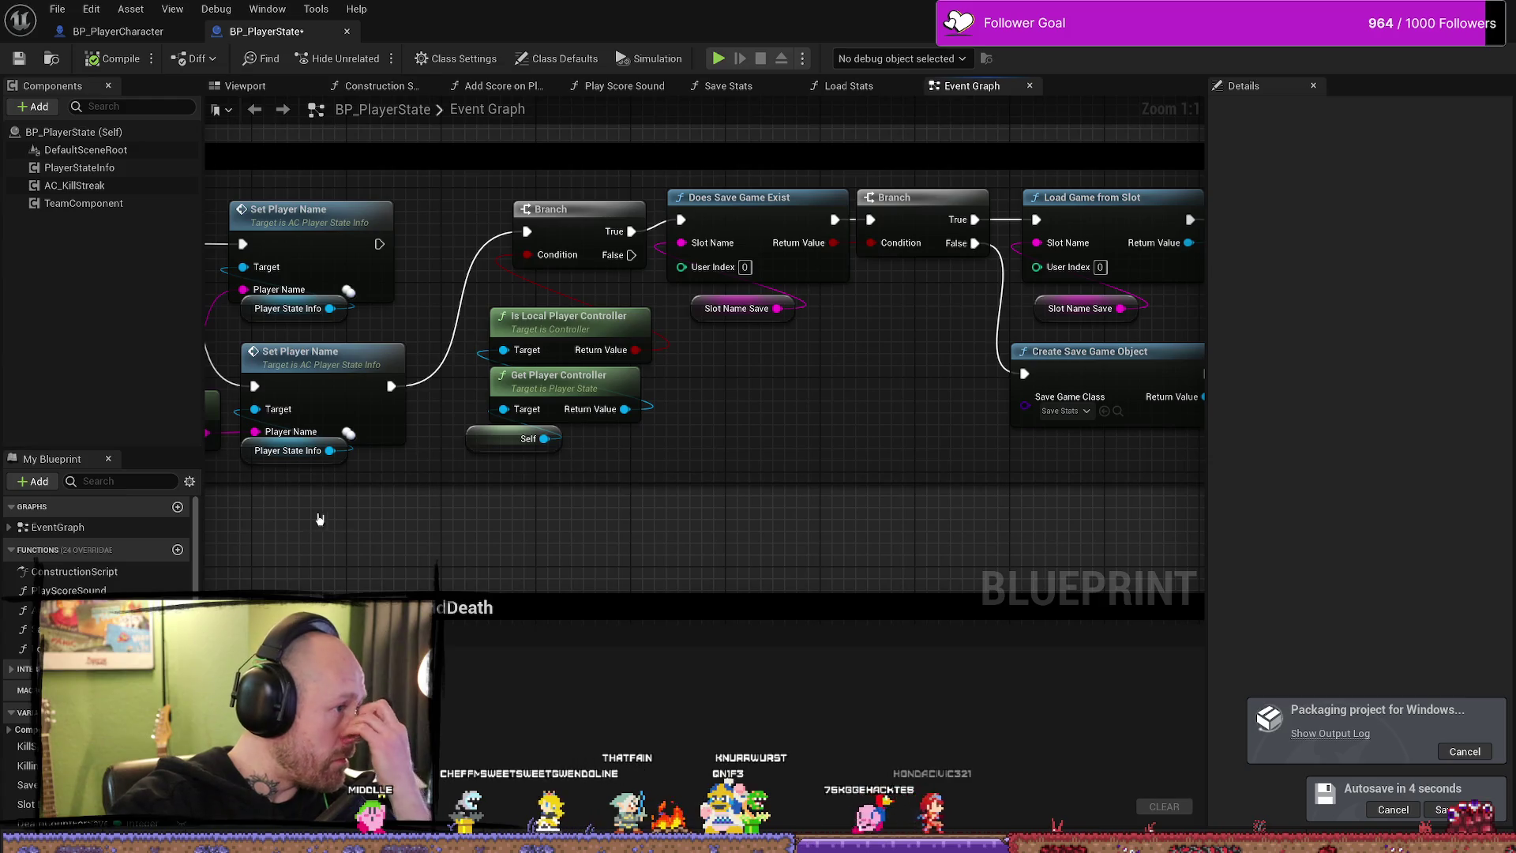
scroll(470, 484, "down", 1)
scroll(473, 494, "down", 1)
scroll(472, 494, "down", 3)
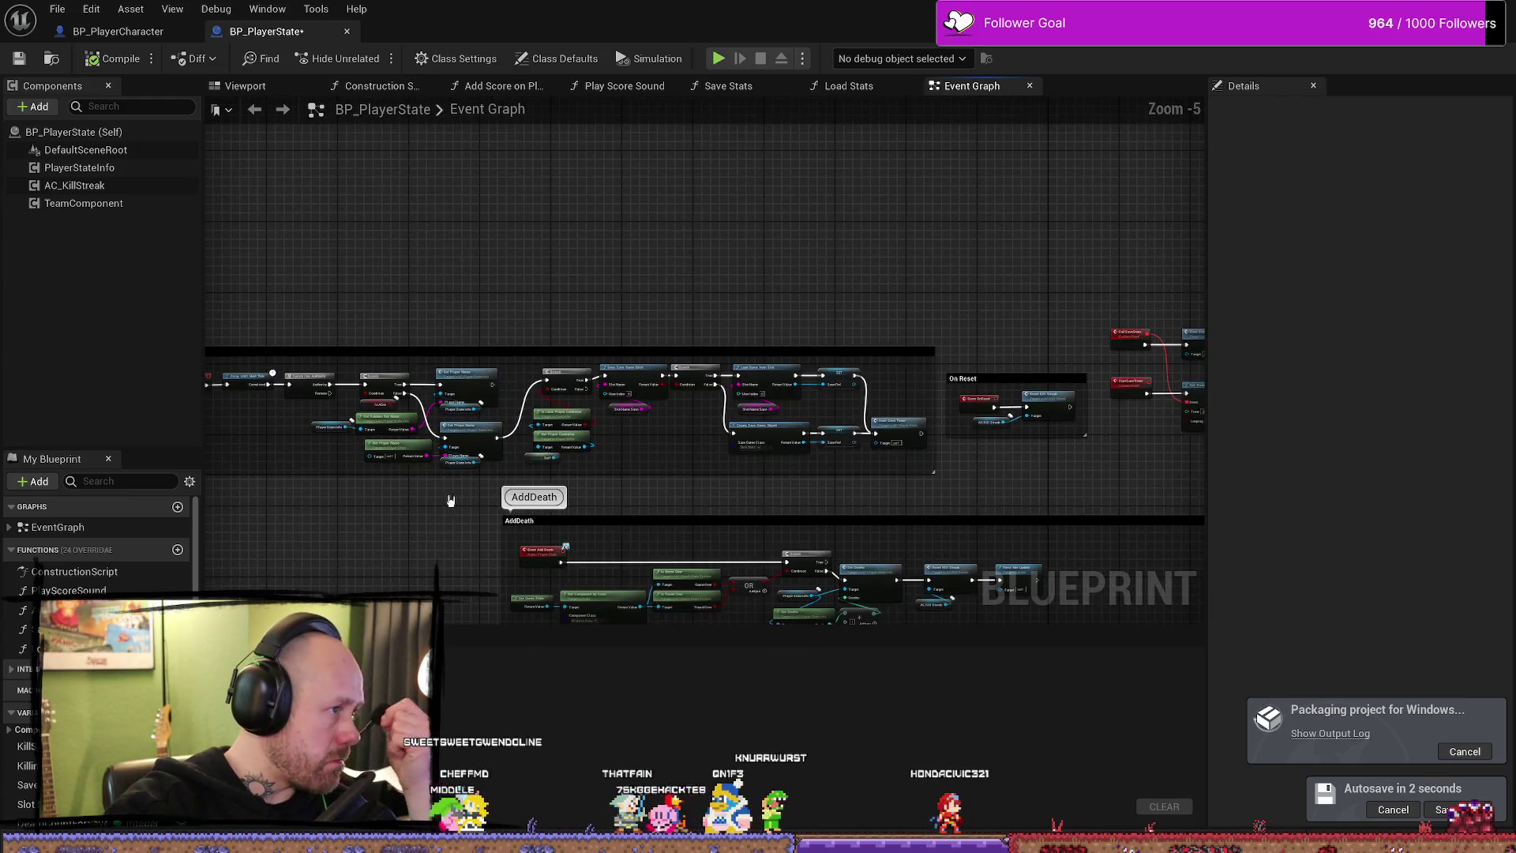
scroll(451, 500, "up", 2)
scroll(525, 467, "up", 2)
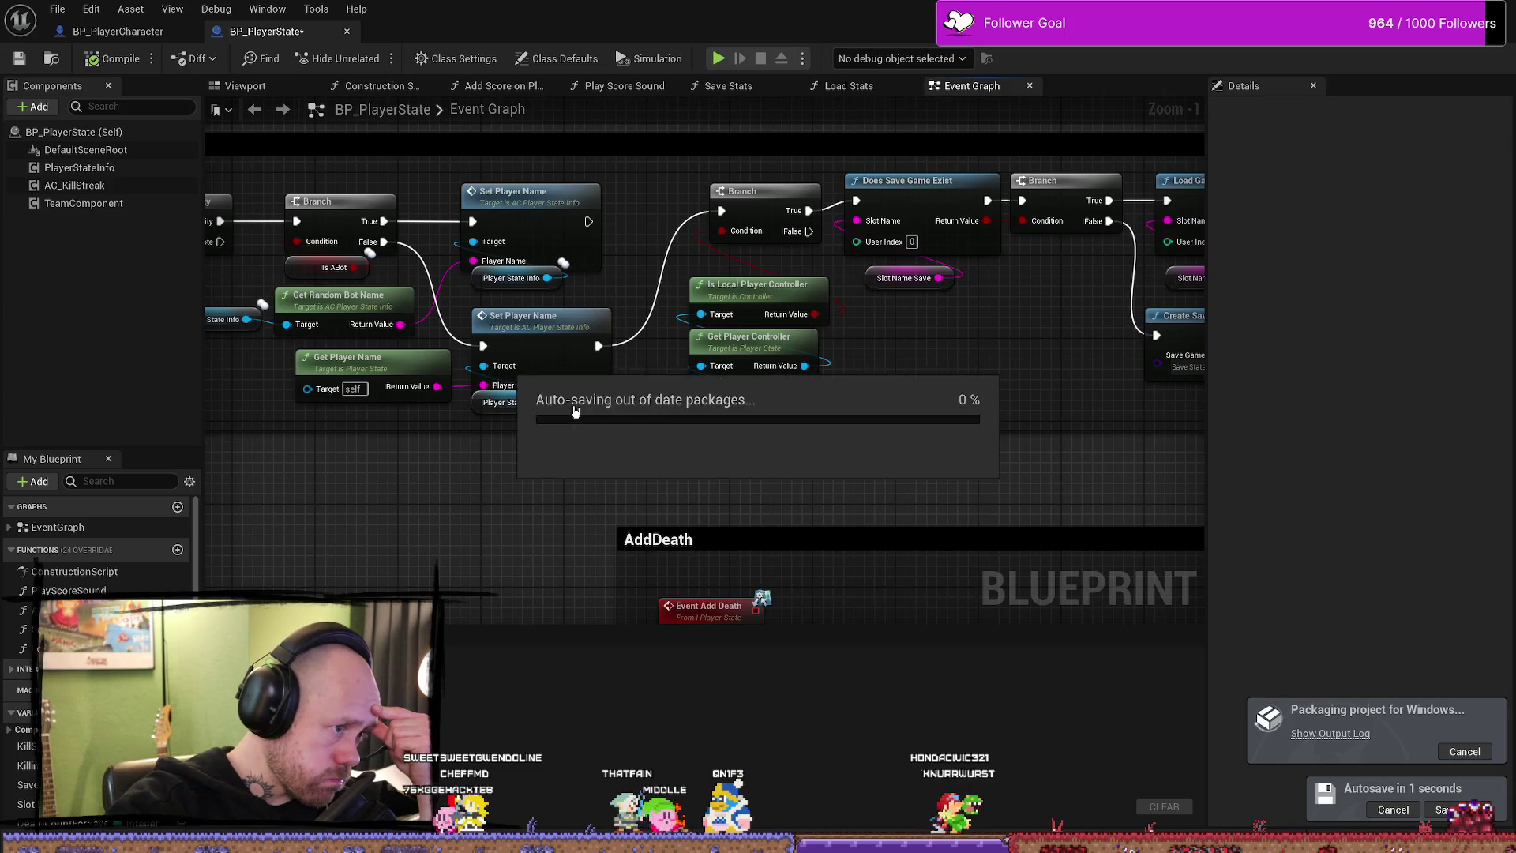
- Find references to Event Add Death across all blueprints, review them, and close the results
left_click_drag(979, 410, 967, 418)
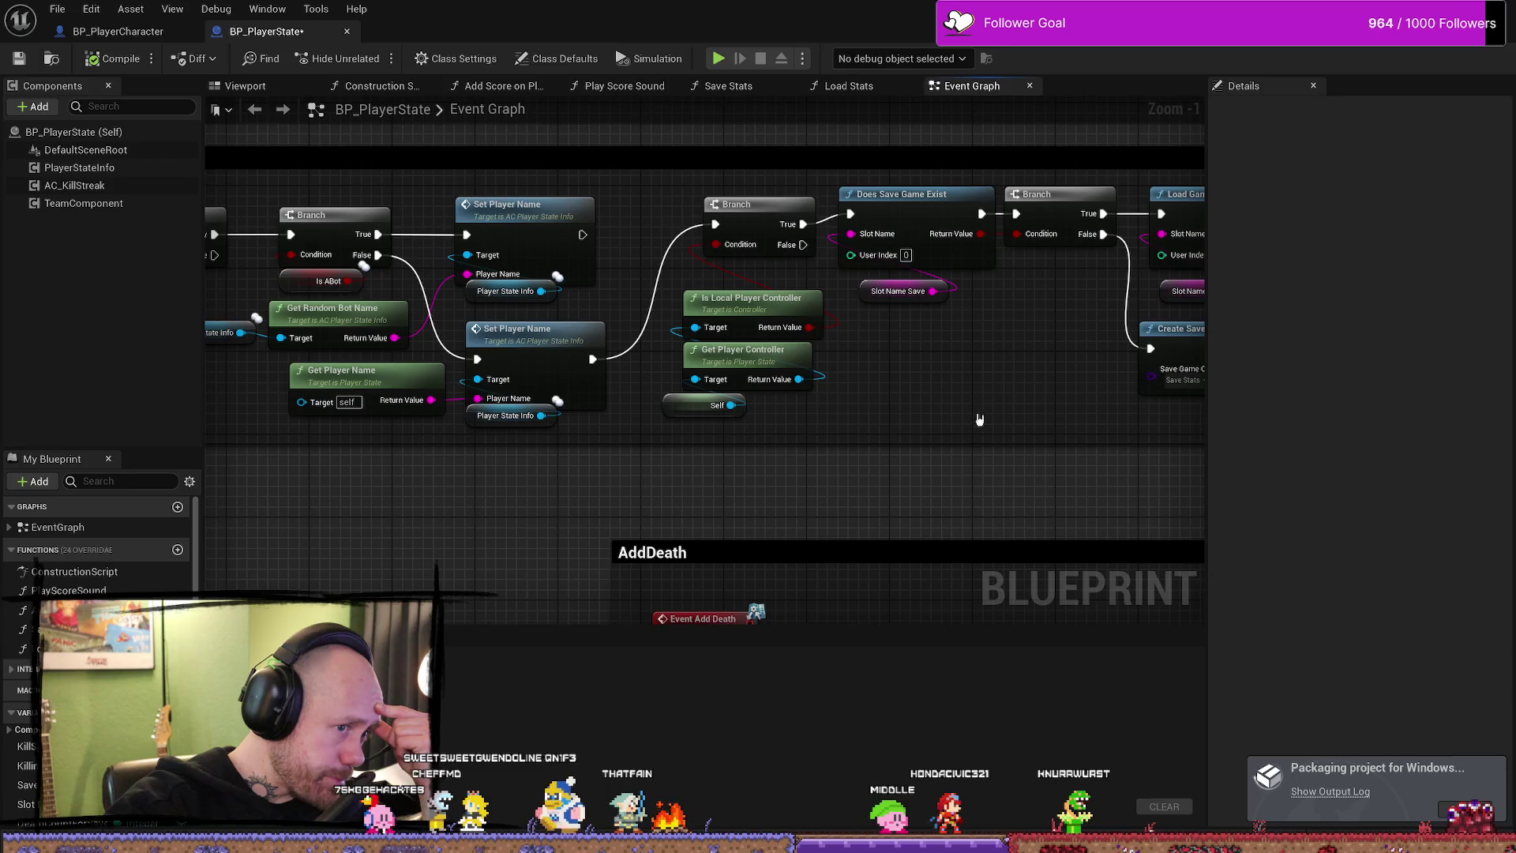
scroll(978, 416, "down", 2)
mouse_move(728, 443)
left_mouse_down()
mouse_move(667, 403)
mouse_move(603, 312)
left_mouse_up()
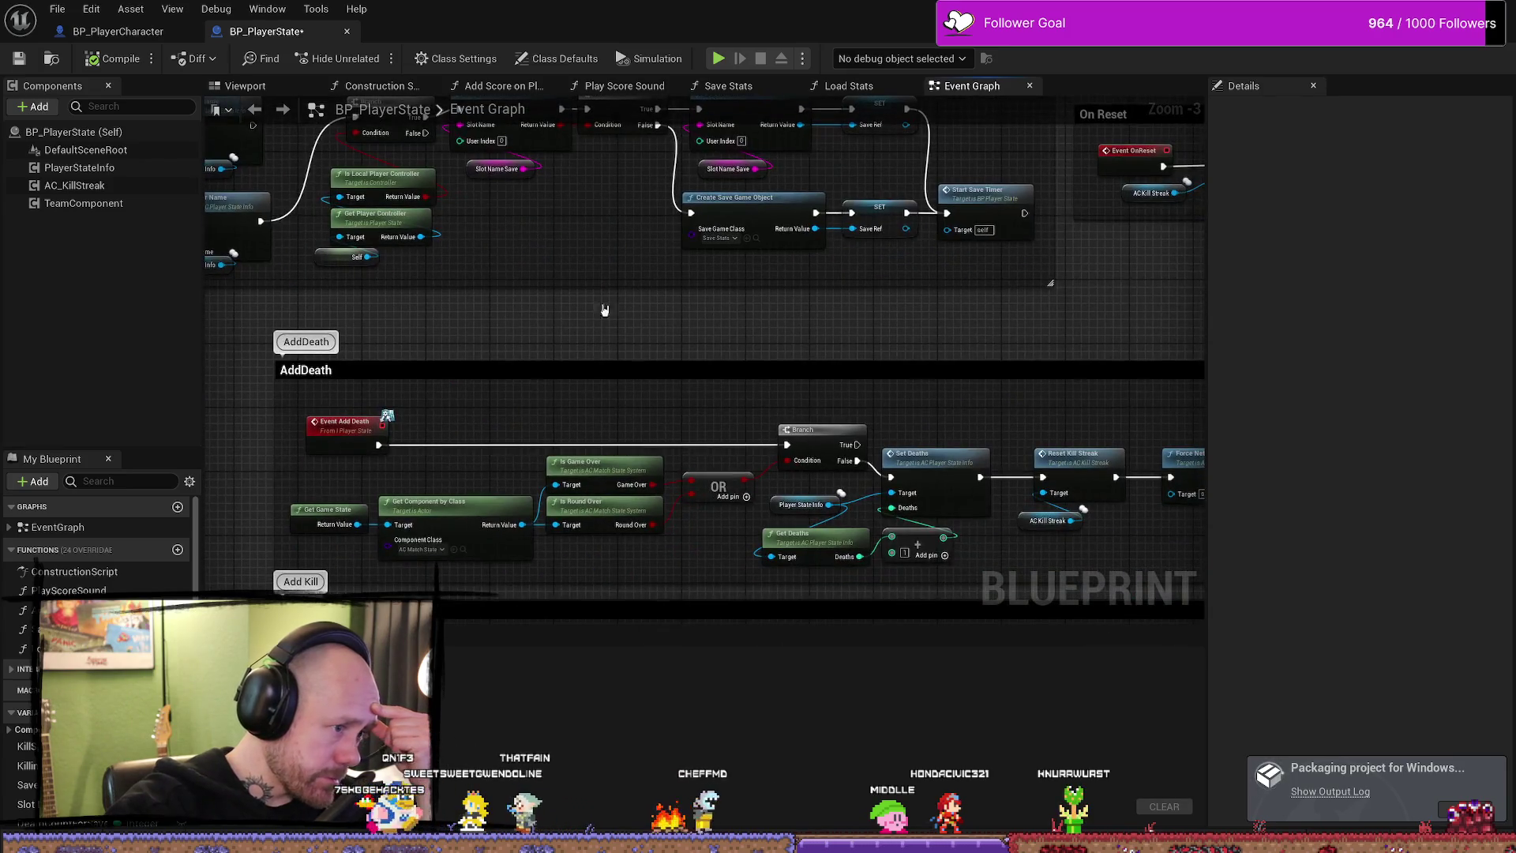
right_click(352, 429)
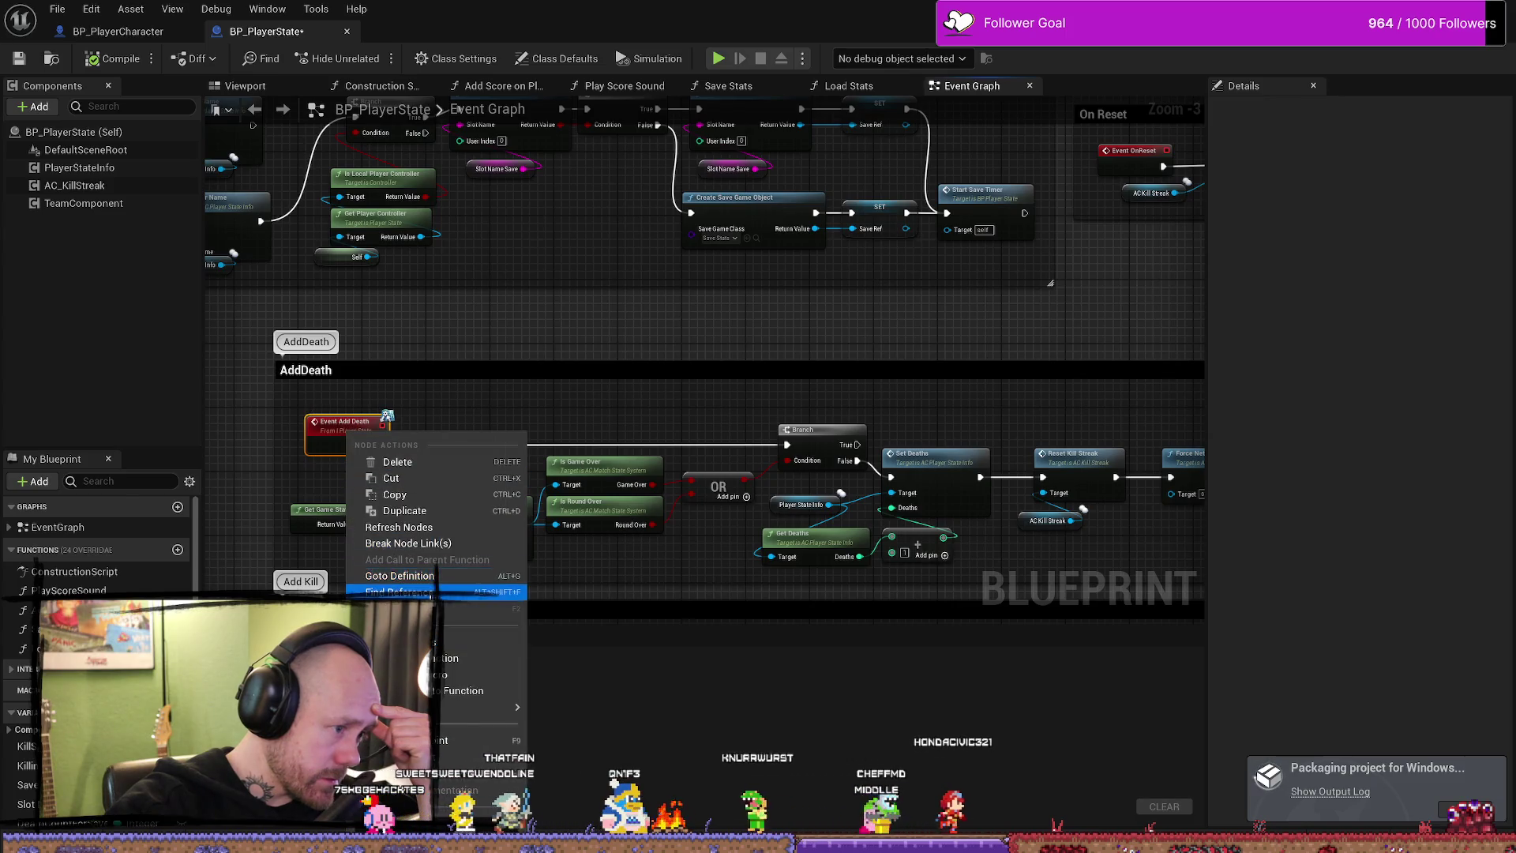
left_click(402, 591)
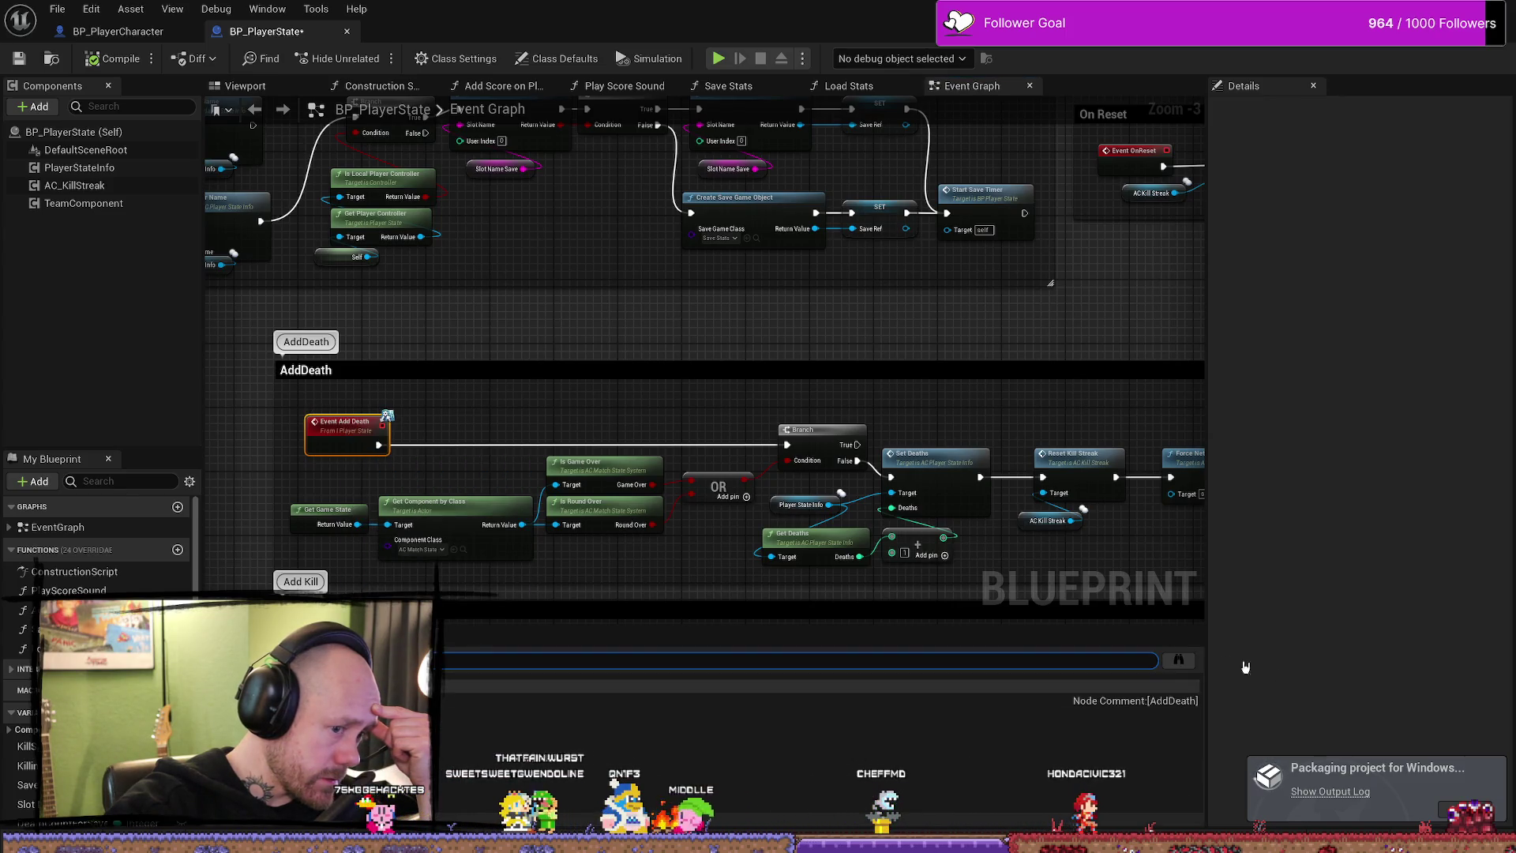
left_click(1178, 660)
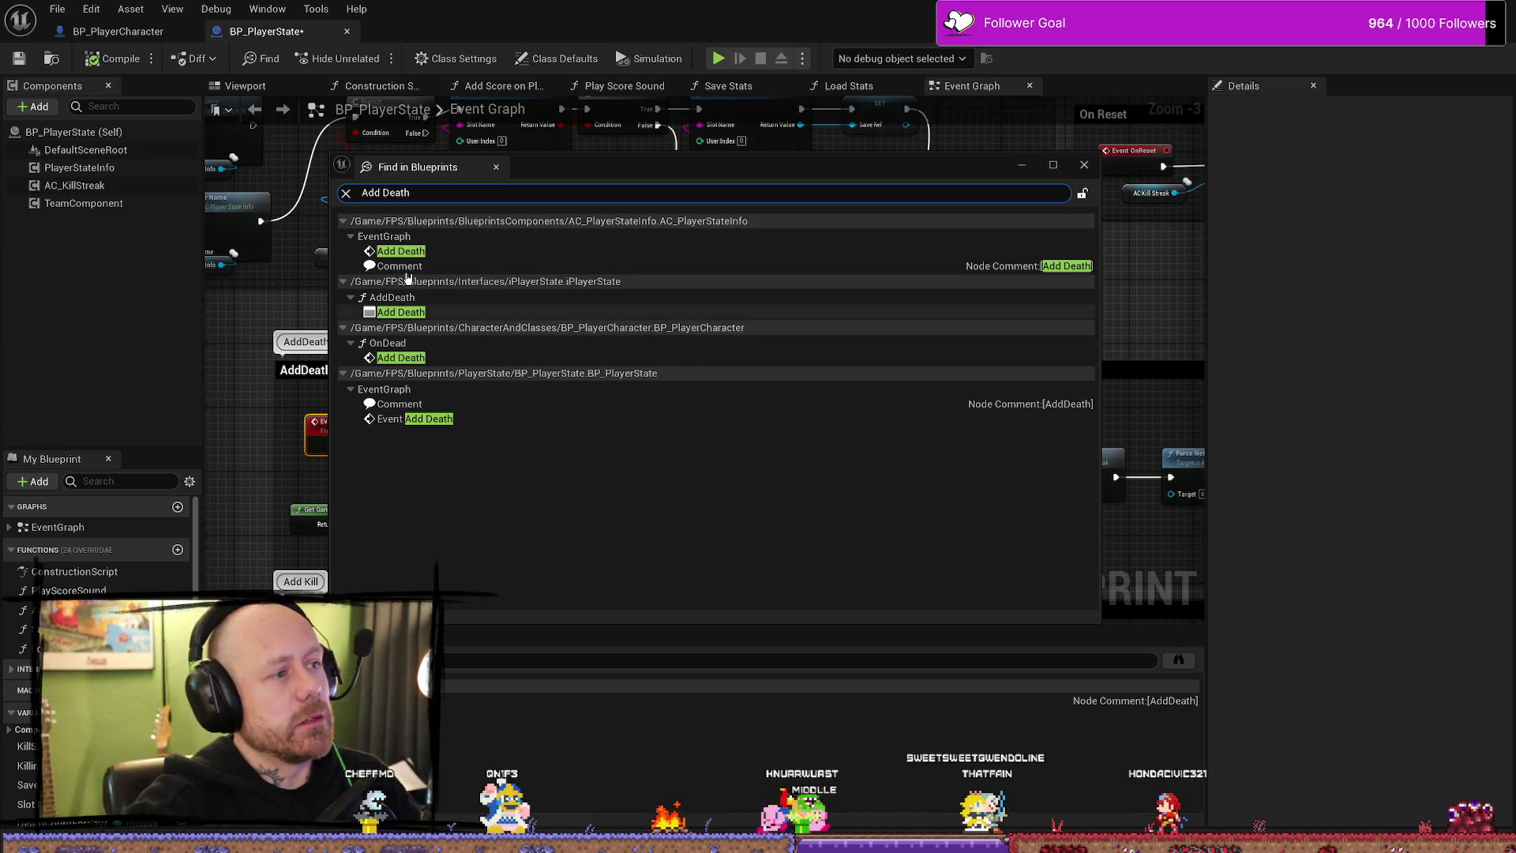
left_click(1026, 171)
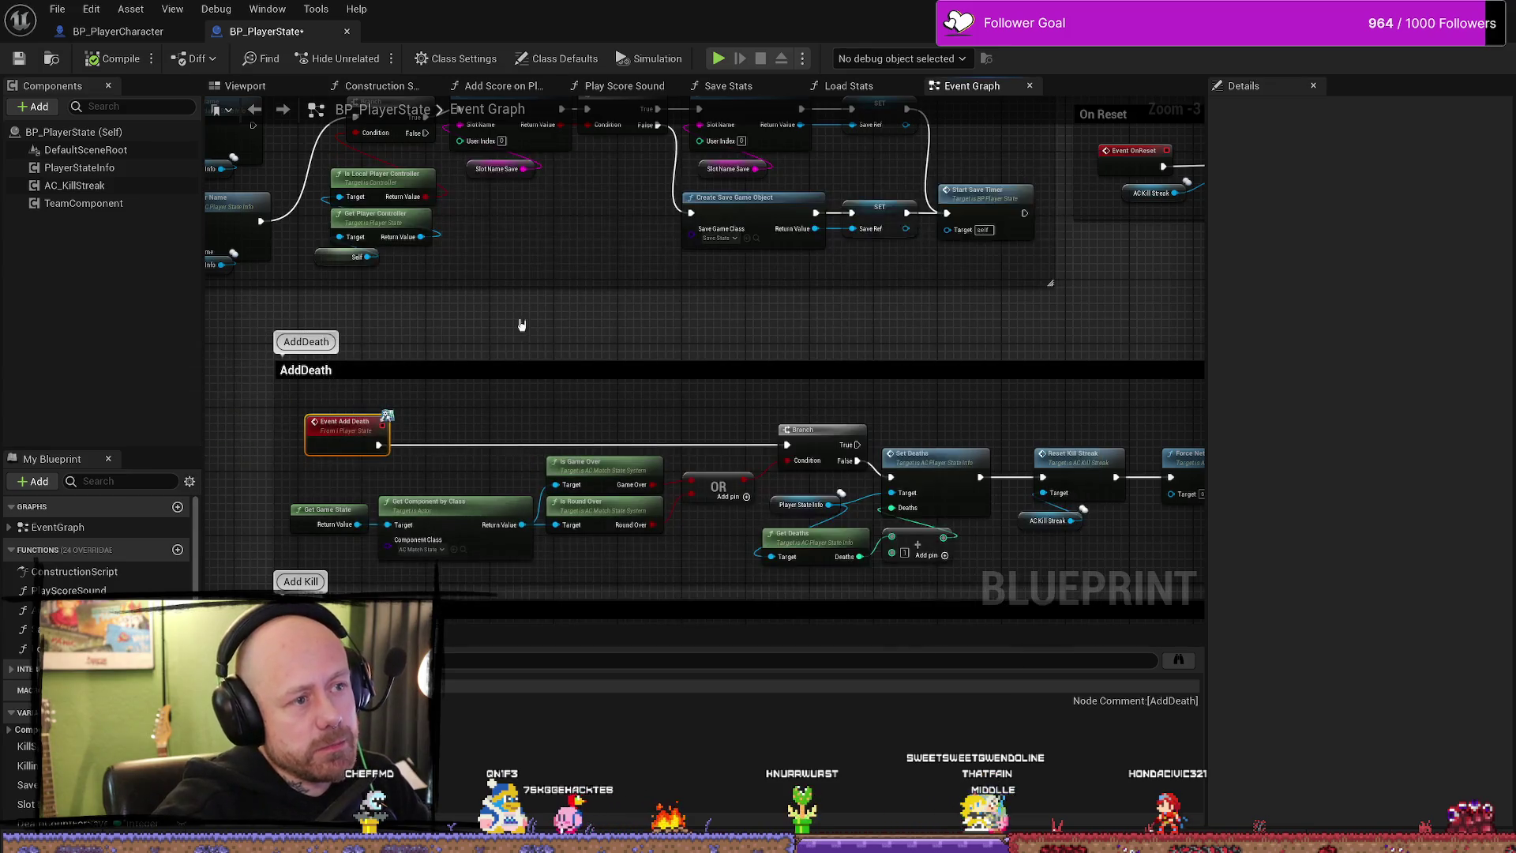
scroll(518, 325, "down", 1)
scroll(400, 151, "down", 1)
scroll(440, 438, "up", 1)
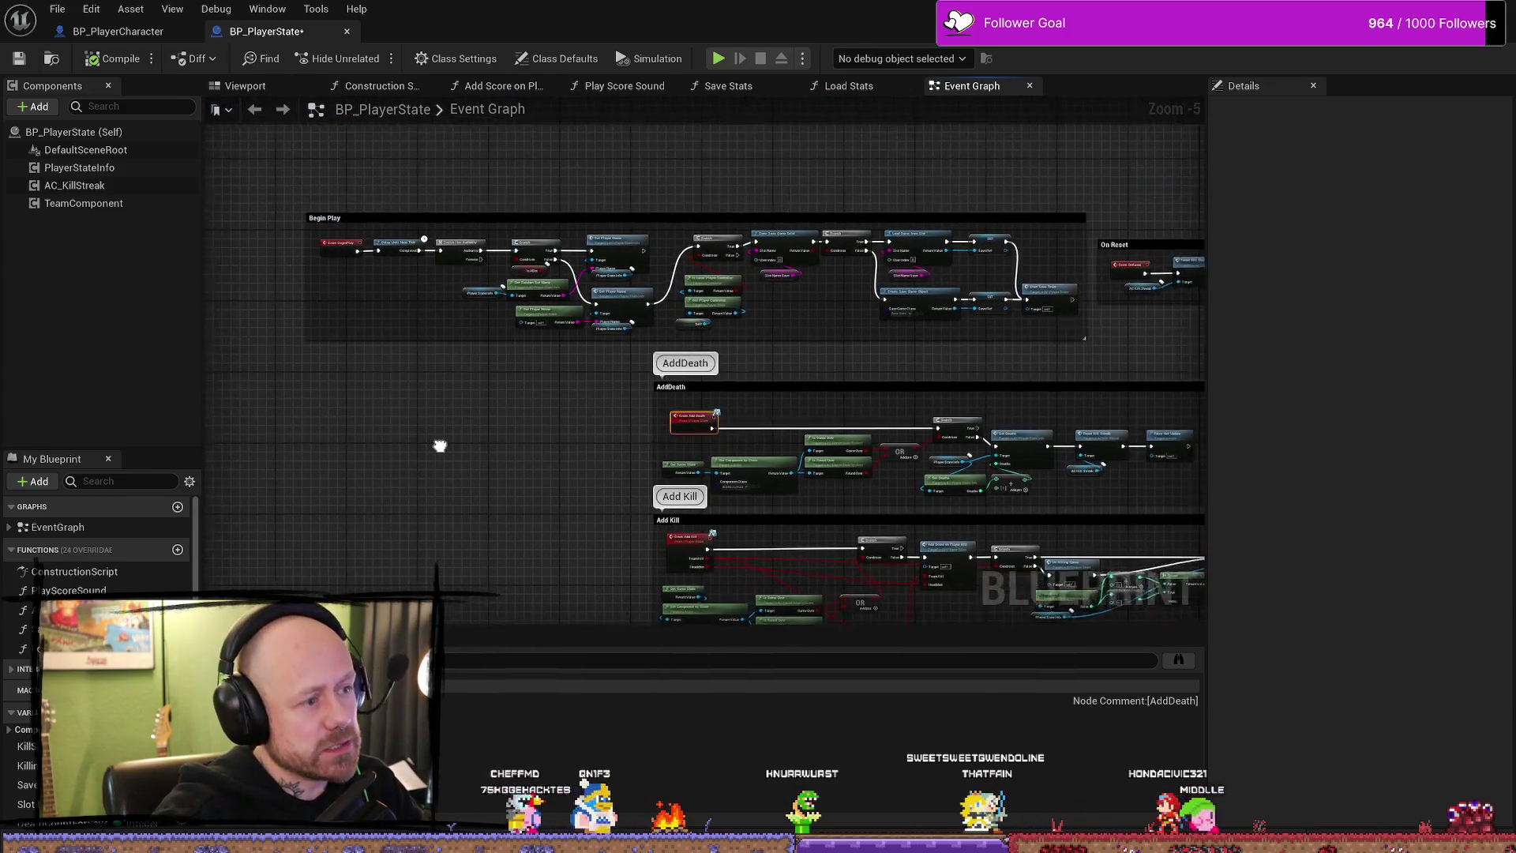
scroll(508, 339, "up", 1)
scroll(513, 324, "up", 1)
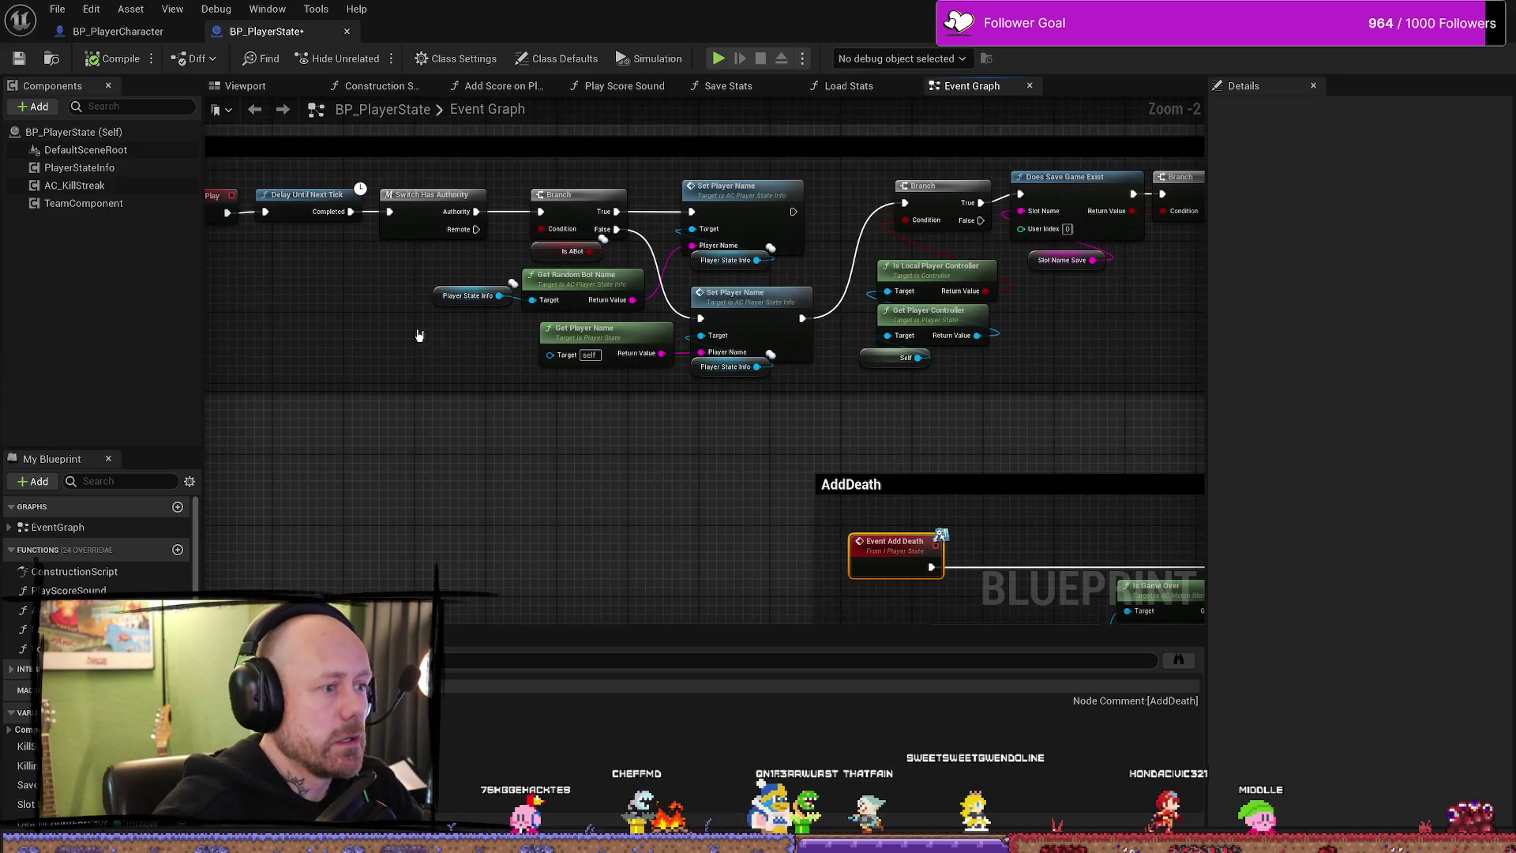
scroll(557, 344, "up", 1)
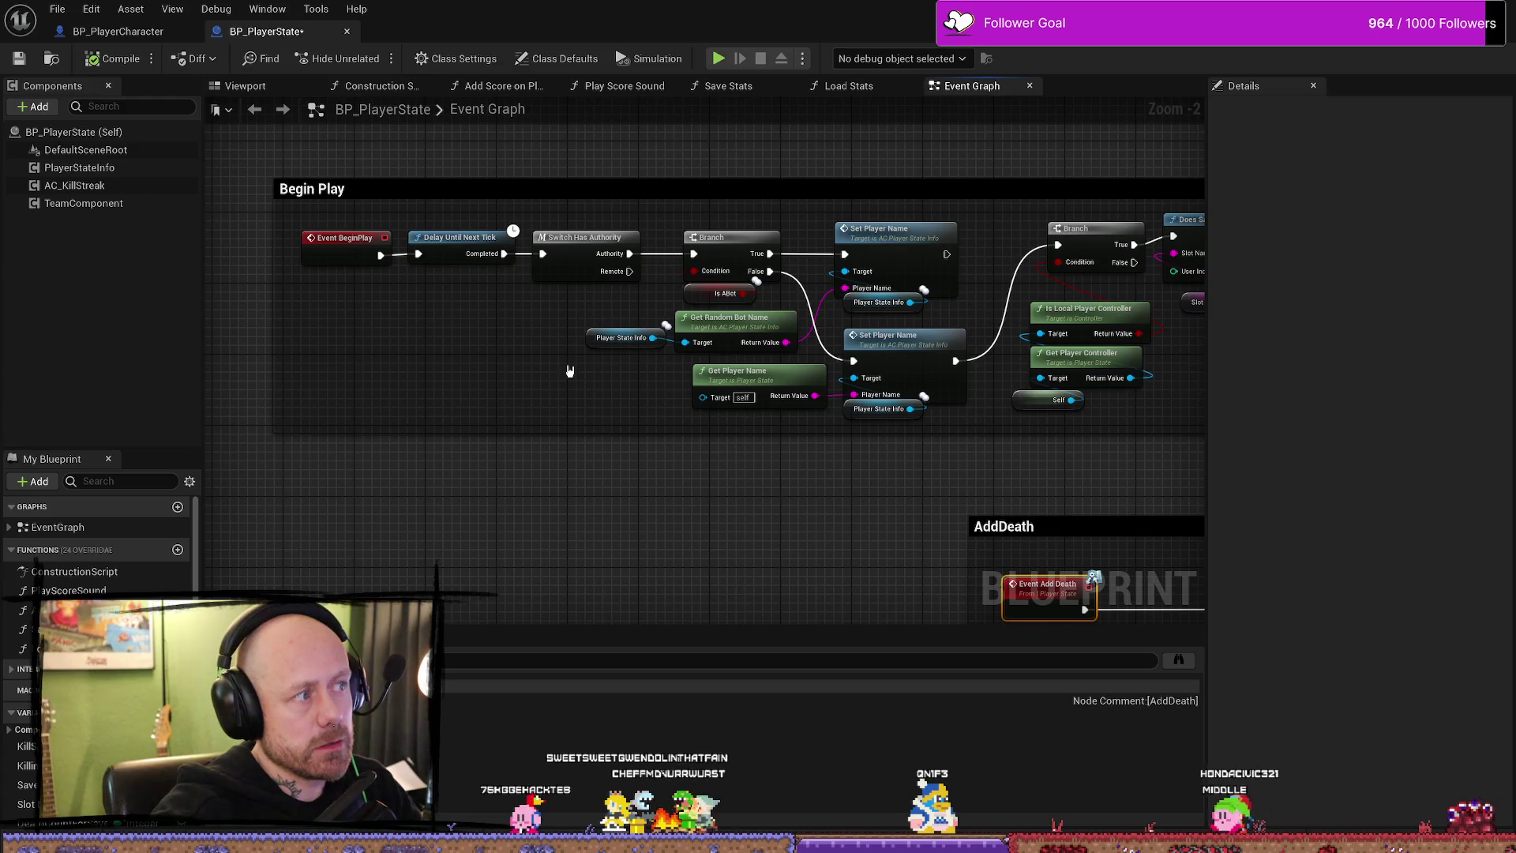
left_click_drag(563, 371, 352, 361)
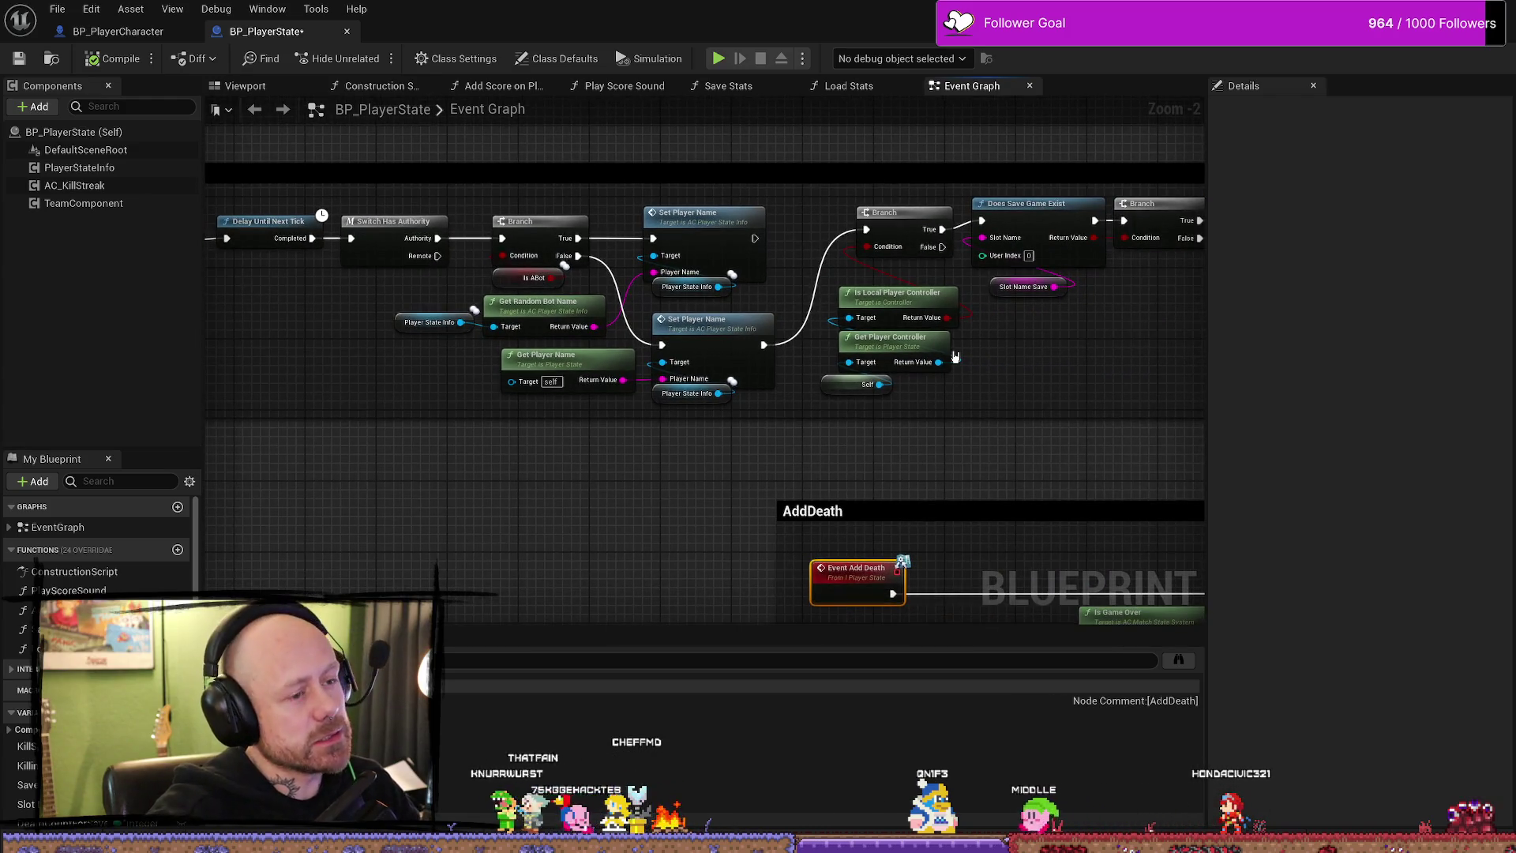
mouse_move(1077, 374)
left_mouse_down()
mouse_move(868, 366)
mouse_move(858, 350)
left_mouse_up()
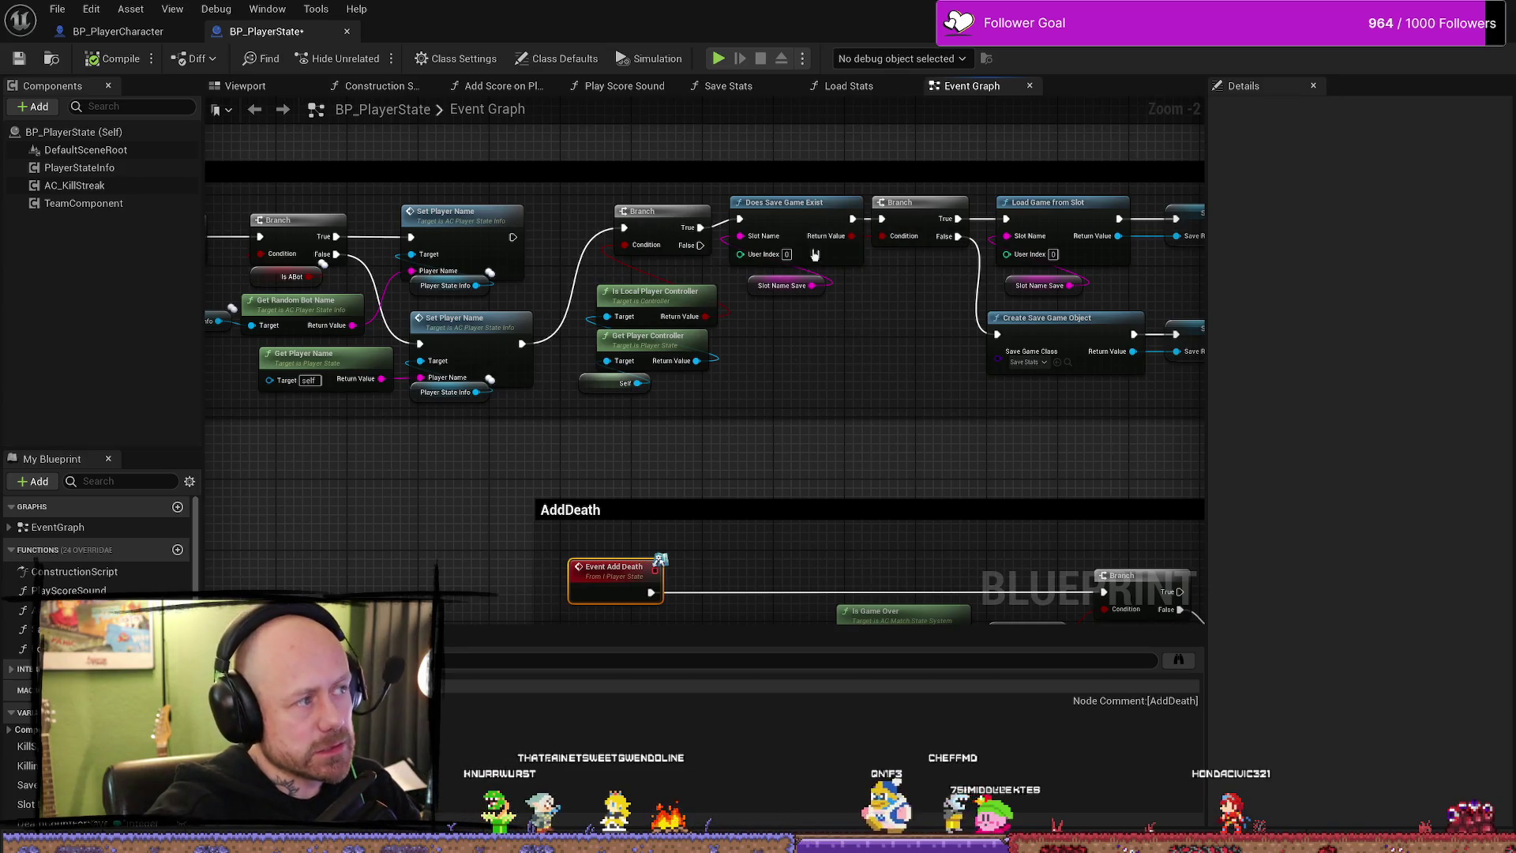
scroll(785, 392, "down", 2)
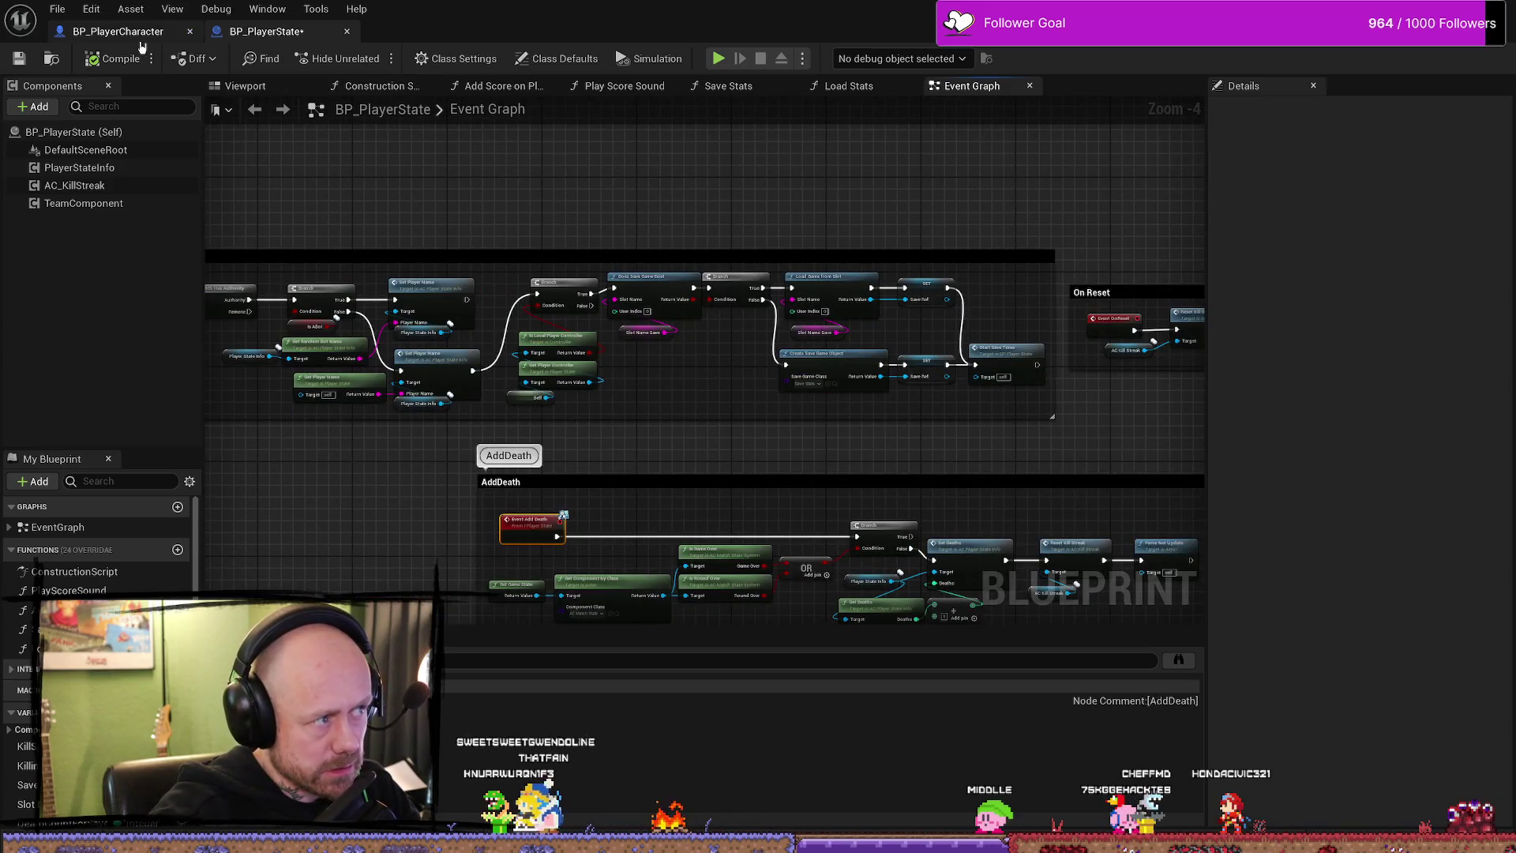
- Glance at BP_PlayerCharacter's function list, then return to BP_PlayerState's Begin Play and AddDeath graph
left_click(118, 31)
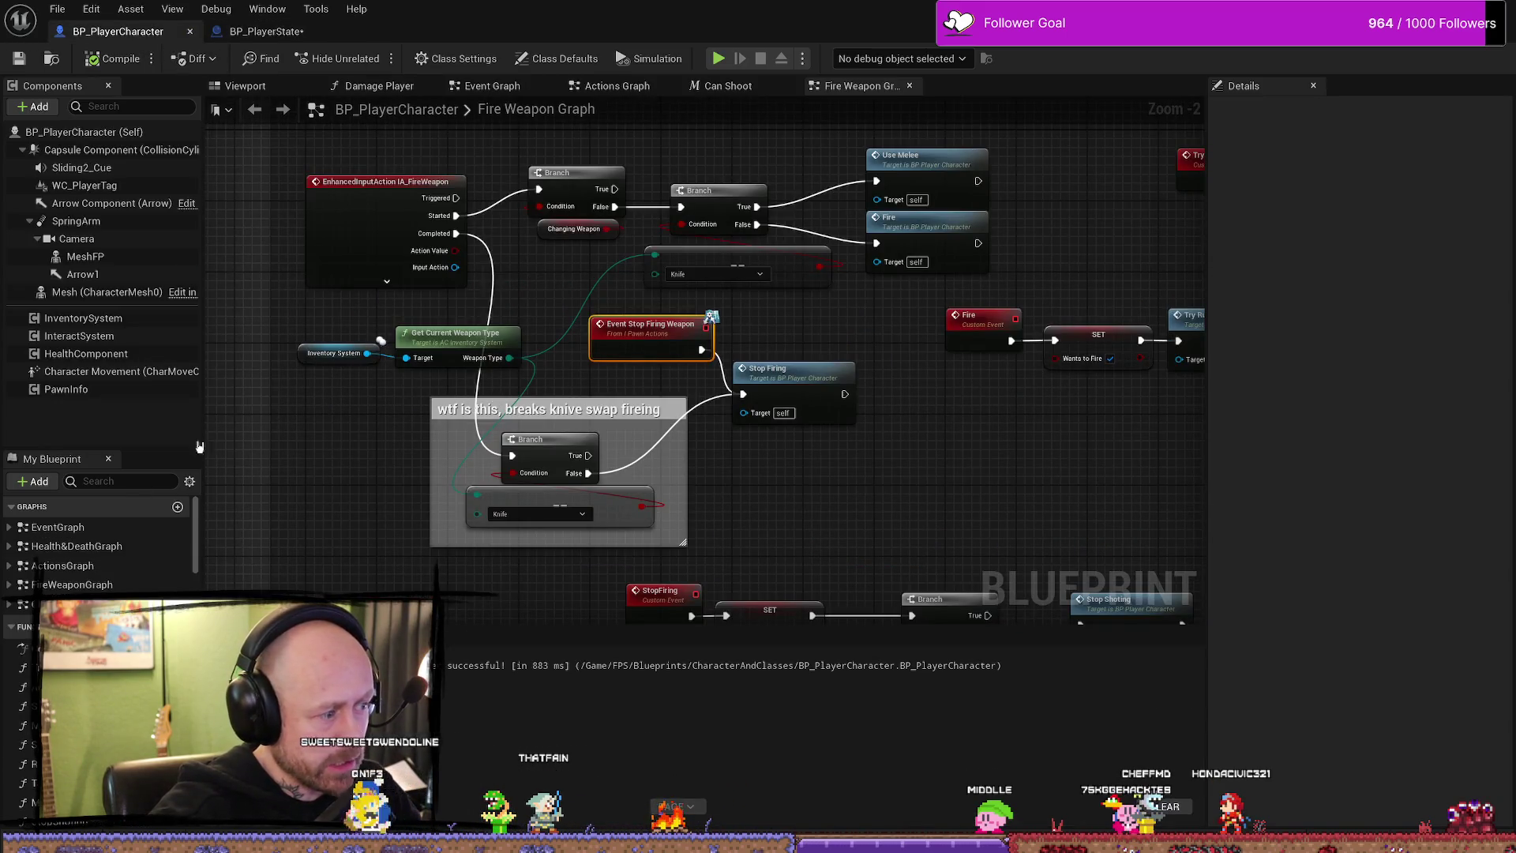
scroll(101, 546, "down", 3)
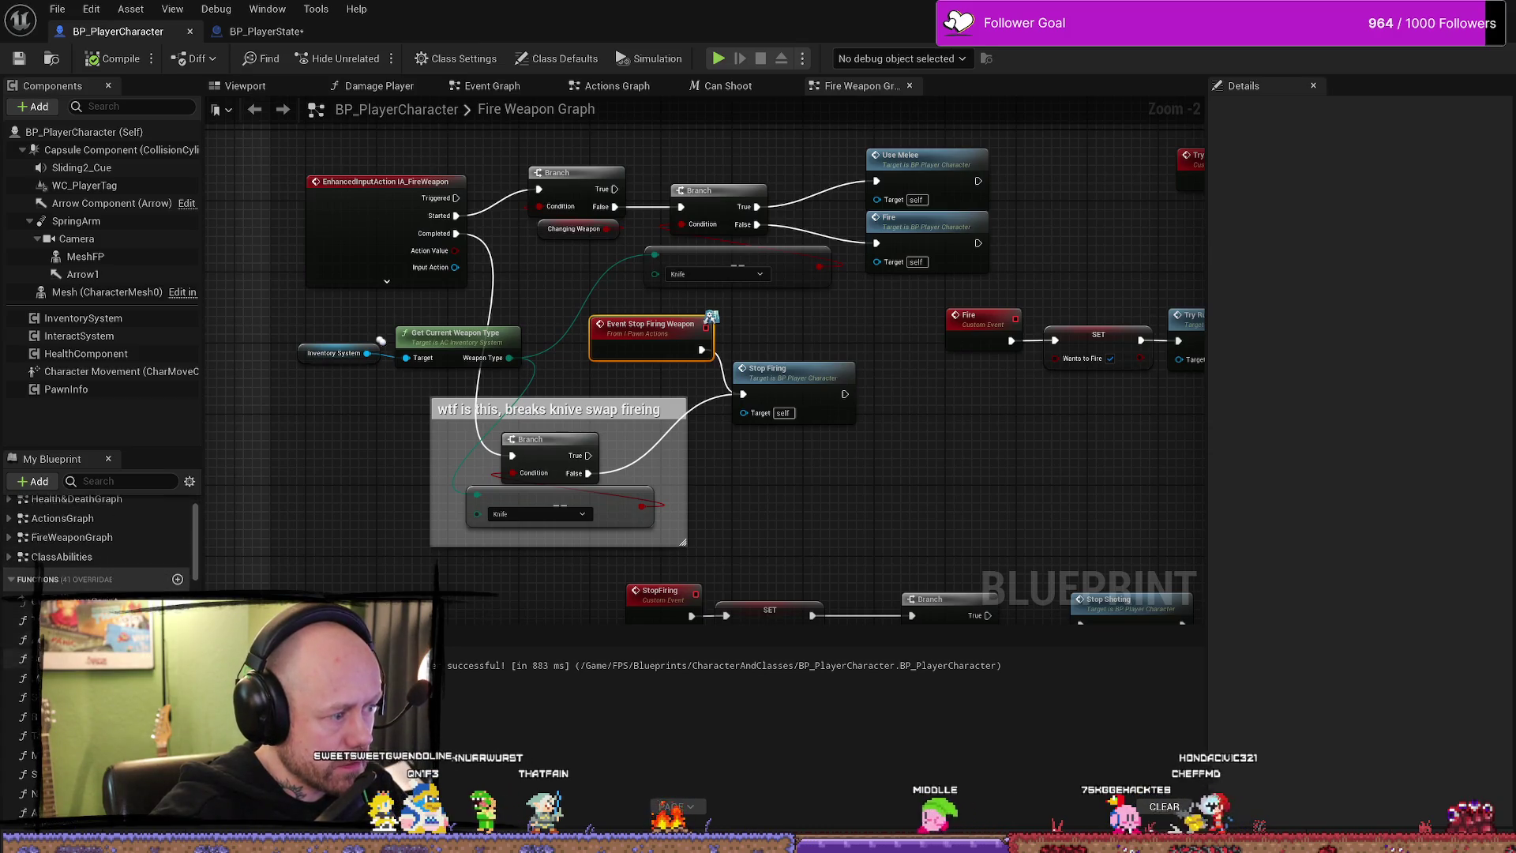
scroll(101, 545, "down", 2)
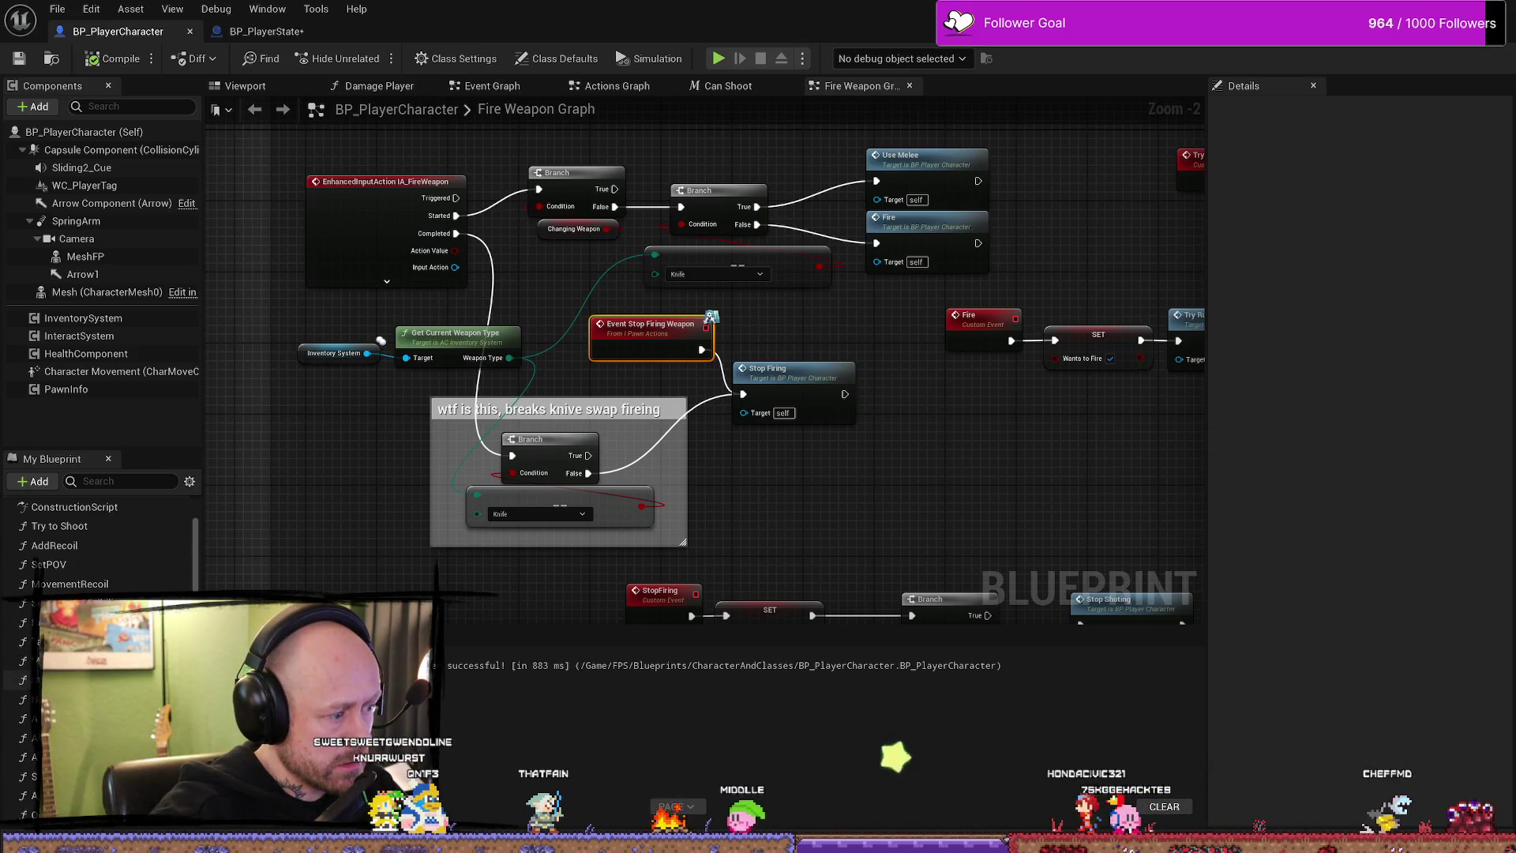
scroll(101, 546, "down", 1)
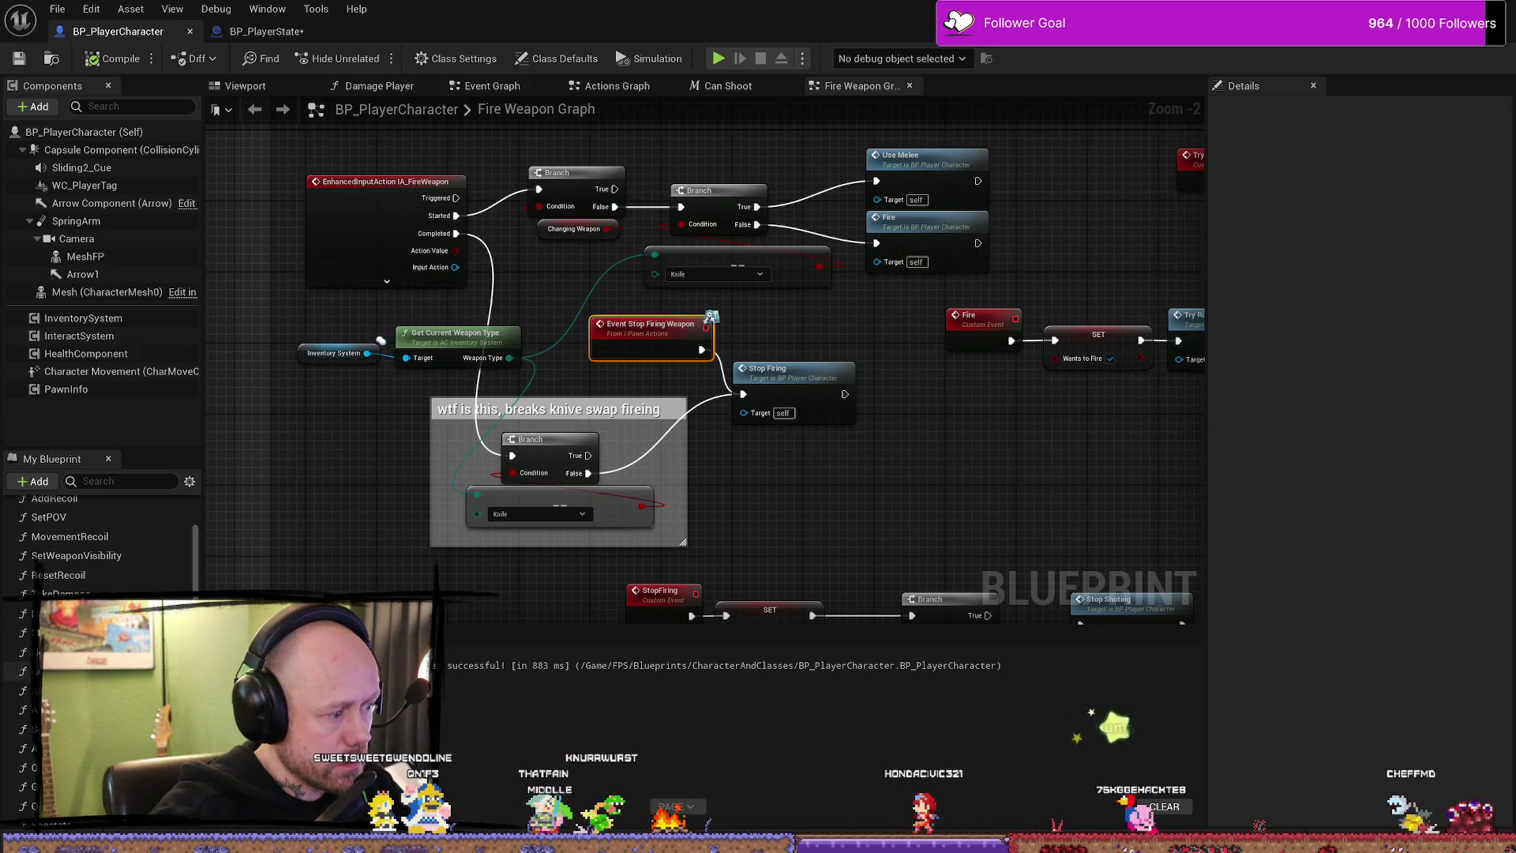
scroll(101, 545, "down", 2)
scroll(101, 544, "down", 2)
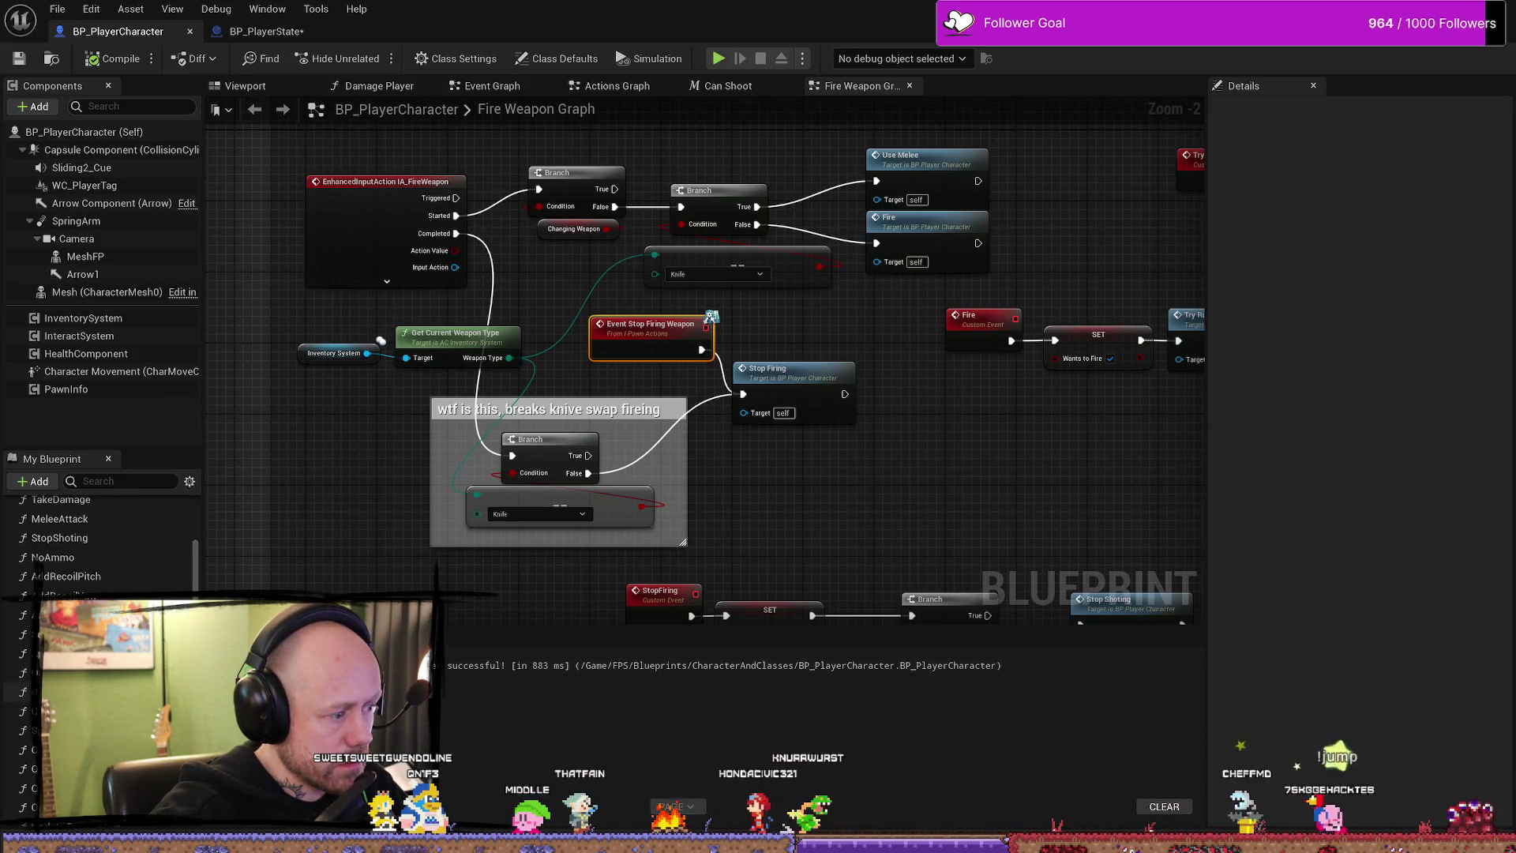
scroll(101, 545, "down", 3)
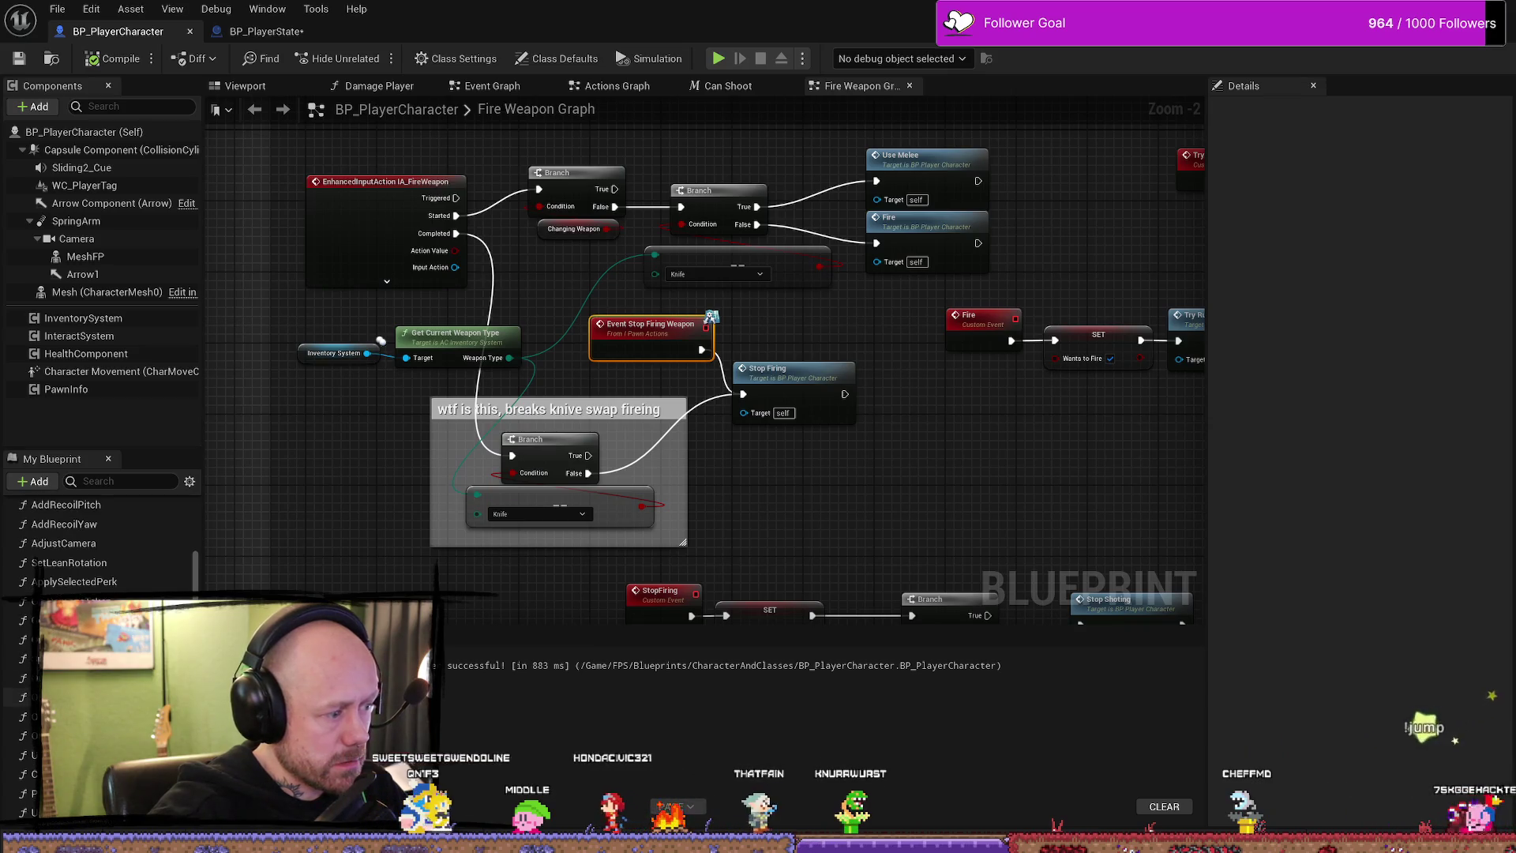
scroll(100, 546, "down", 3)
scroll(108, 546, "down", 2)
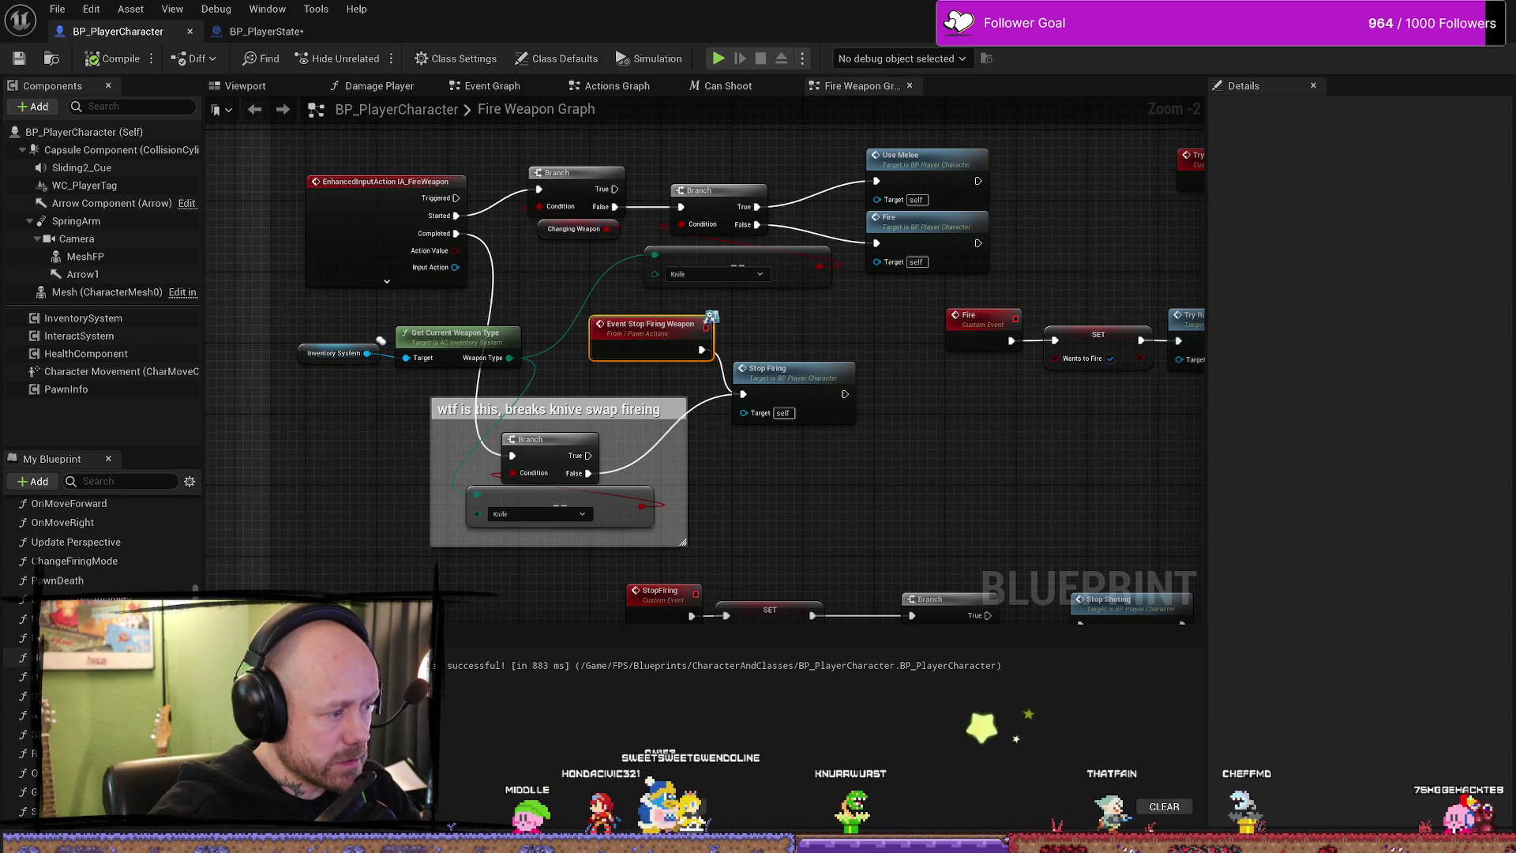
scroll(72, 497, "down", 3)
scroll(71, 498, "down", 2)
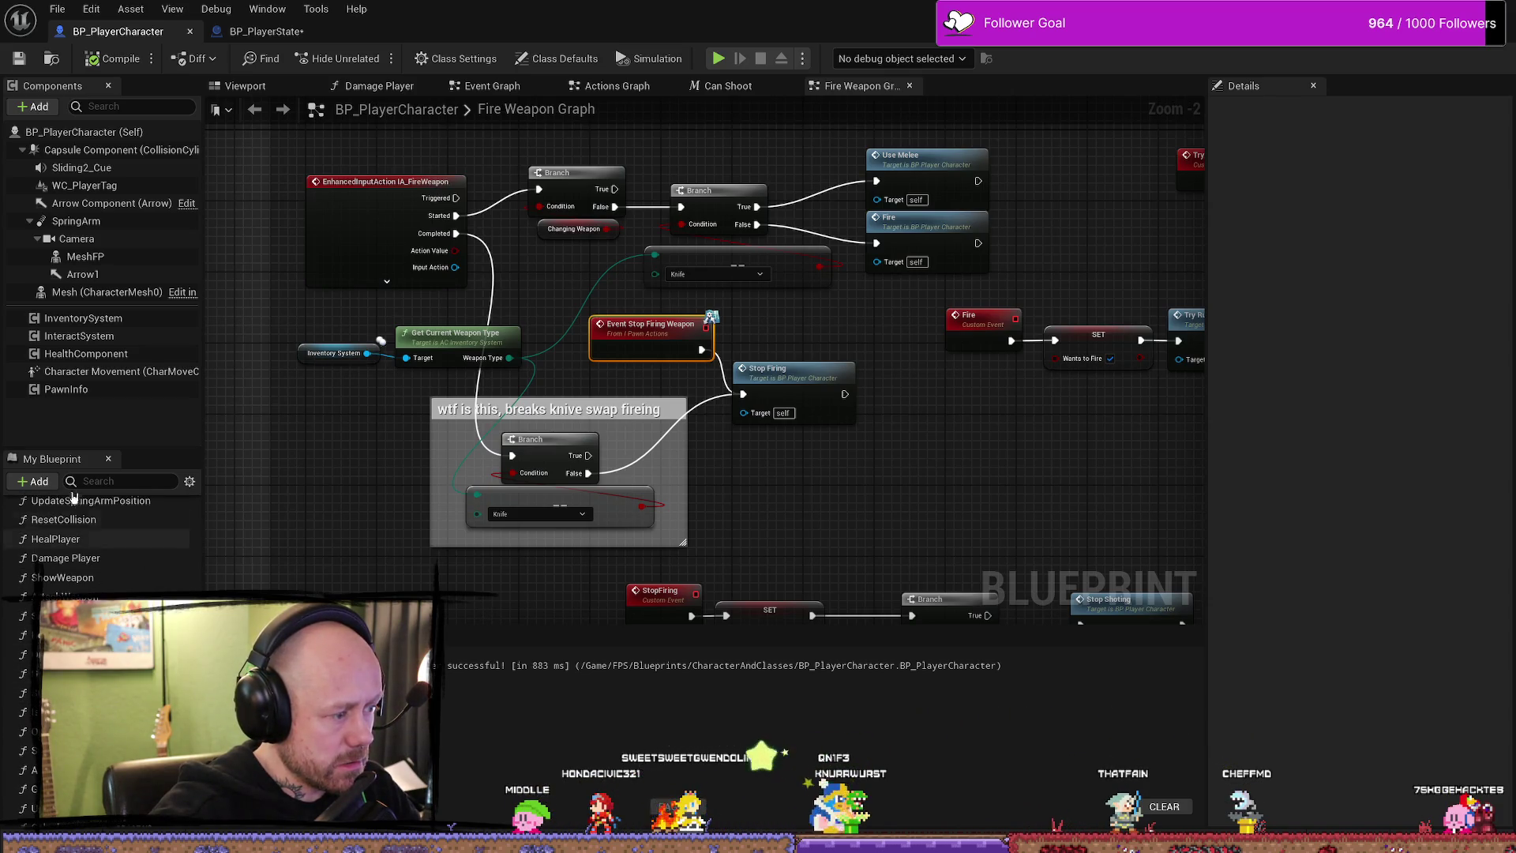
left_click(266, 31)
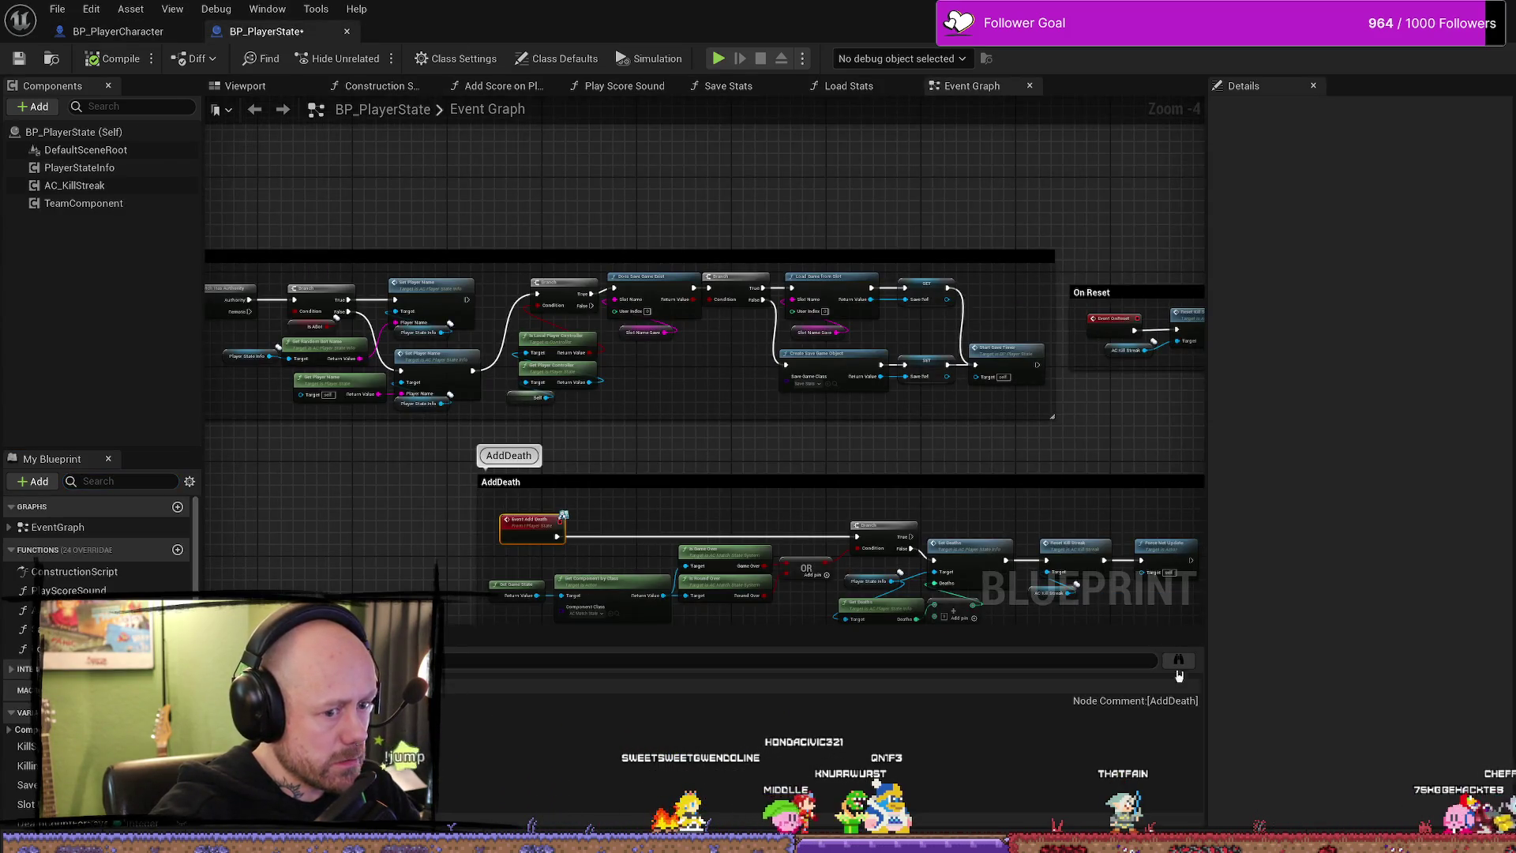
- Find the Add Death call in BP_PlayerCharacter's On Dead function and filter its members by 'kill'
key("alt+shift+f")
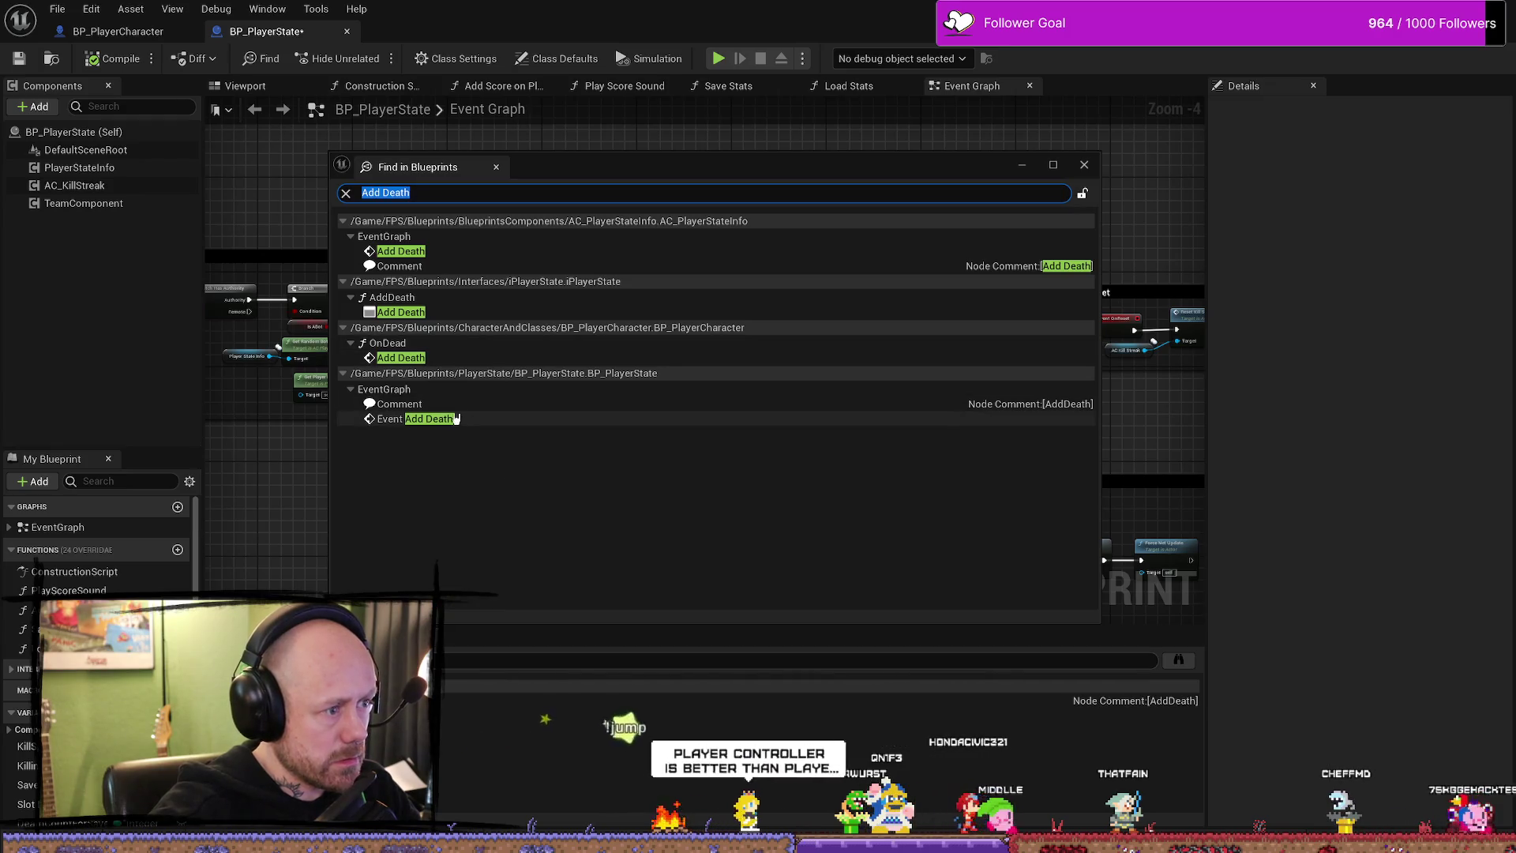
double_click(393, 358)
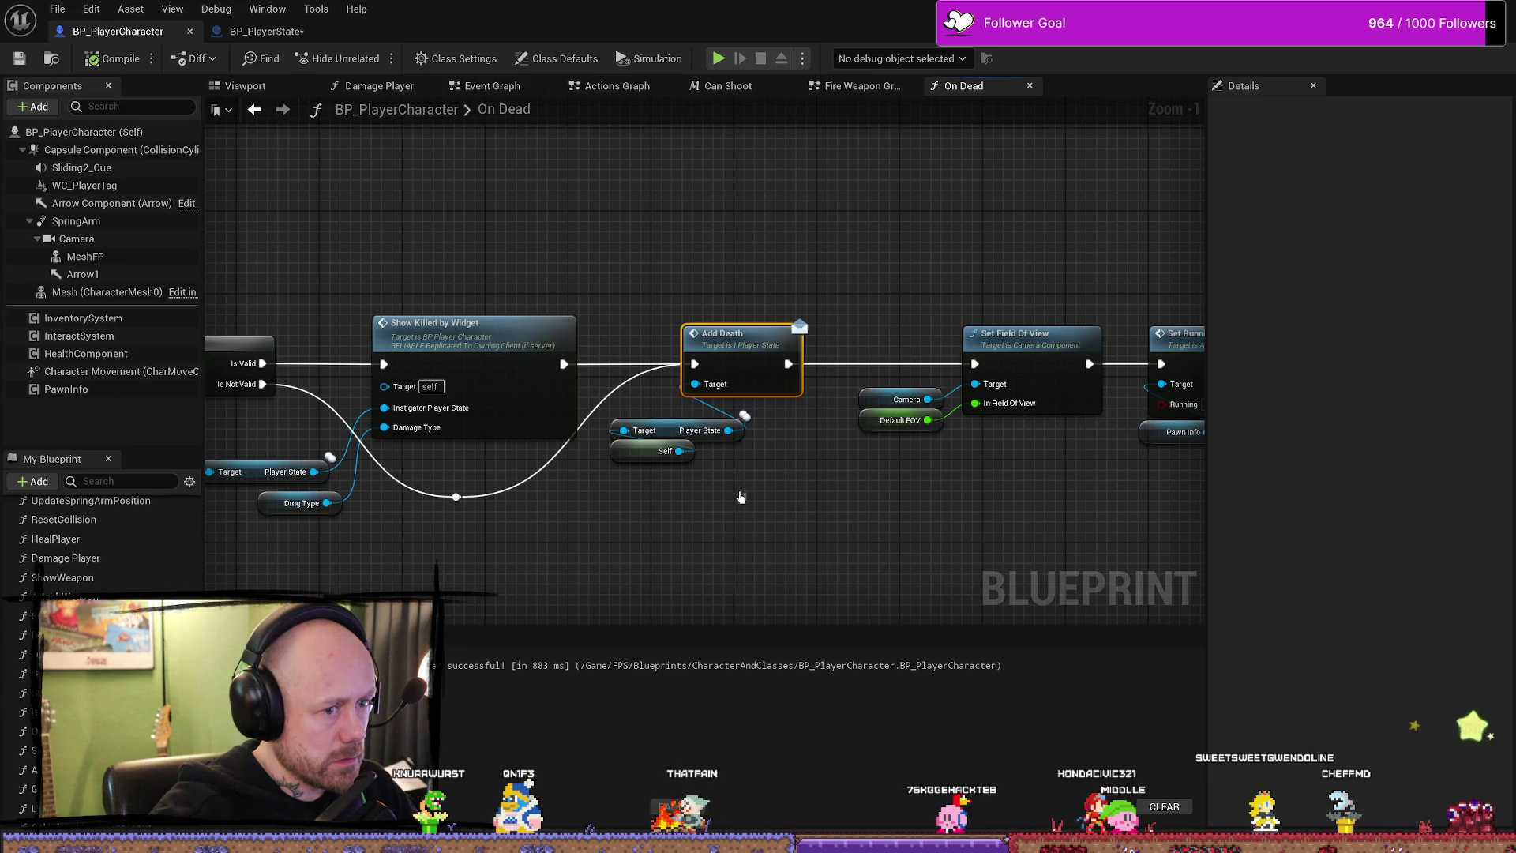
scroll(764, 501, "down", 2)
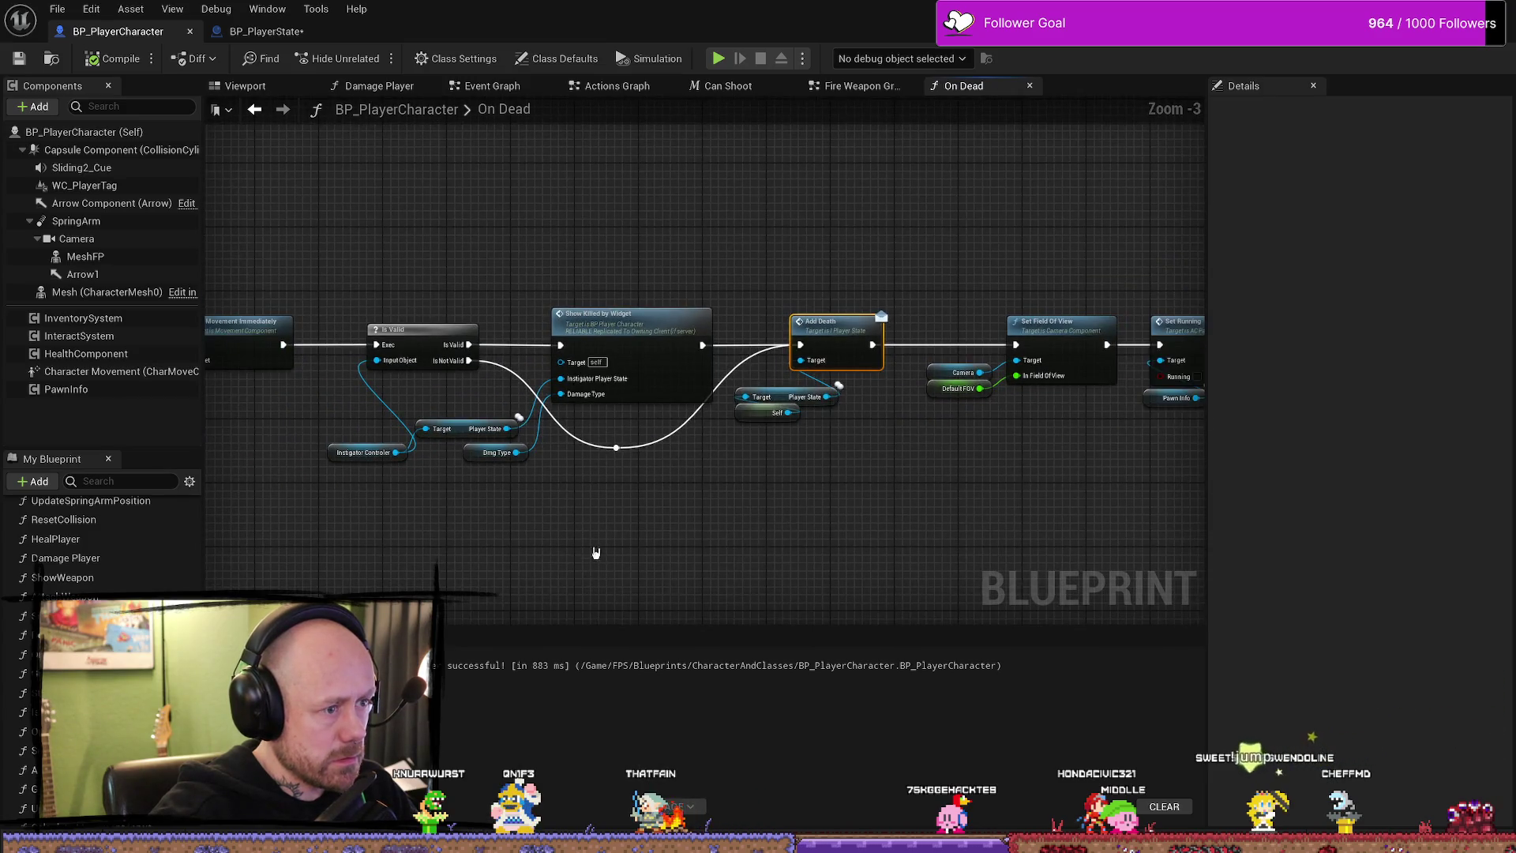
left_click_drag(596, 553, 817, 553)
scroll(535, 521, "down", 3)
scroll(779, 392, "up", 5)
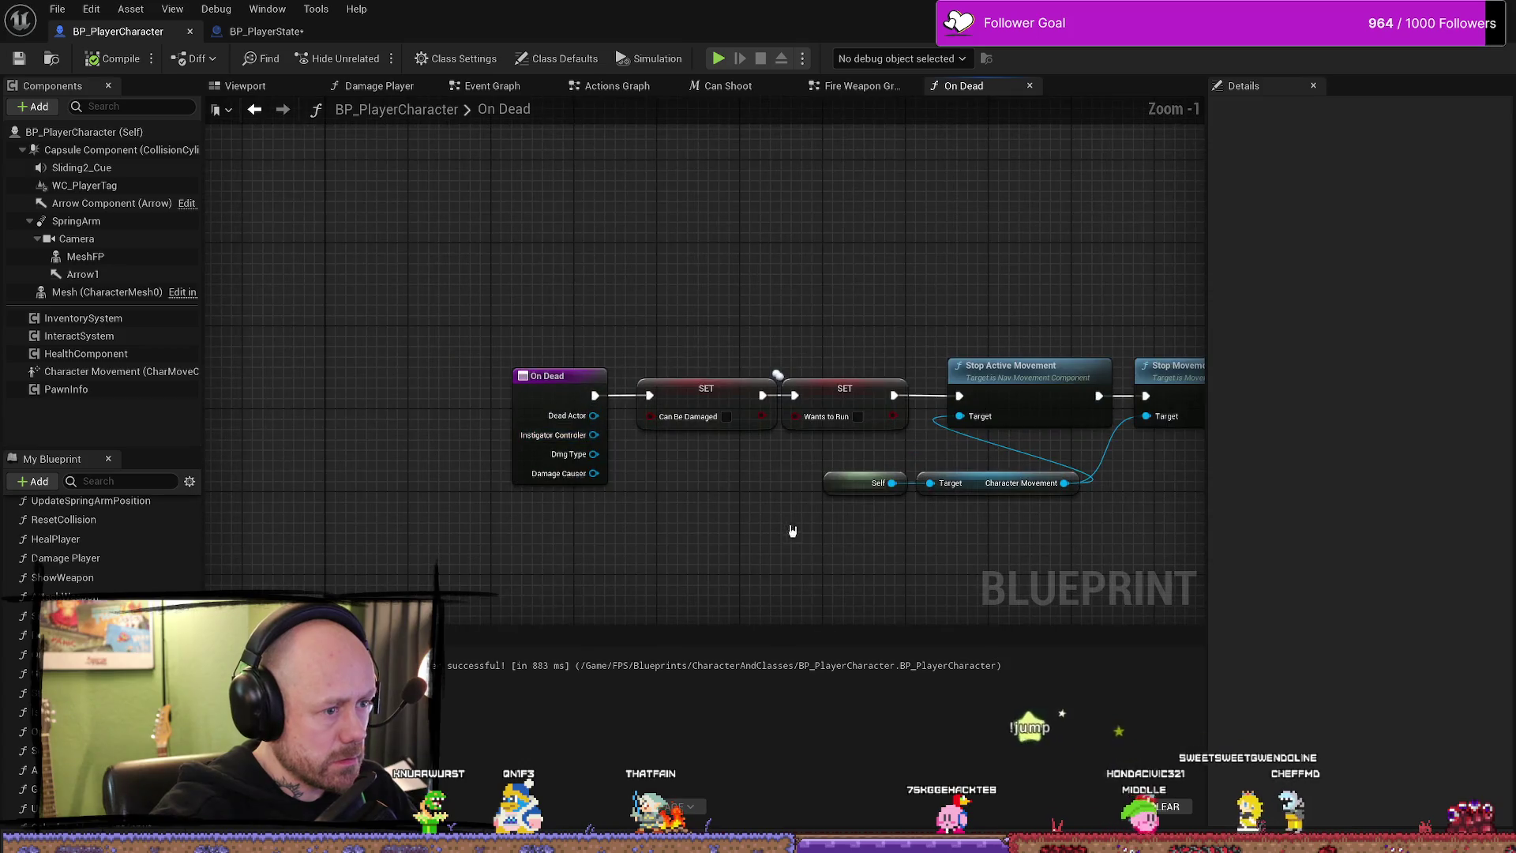
left_click(95, 479)
type("kill")
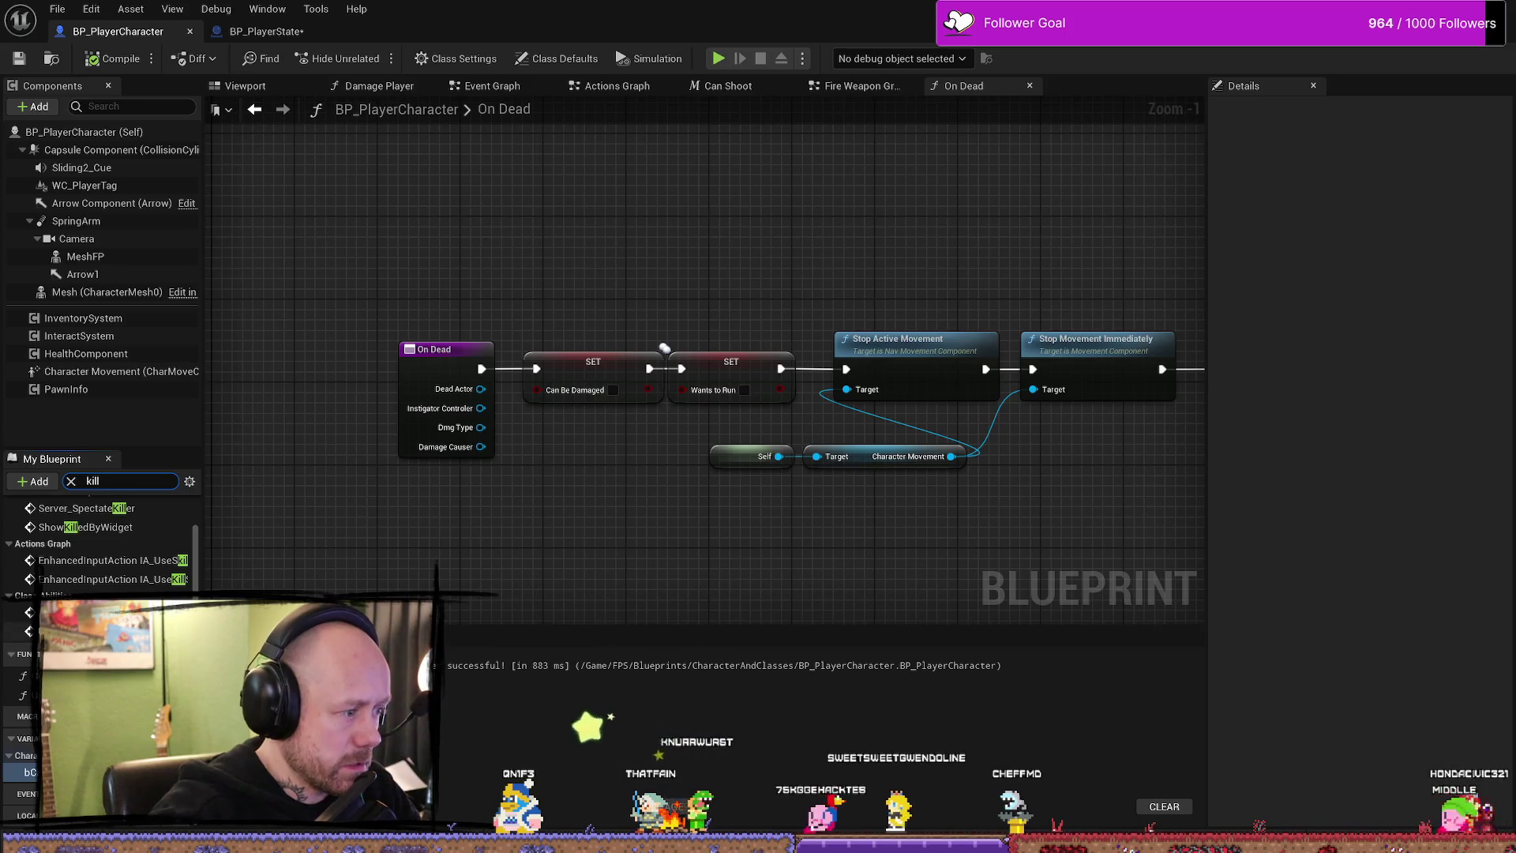
scroll(95, 545, "up", 1)
scroll(95, 545, "up", 1)
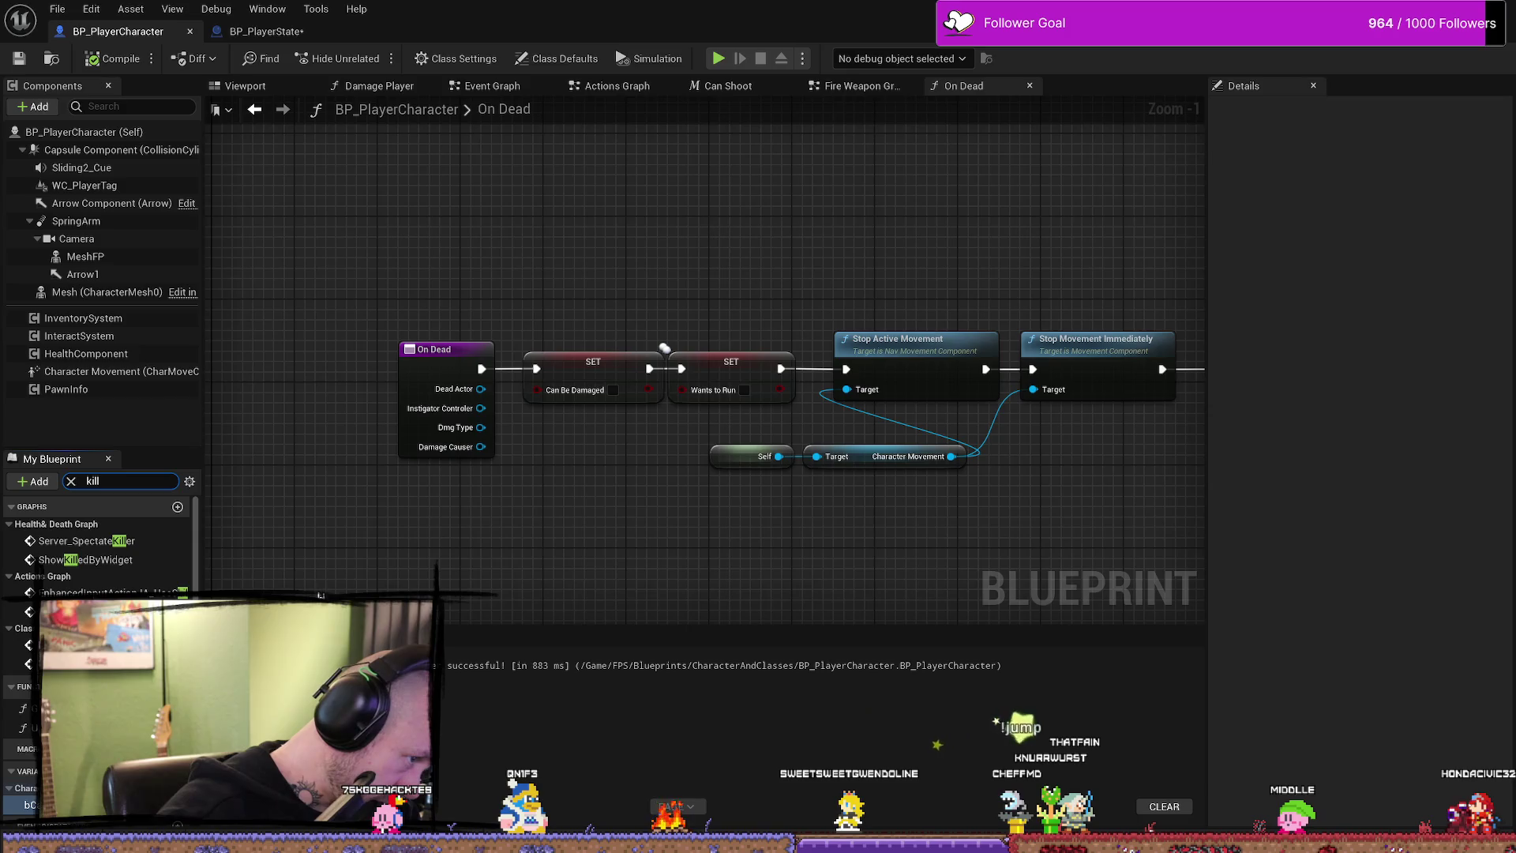
scroll(470, 563, "down", 5)
scroll(101, 544, "down", 1)
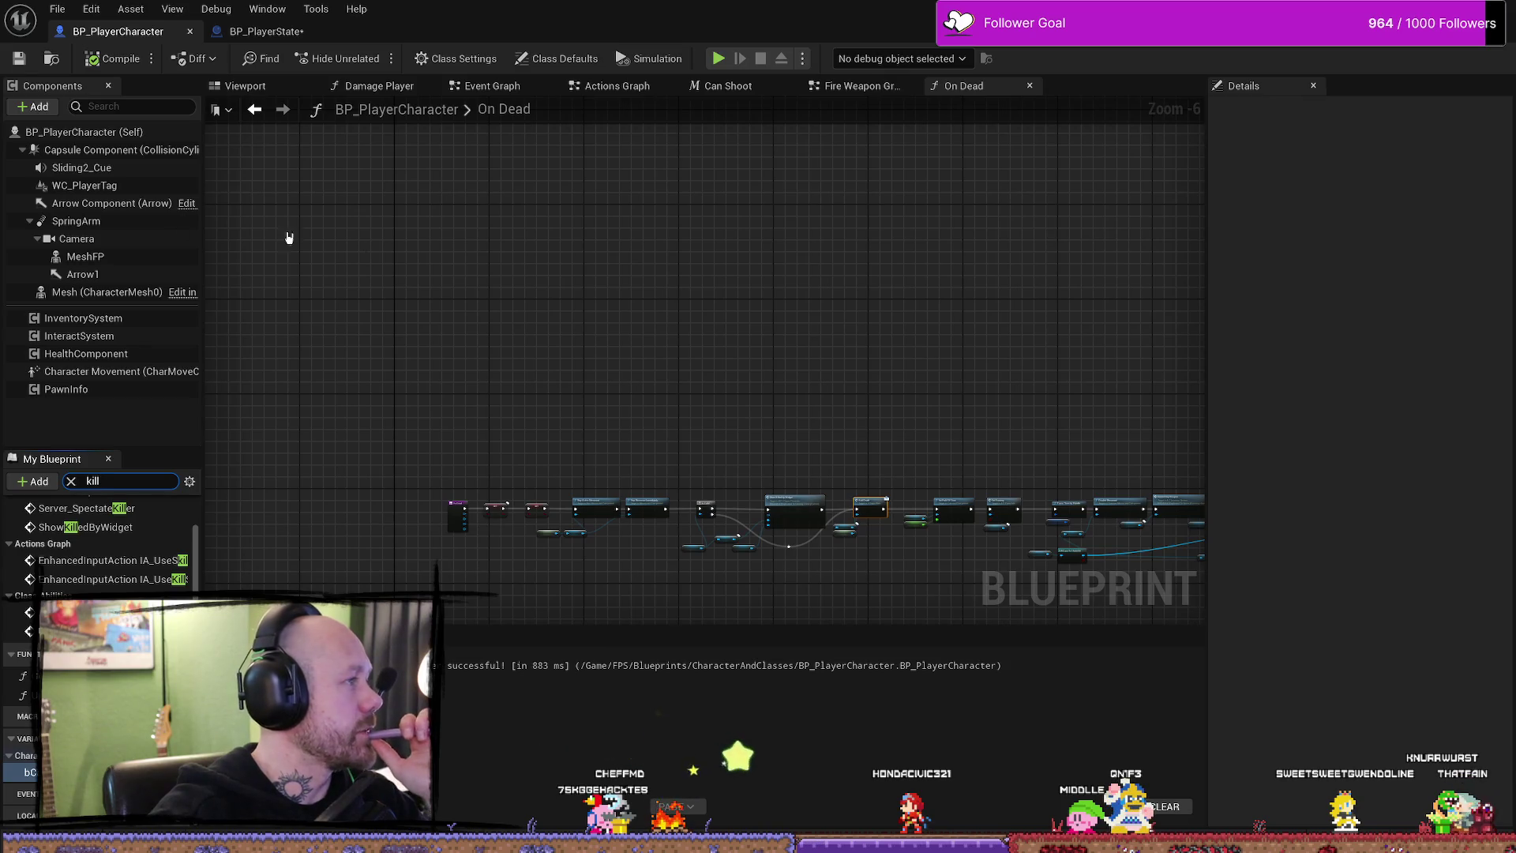
- Pan BP_PlayerState's Event Graph across the AddDeath and Add Kill sections, then leave for the level editor
left_click(266, 31)
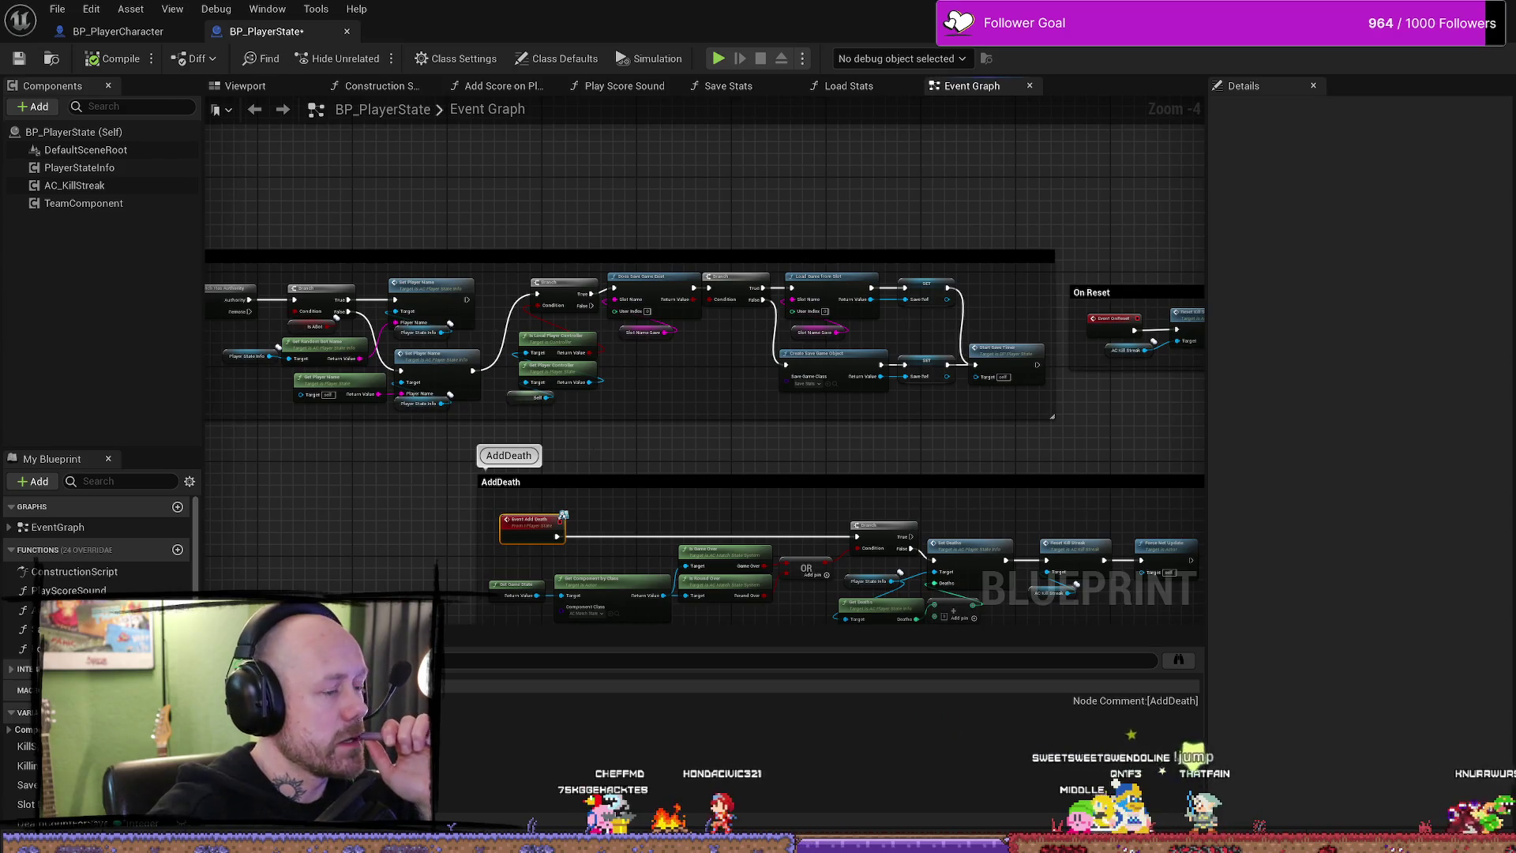
scroll(583, 399, "up", 2)
scroll(623, 483, "up", 2)
scroll(581, 325, "down", 2)
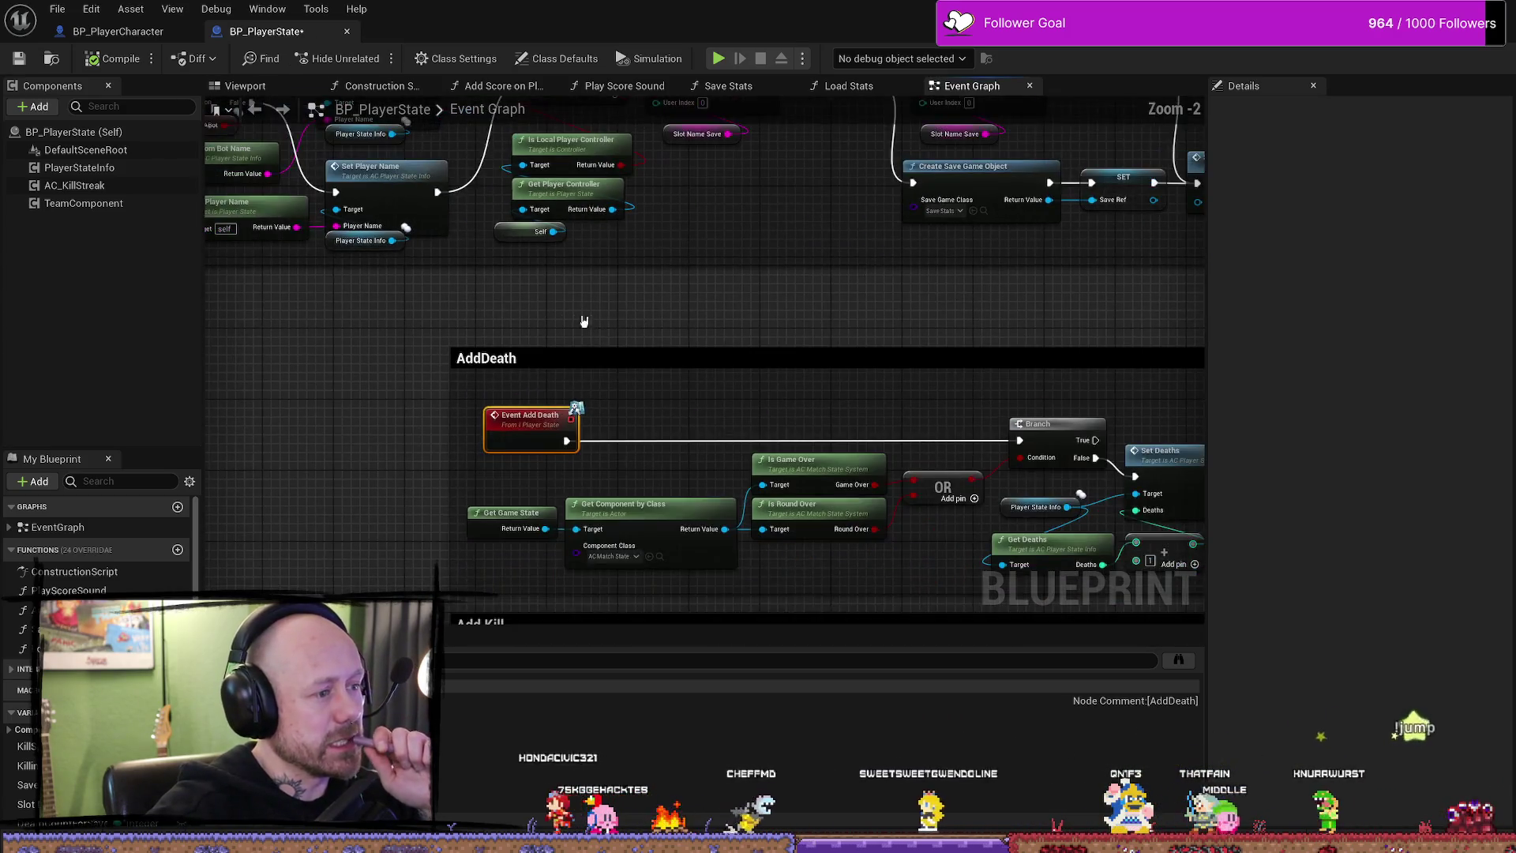
scroll(758, 386, "down", 2)
scroll(561, 397, "down", 1)
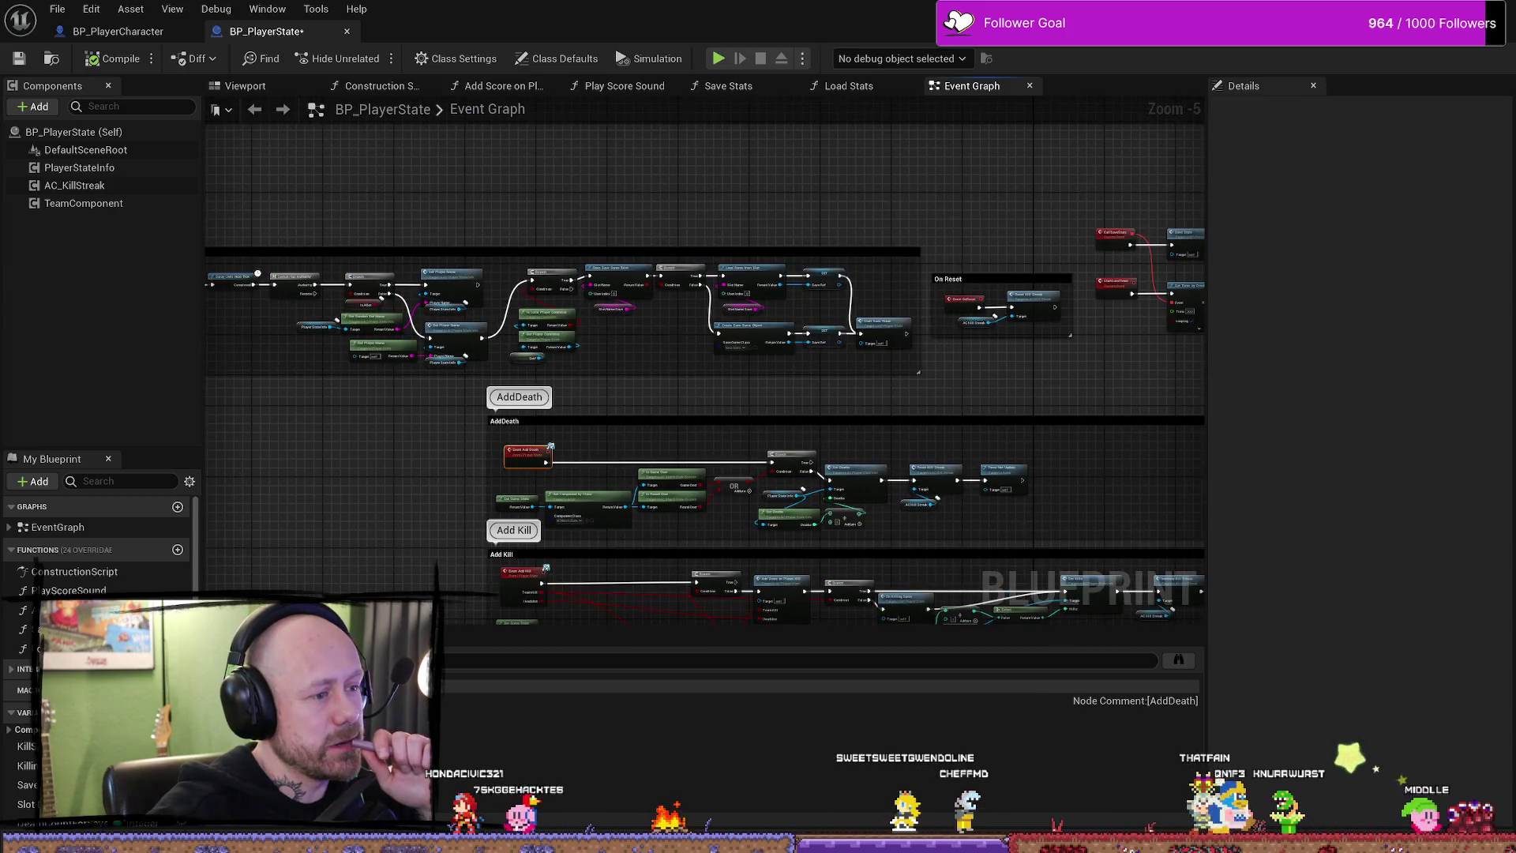
scroll(836, 440, "up", 1)
scroll(694, 298, "up", 1)
left_click_drag(391, 342, 608, 319)
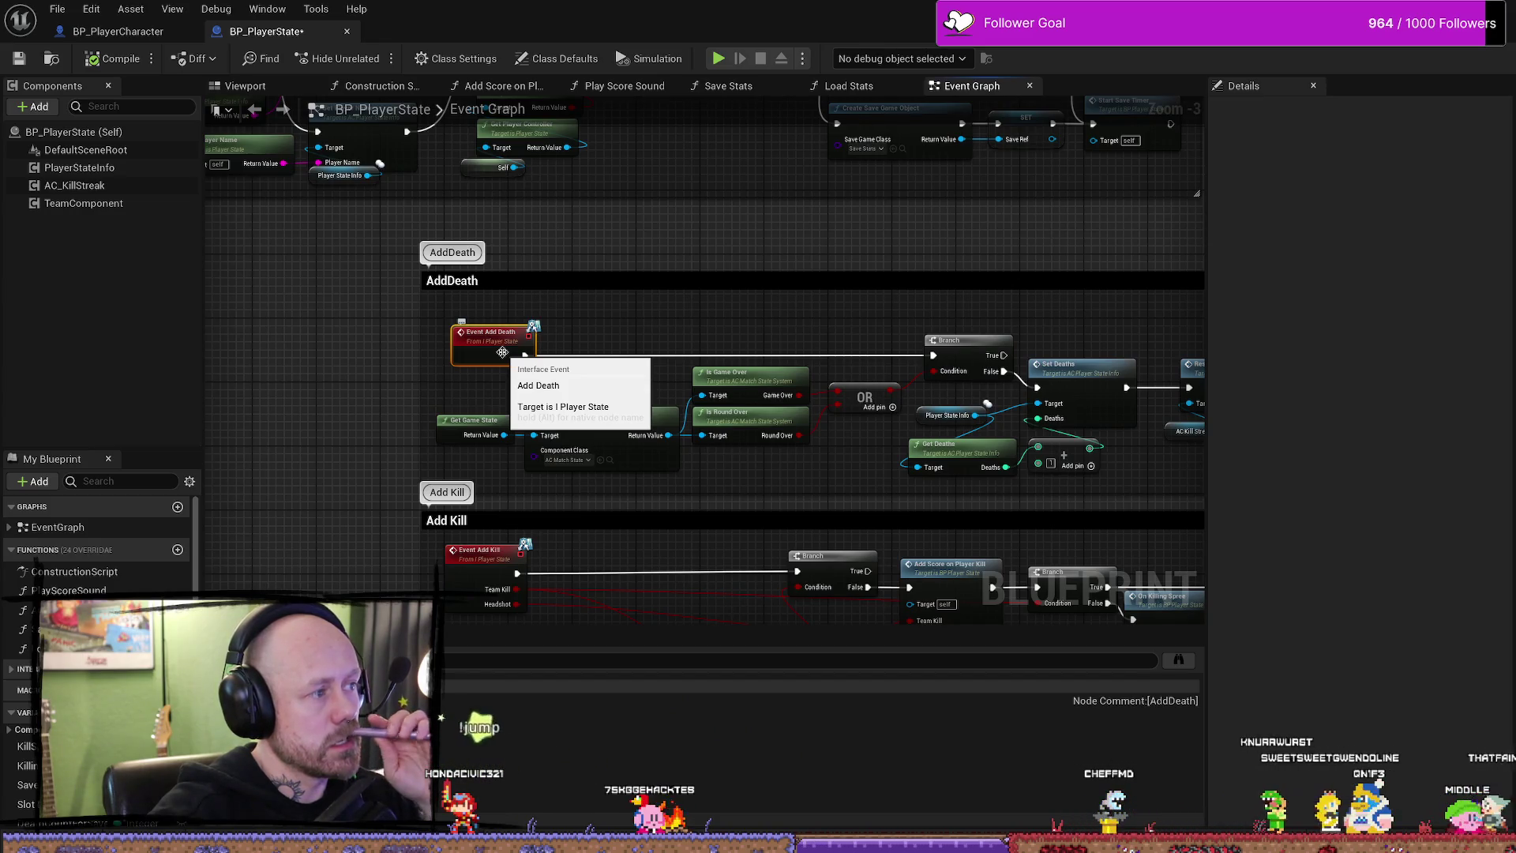
mouse_move(765, 268)
left_mouse_down()
mouse_move(647, 375)
mouse_move(930, 379)
left_mouse_up()
scroll(712, 320, "down", 4)
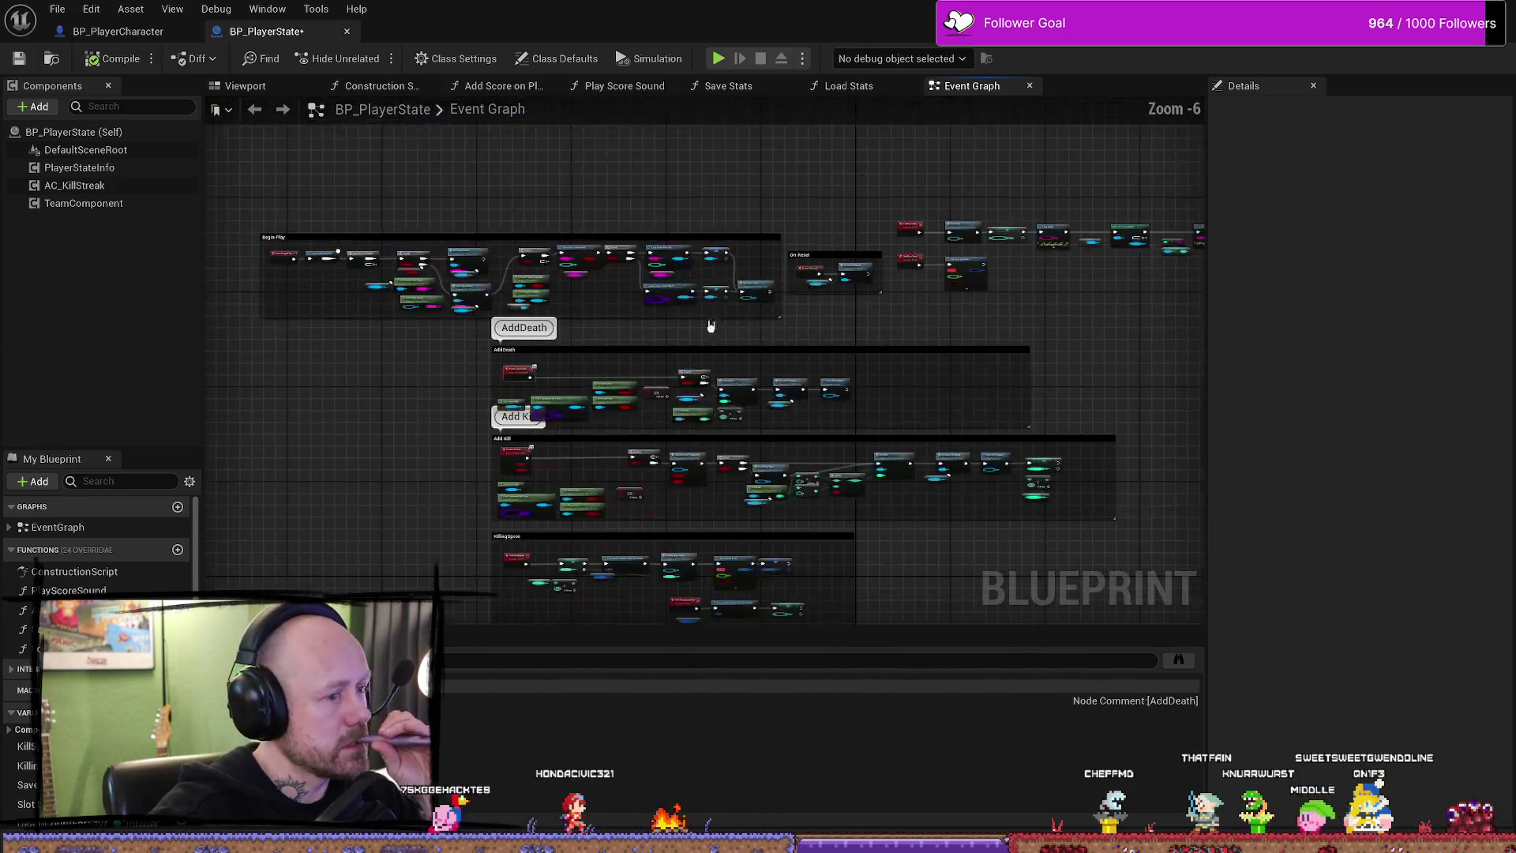
scroll(973, 368, "up", 4)
scroll(906, 408, "down", 1)
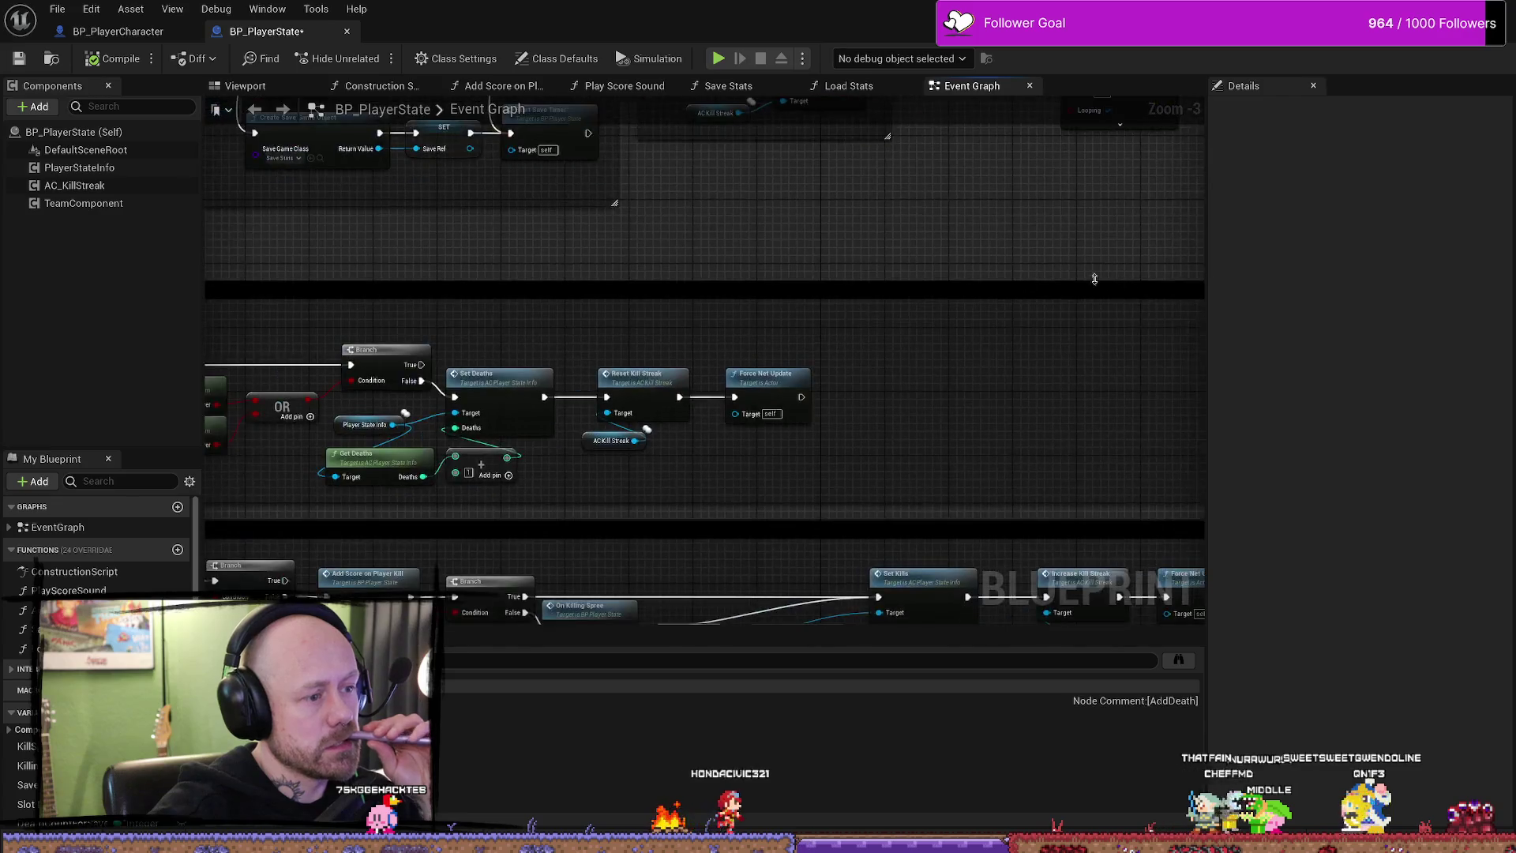
scroll(813, 277, "down", 1)
scroll(836, 271, "up", 1)
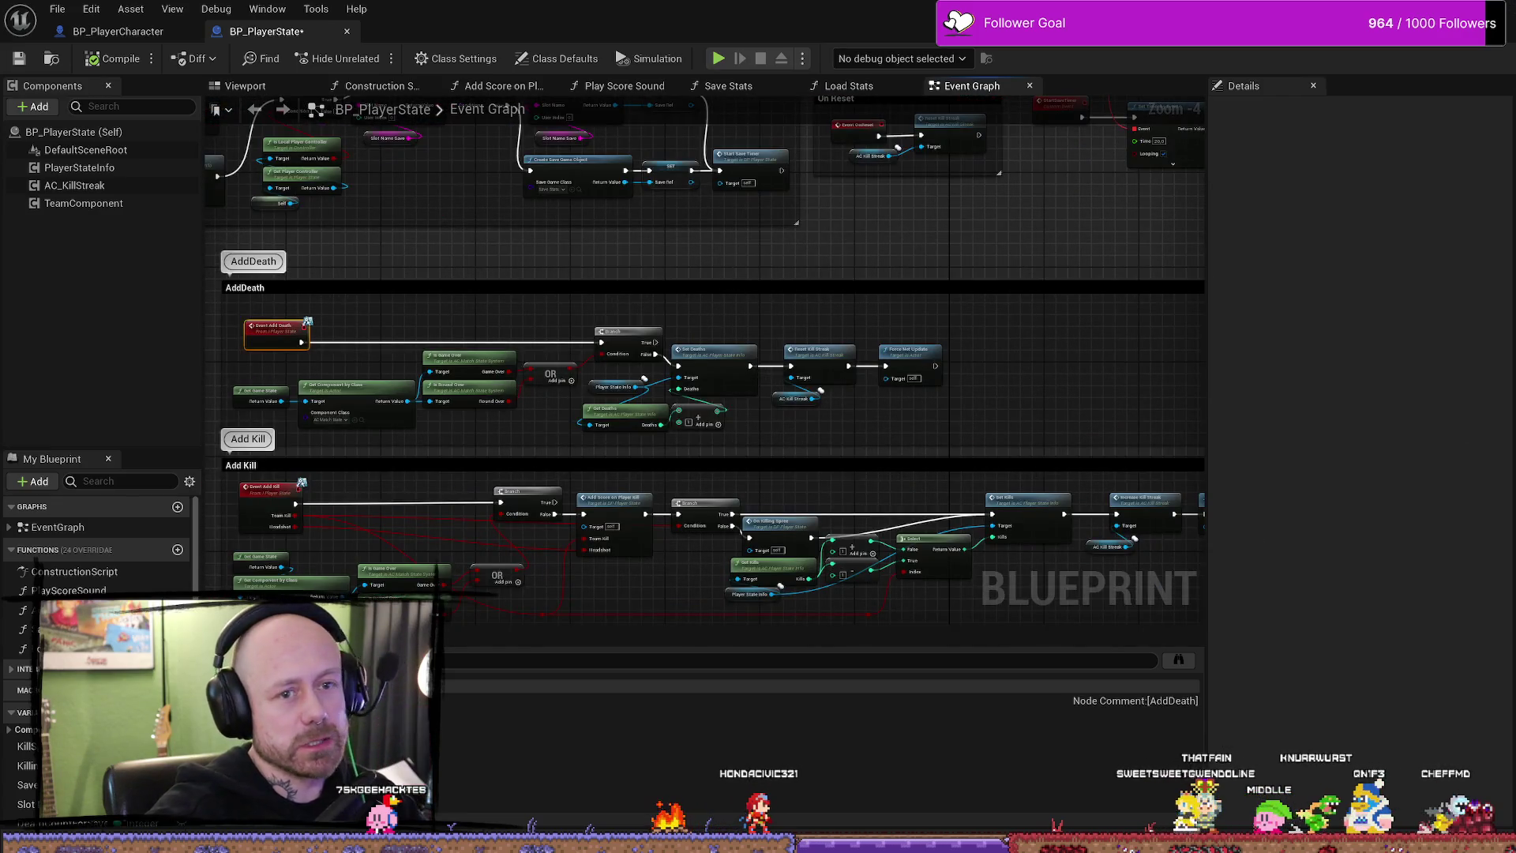
key("alt+Tab")
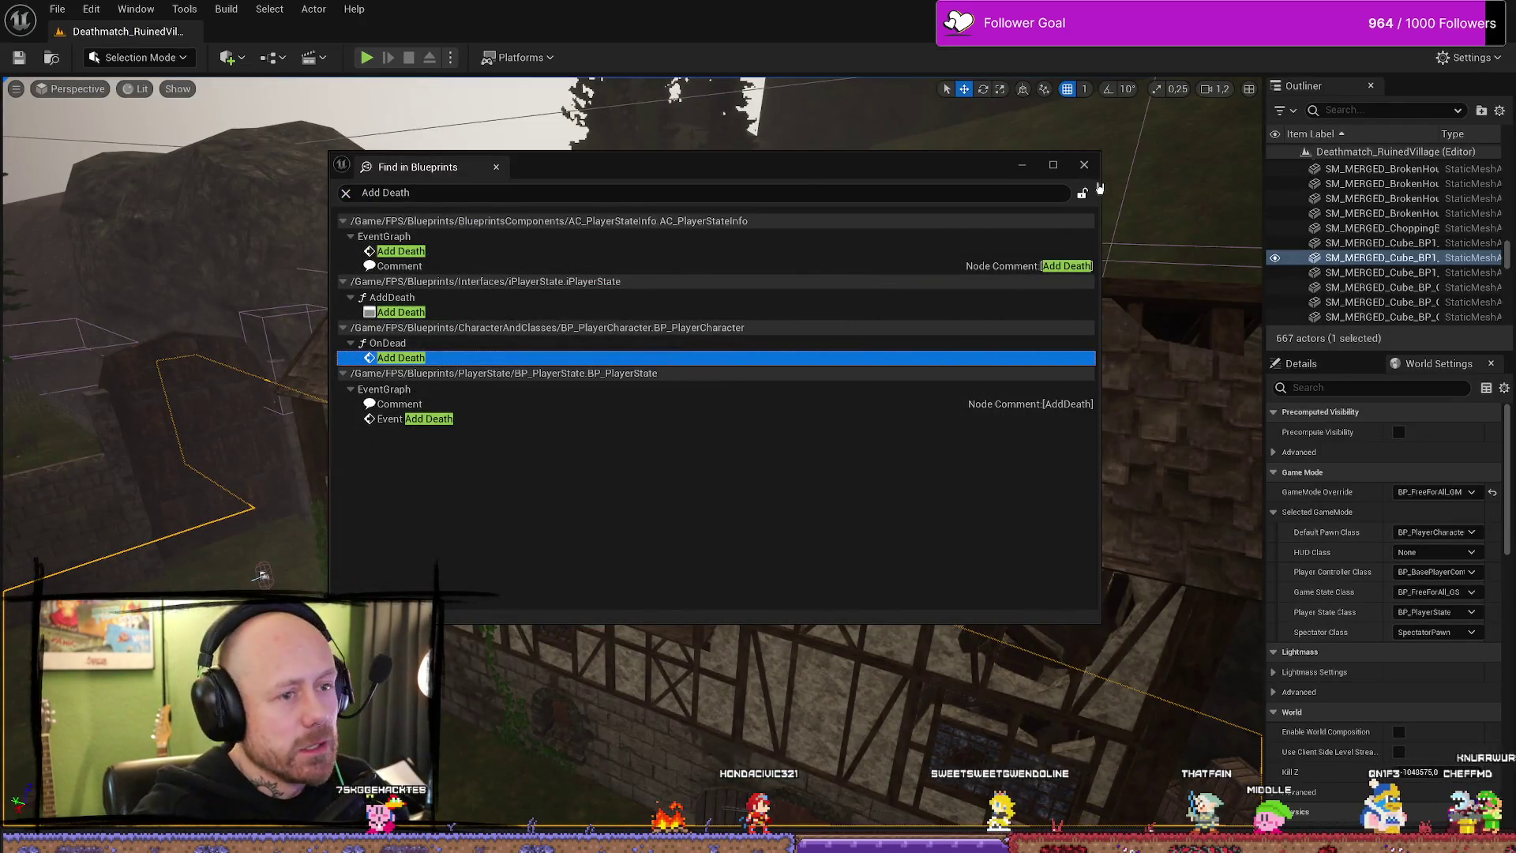
- Delete the old Bloodspilltest.rar from the ForTesting folder
left_click(1083, 164)
key("alt+Tab")
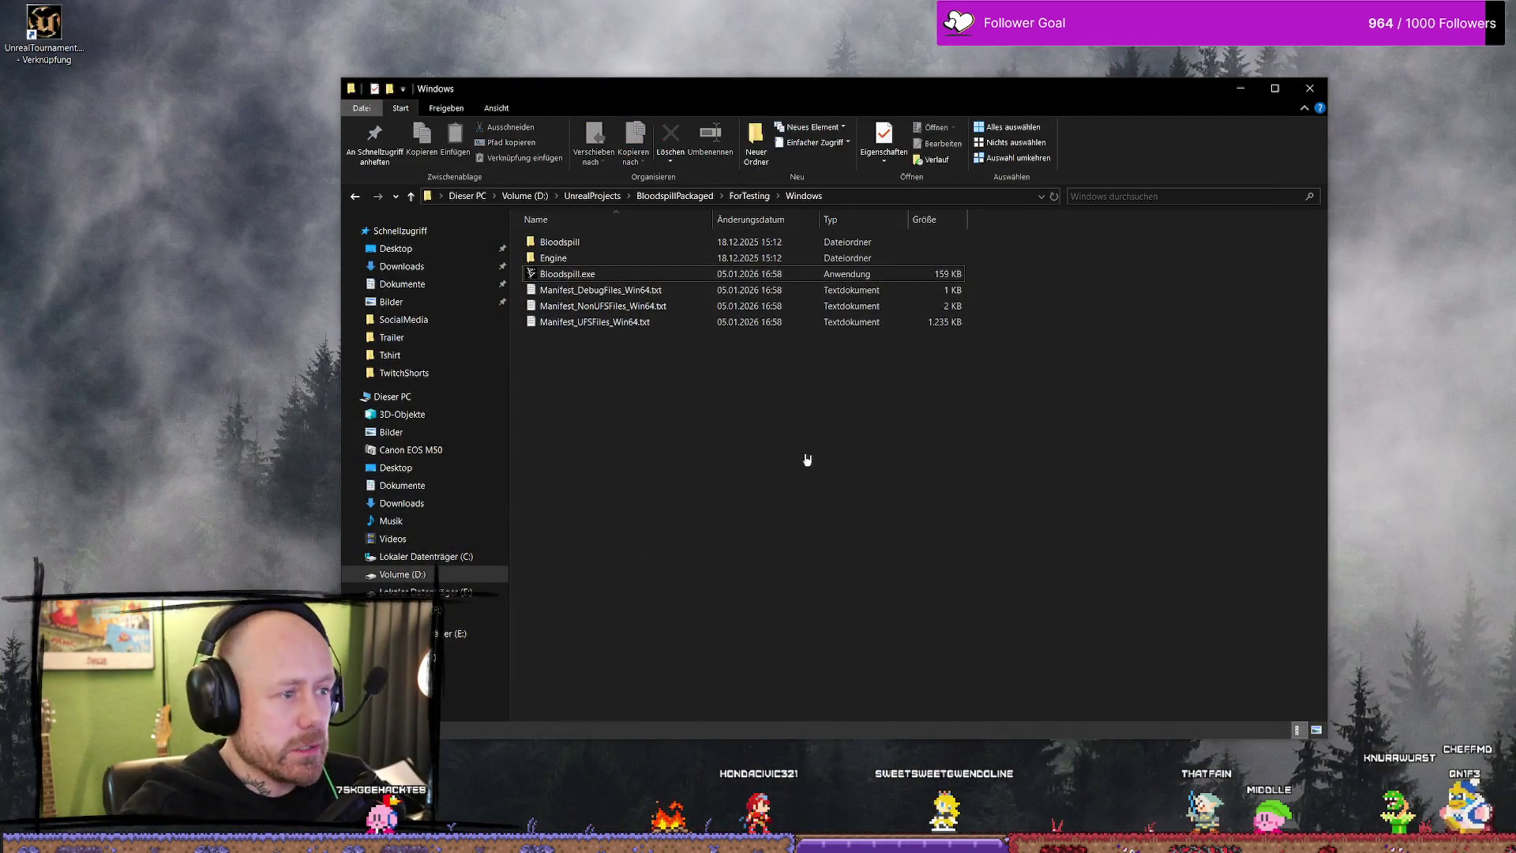
key("BackSpace")
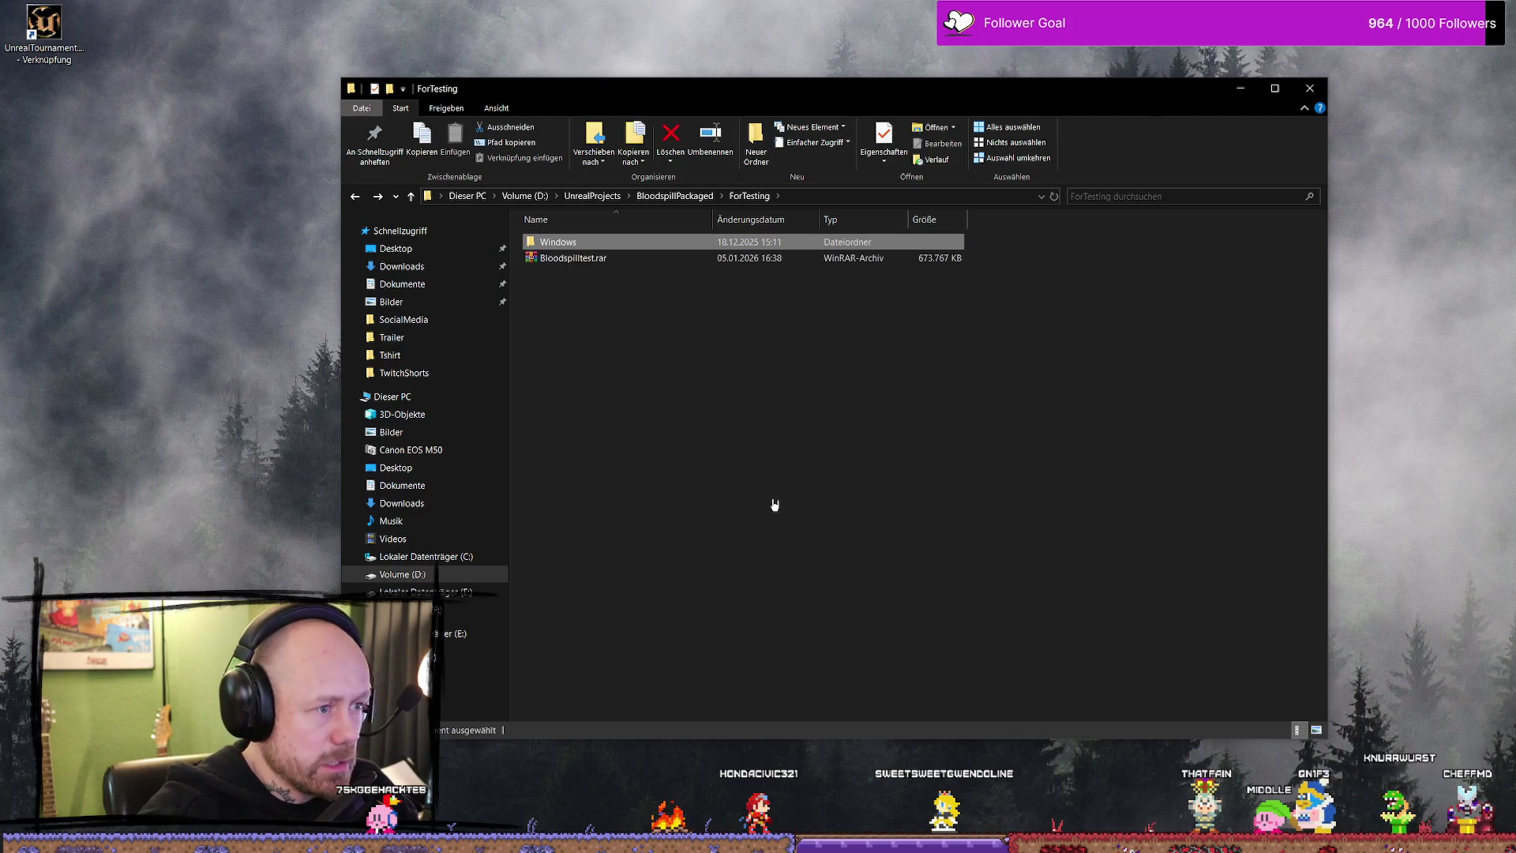
left_click(581, 257)
key("Delete")
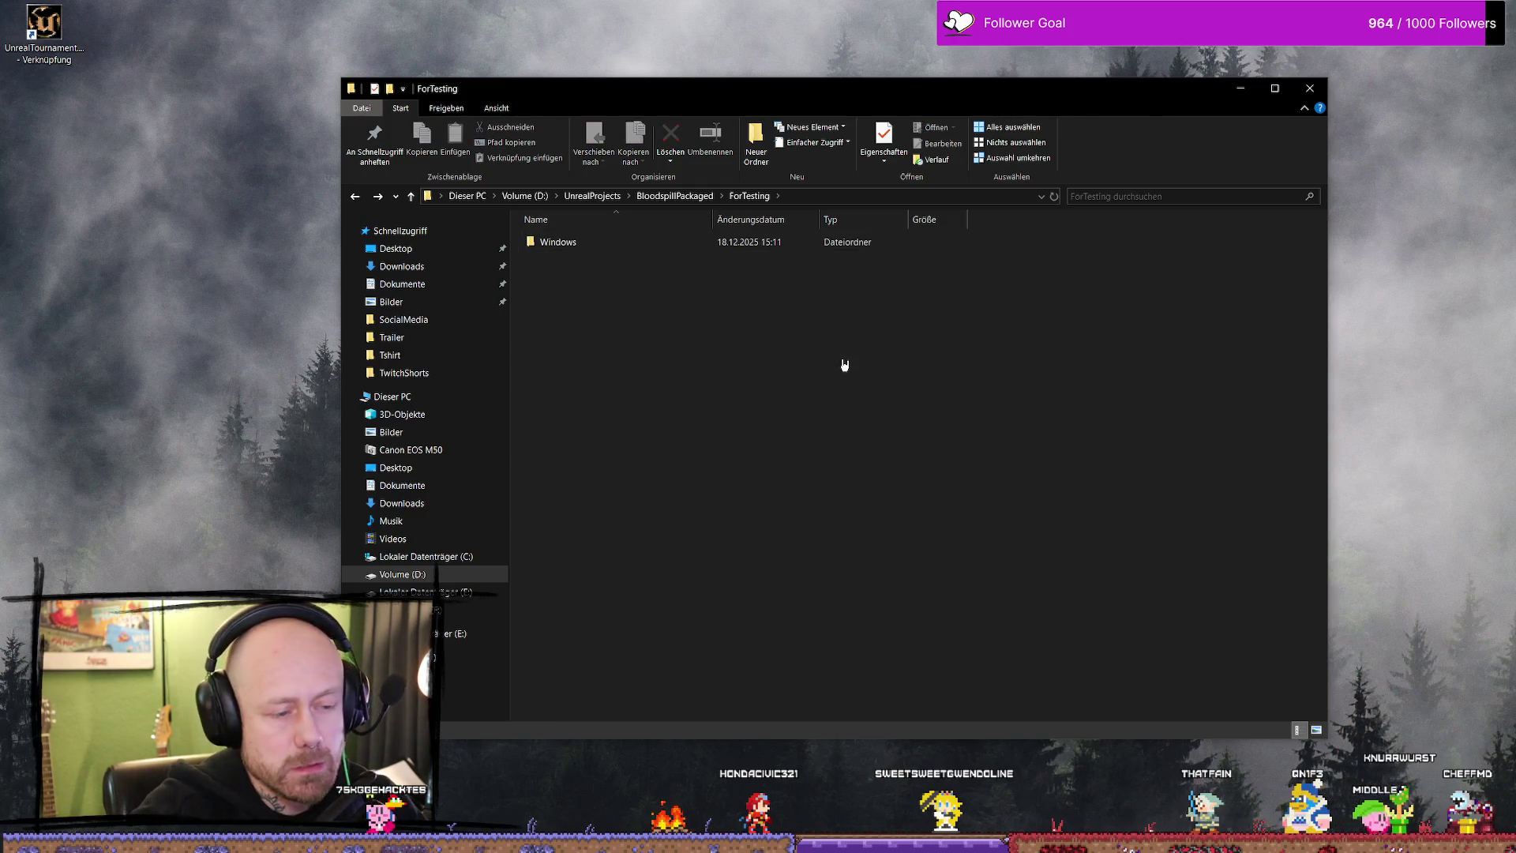
- Start compressing the Windows build folder into Windows.rar
right_click(597, 237)
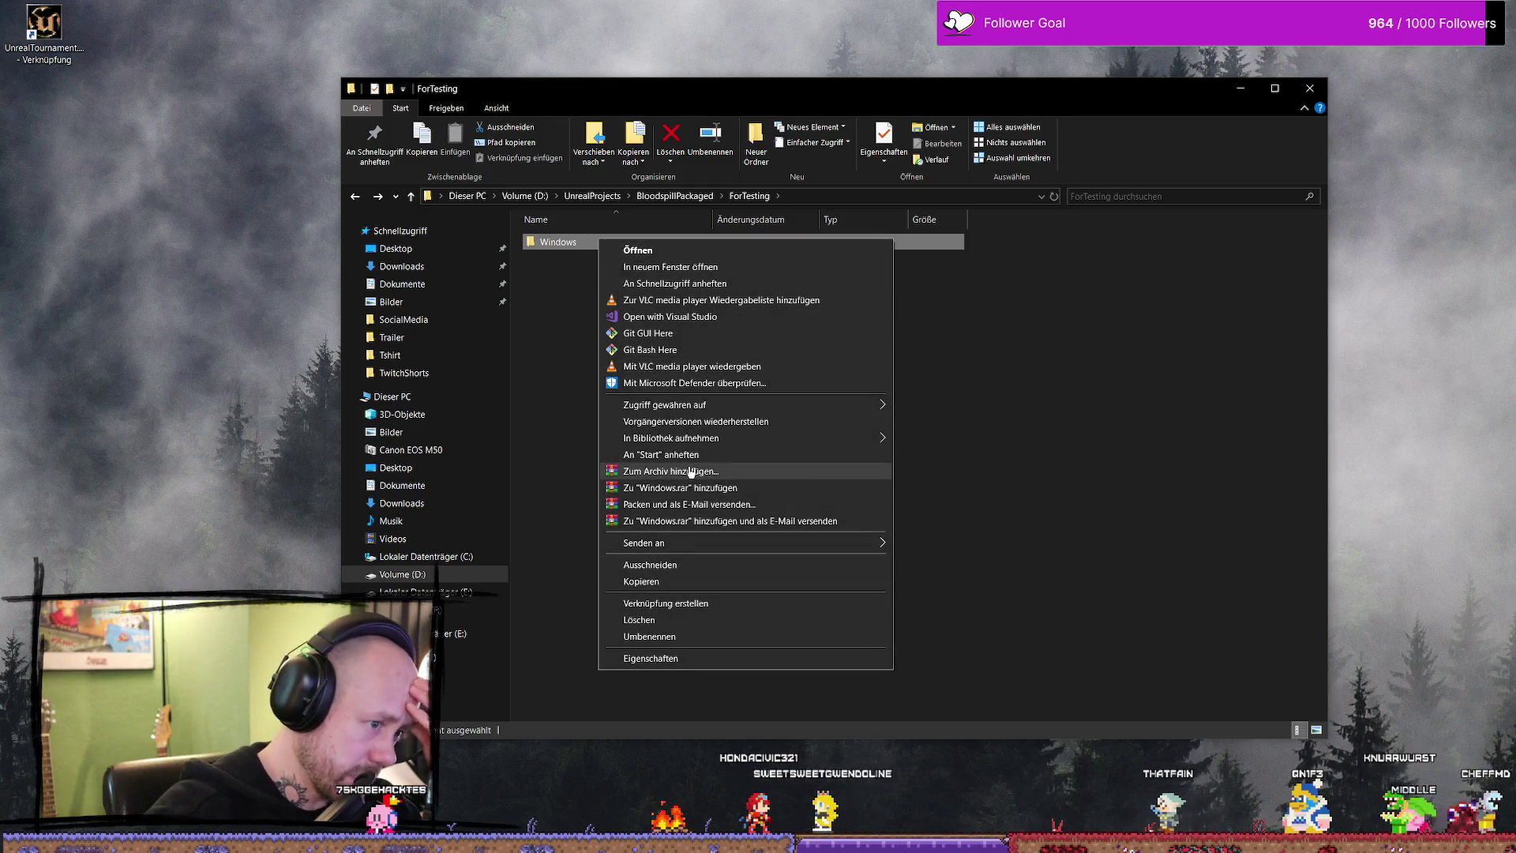
left_click(707, 470)
left_click(790, 559)
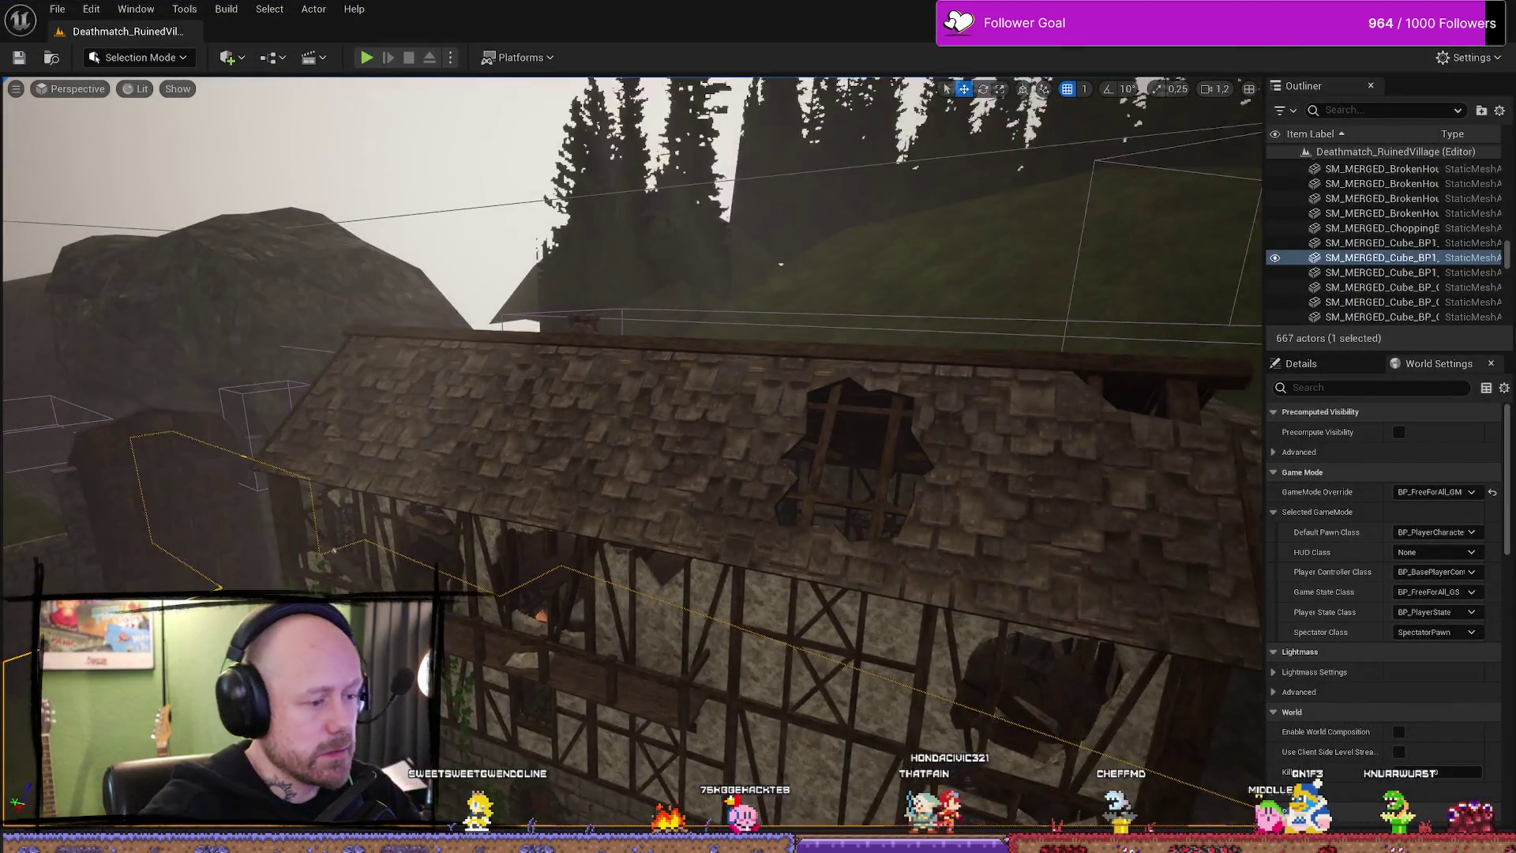
- Search the Content Drawer for player controller and open BP_BasePlayerController
key("ctrl+space")
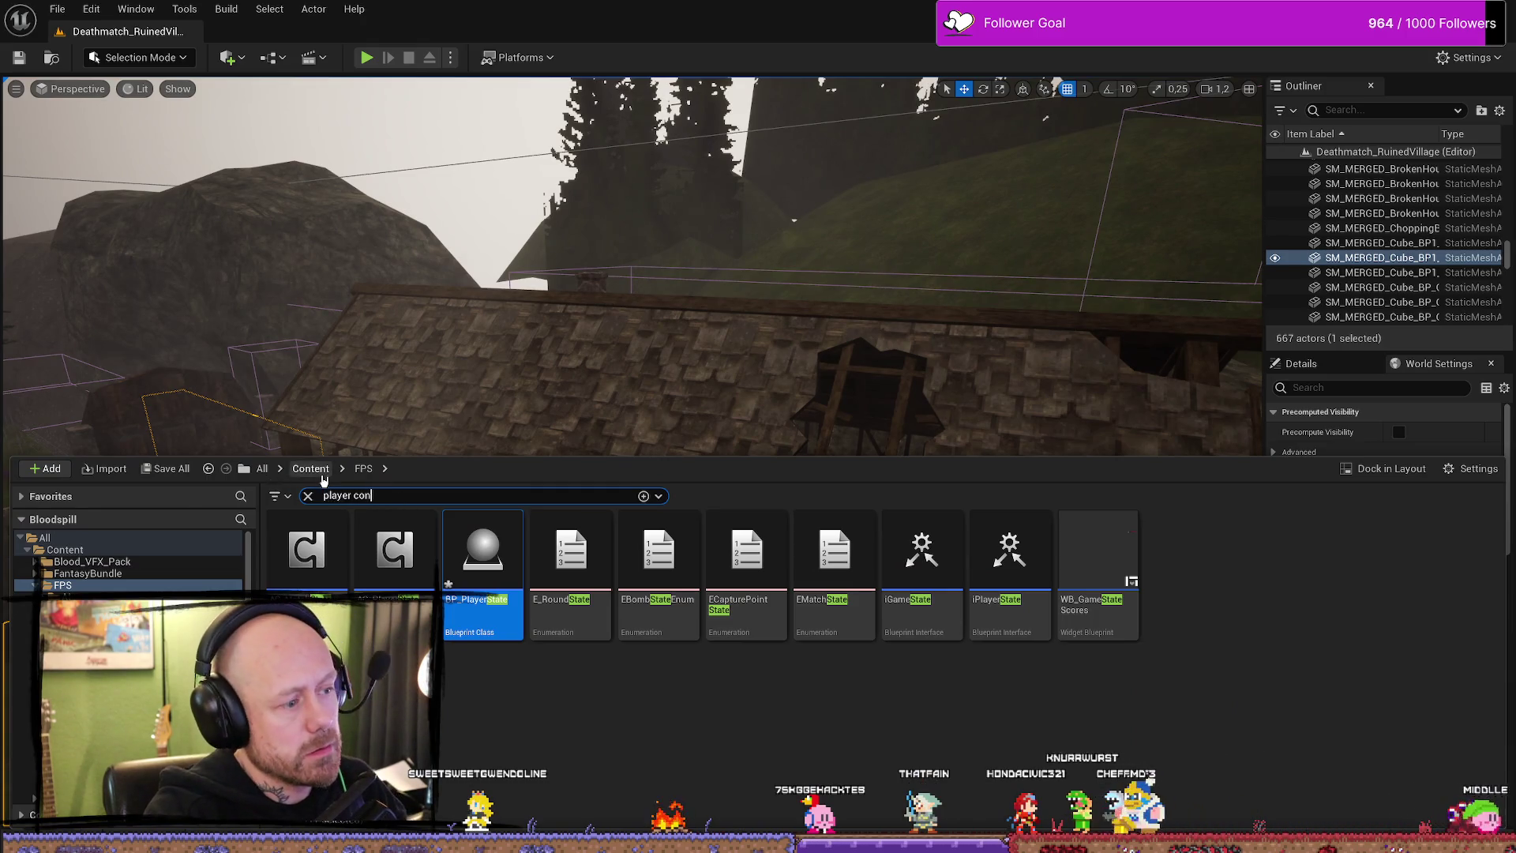
type("player contr")
left_click(715, 629)
mouse_move(483, 551)
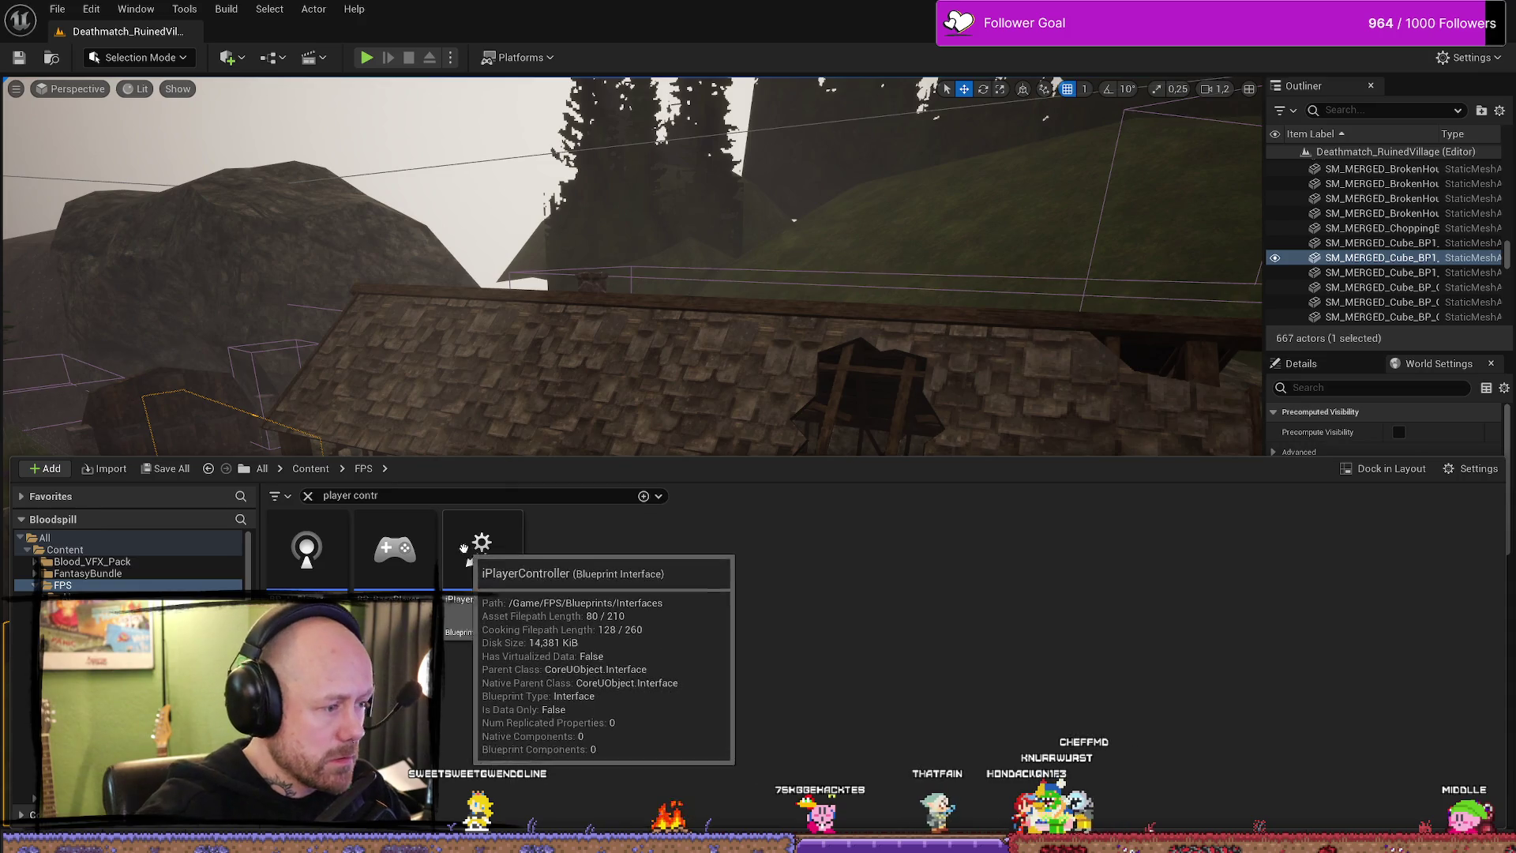
left_click(355, 495)
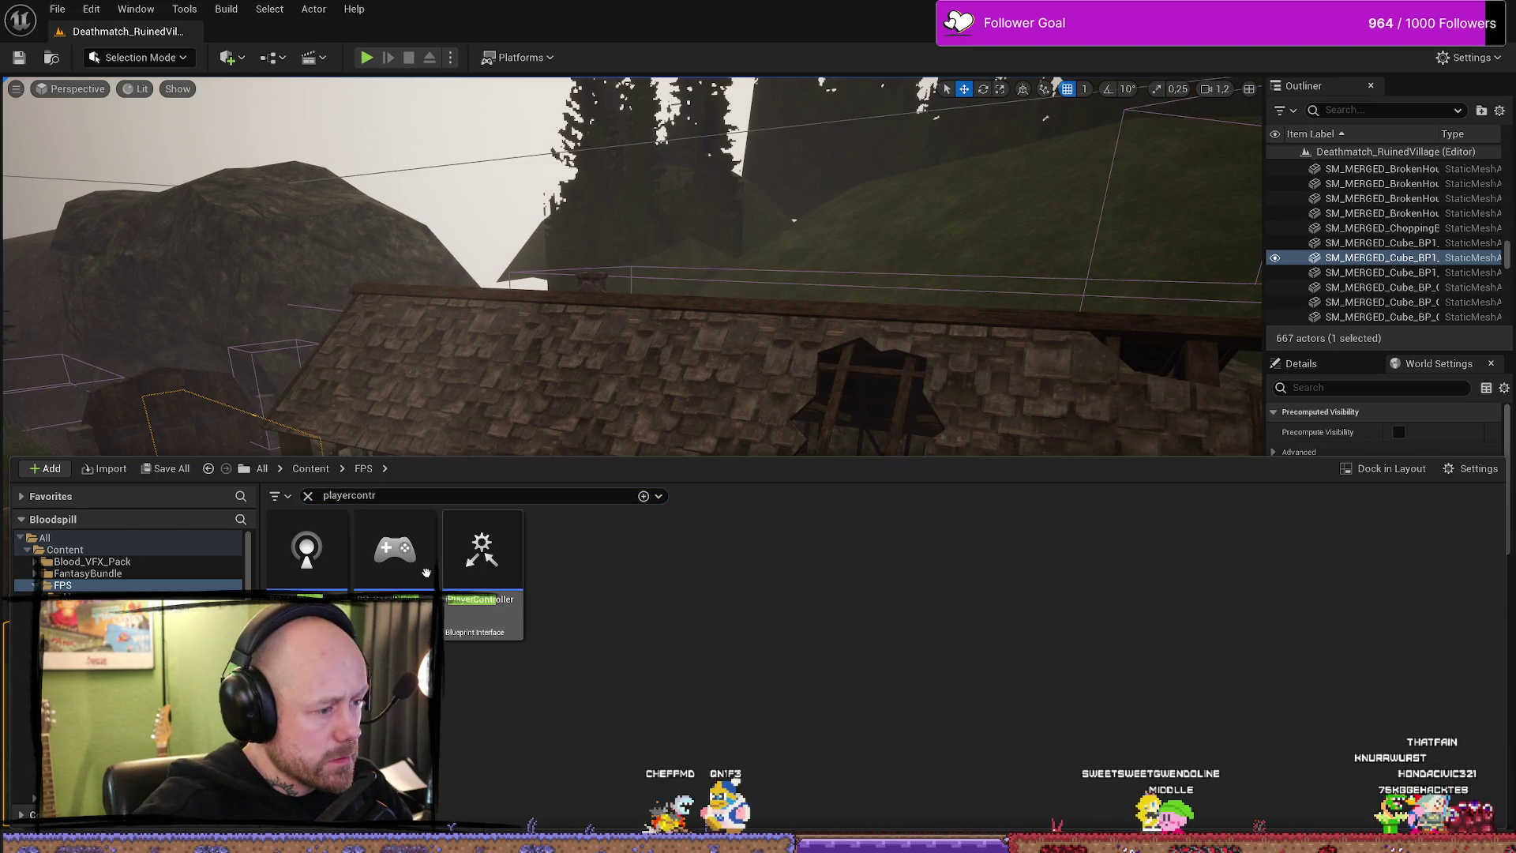
double_click(387, 562)
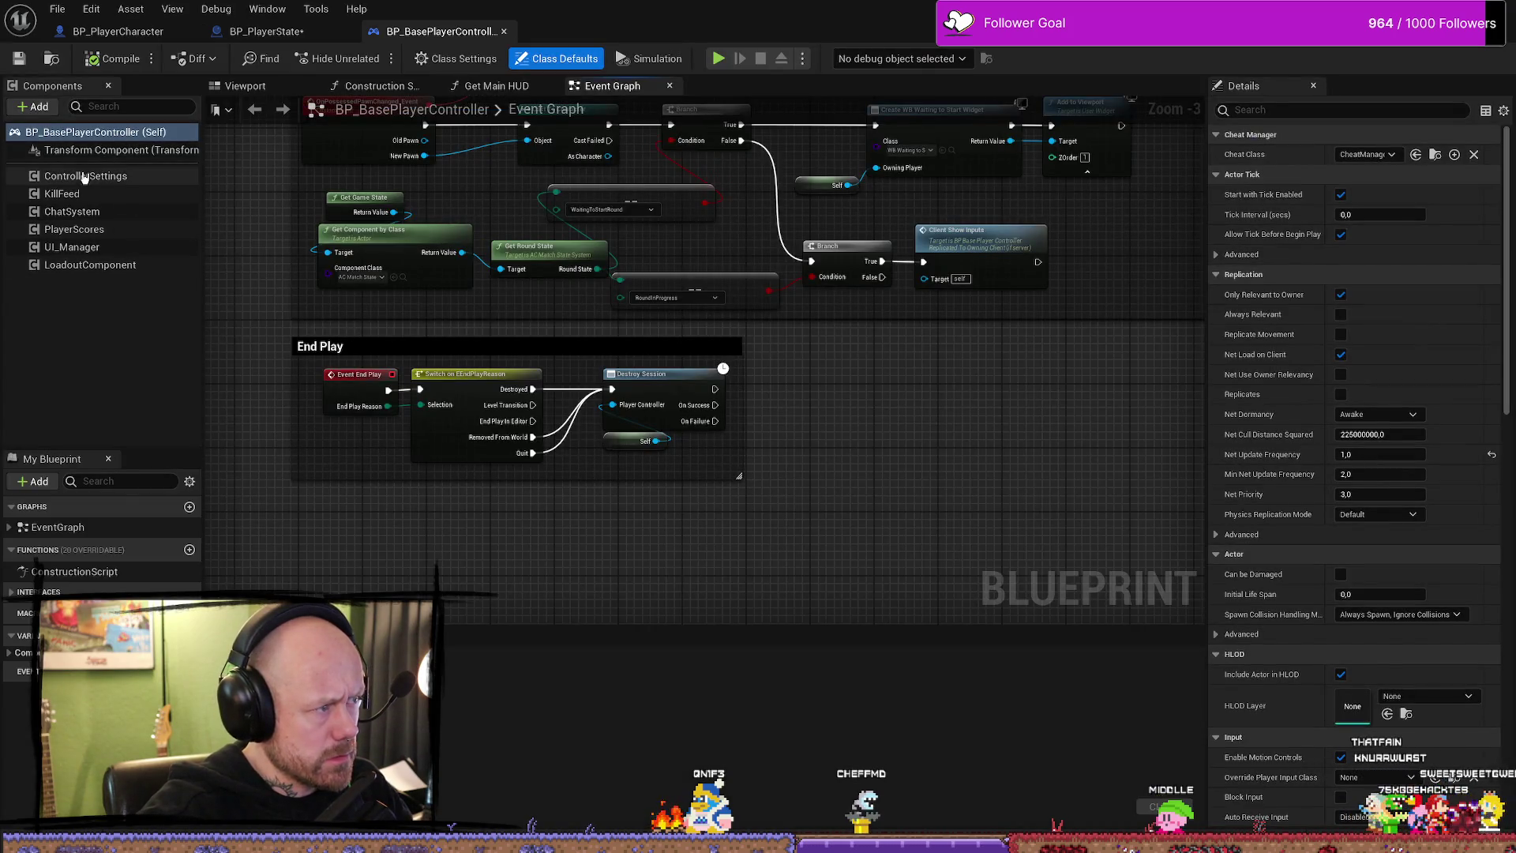
- Look over BP_BasePlayerController's KillFeed component and graphs, then return to BP_PlayerState
left_click(62, 193)
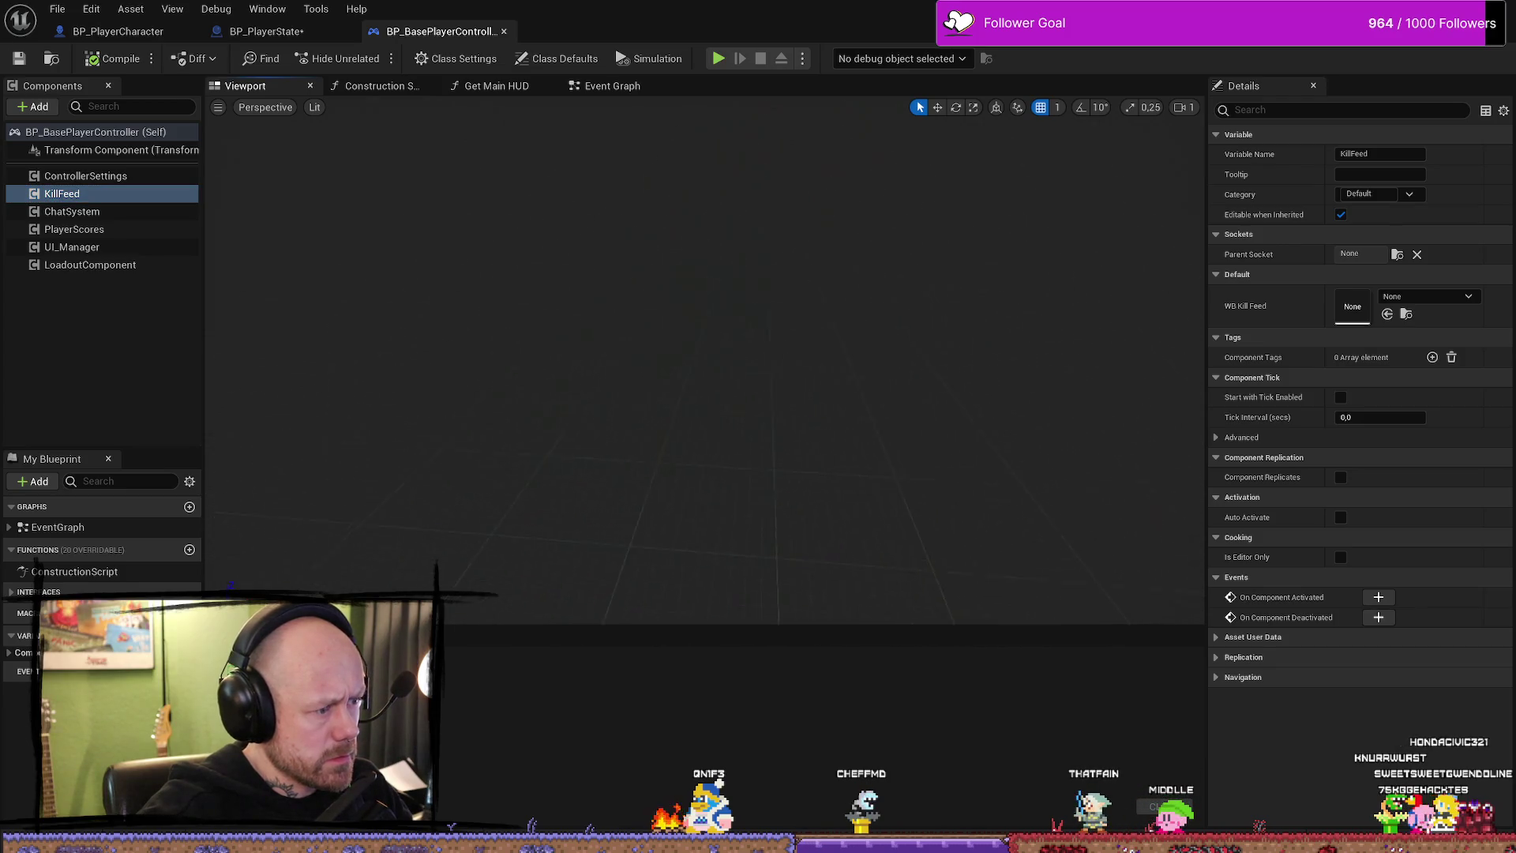
left_click(379, 86)
left_click(496, 86)
left_click(612, 85)
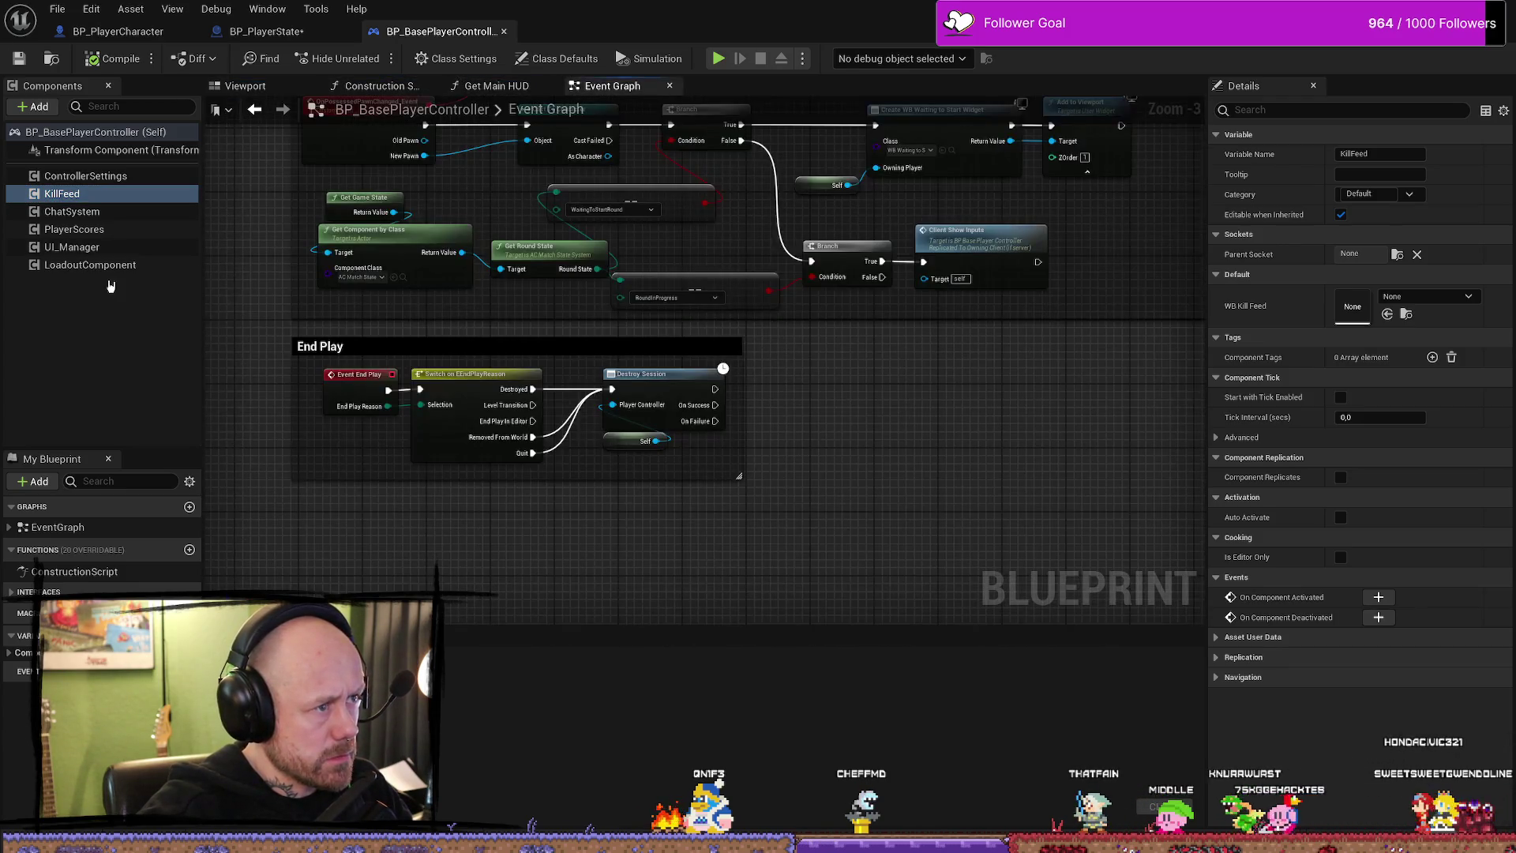
left_click(15, 527)
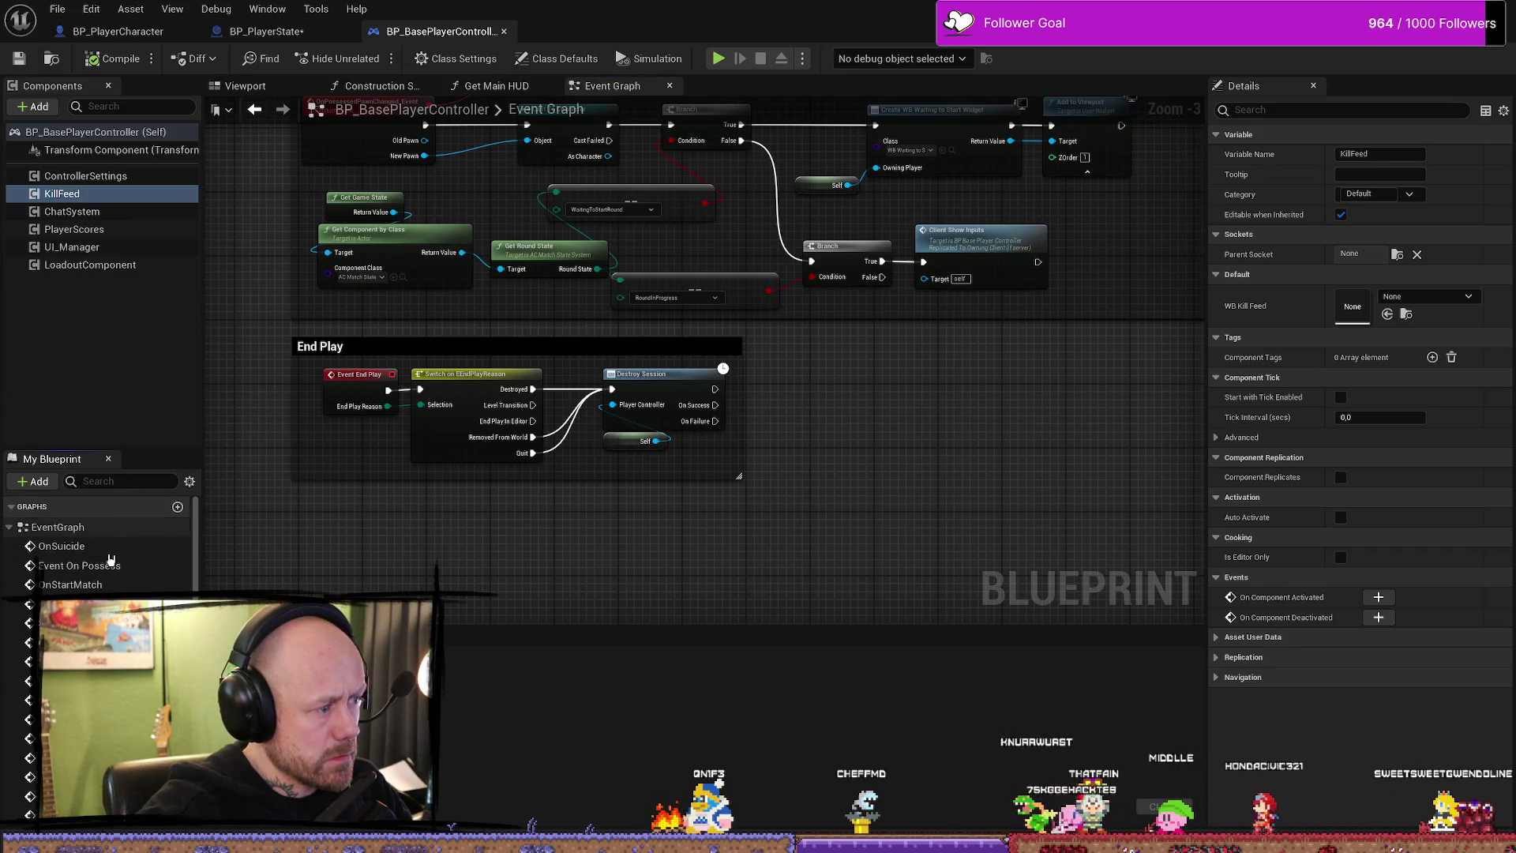
scroll(117, 557, "down", 1)
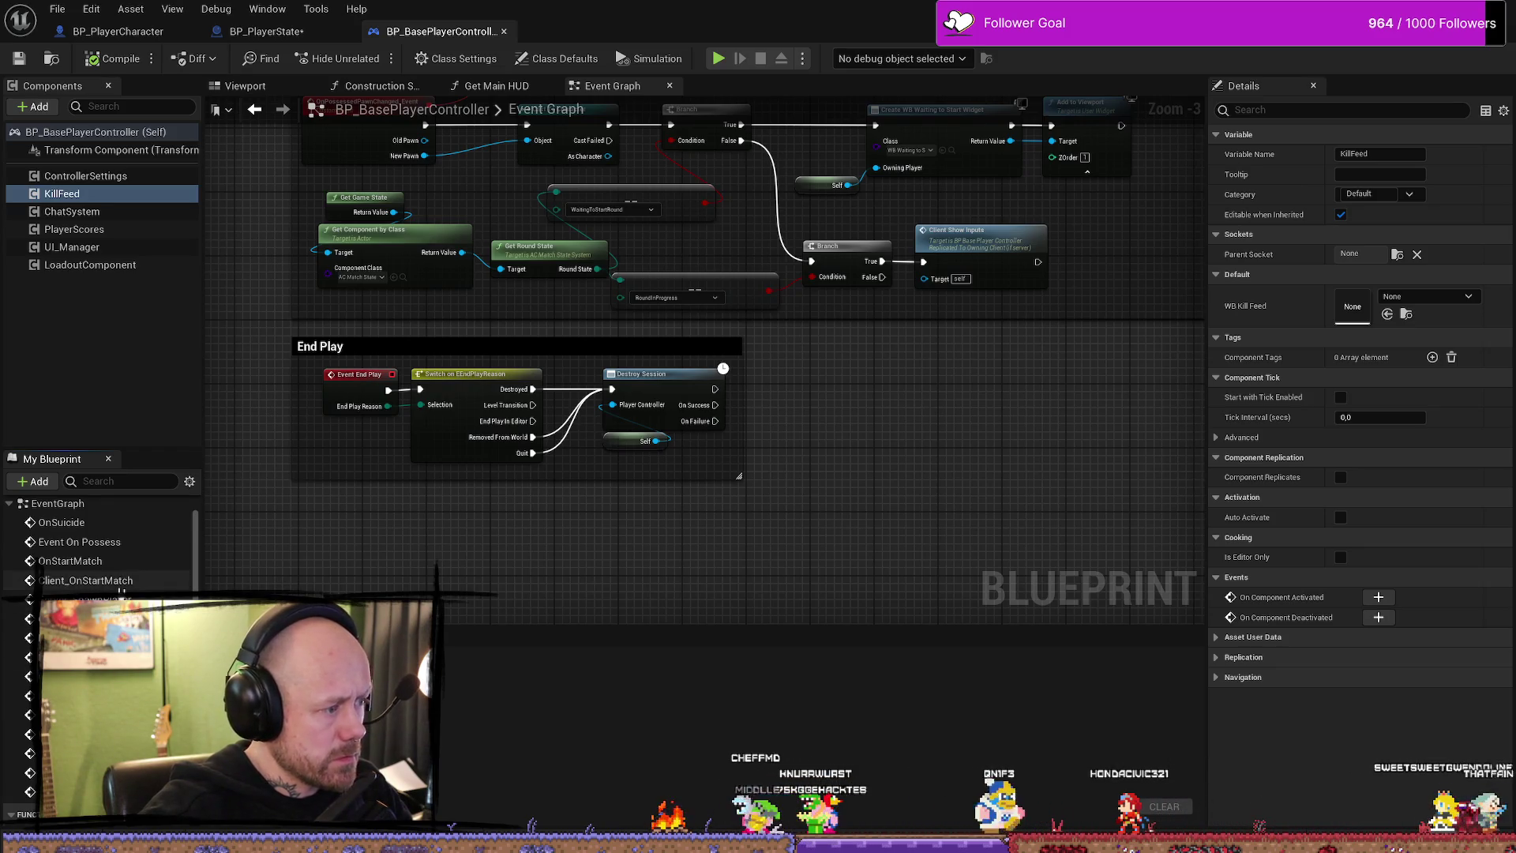
scroll(108, 544, "down", 1)
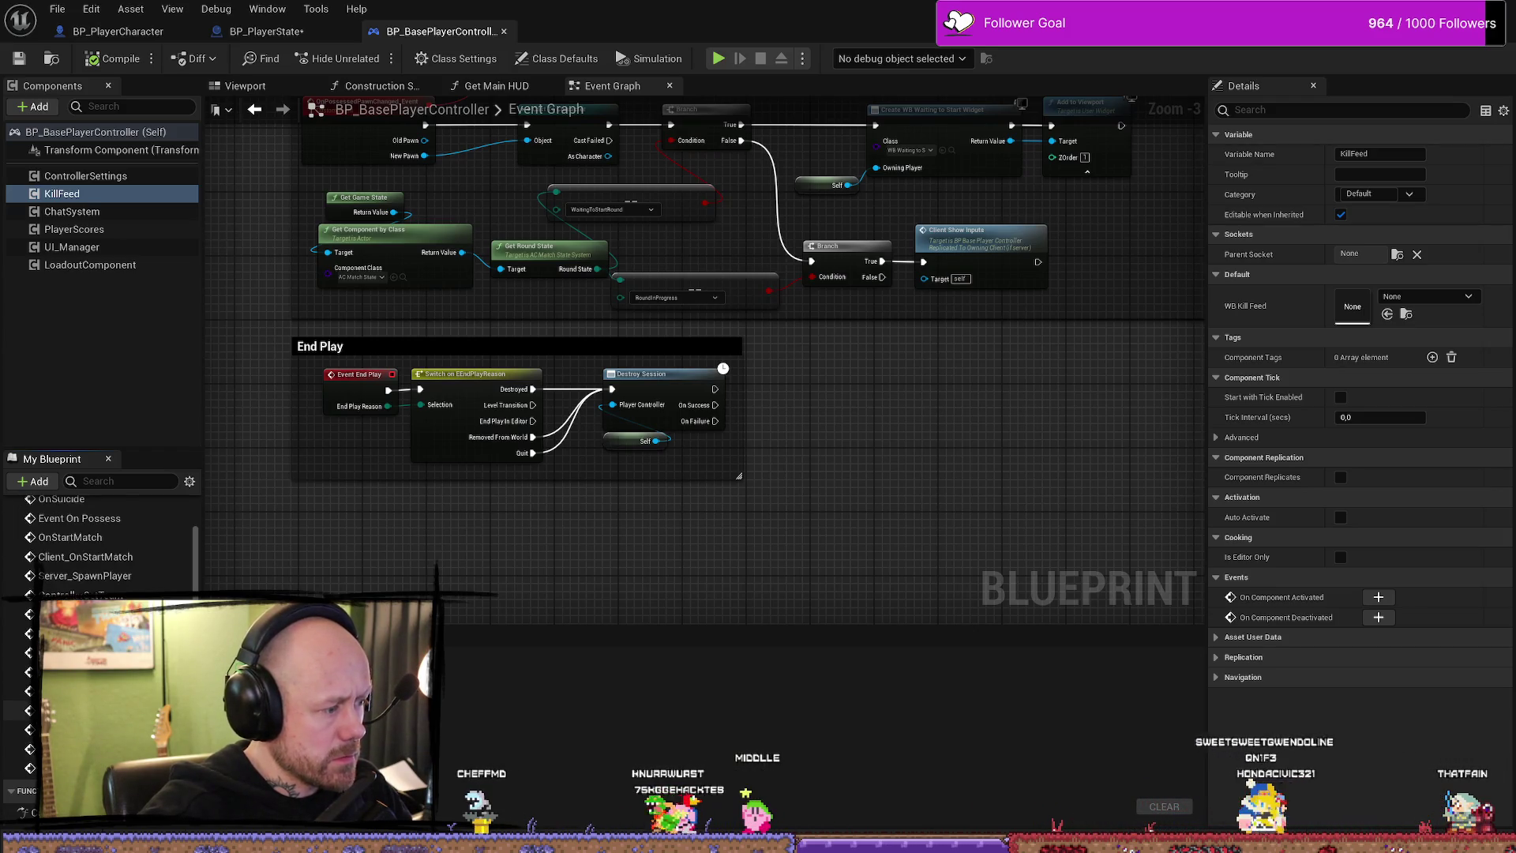
scroll(934, 485, "up", 2)
scroll(947, 446, "down", 2)
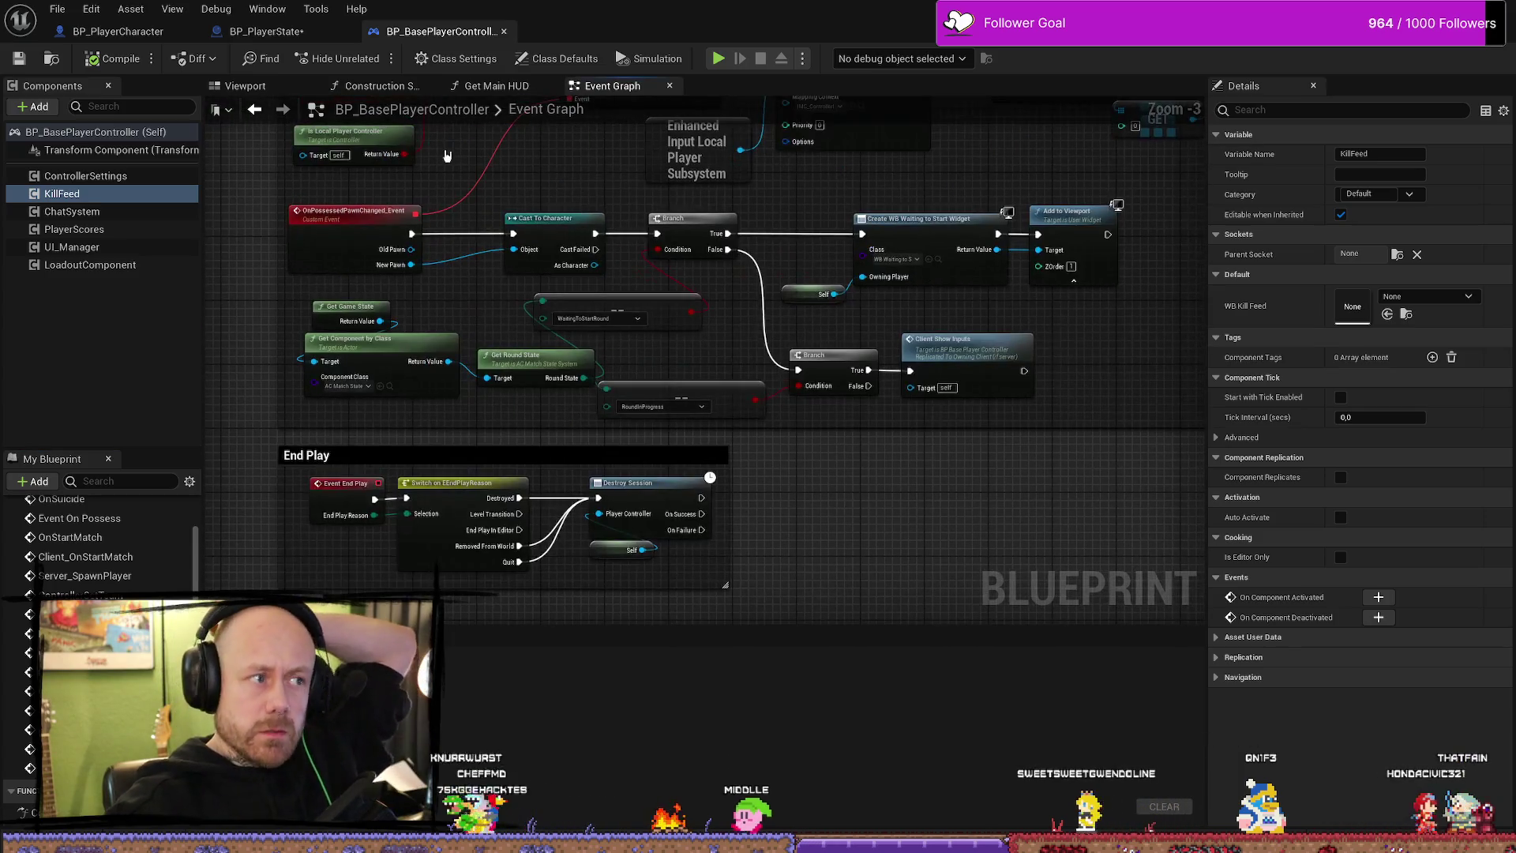
left_click(291, 36)
scroll(542, 264, "down", 5)
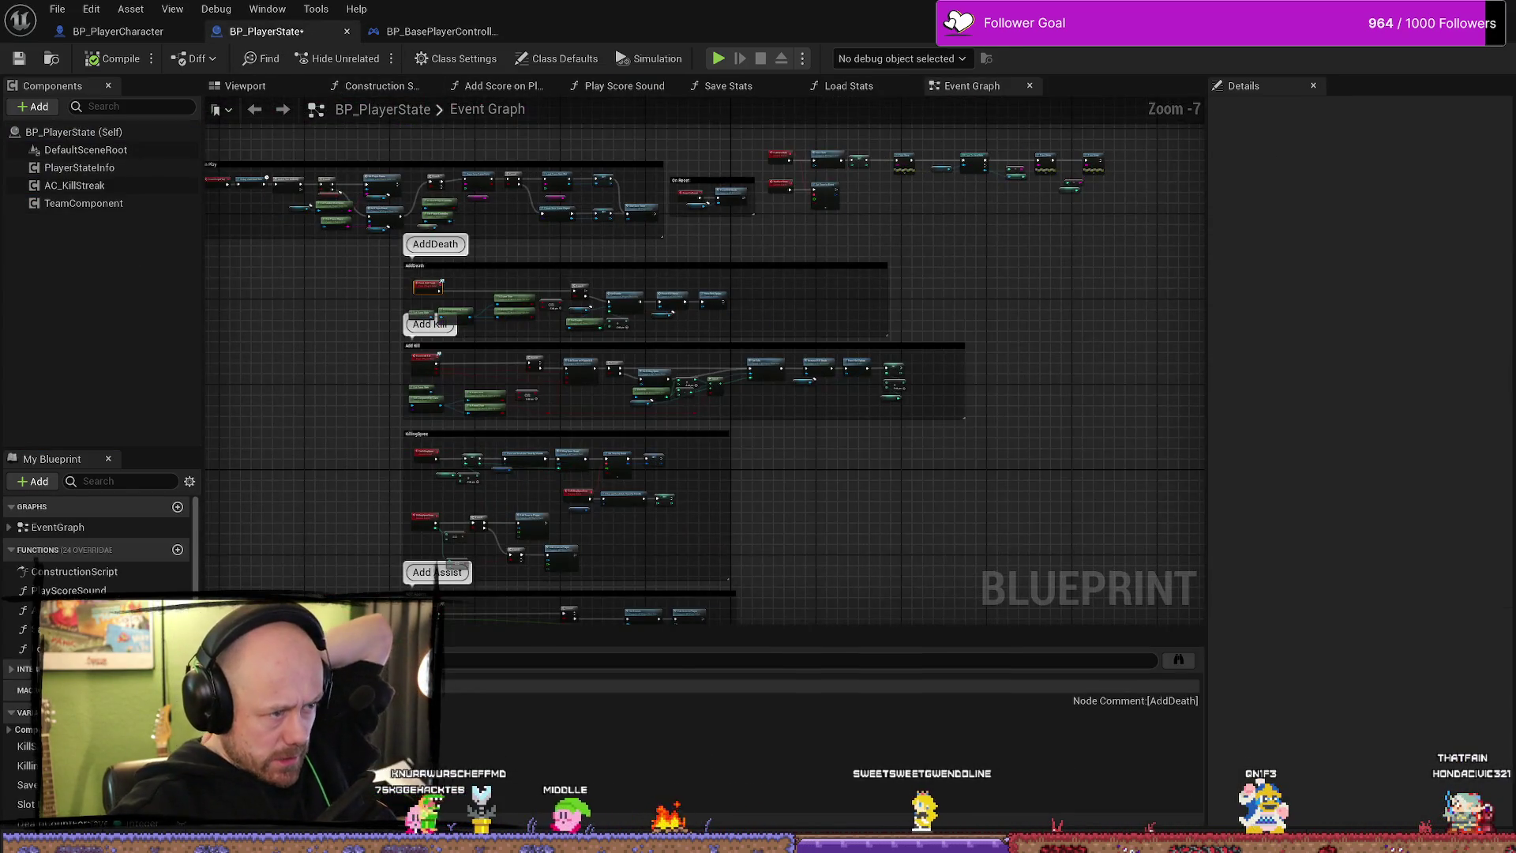
scroll(772, 405, "up", 2)
scroll(817, 343, "up", 2)
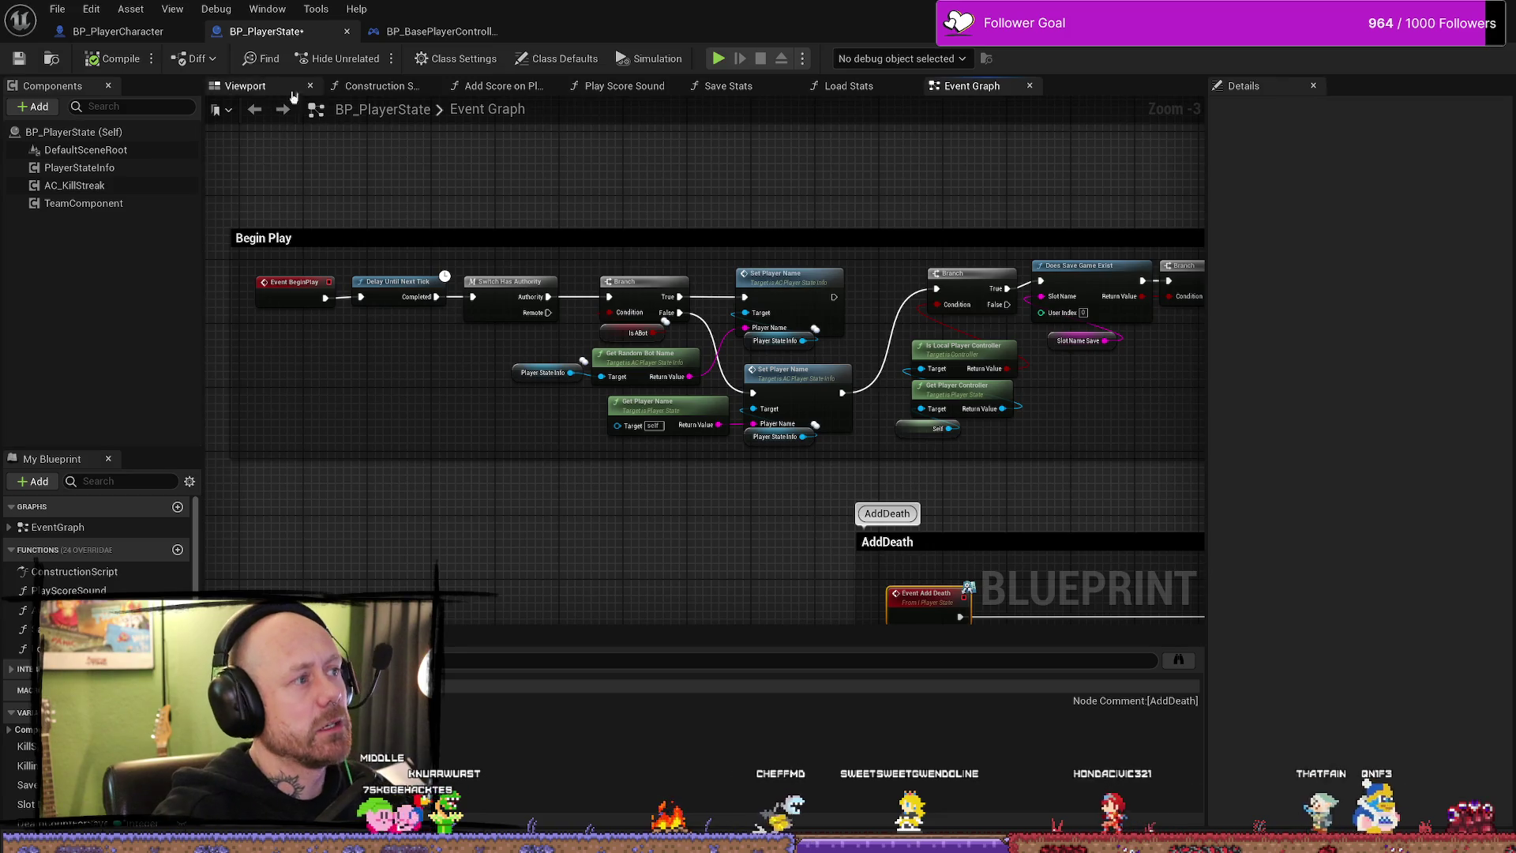
- Clear the leftover playercontr search from the Content Drawer
left_click_drag(355, 173, 375, 192)
key("ctrl+space")
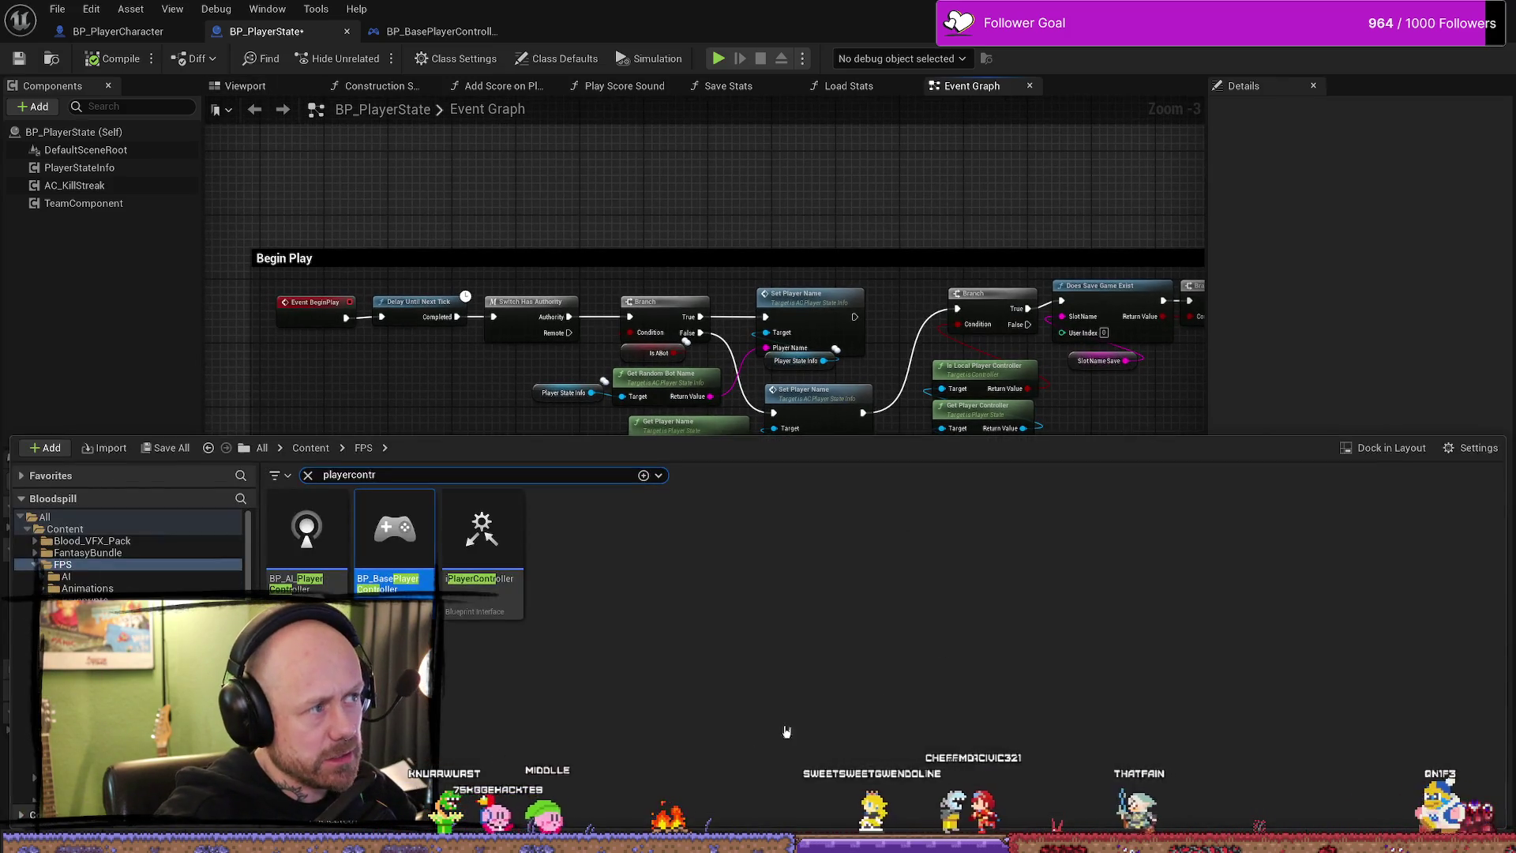
left_click(308, 475)
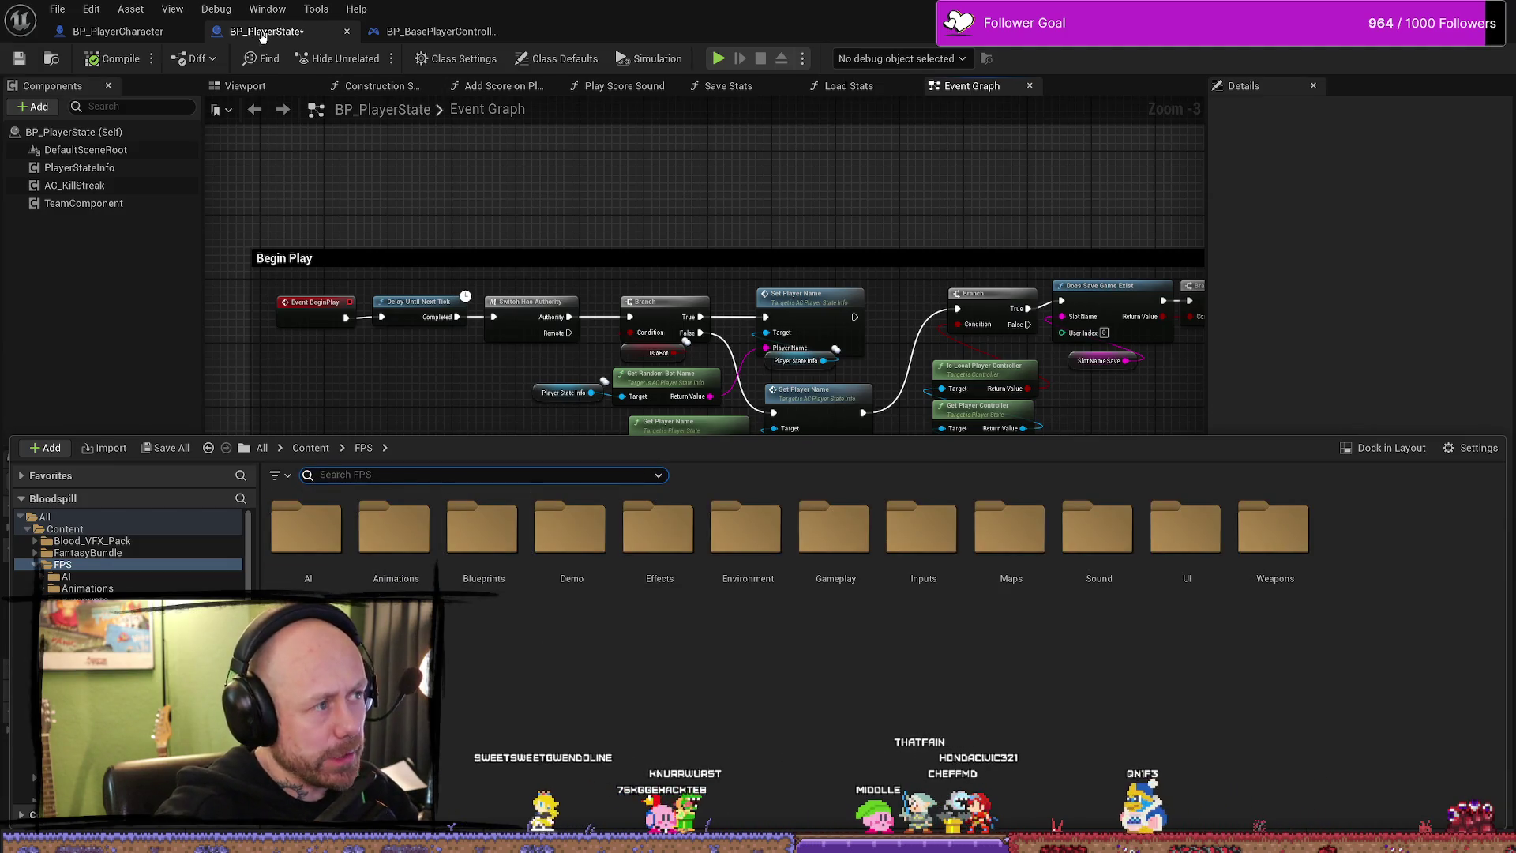
- Pan the Event Graph to show the full AddDeath and Add Kill sections
left_click_drag(885, 257, 832, 189)
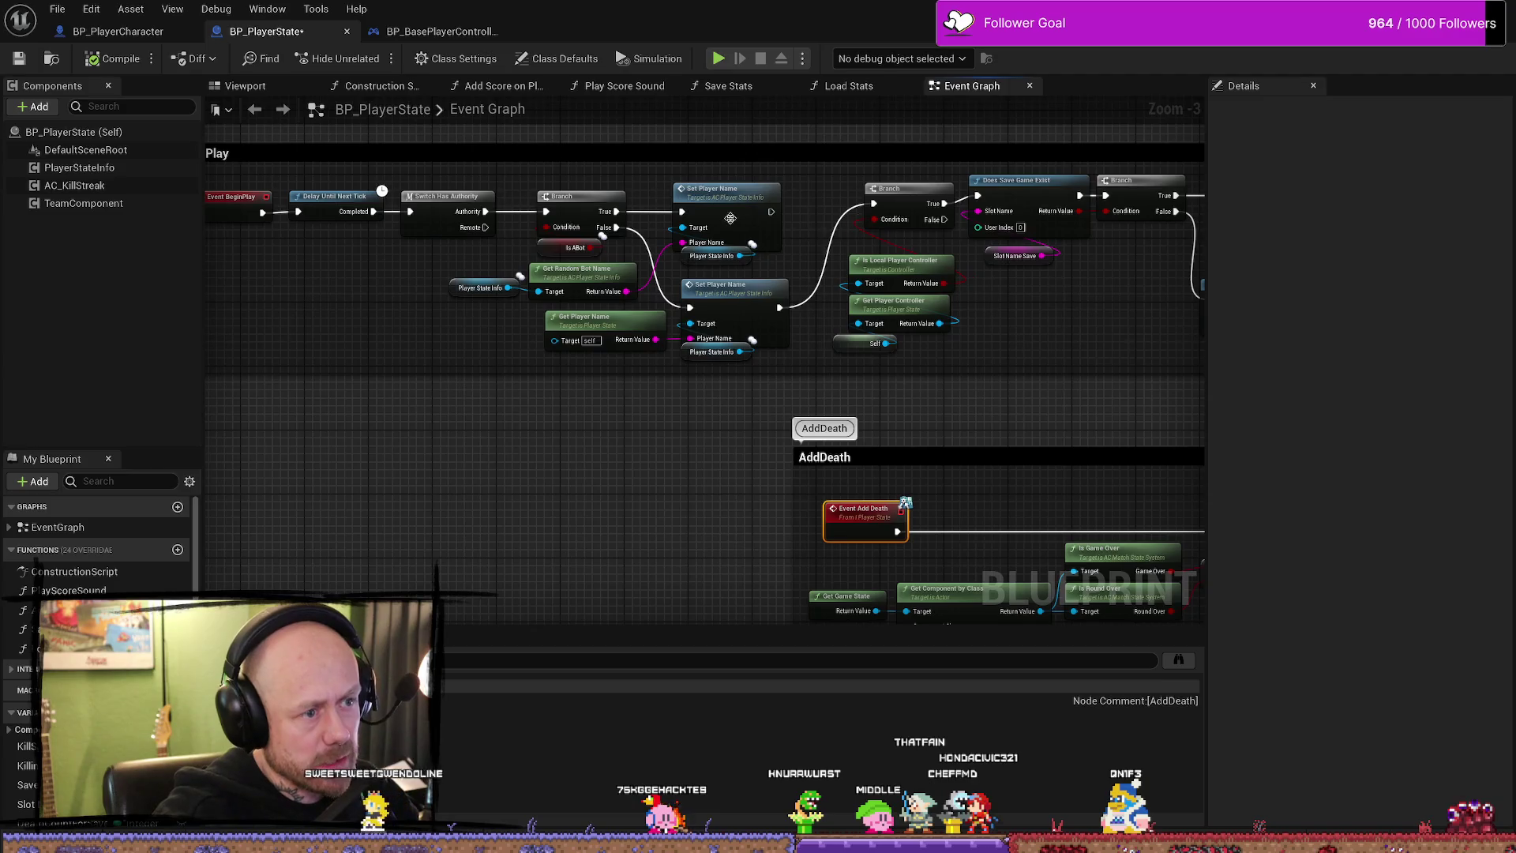
left_click_drag(1023, 372, 730, 298)
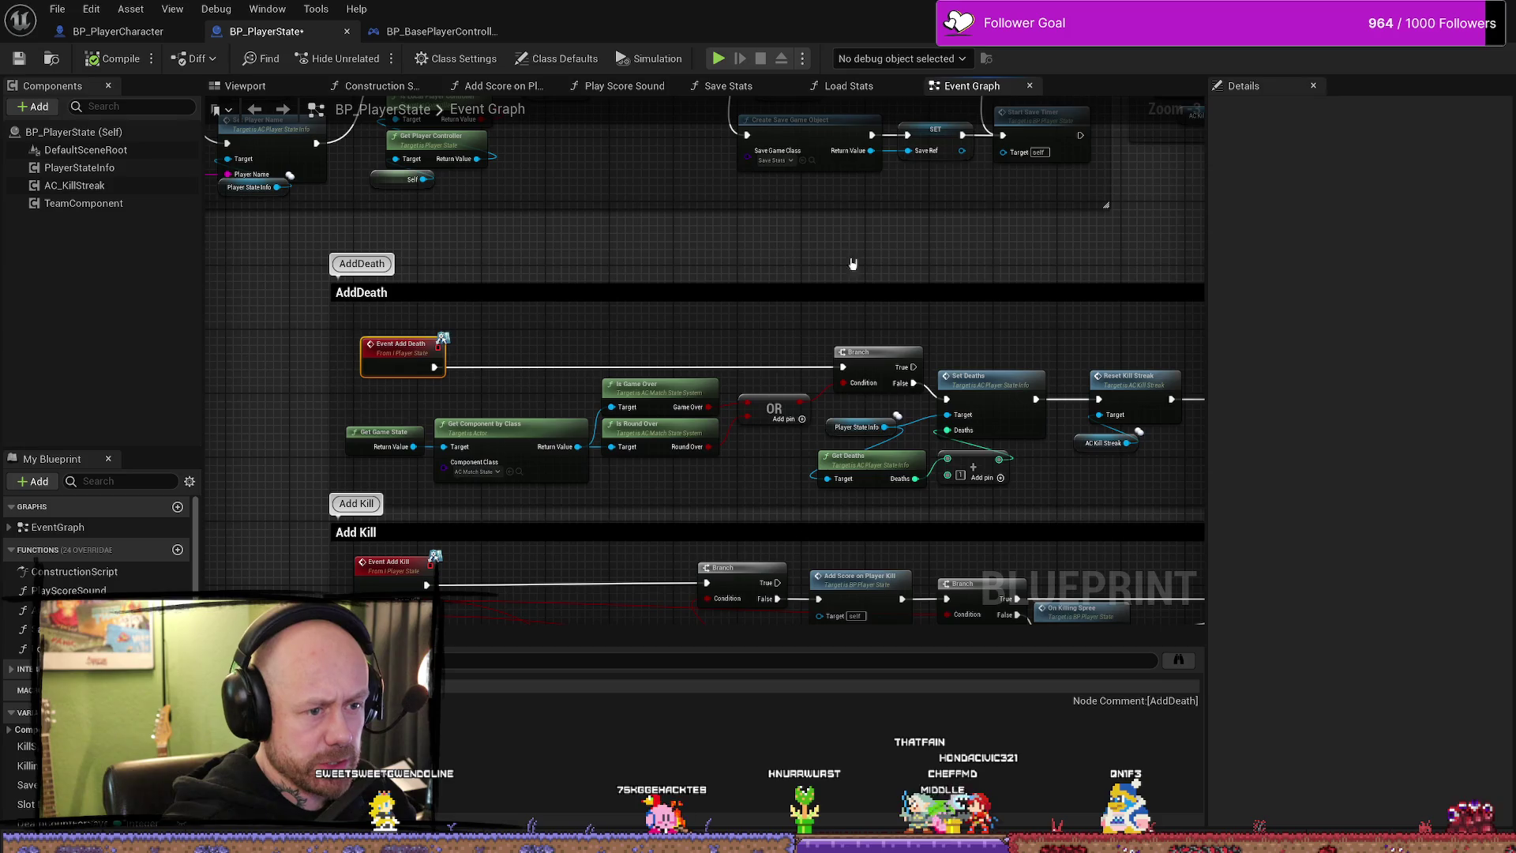
left_click_drag(851, 264, 714, 263)
left_click_drag(467, 259, 744, 196)
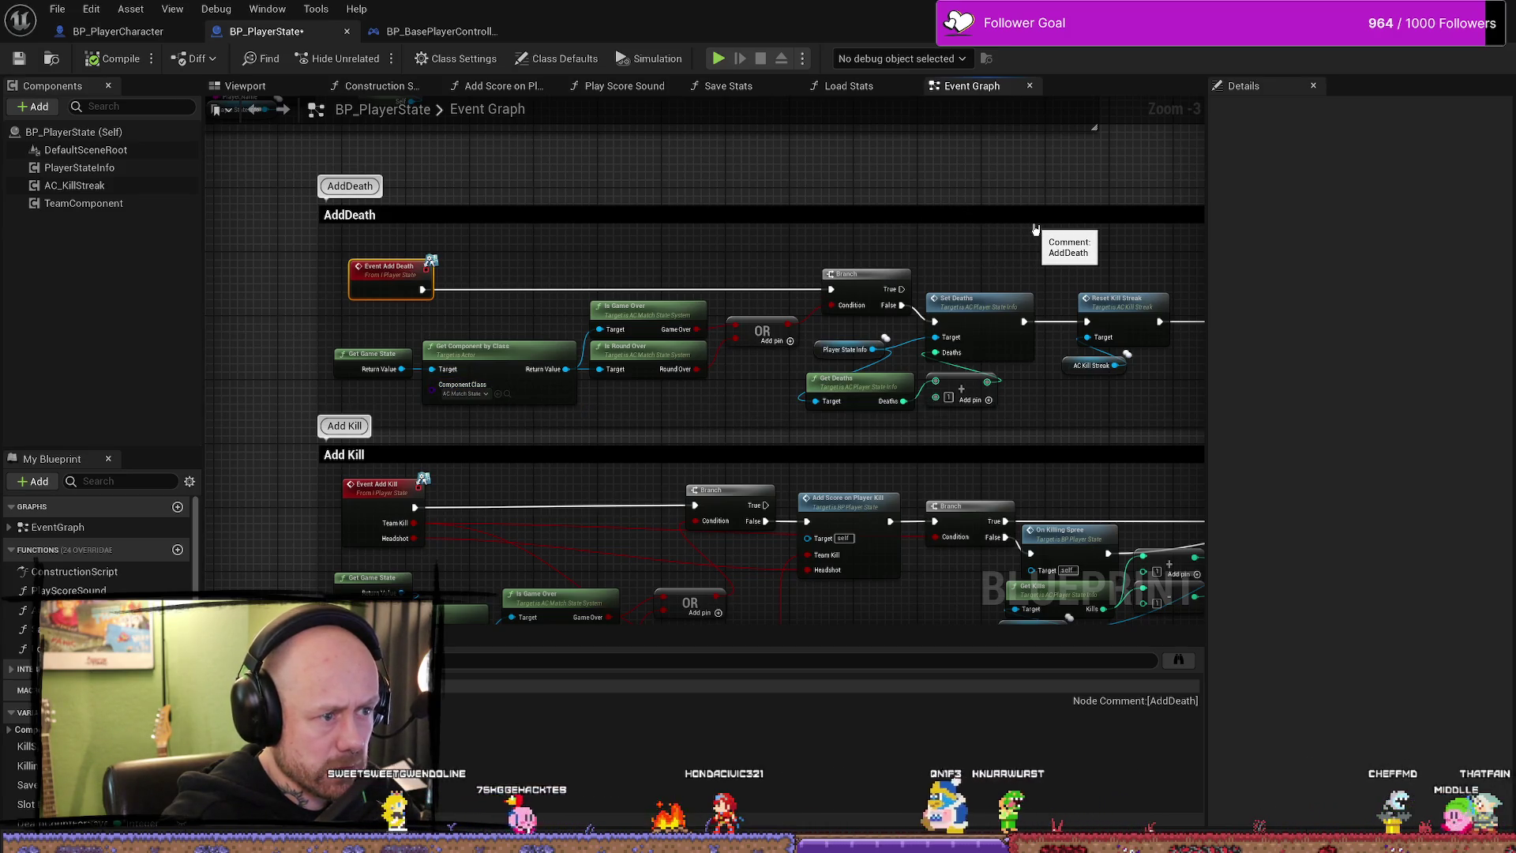
mouse_move(302, 377)
left_mouse_down()
mouse_move(304, 298)
mouse_move(293, 453)
left_mouse_up()
- Open the Reference Viewer for BP_PlayerState and find BP_Base_GM among its referencers
key("ctrl+space")
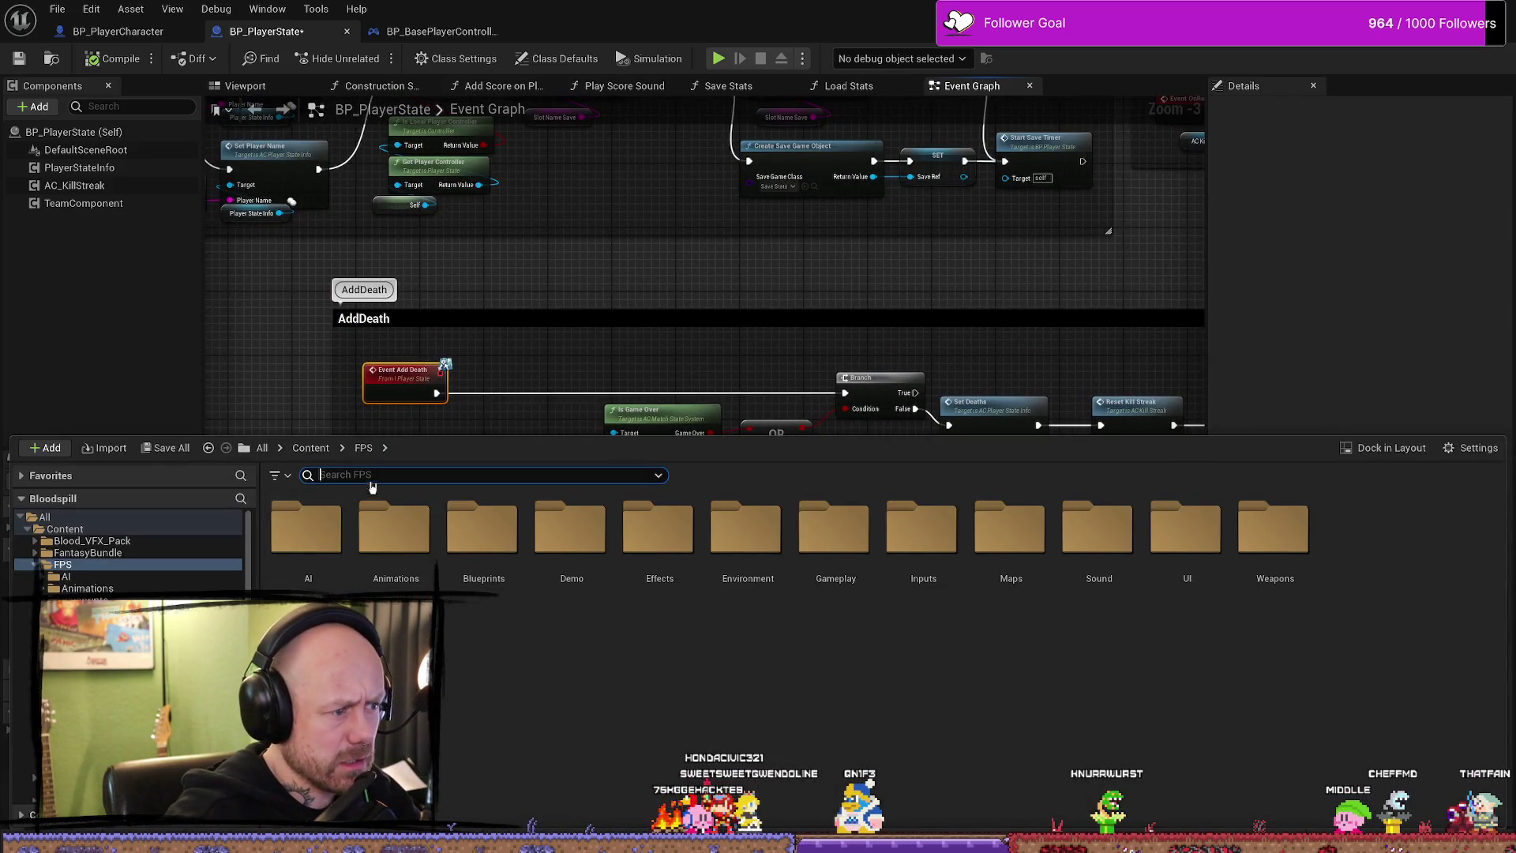
type("player st")
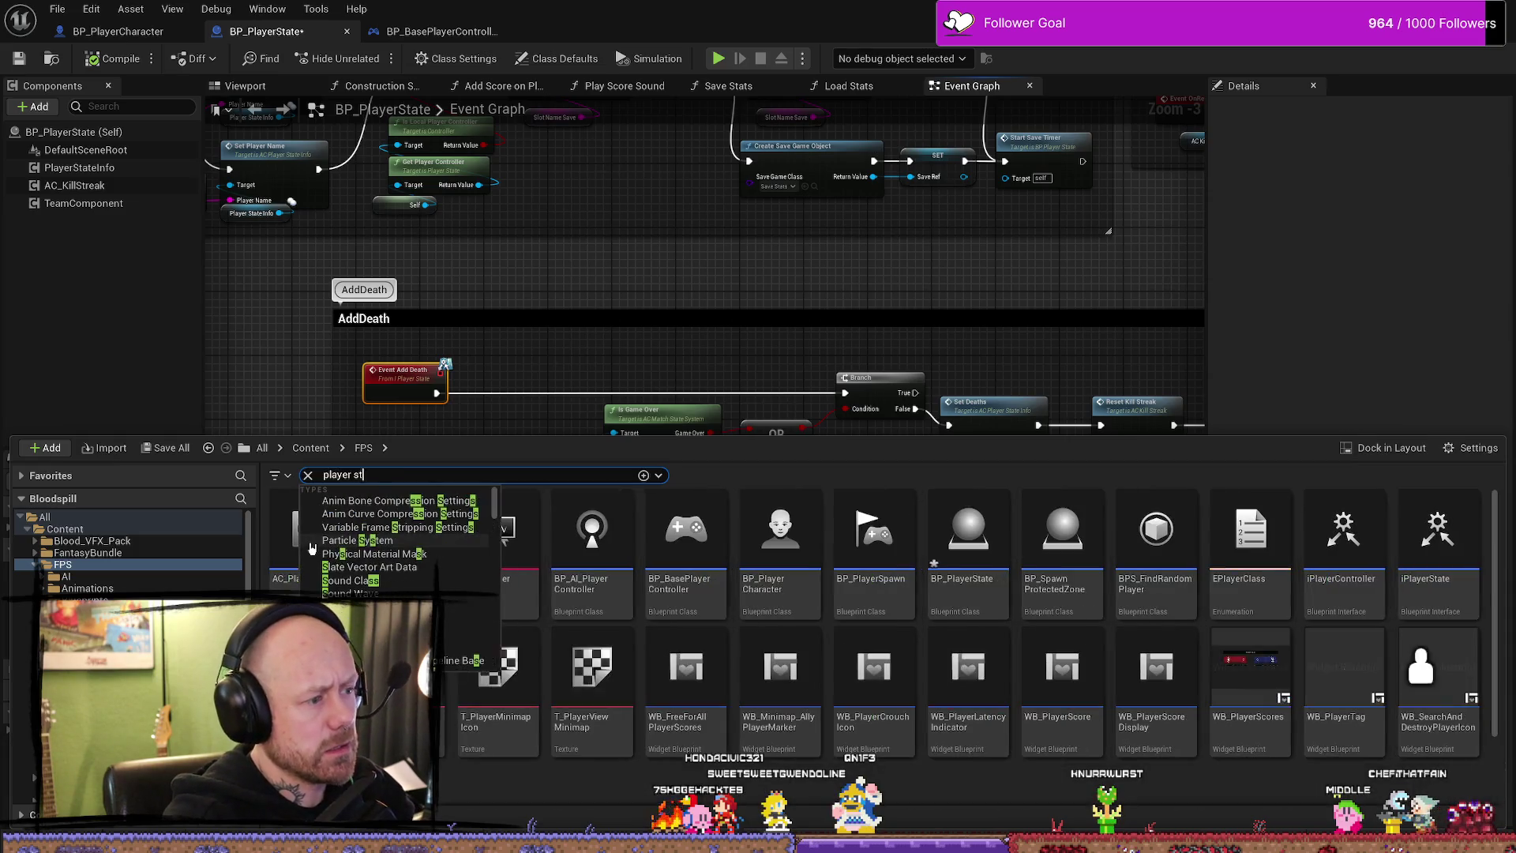
type("ate")
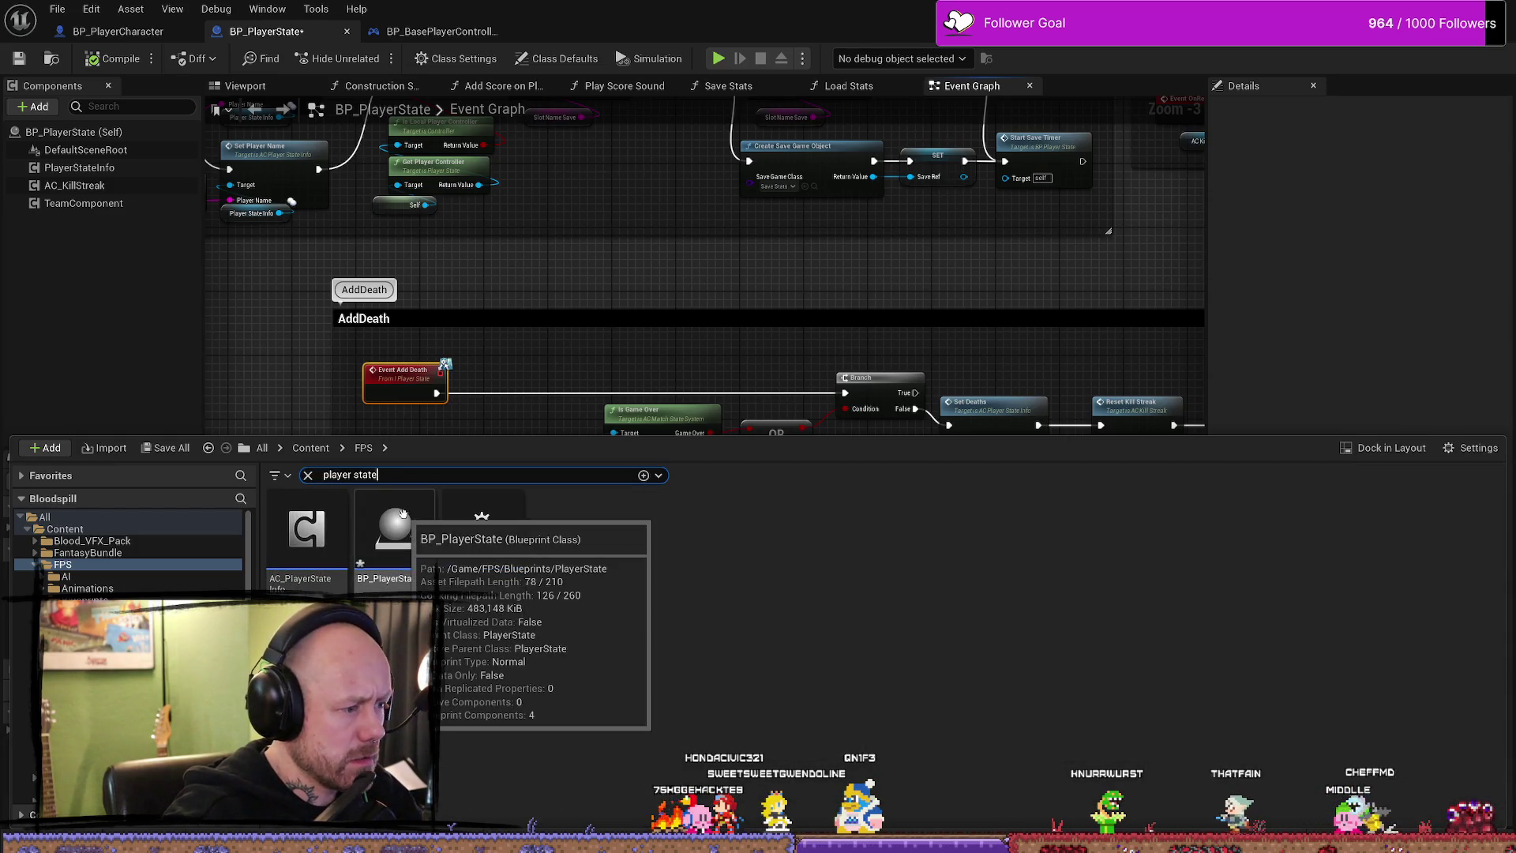
right_click(396, 577)
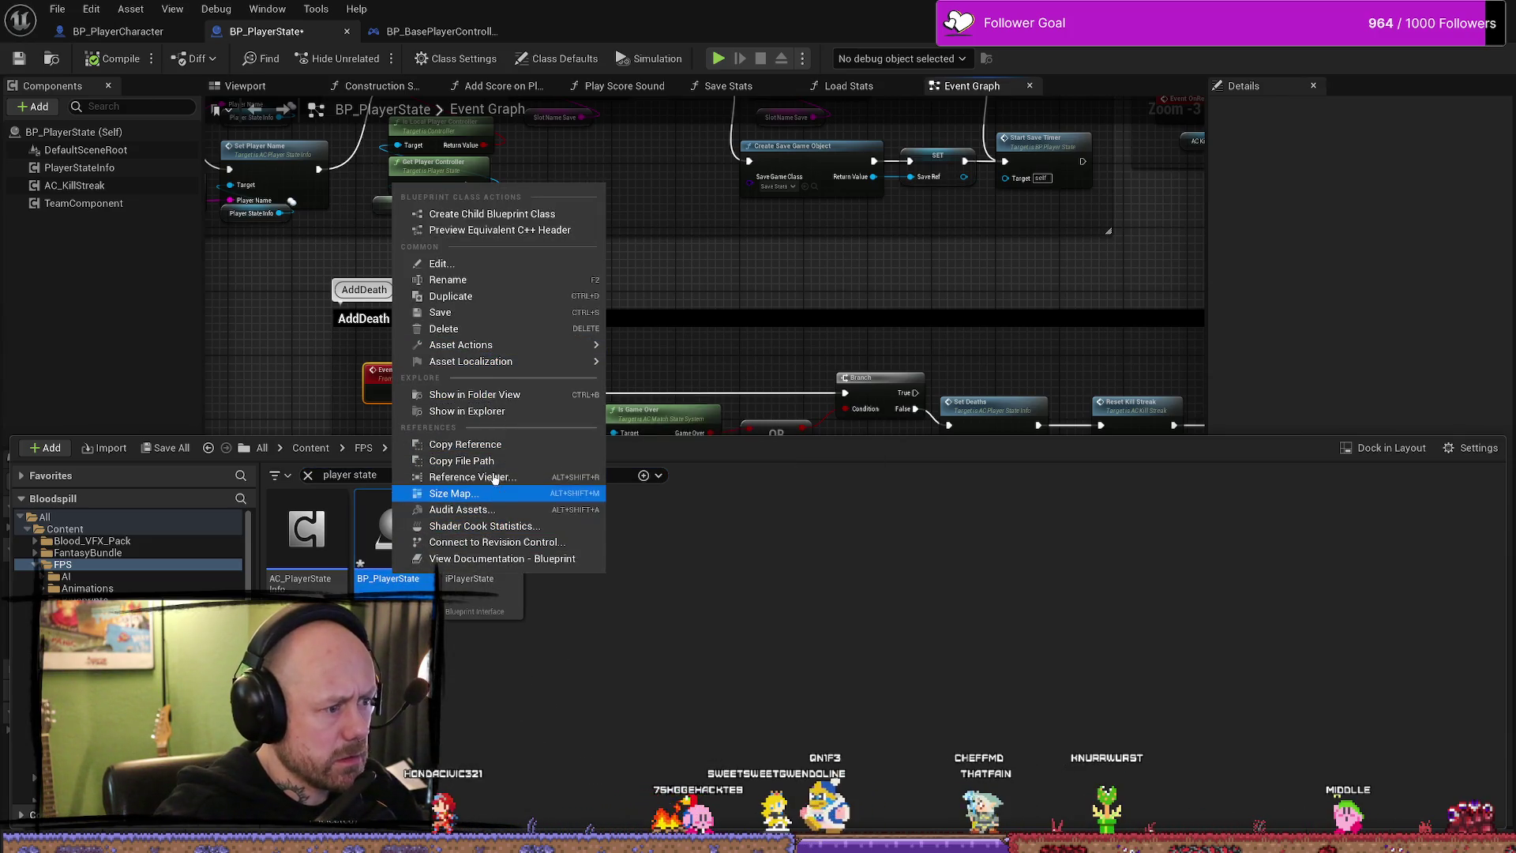
left_click(468, 477)
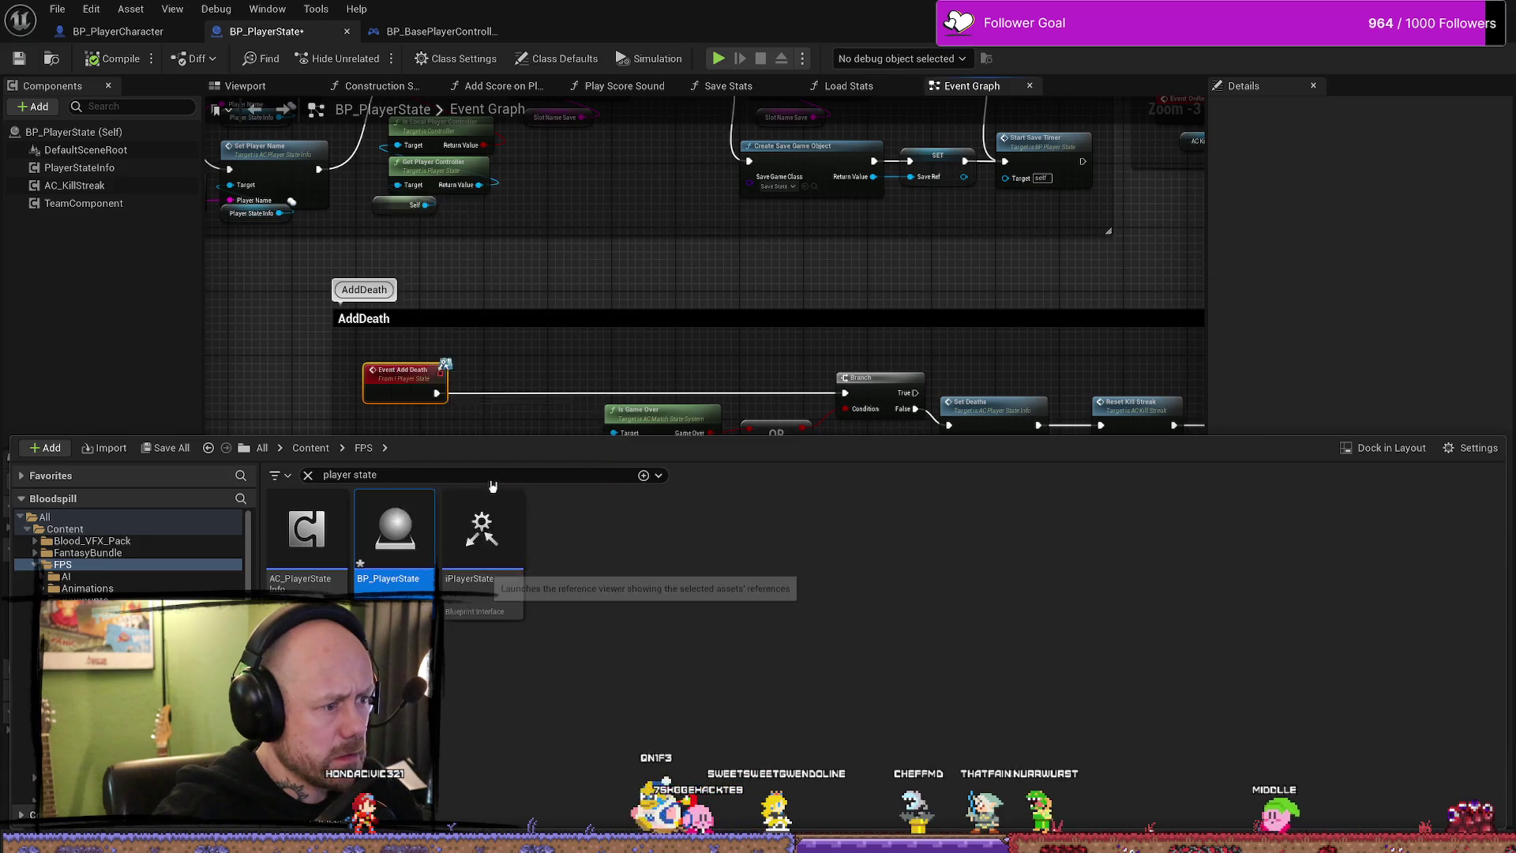
scroll(808, 562, "down", 6)
scroll(670, 371, "up", 4)
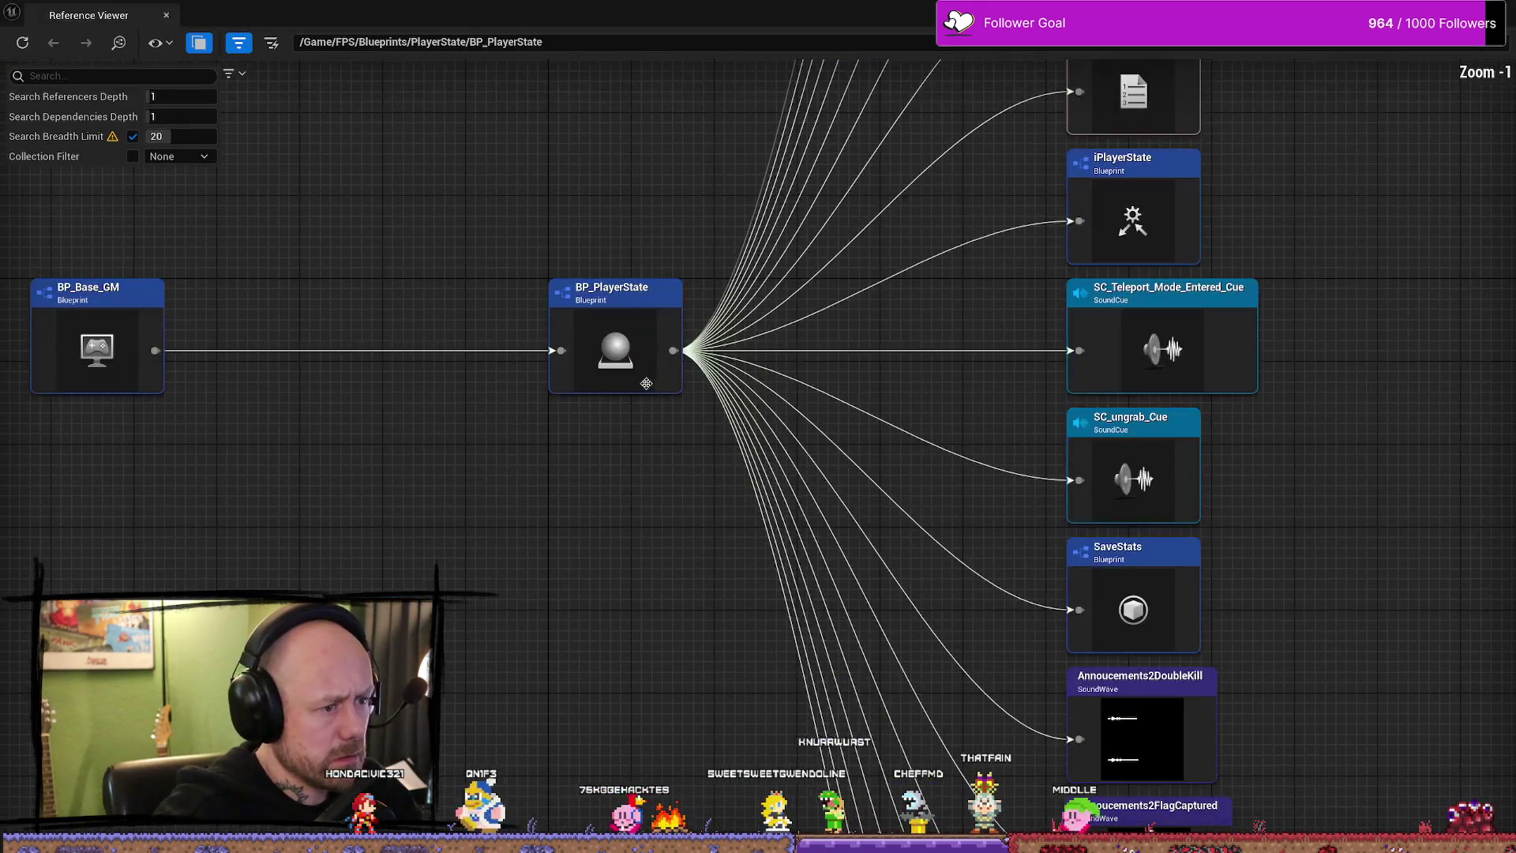
scroll(477, 342, "up", 1)
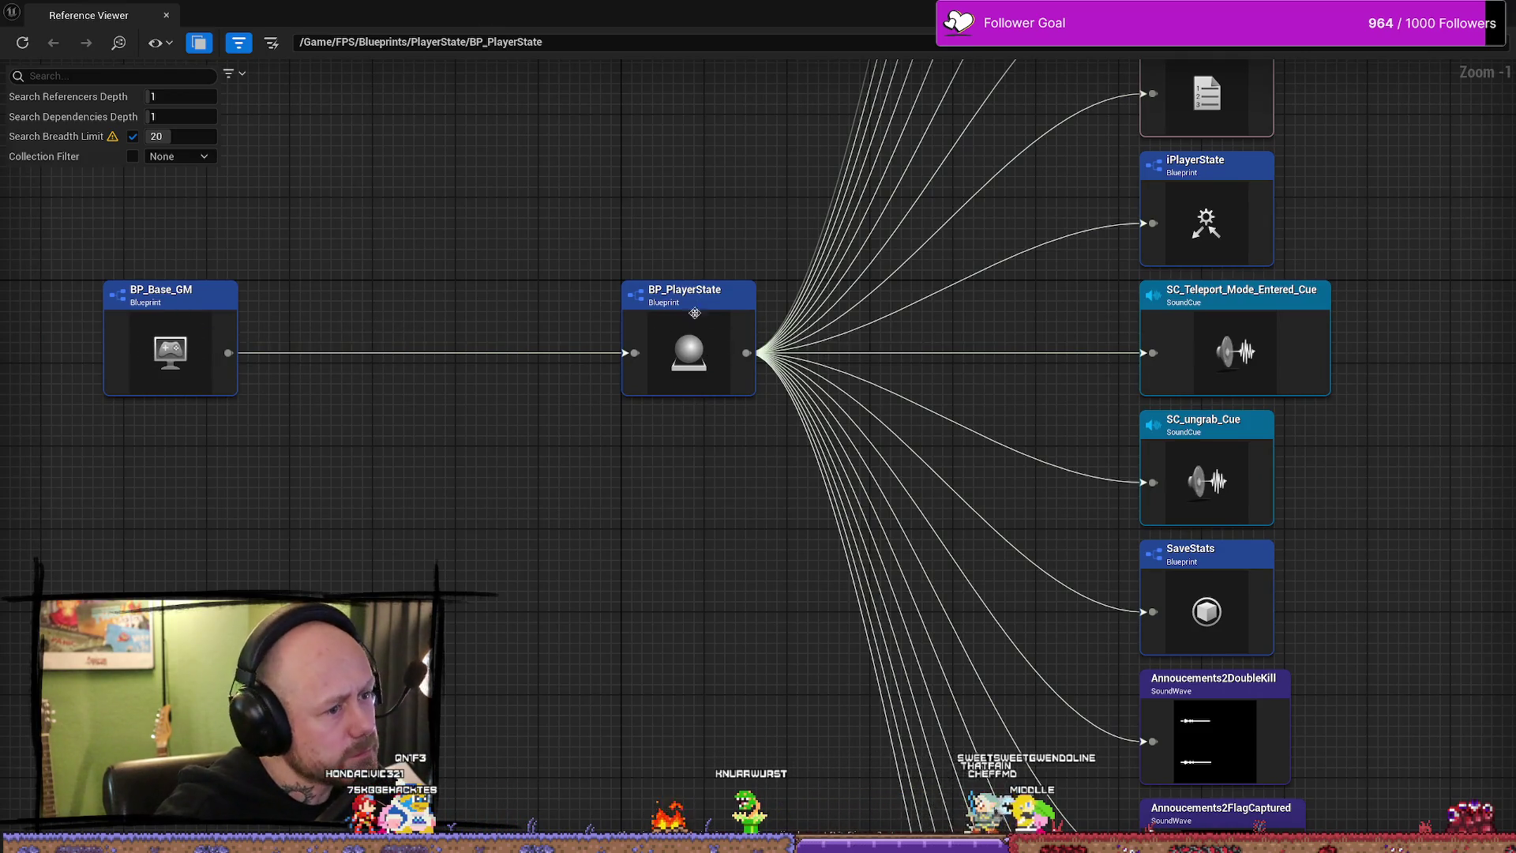
scroll(723, 267, "down", 2)
scroll(806, 277, "down", 1)
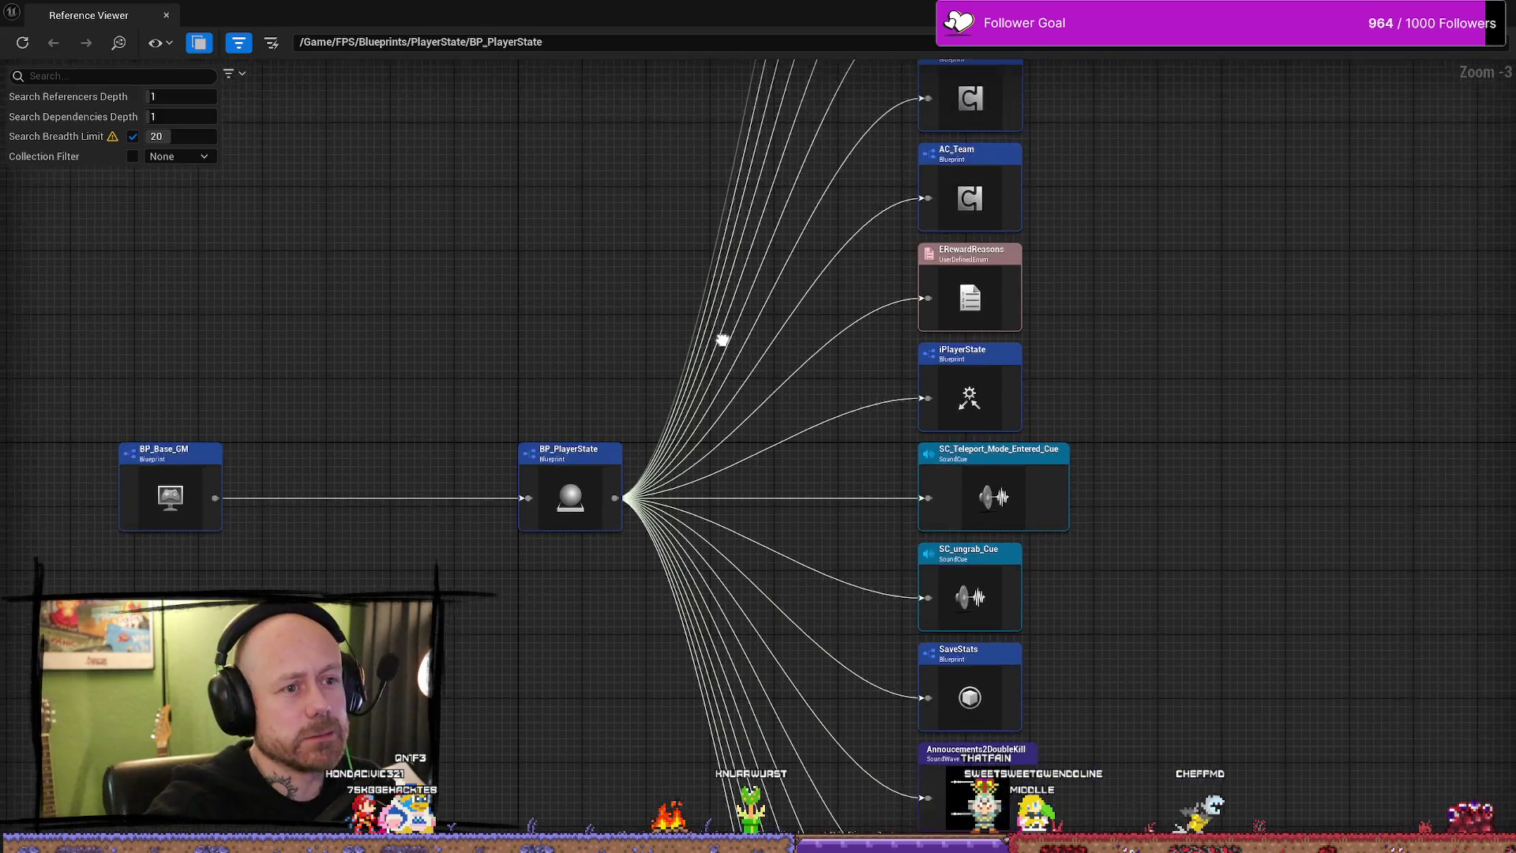
scroll(700, 338, "down", 1)
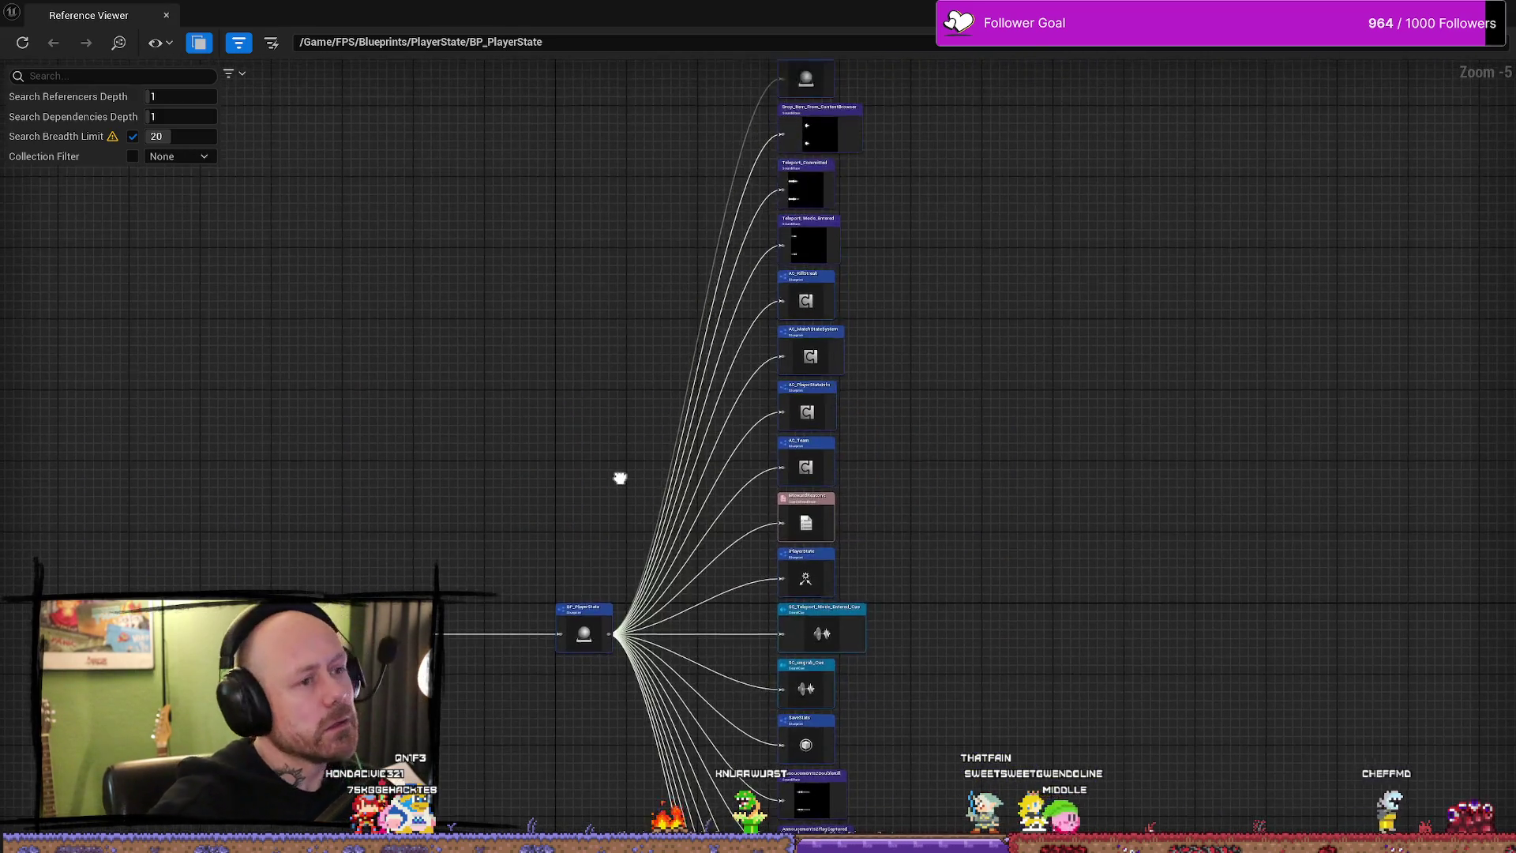
scroll(533, 613, "up", 5)
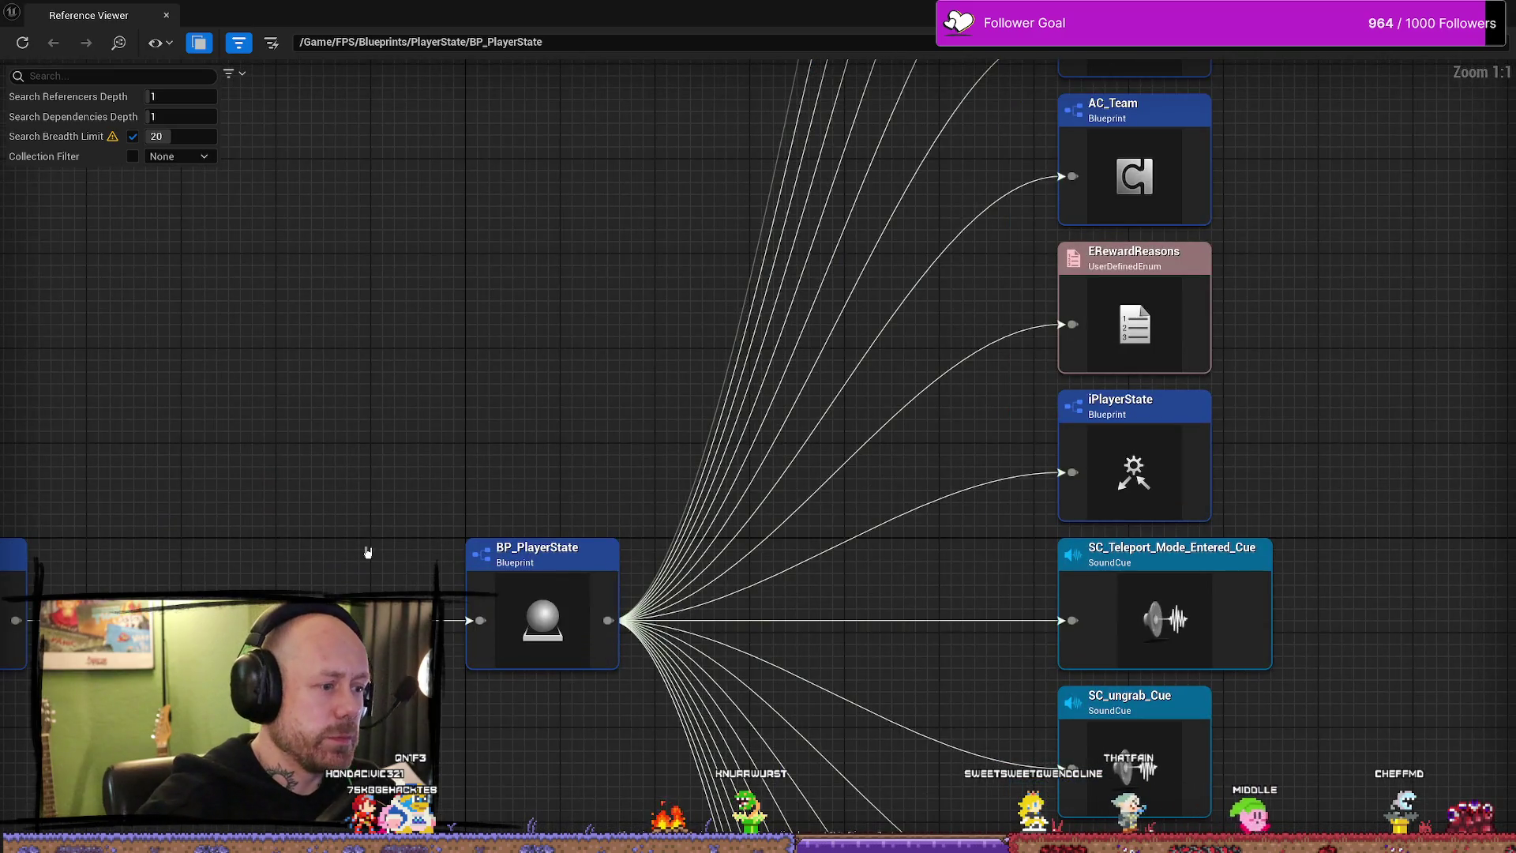
left_click_drag(406, 576, 496, 456)
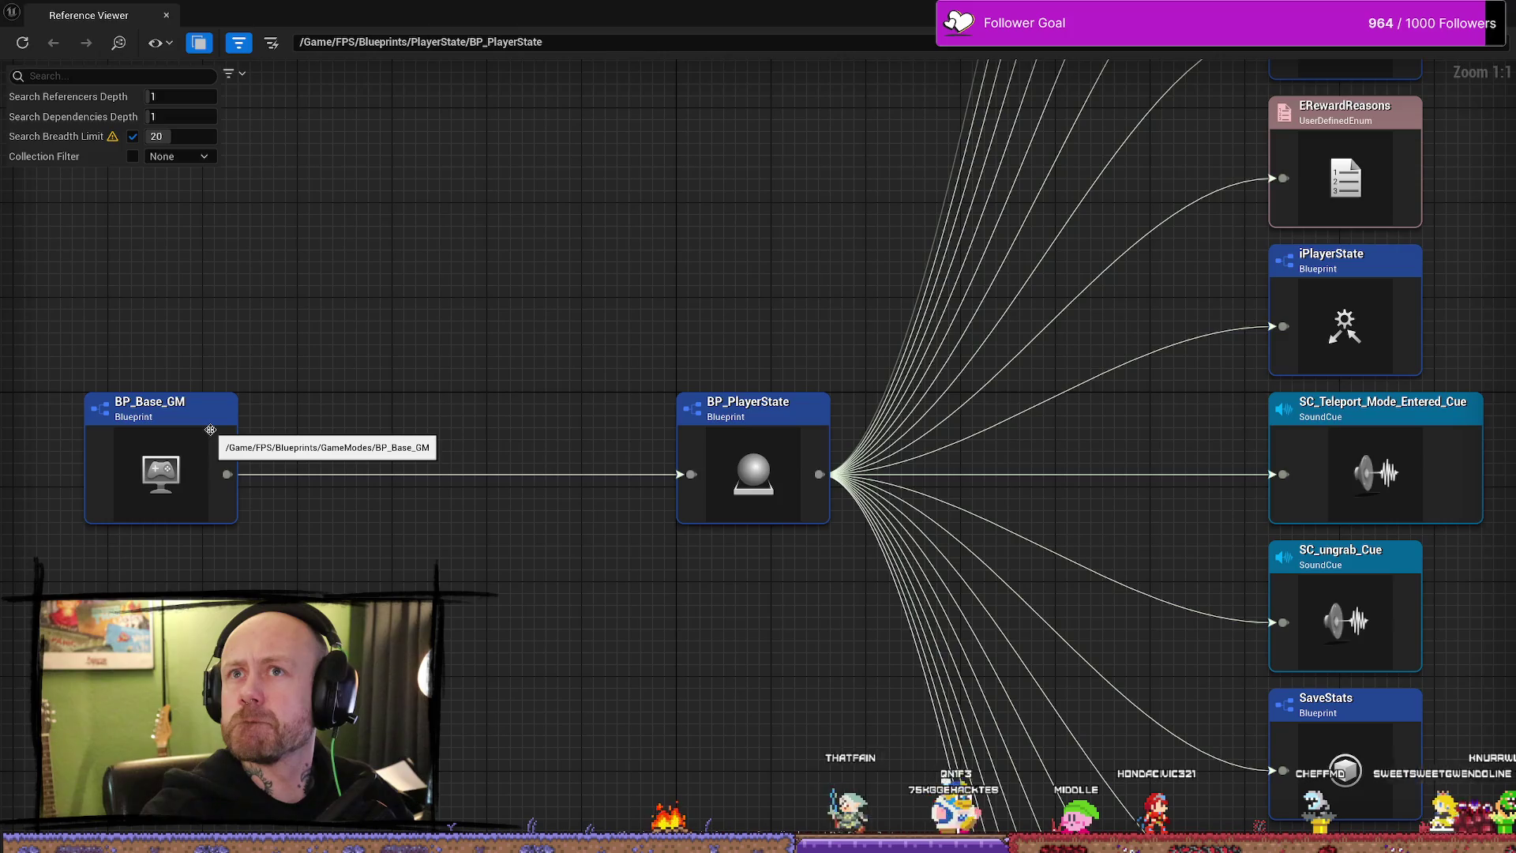
- Focus the reference graph on BP_Base_GM, browse to the asset and open the blueprint
double_click(178, 463)
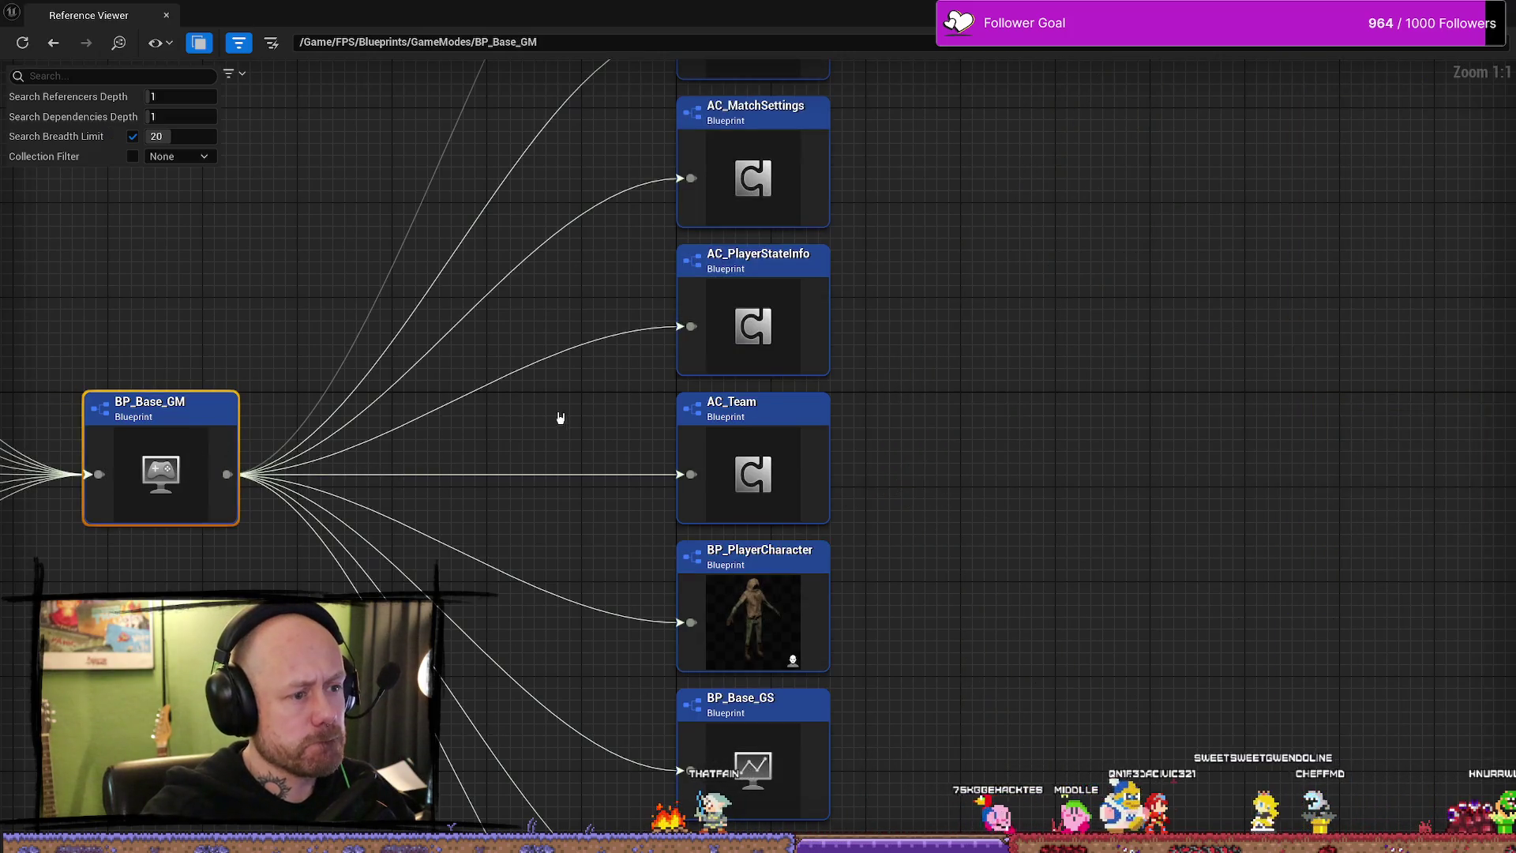
left_click_drag(560, 418, 759, 332)
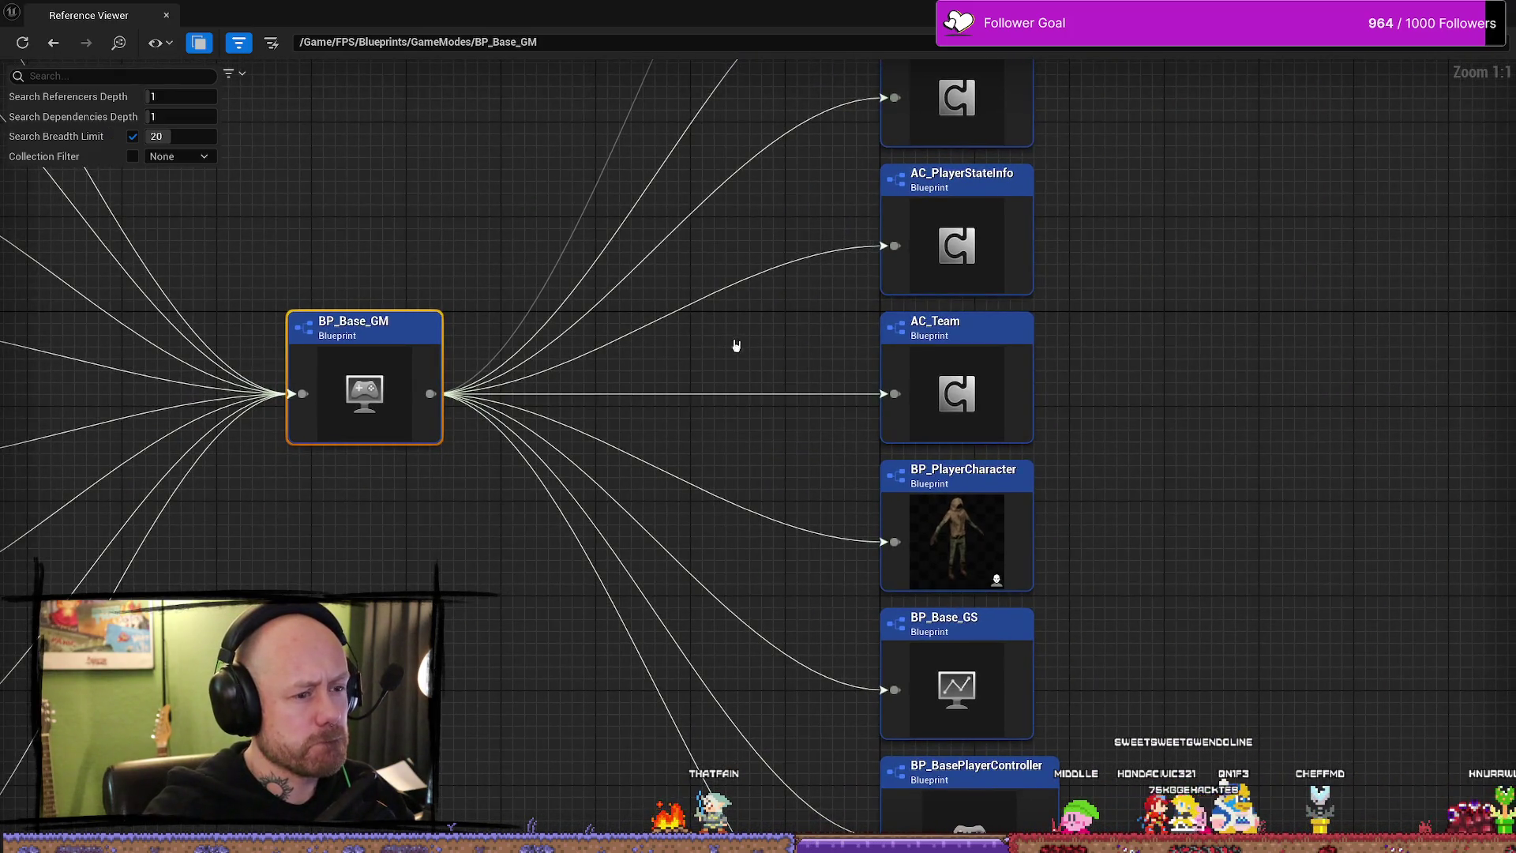
scroll(735, 345, "down", 5)
scroll(543, 426, "up", 2)
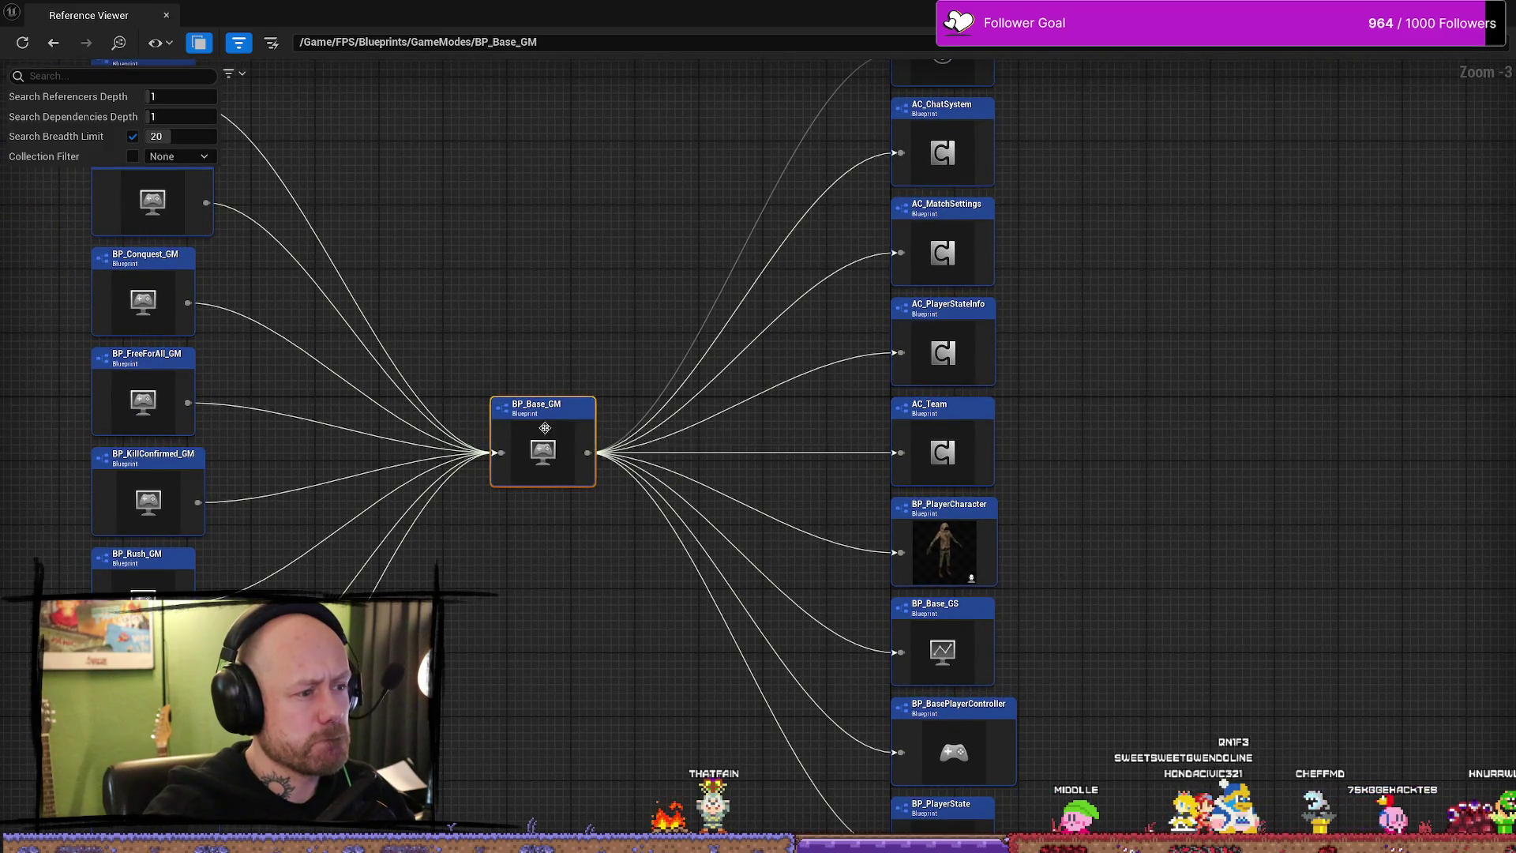
right_click(543, 426)
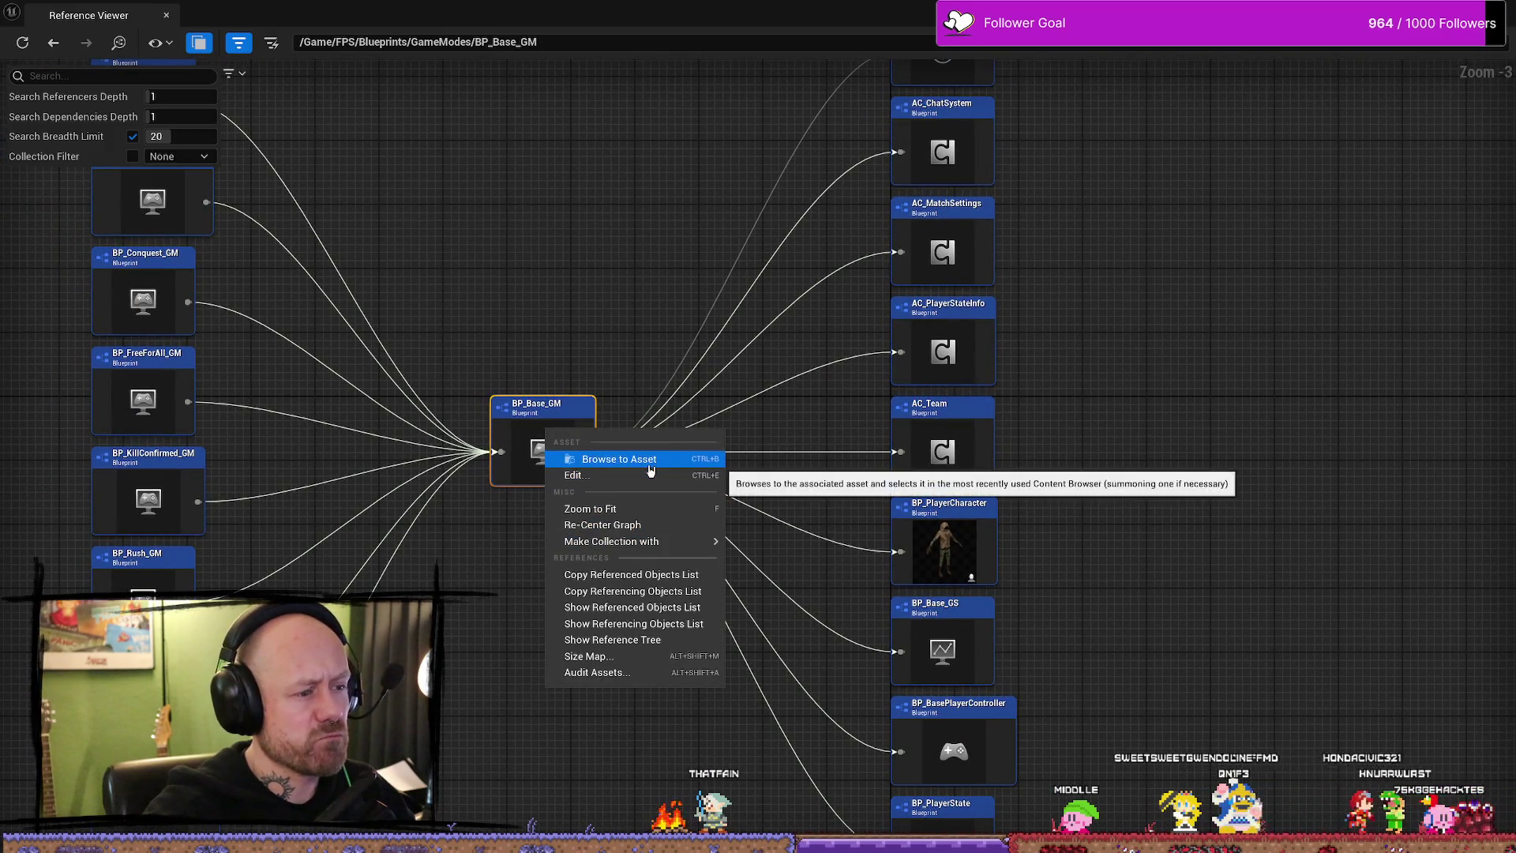
left_click(649, 460)
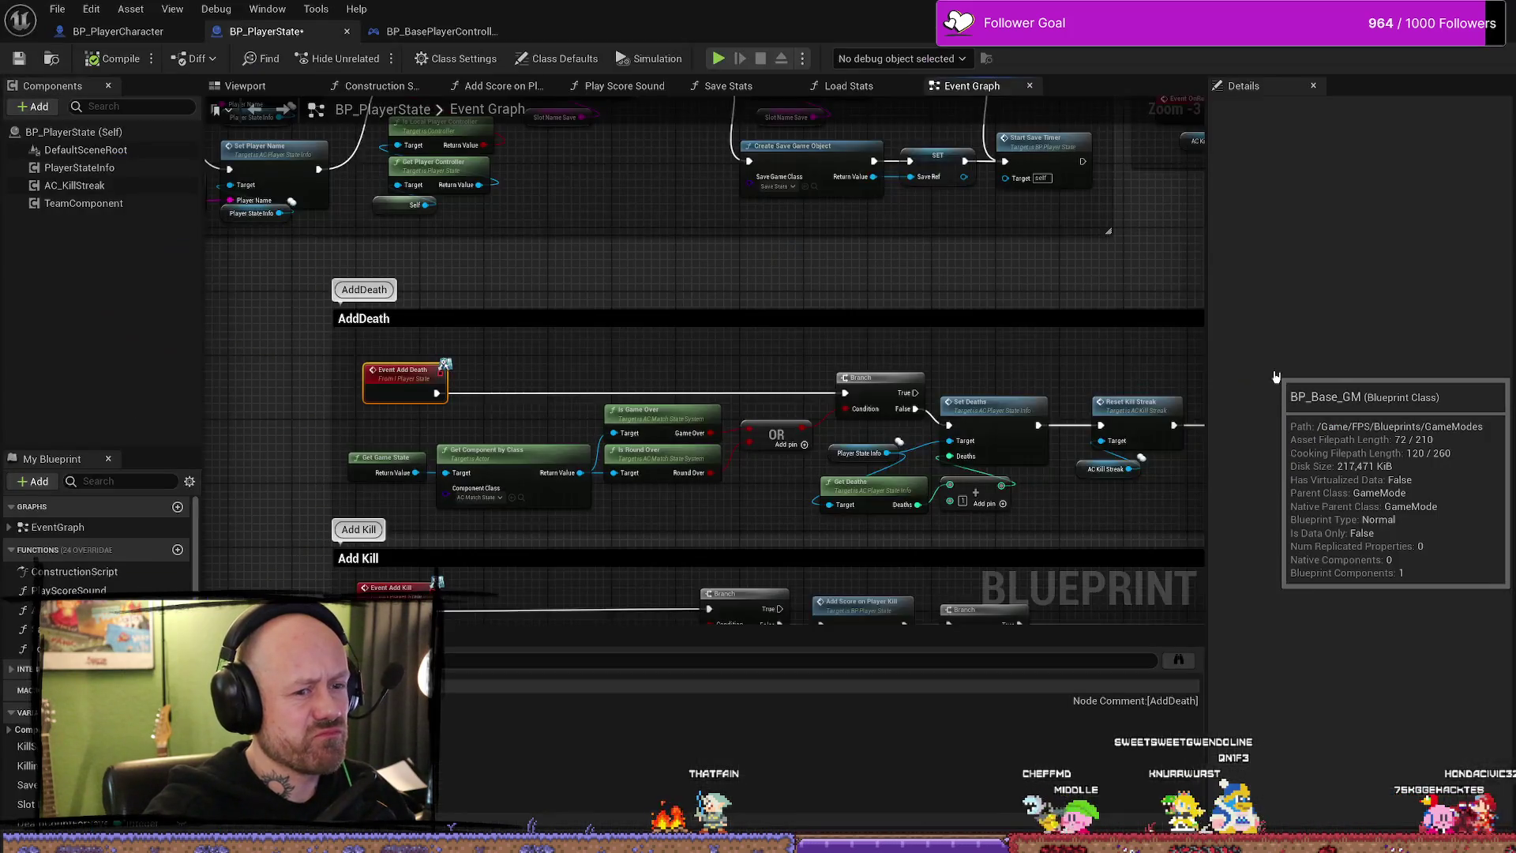
double_click(1275, 376)
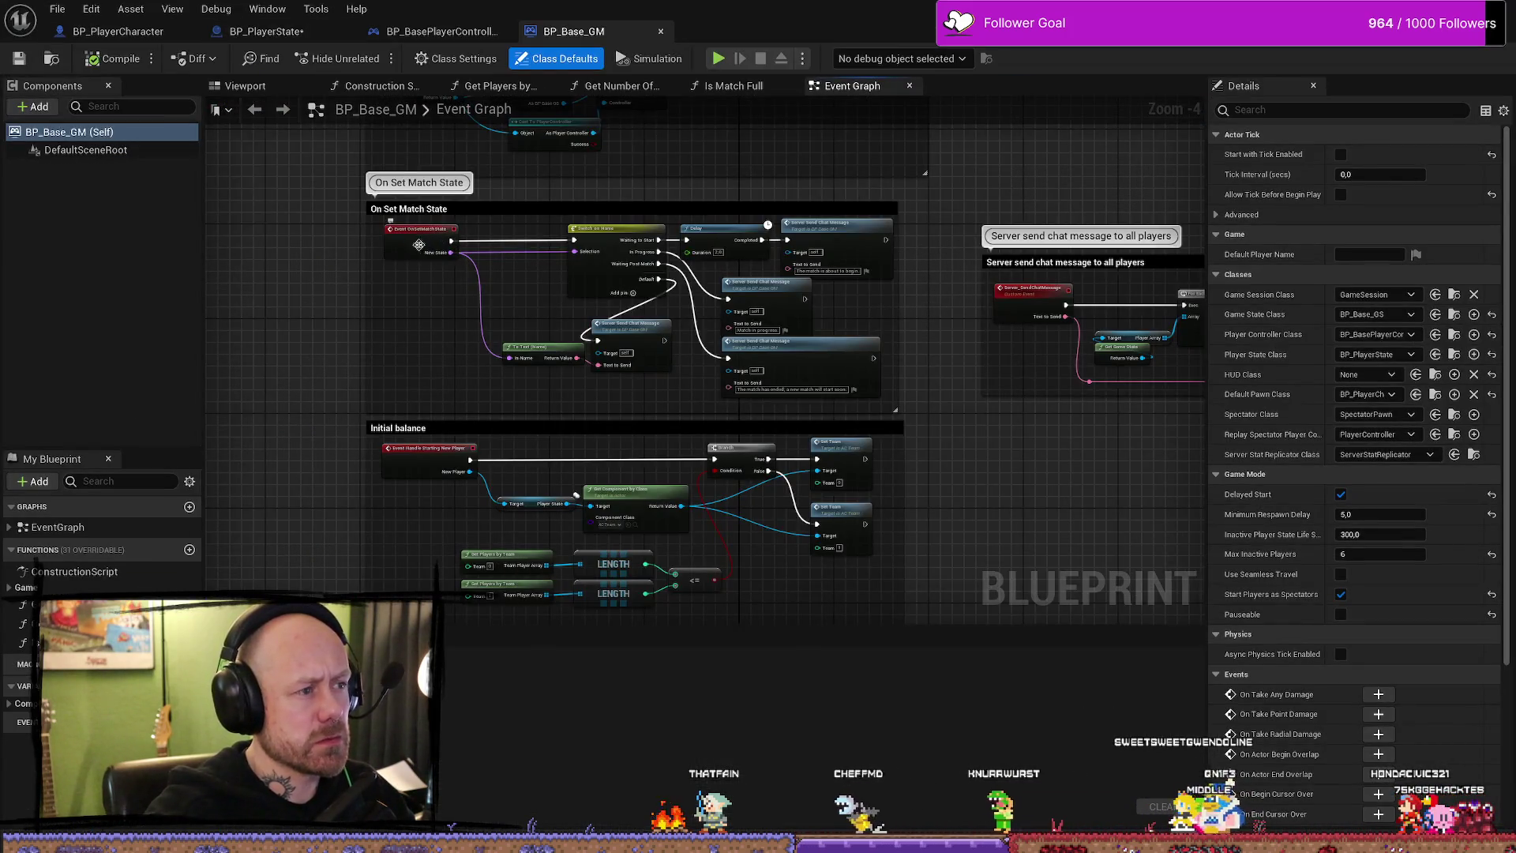
scroll(361, 279, "up", 4)
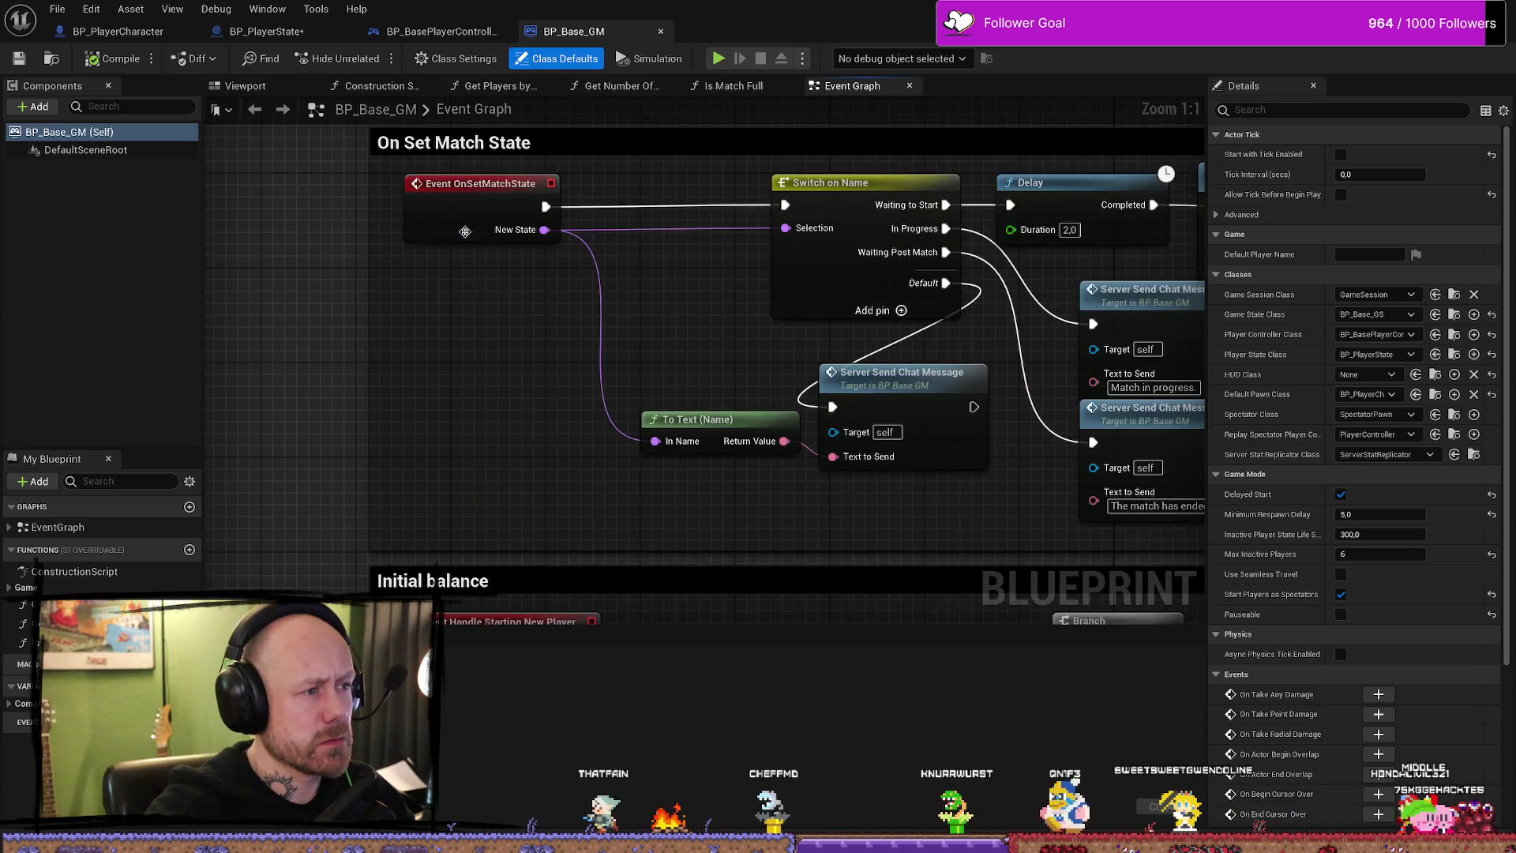
scroll(703, 304, "down", 1)
scroll(696, 323, "down", 3)
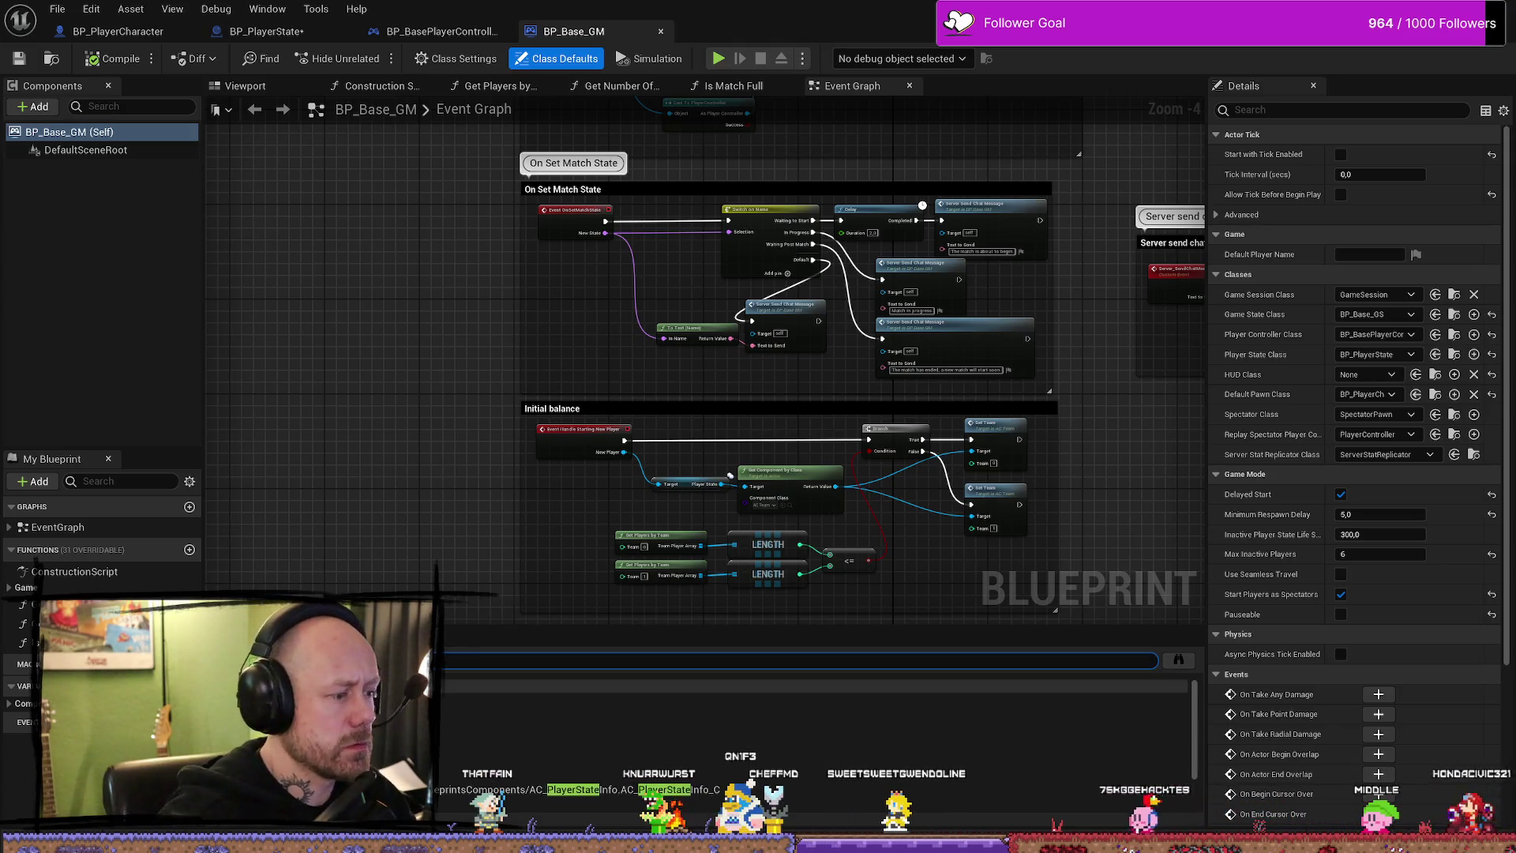
- Inspect the Player State use in Event OnPostLogin, then close the Content Browser and return to the level
left_click(840, 700)
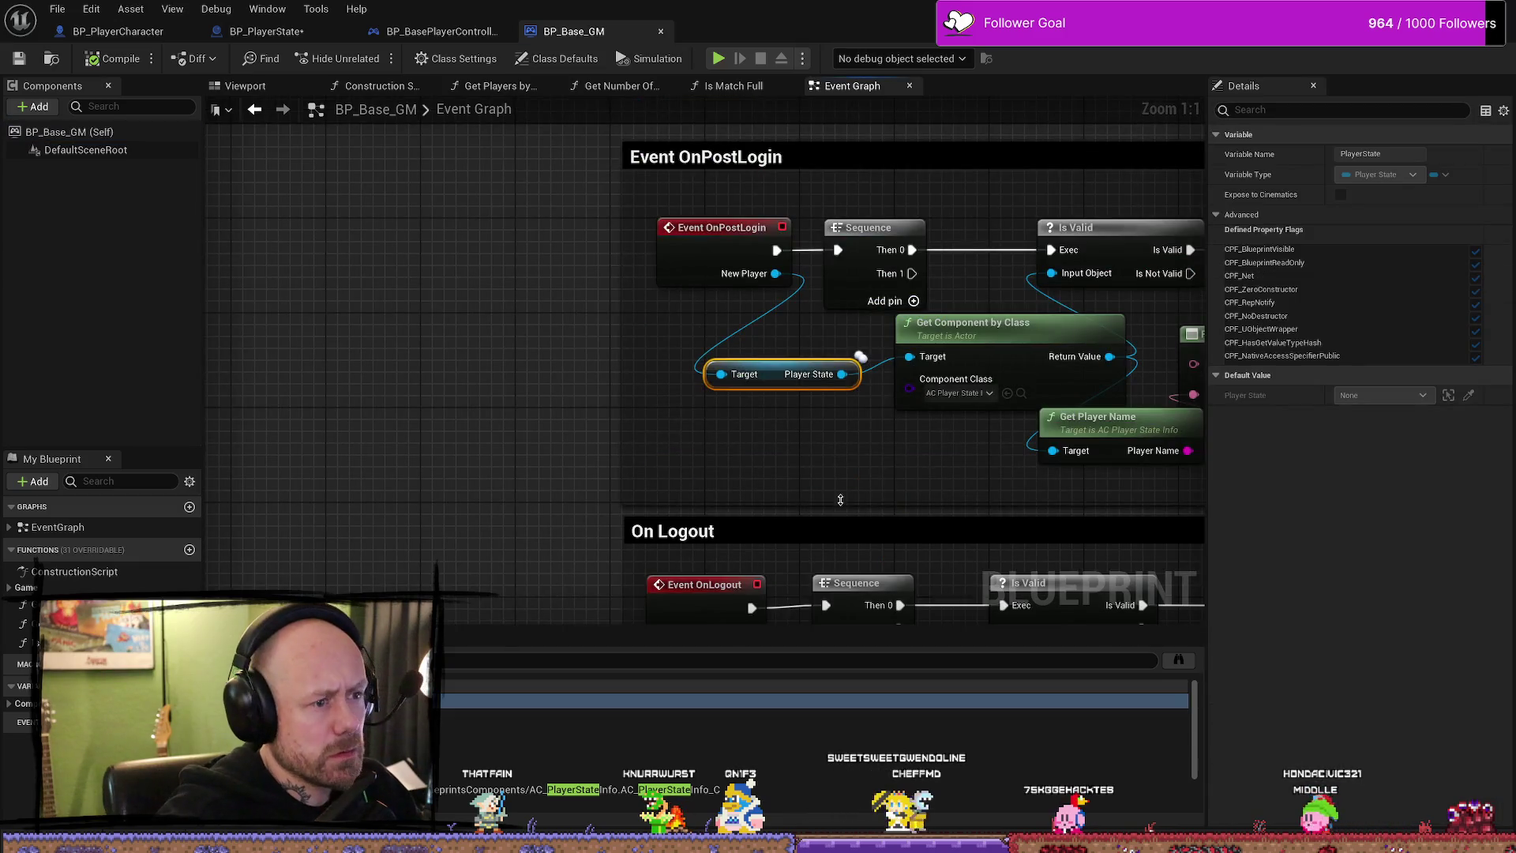
scroll(800, 458, "down", 1)
scroll(535, 467, "down", 1)
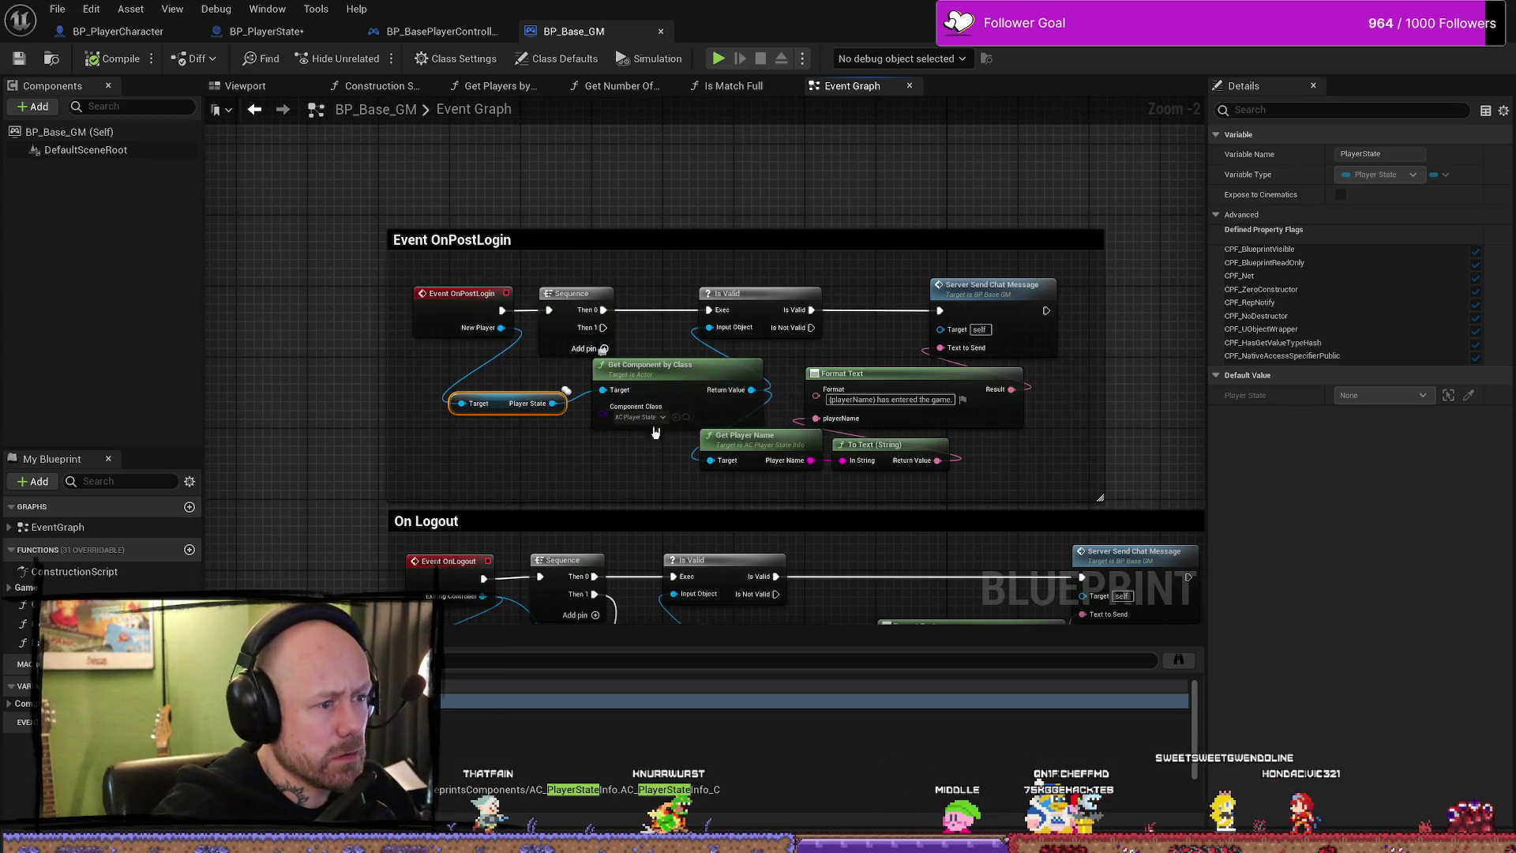
left_click_drag(634, 472, 585, 446)
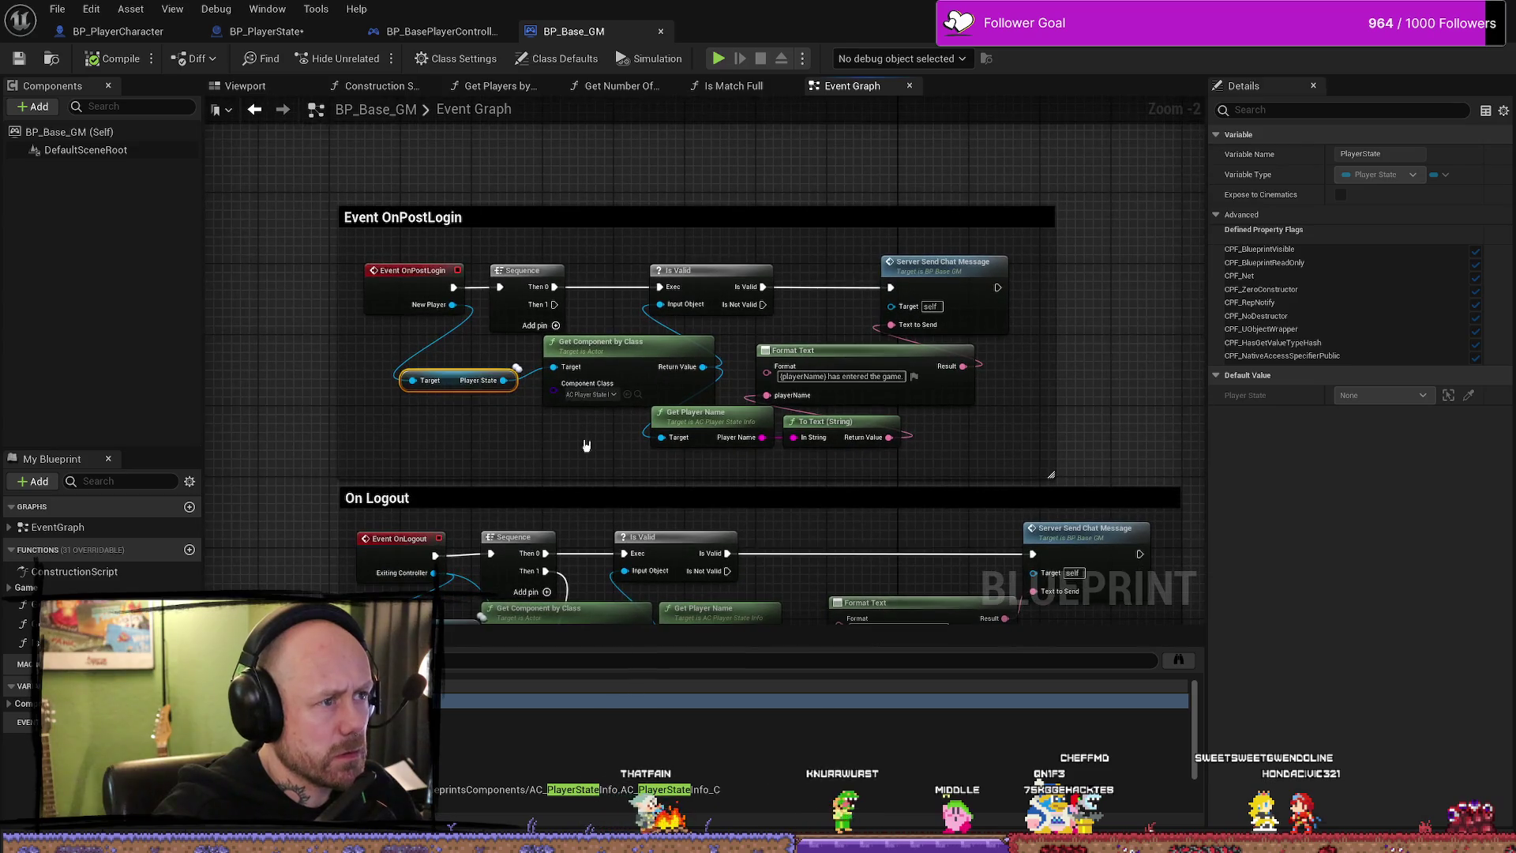
scroll(574, 449, "up", 1)
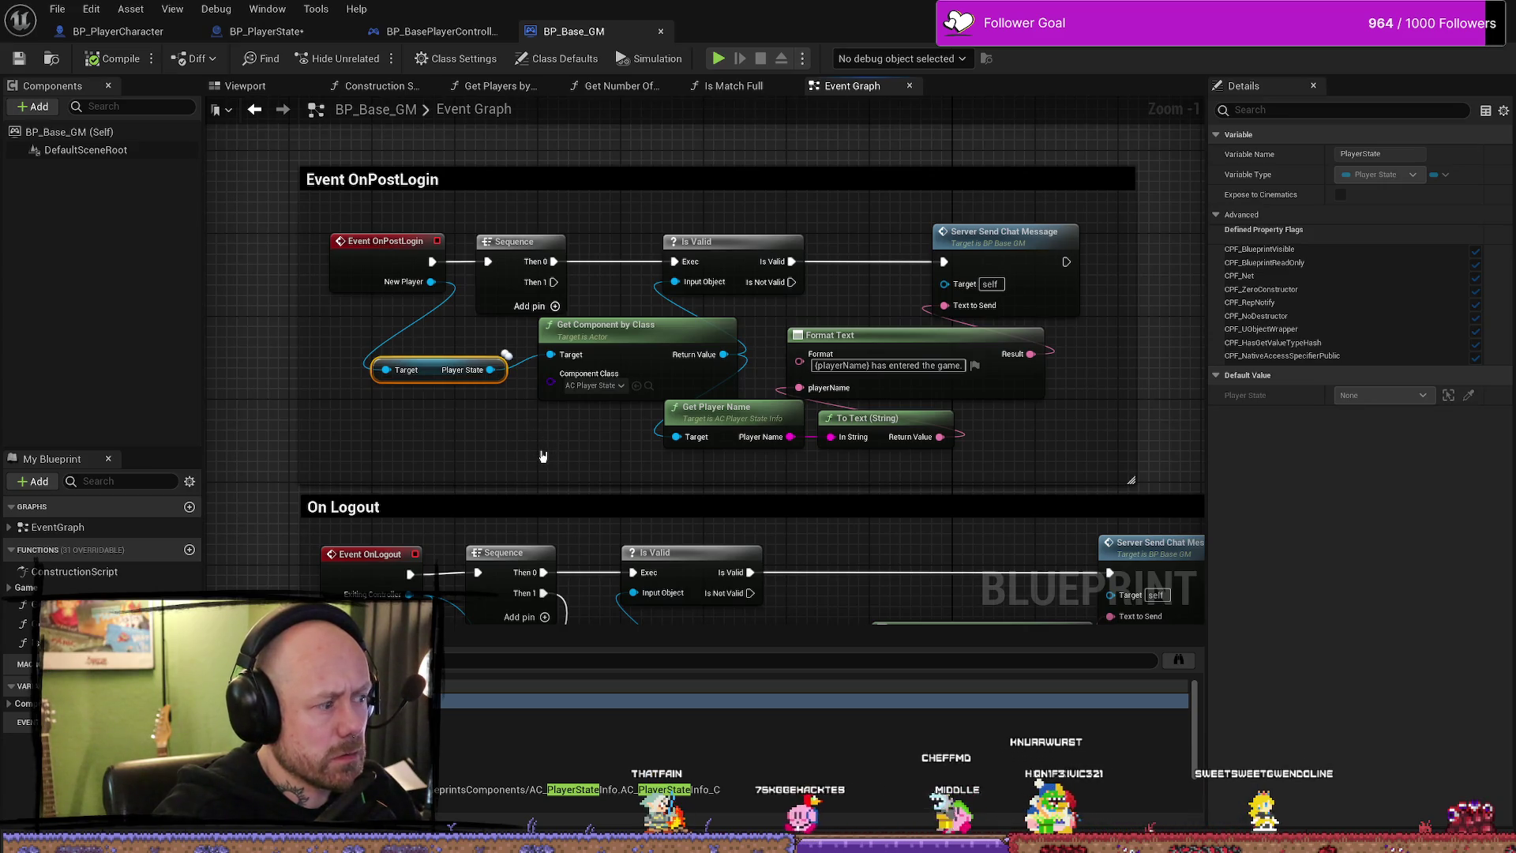
left_click(1305, 151)
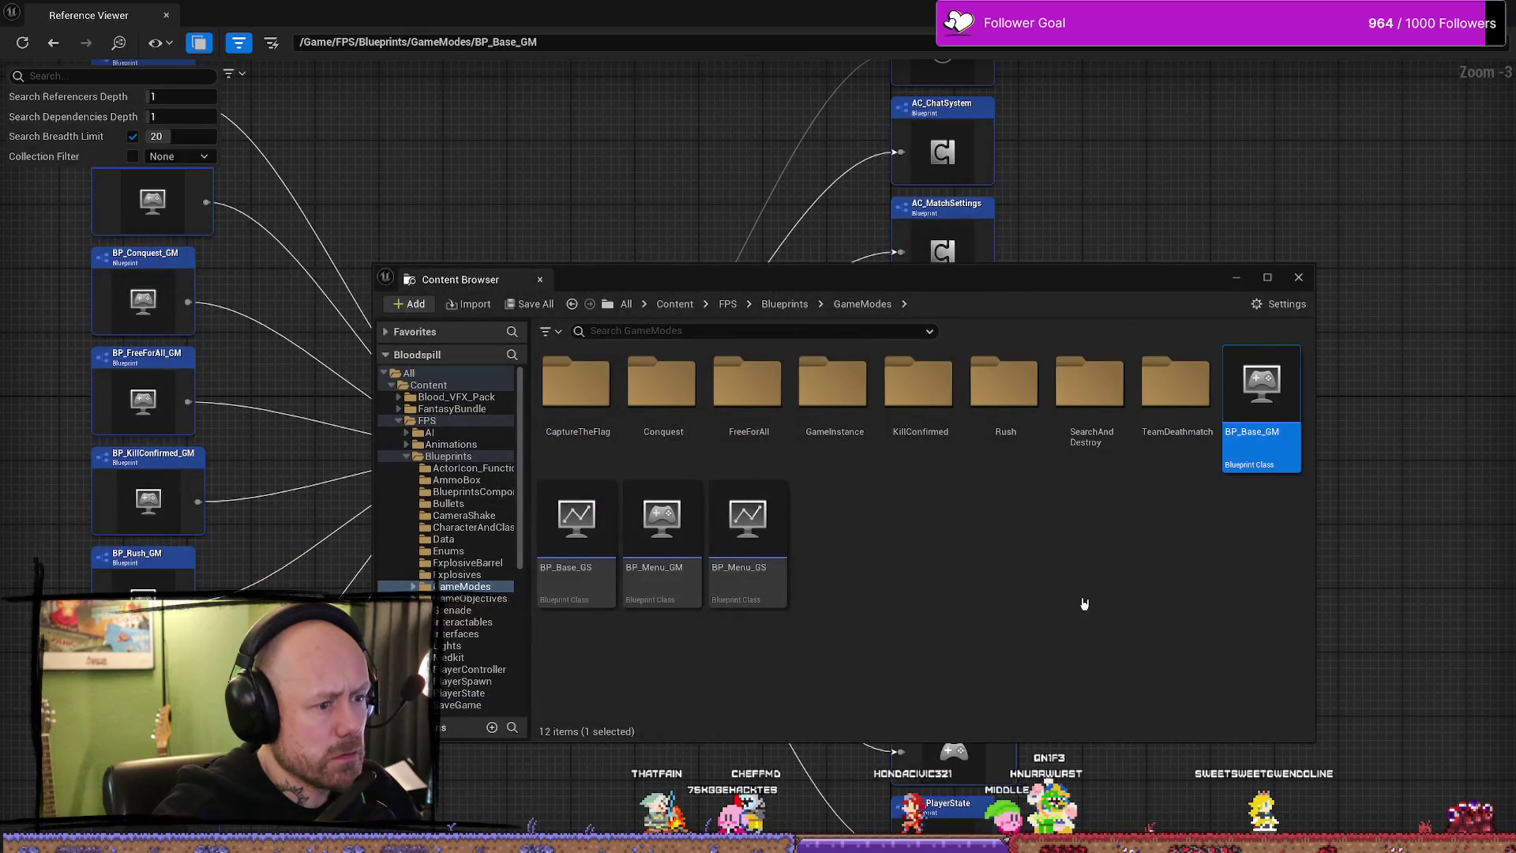
left_click(1298, 279)
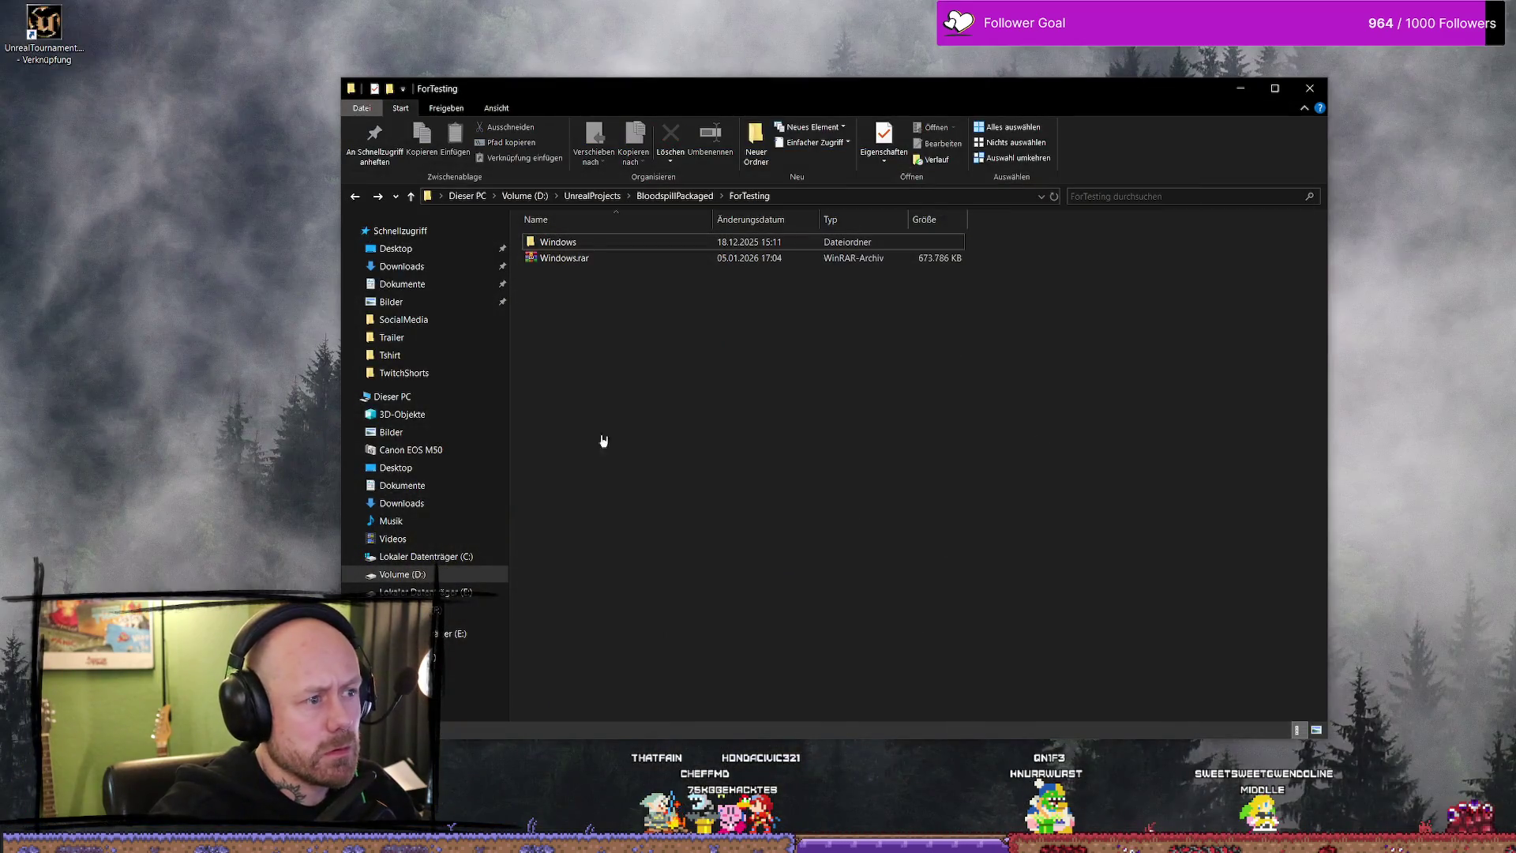
- Select the 674 MB Windows.rar archive in the ForTesting folder
left_click(689, 260)
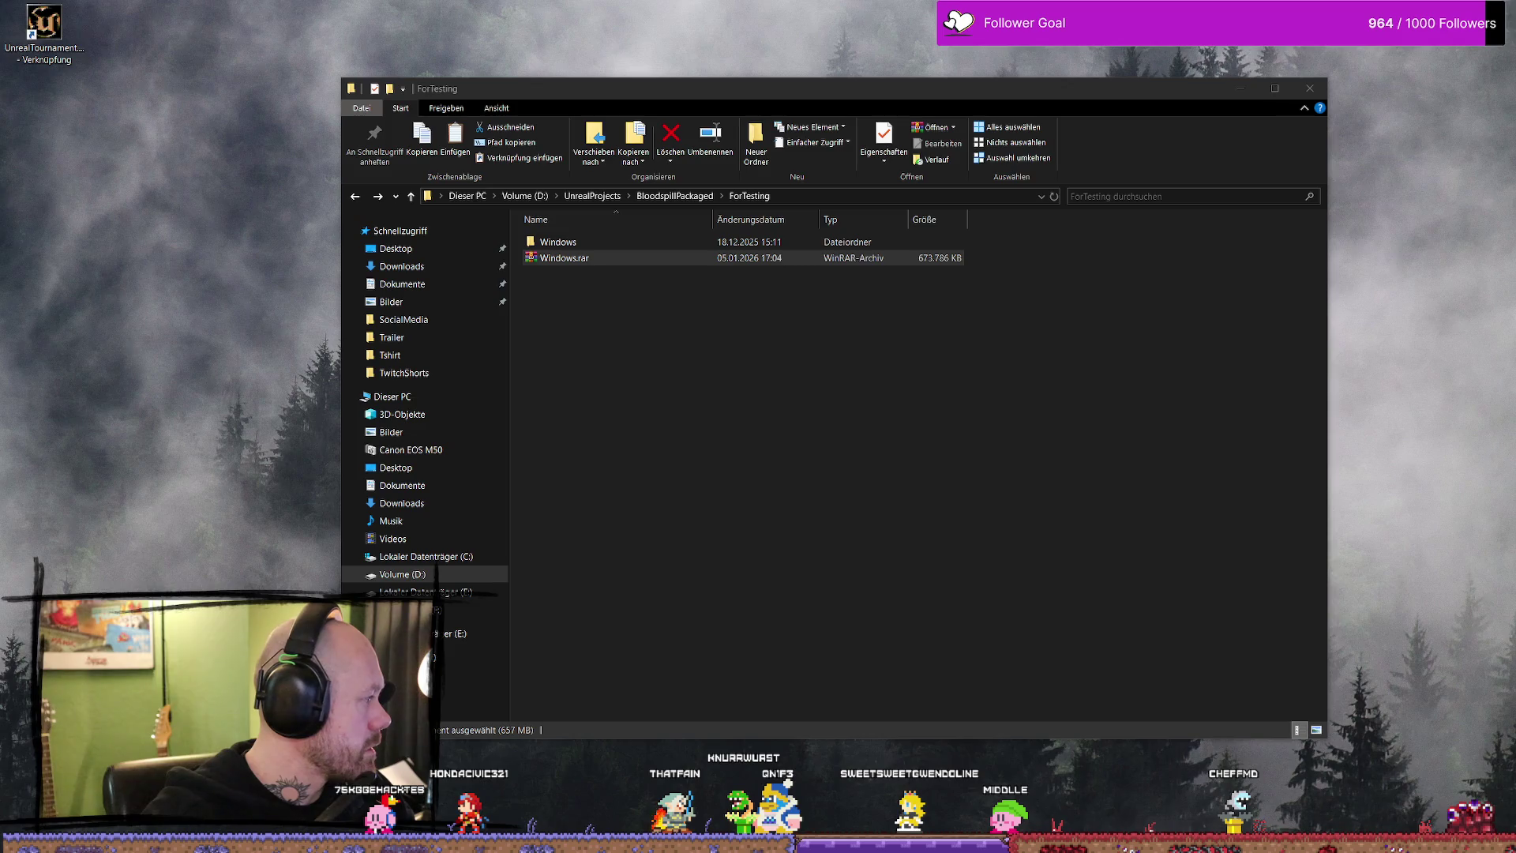
left_click(569, 266)
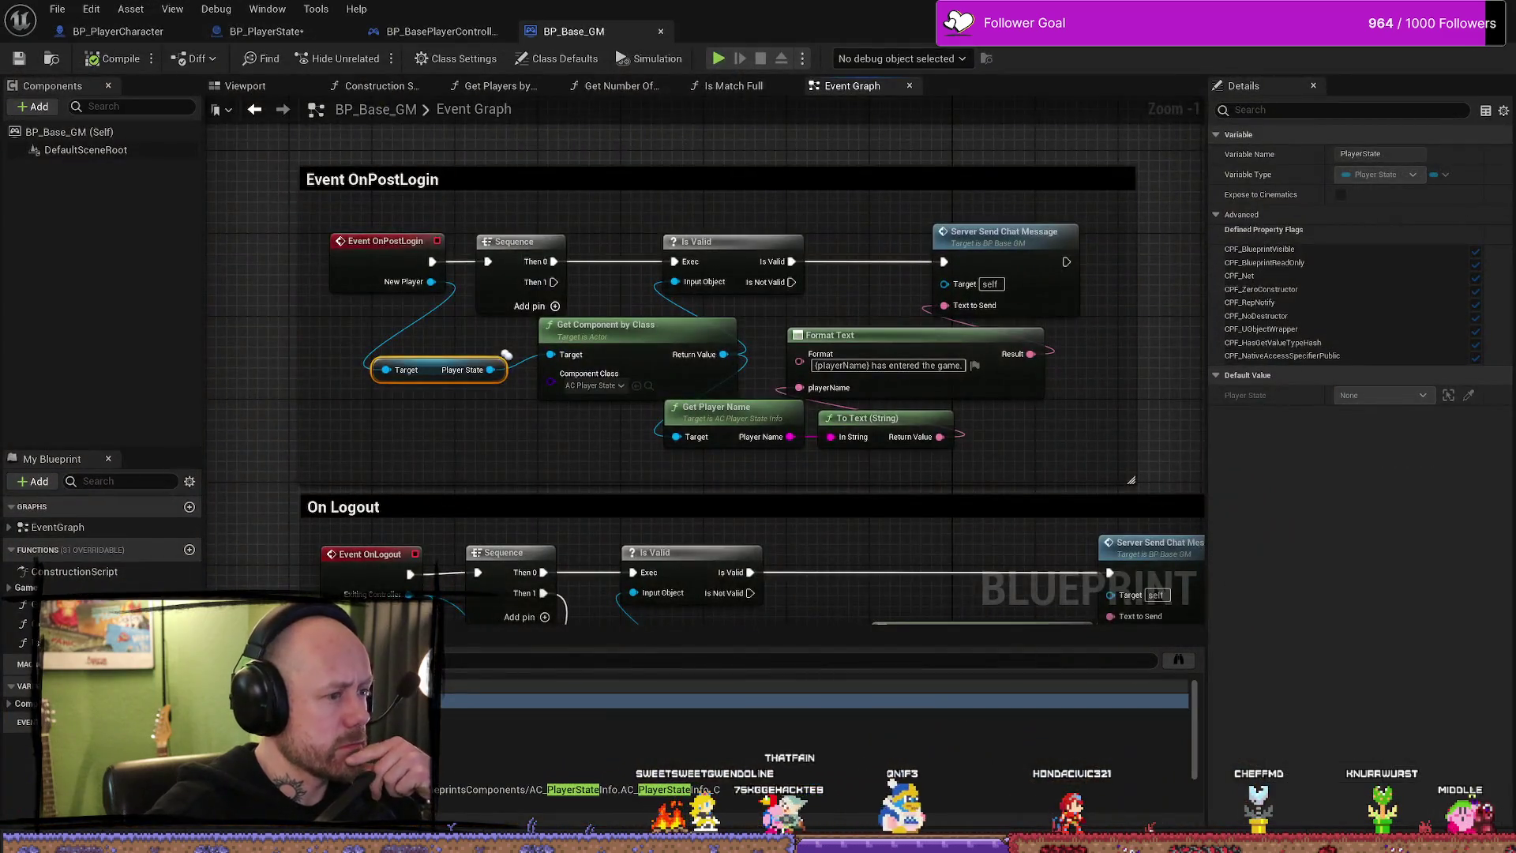
- Nudge the BP_Base_GM event graph to view OnPostLogin's AC_PlayerStateInfo component lookup
left_click_drag(473, 480, 438, 440)
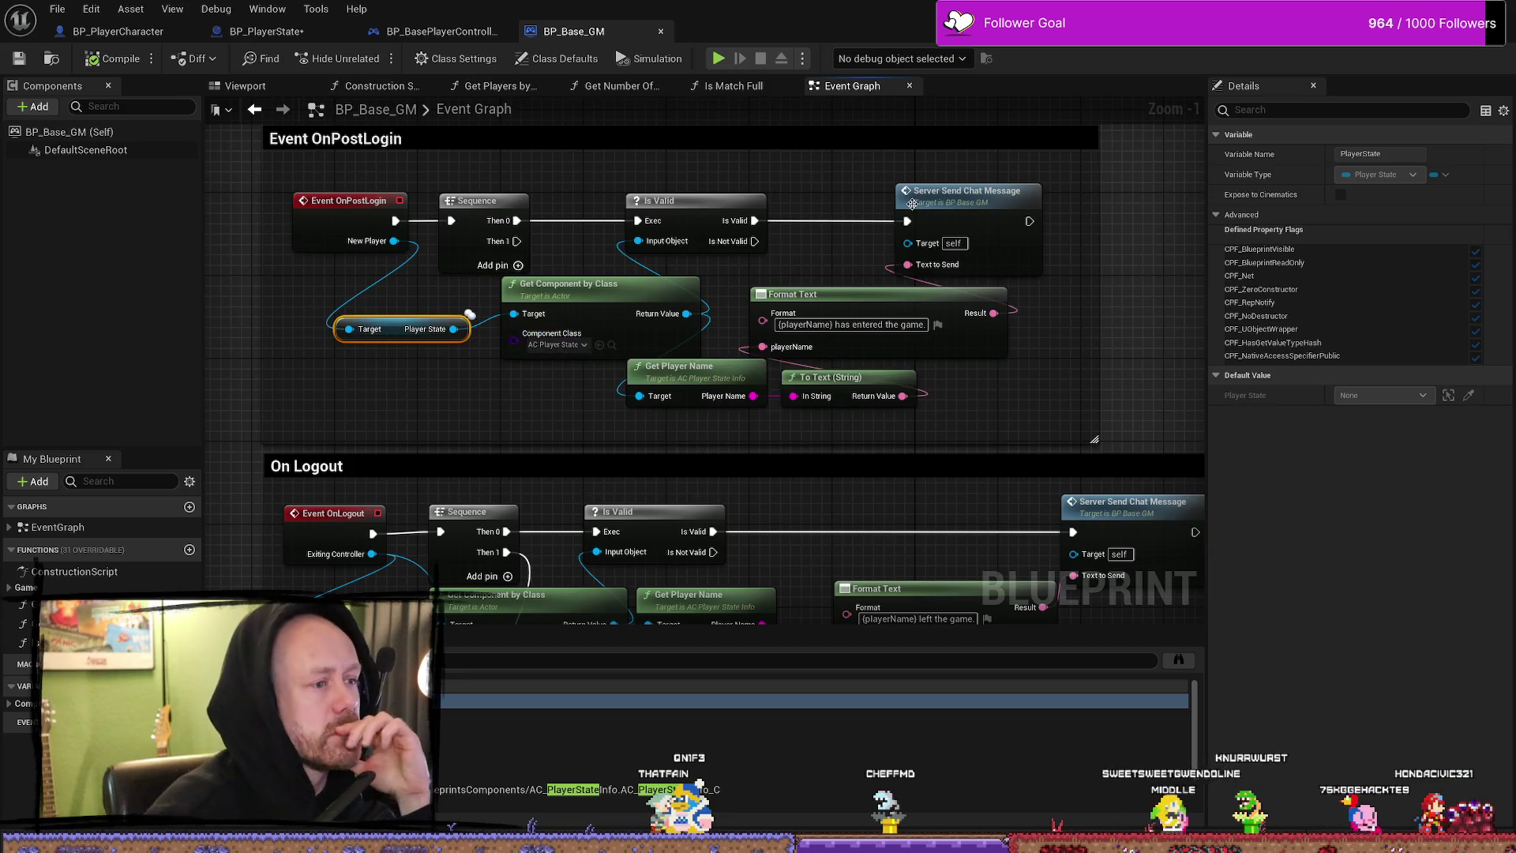
left_click_drag(820, 210, 782, 217)
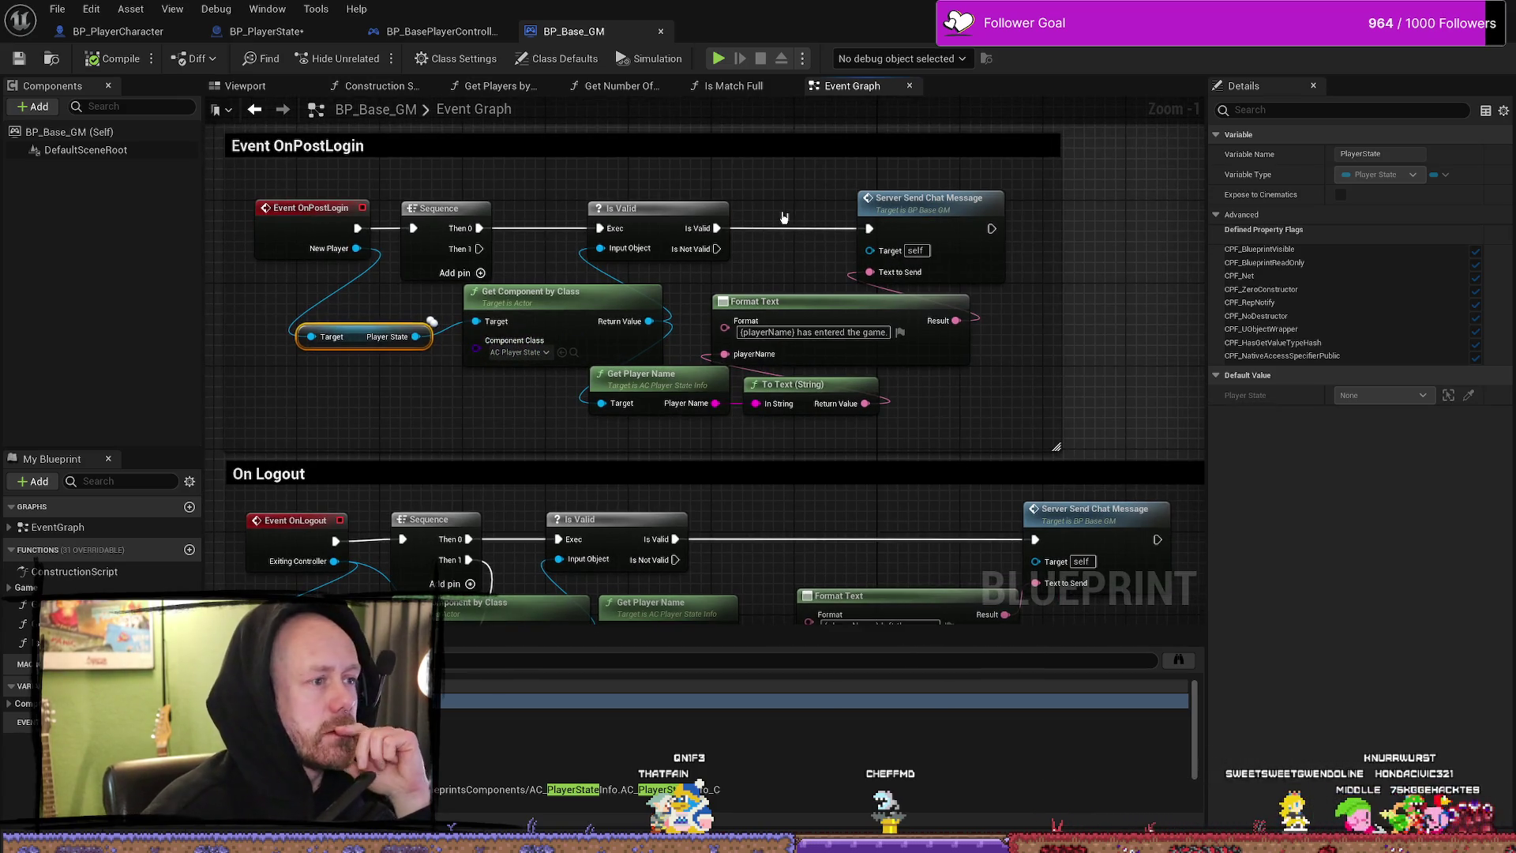
scroll(740, 188, "up", 1)
scroll(610, 196, "down", 1)
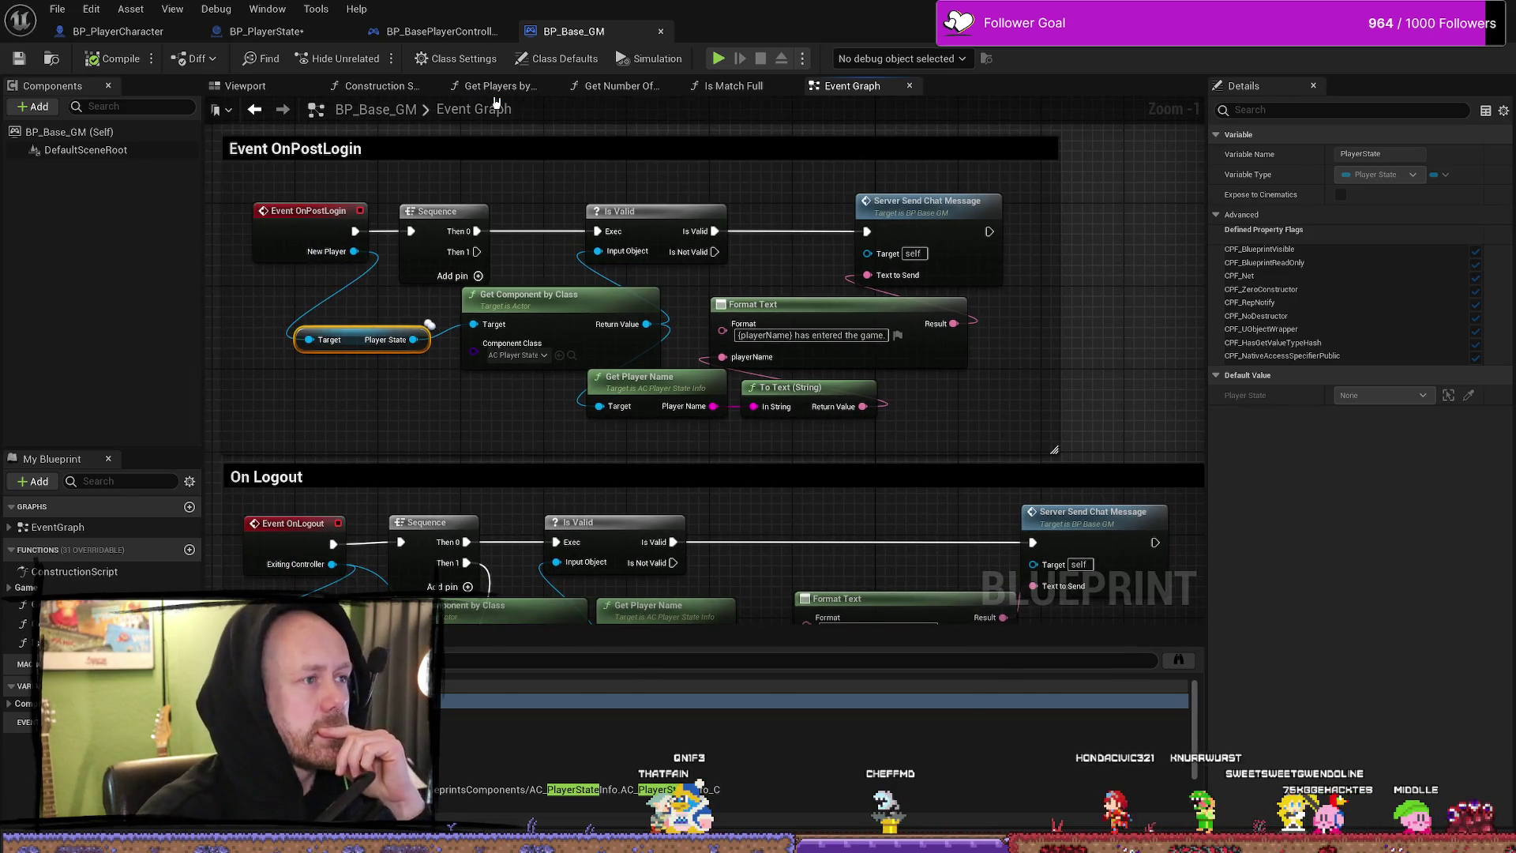
scroll(984, 246, "down", 3)
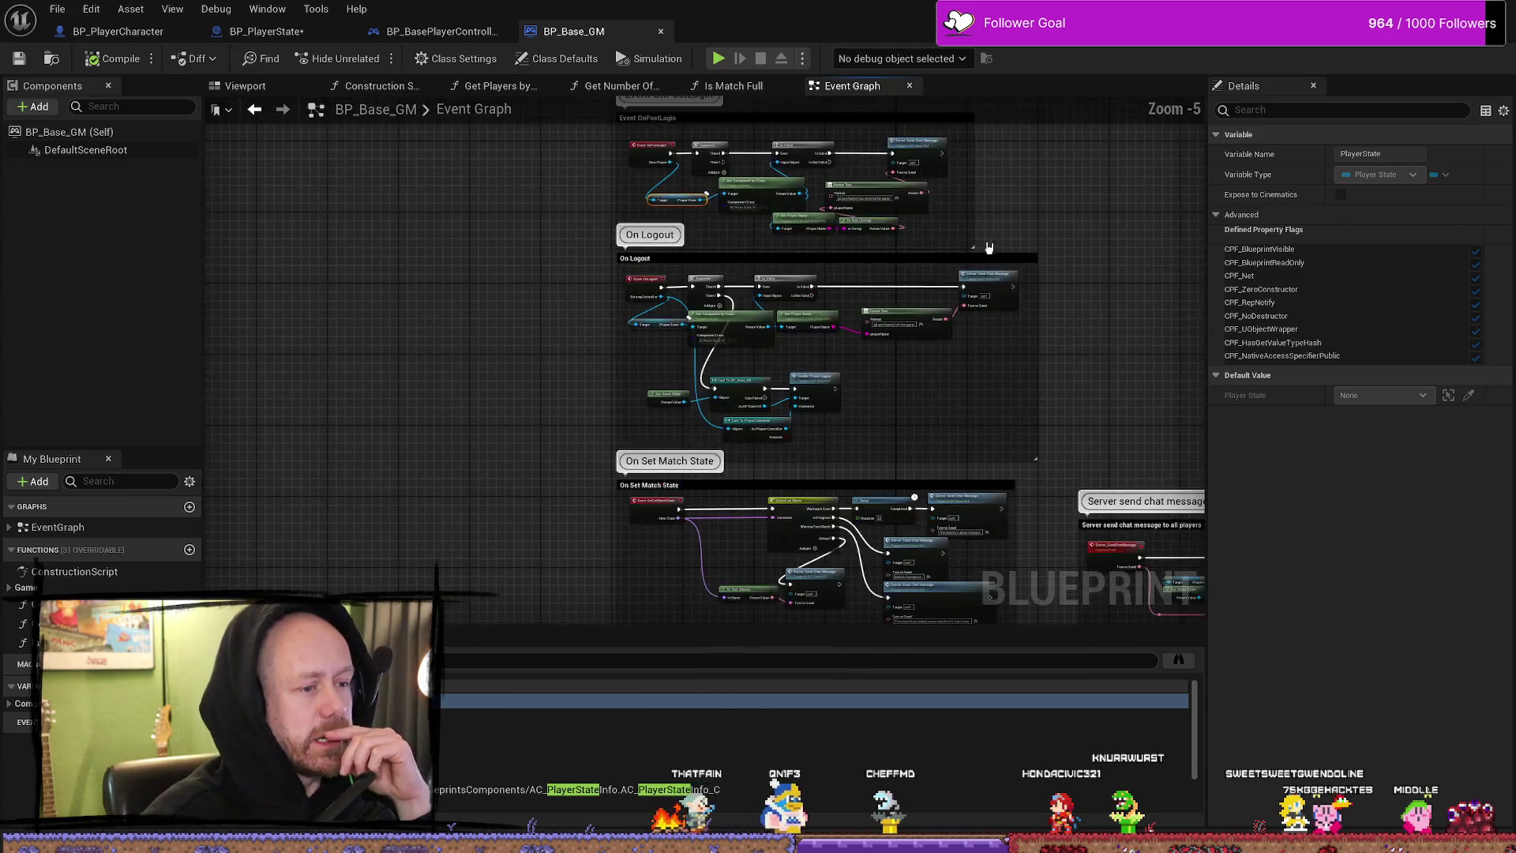
left_click_drag(960, 372, 860, 297)
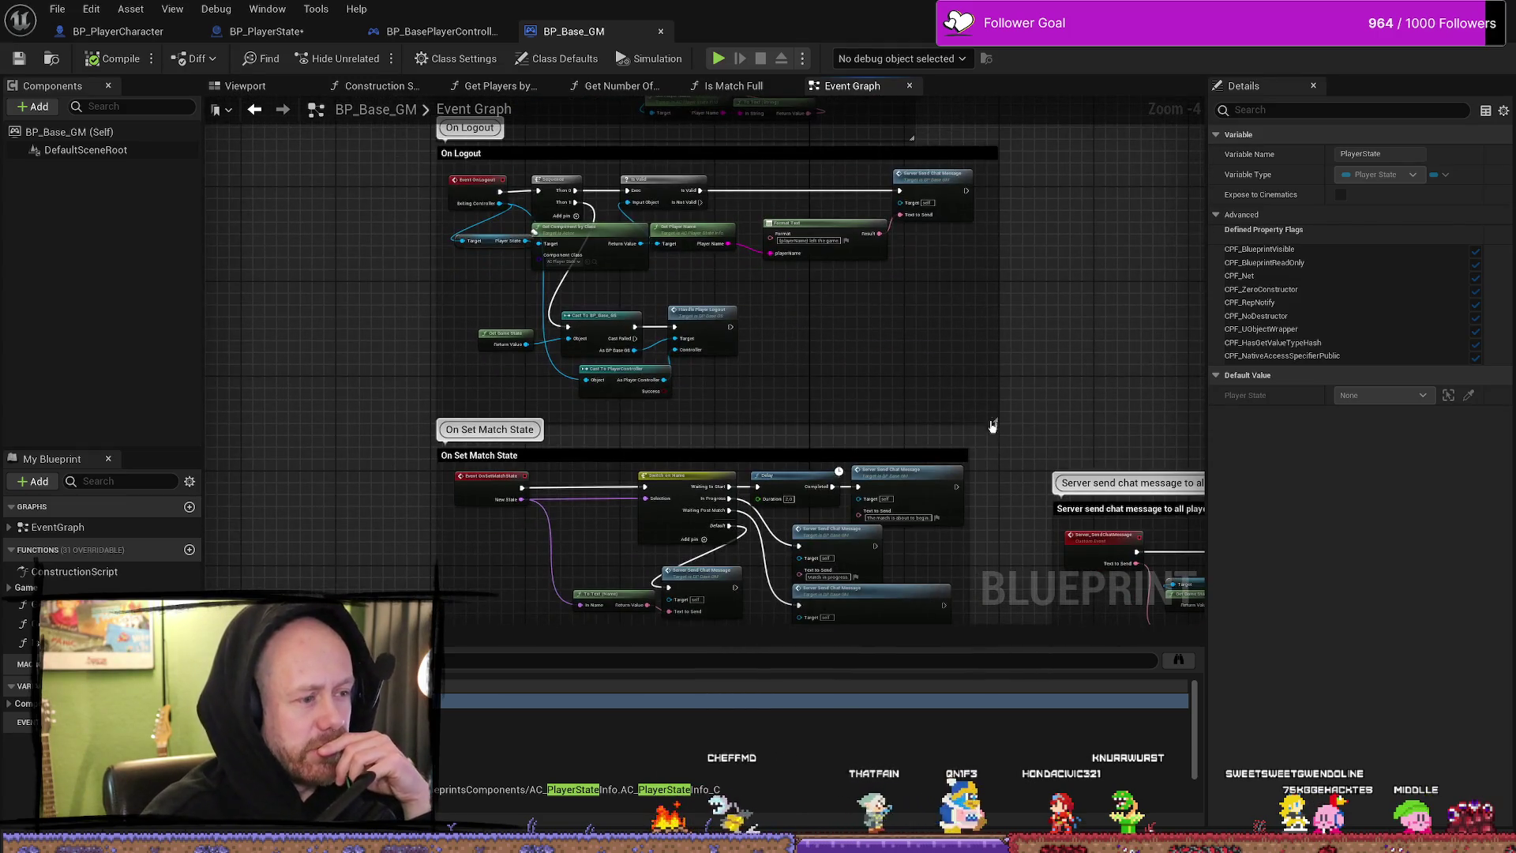
left_click_drag(987, 423, 942, 302)
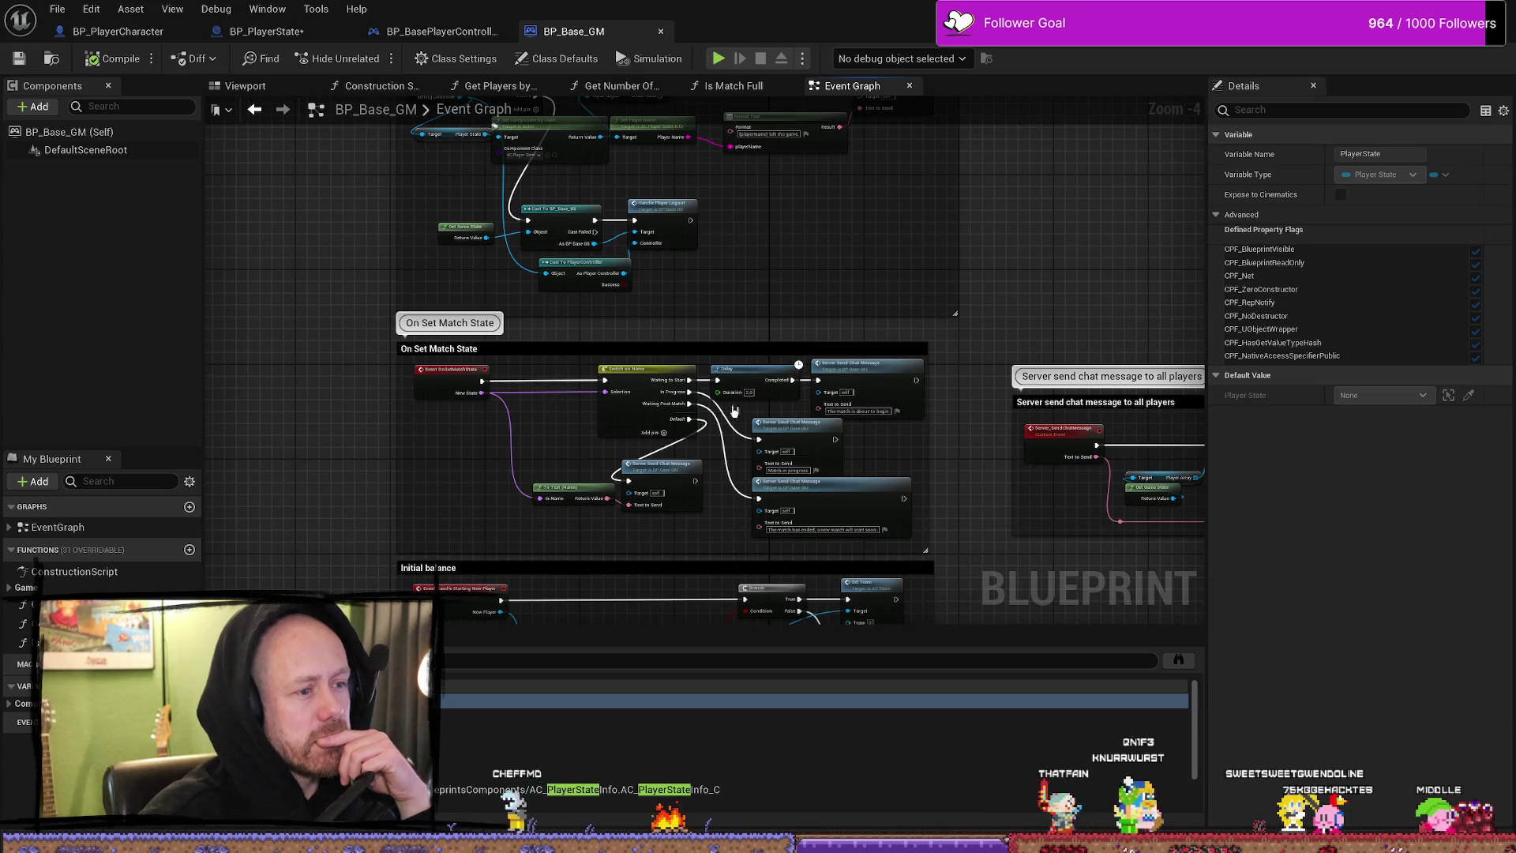
mouse_move(951, 420)
left_mouse_down()
mouse_move(686, 196)
mouse_move(711, 288)
mouse_move(887, 264)
mouse_move(912, 367)
left_mouse_up()
scroll(897, 220, "down", 1)
left_click_drag(906, 256, 903, 410)
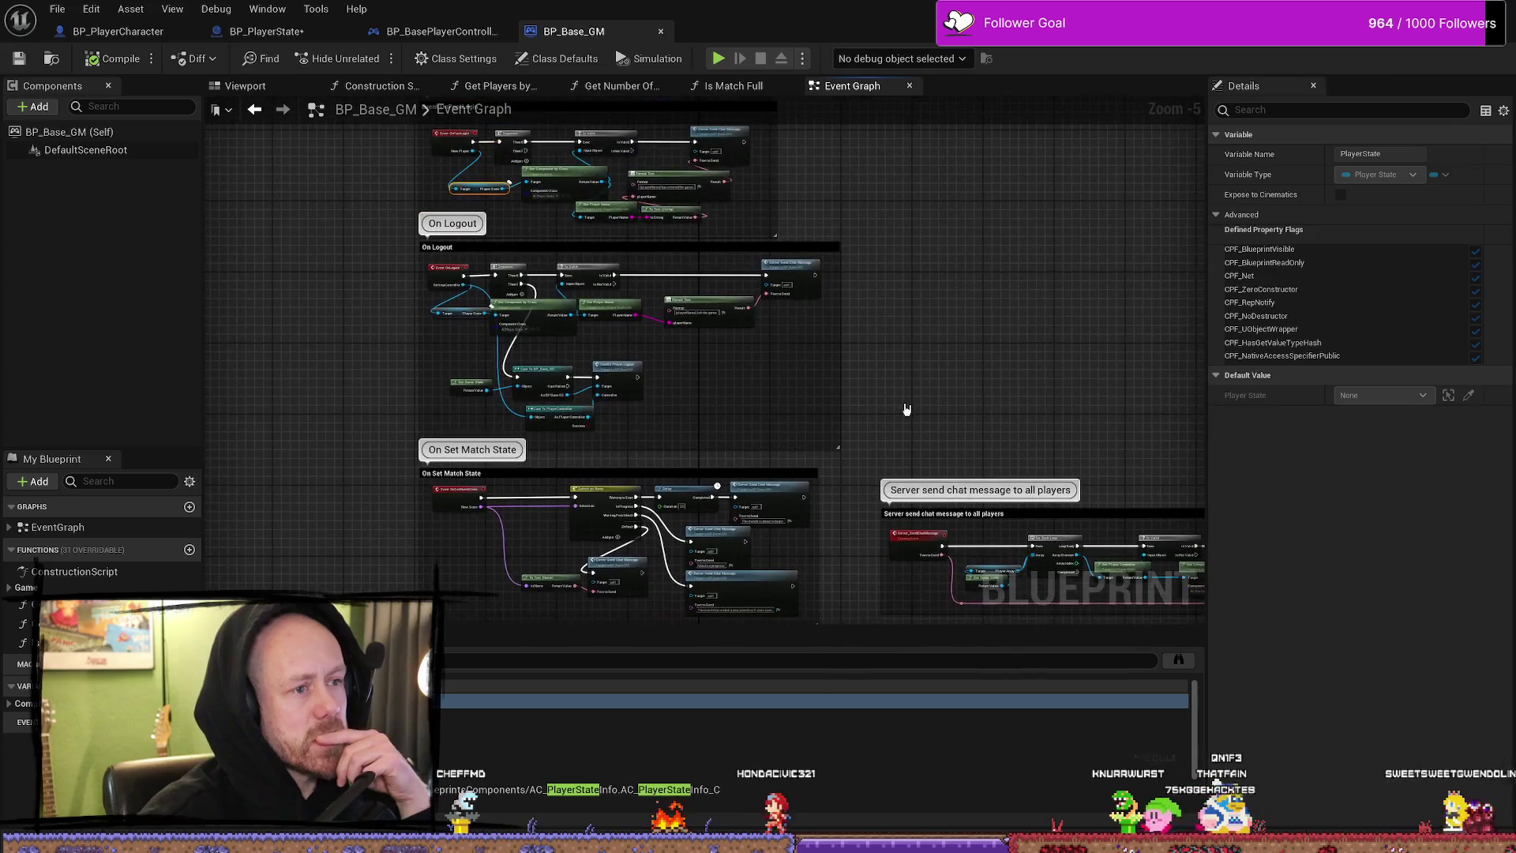
left_click_drag(856, 244, 873, 313)
scroll(890, 244, "up", 1)
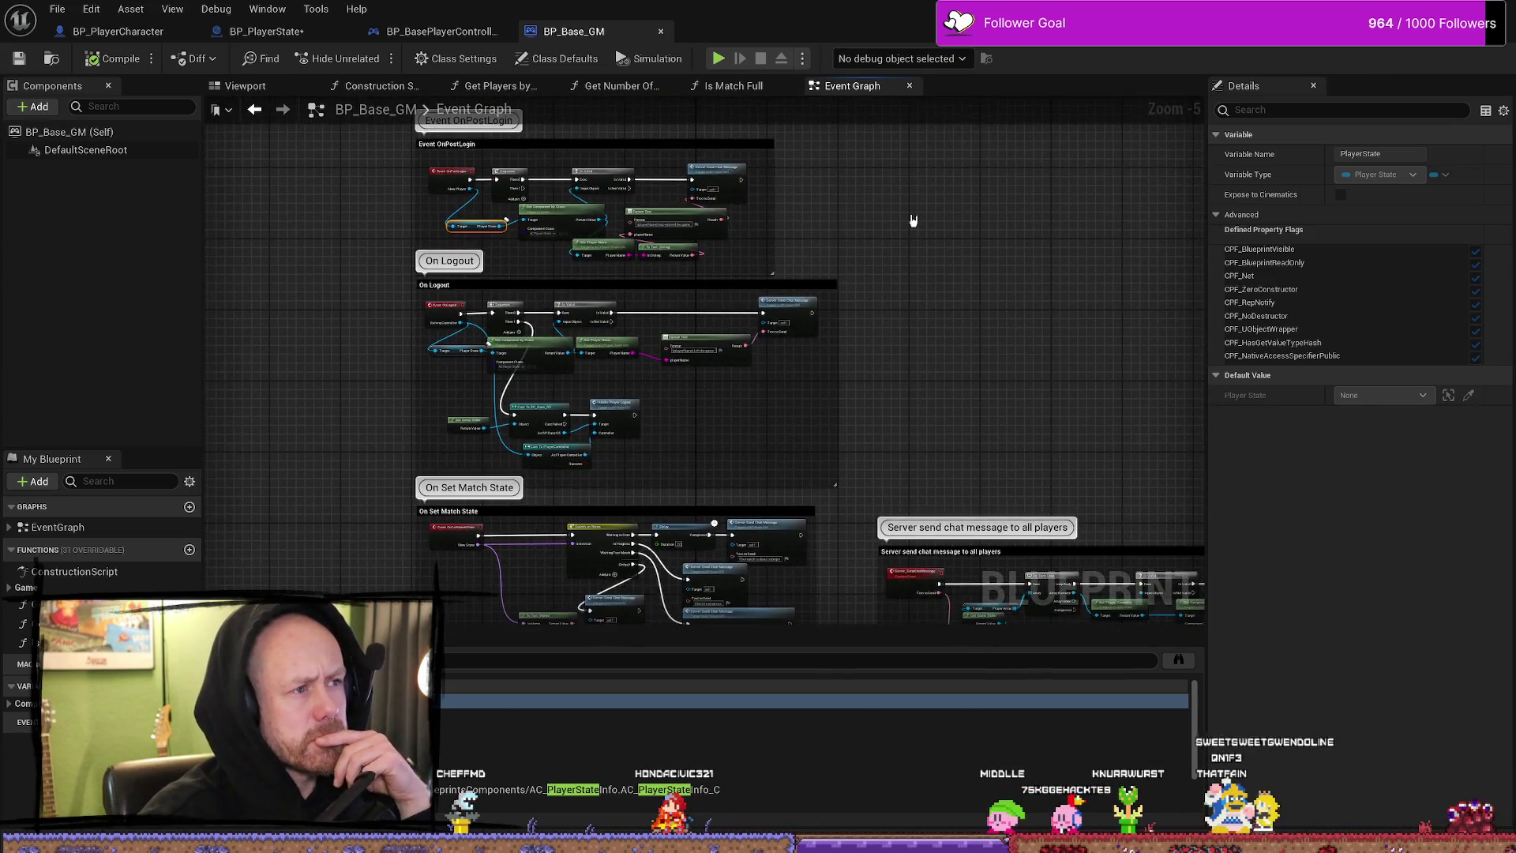
scroll(909, 222, "up", 2)
scroll(605, 291, "up", 1)
left_click(267, 31)
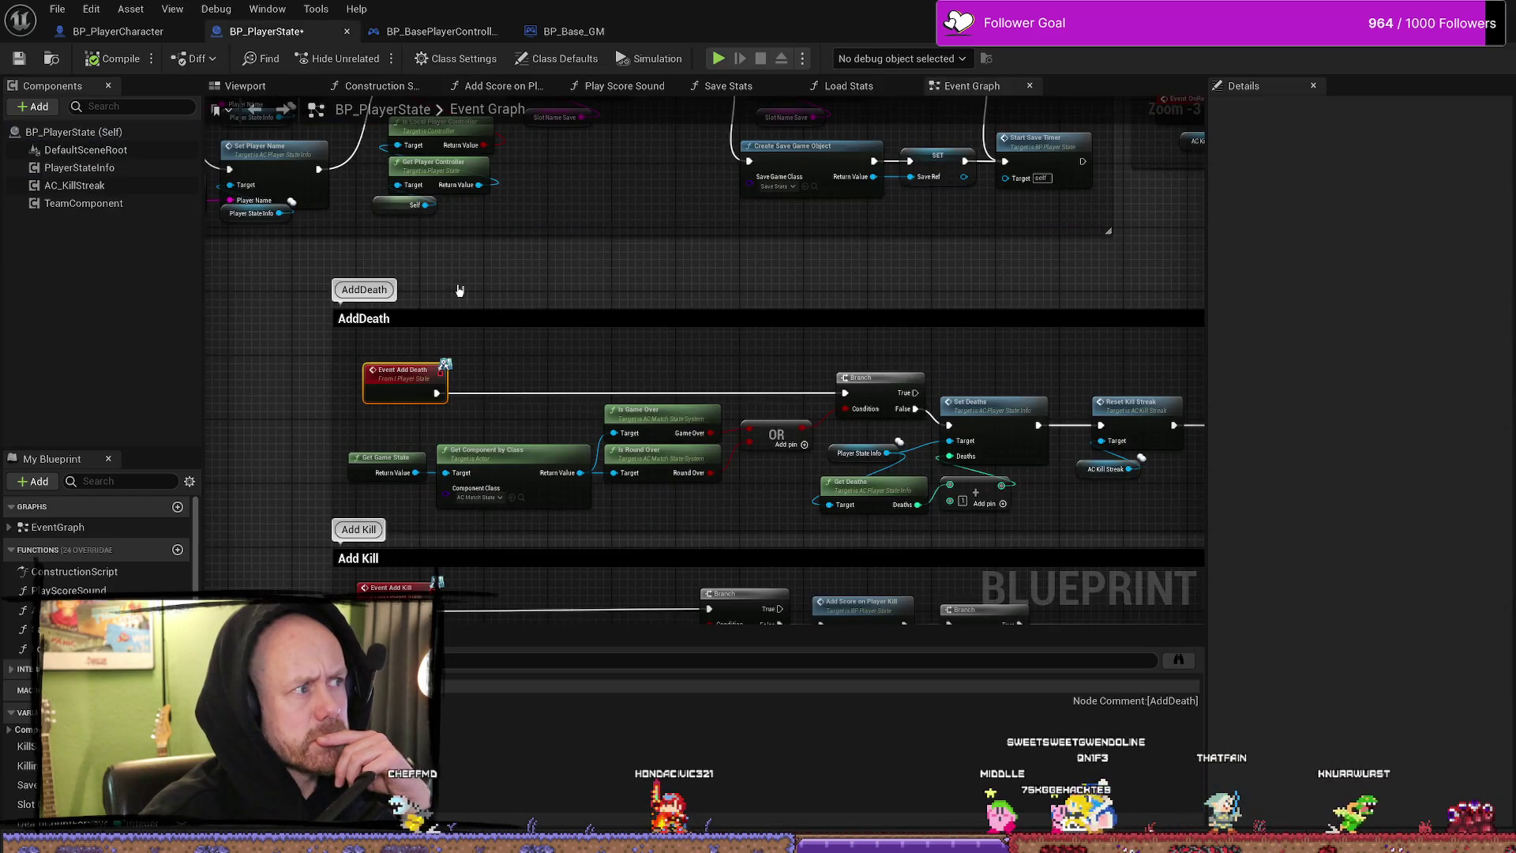
- Pan across the AddDeath group and narrow its comment box's right edge
left_click_drag(566, 281, 629, 254)
scroll(635, 248, "down", 1)
mouse_move(880, 248)
left_mouse_down()
mouse_move(522, 306)
mouse_move(495, 264)
left_mouse_up()
left_click_drag(1147, 345, 829, 345)
scroll(370, 313, "up", 1)
scroll(370, 315, "up", 2)
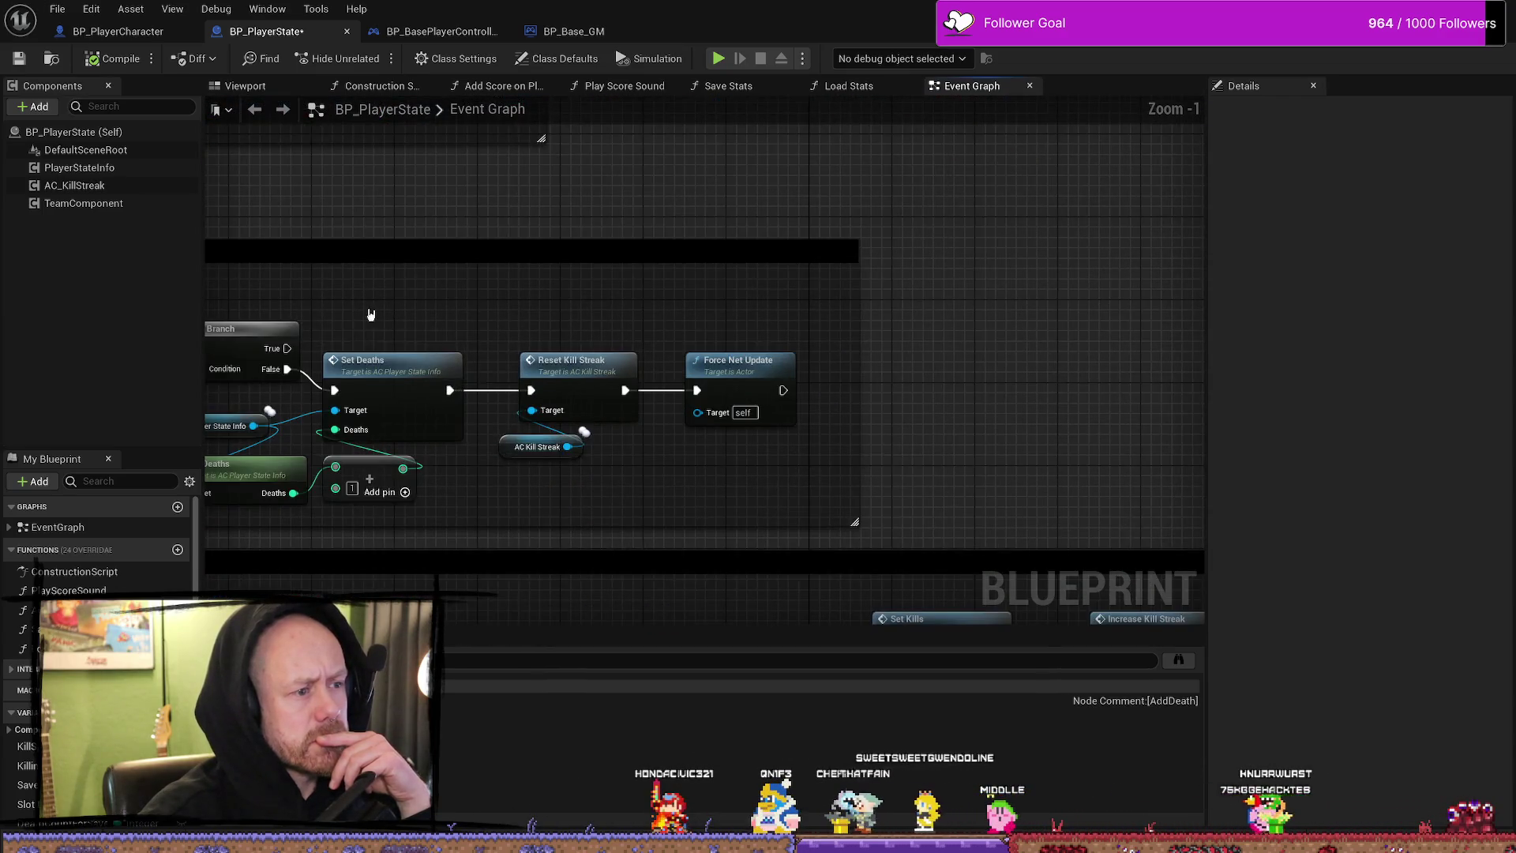
- Review the Branch, OR and Get Deaths nodes, then switch to BP_PlayerCharacter's On Dead graph
left_click_drag(369, 314, 470, 313)
left_click_drag(565, 233, 734, 248)
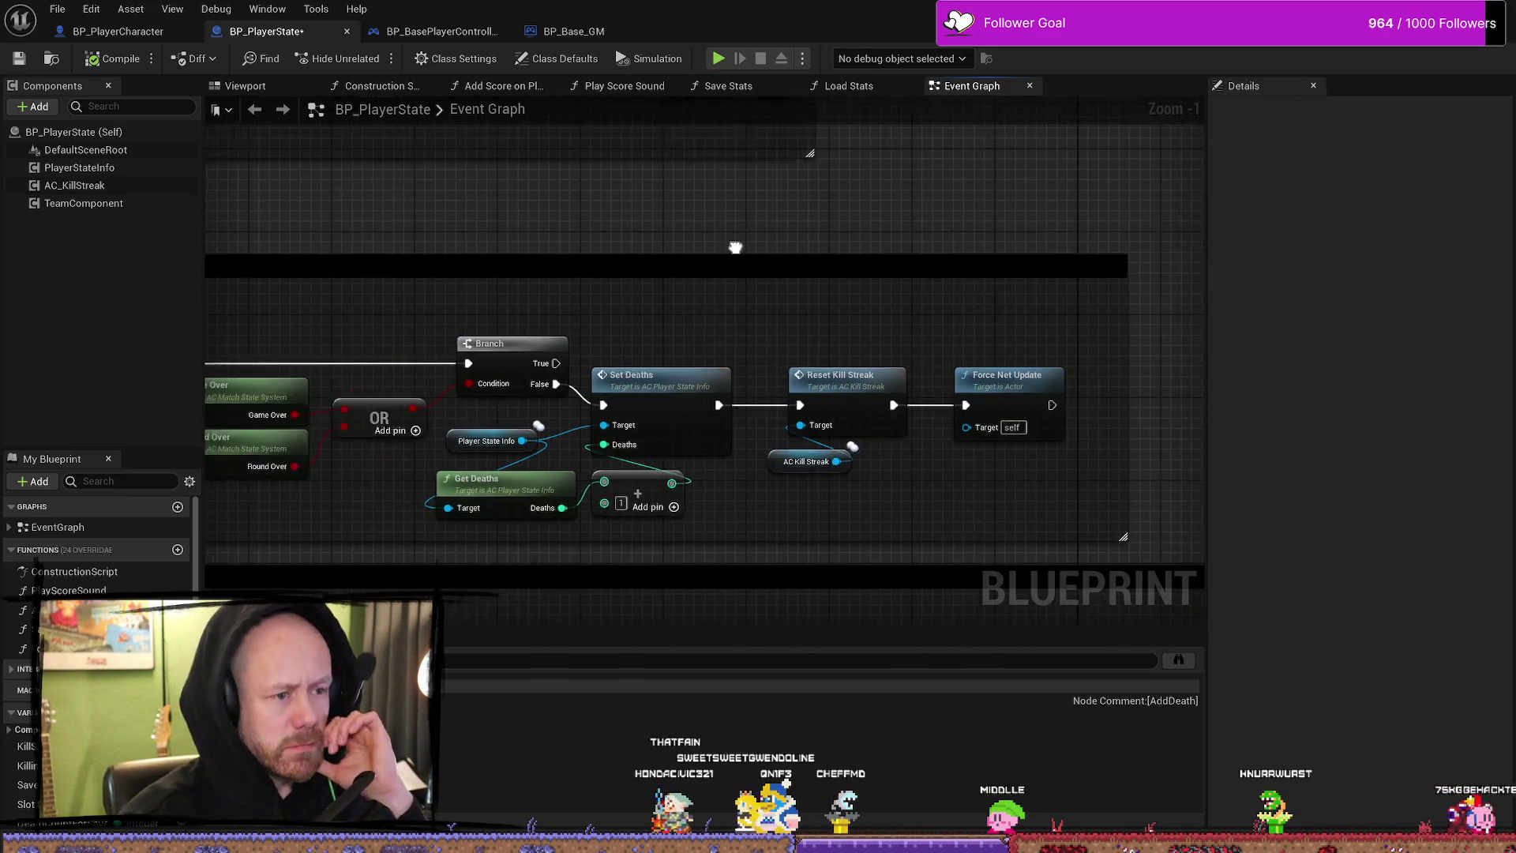
scroll(525, 236, "down", 2)
scroll(667, 262, "down", 2)
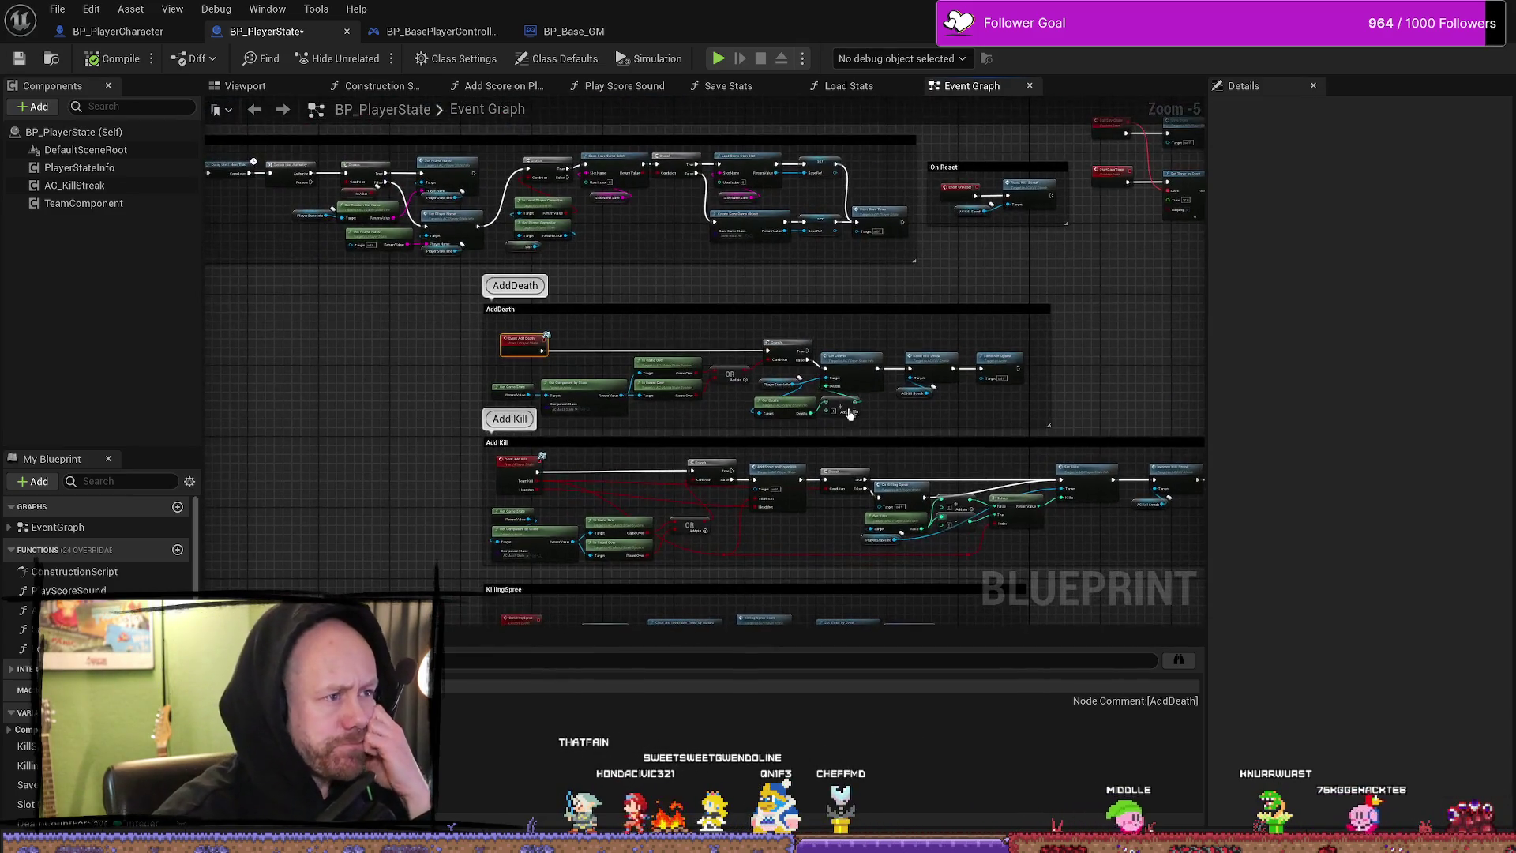
left_click(119, 31)
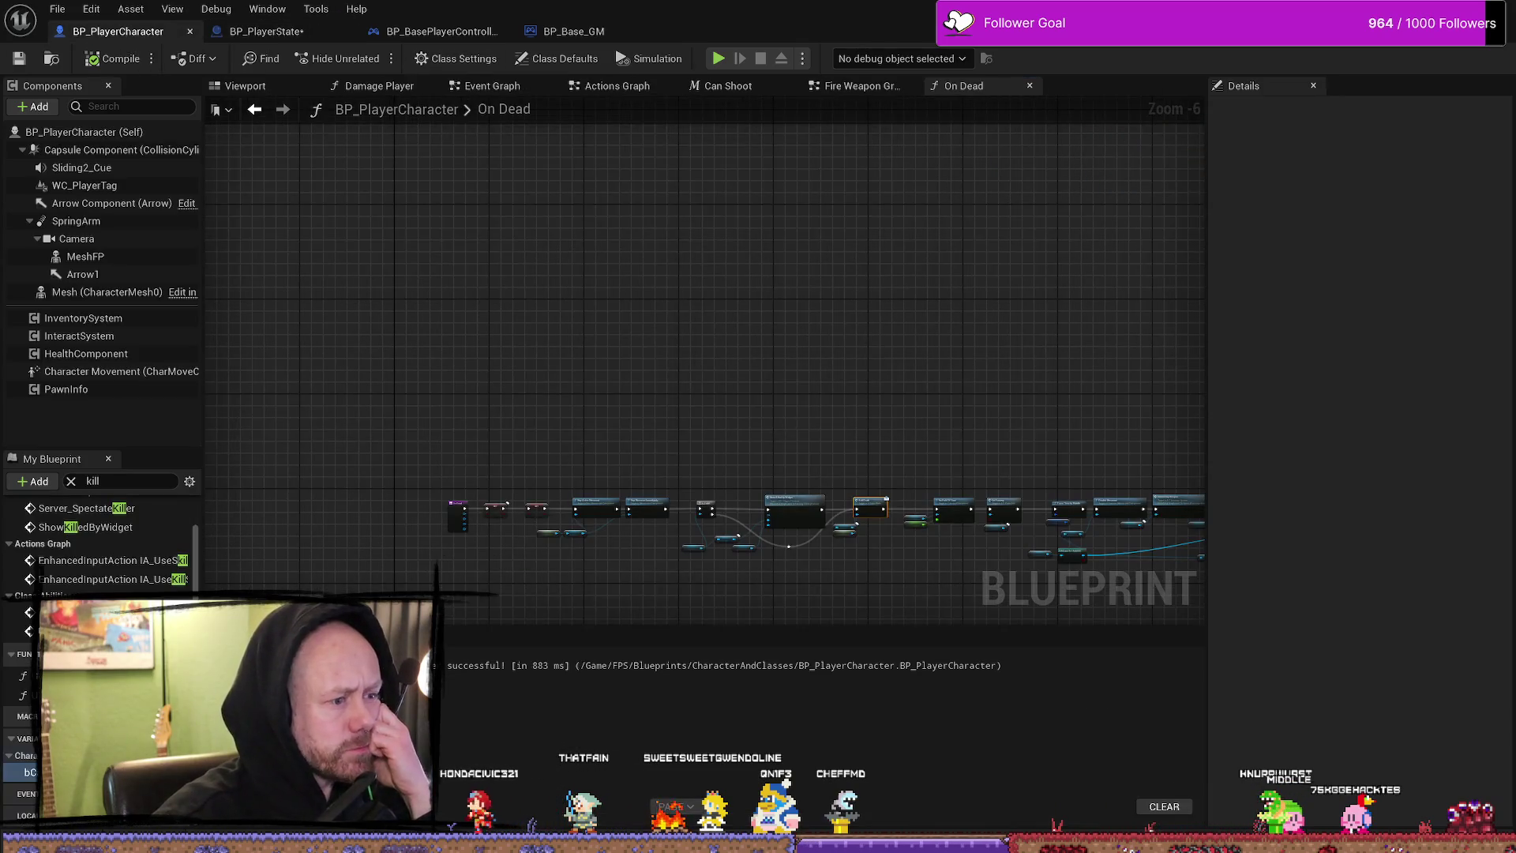
scroll(713, 249, "up", 5)
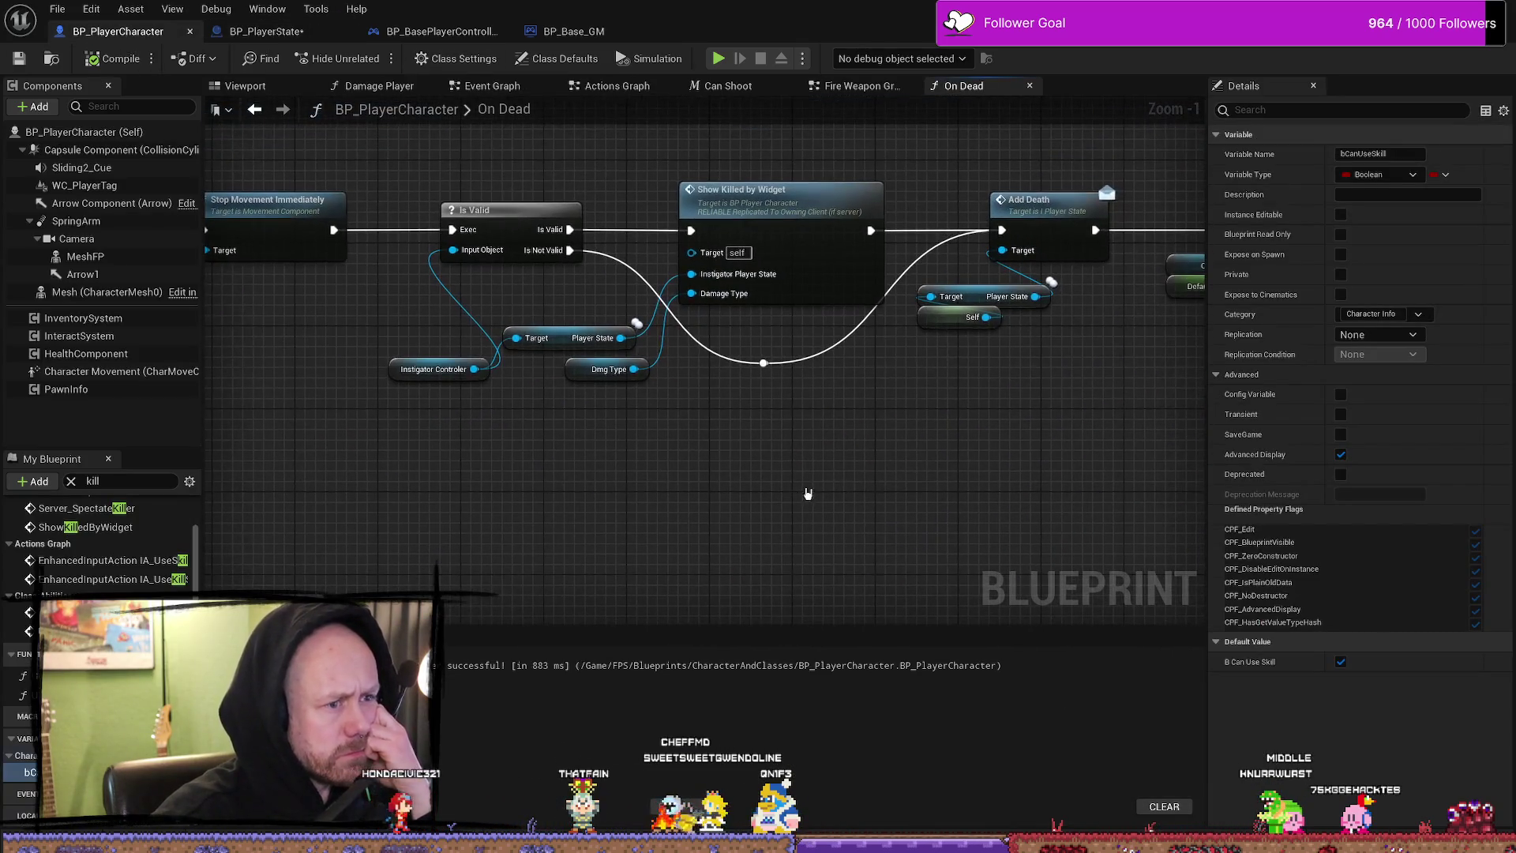
scroll(1026, 464, "down", 2)
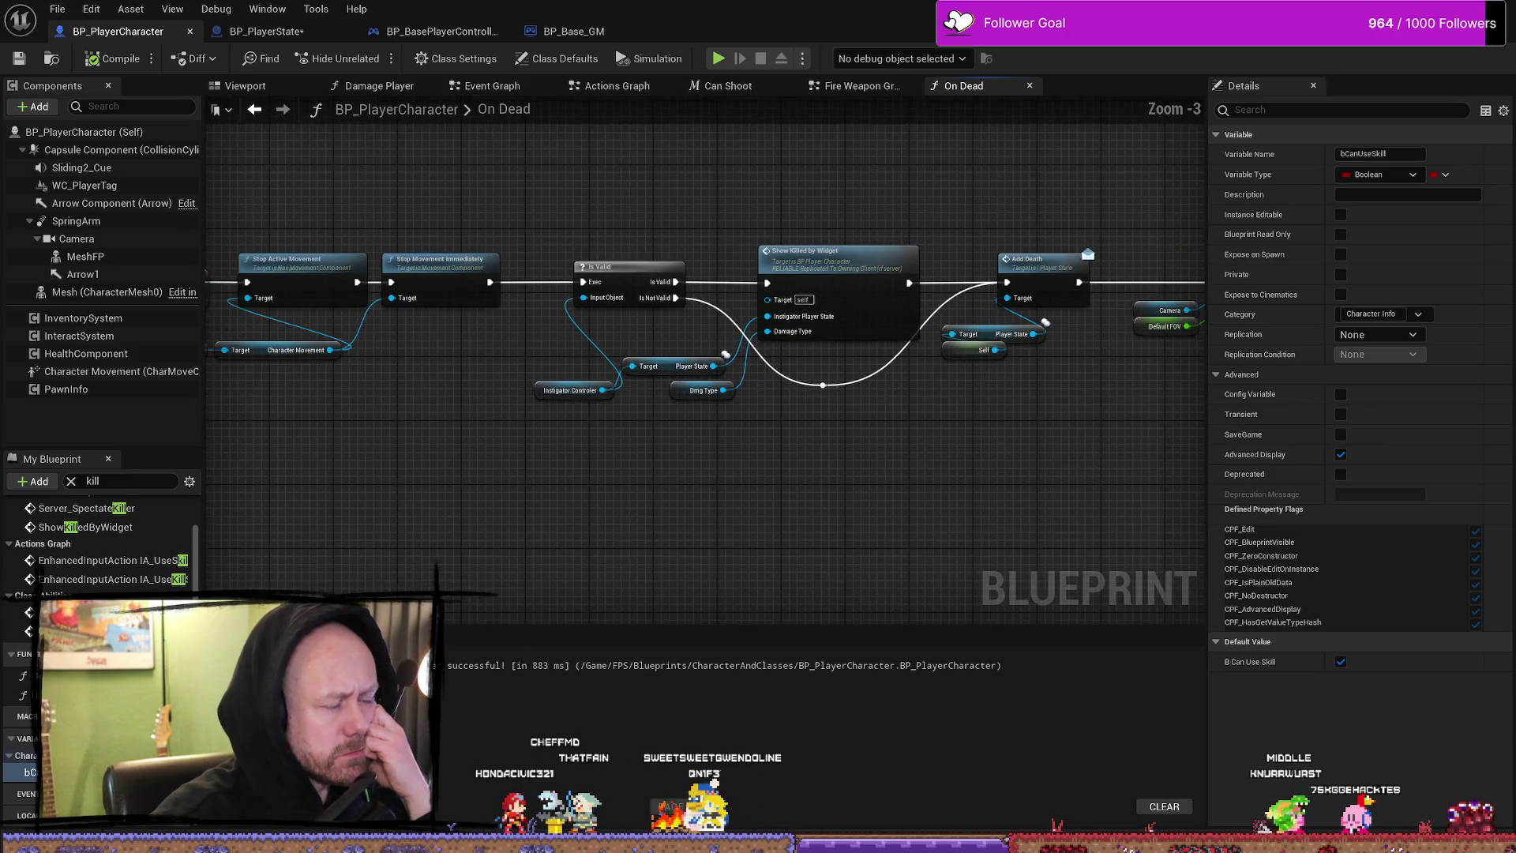
left_click_drag(521, 454, 696, 456)
scroll(920, 471, "down", 2)
left_click_drag(920, 470, 545, 471)
scroll(896, 385, "up", 4)
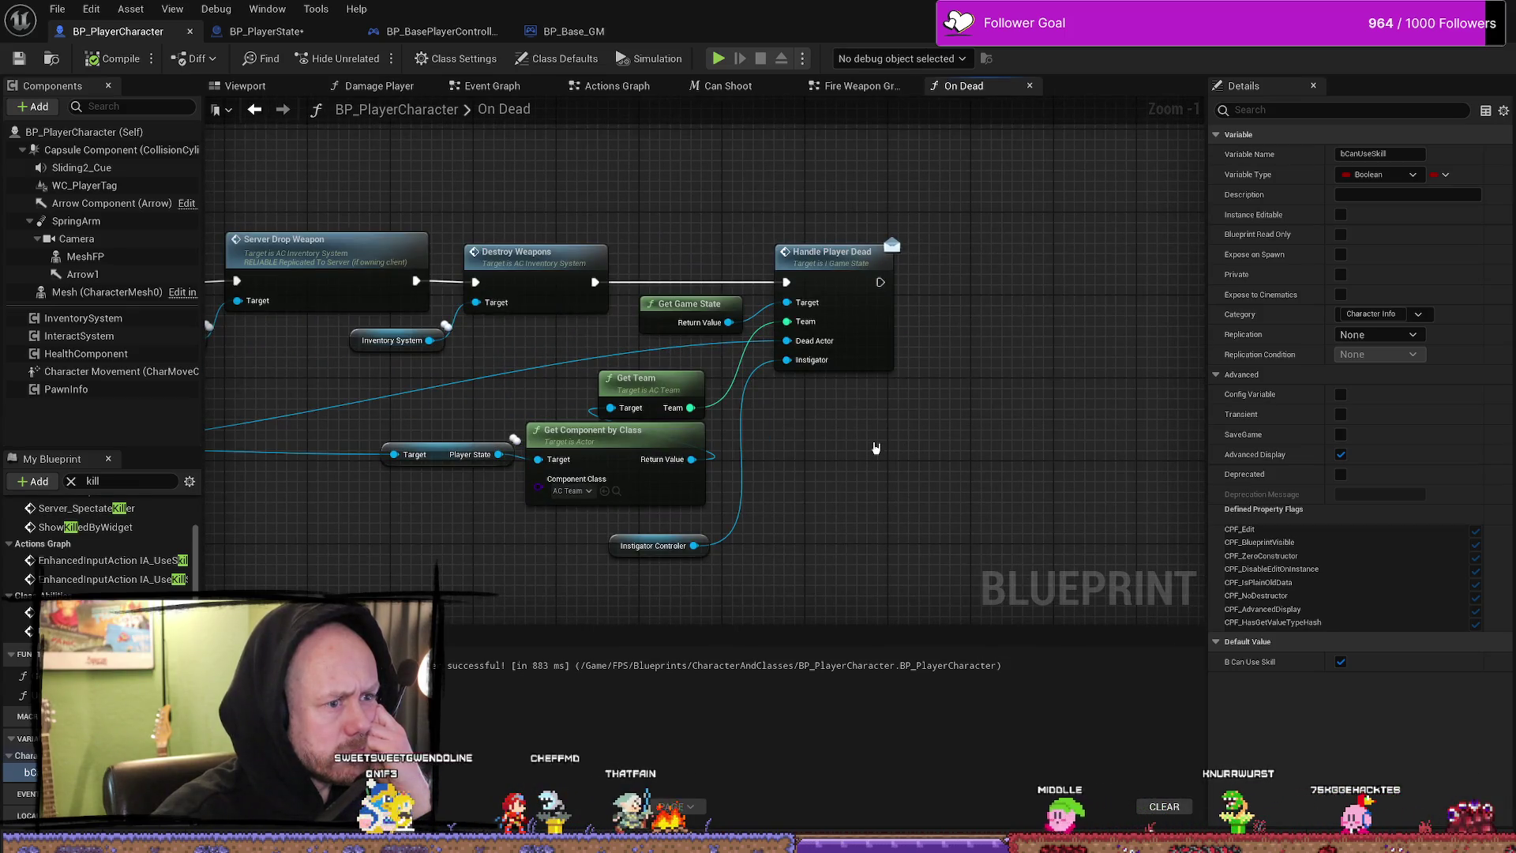
scroll(494, 600, "down", 2)
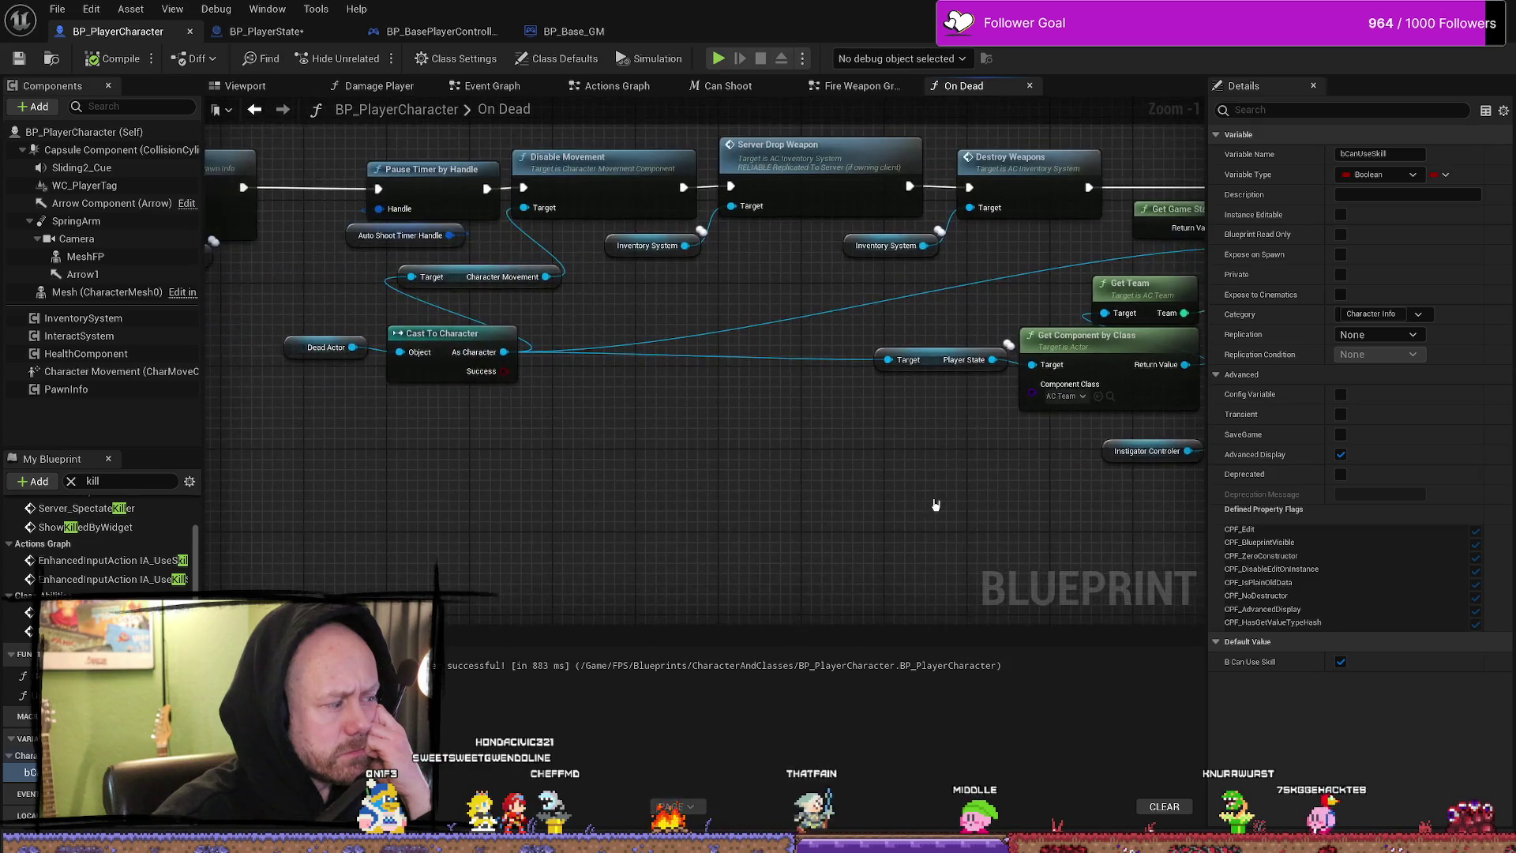
left_click_drag(582, 491, 786, 489)
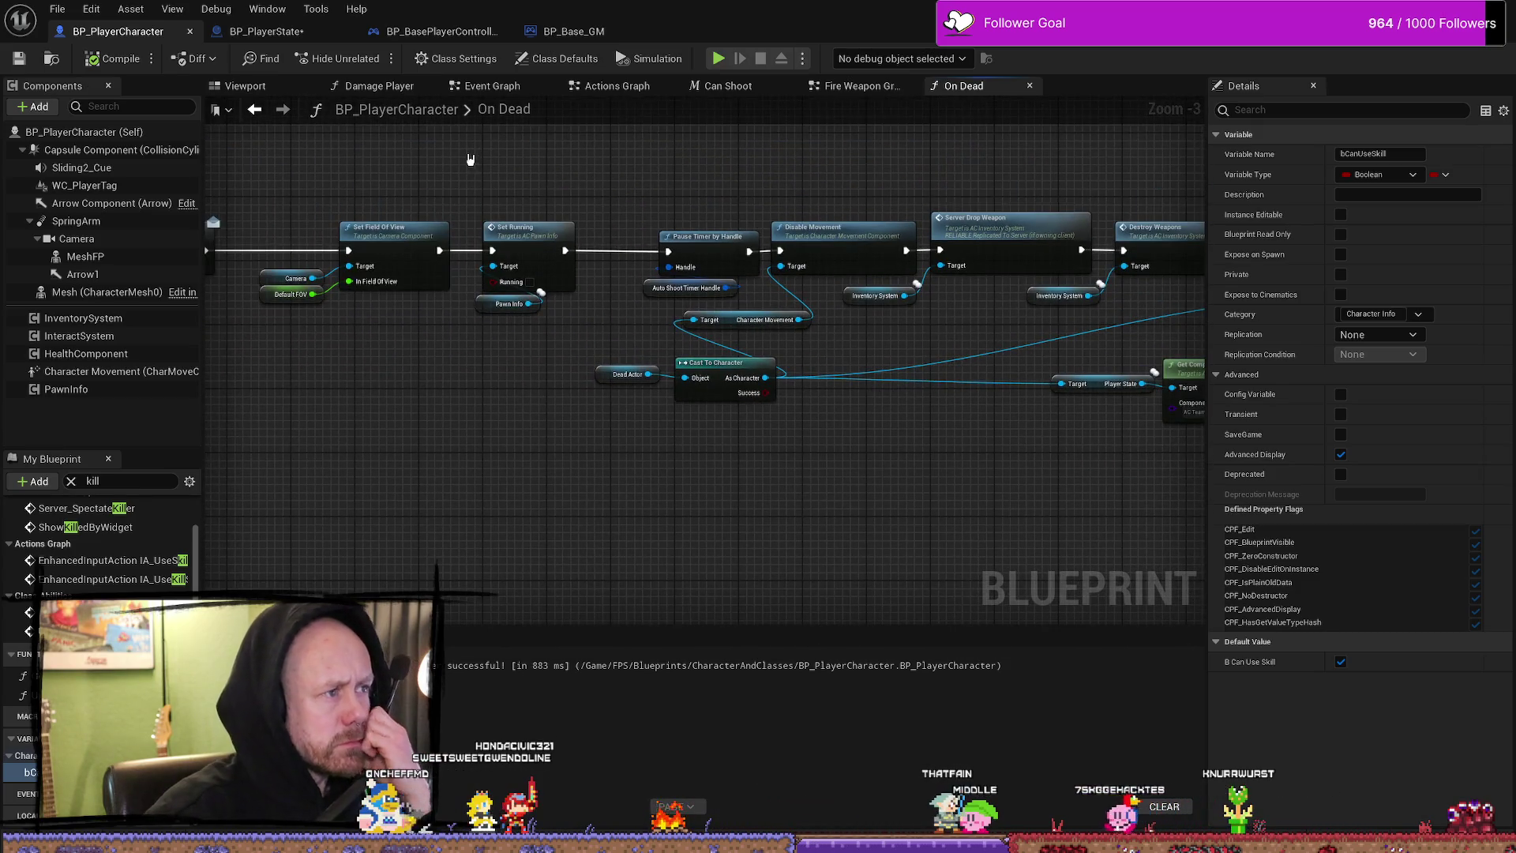